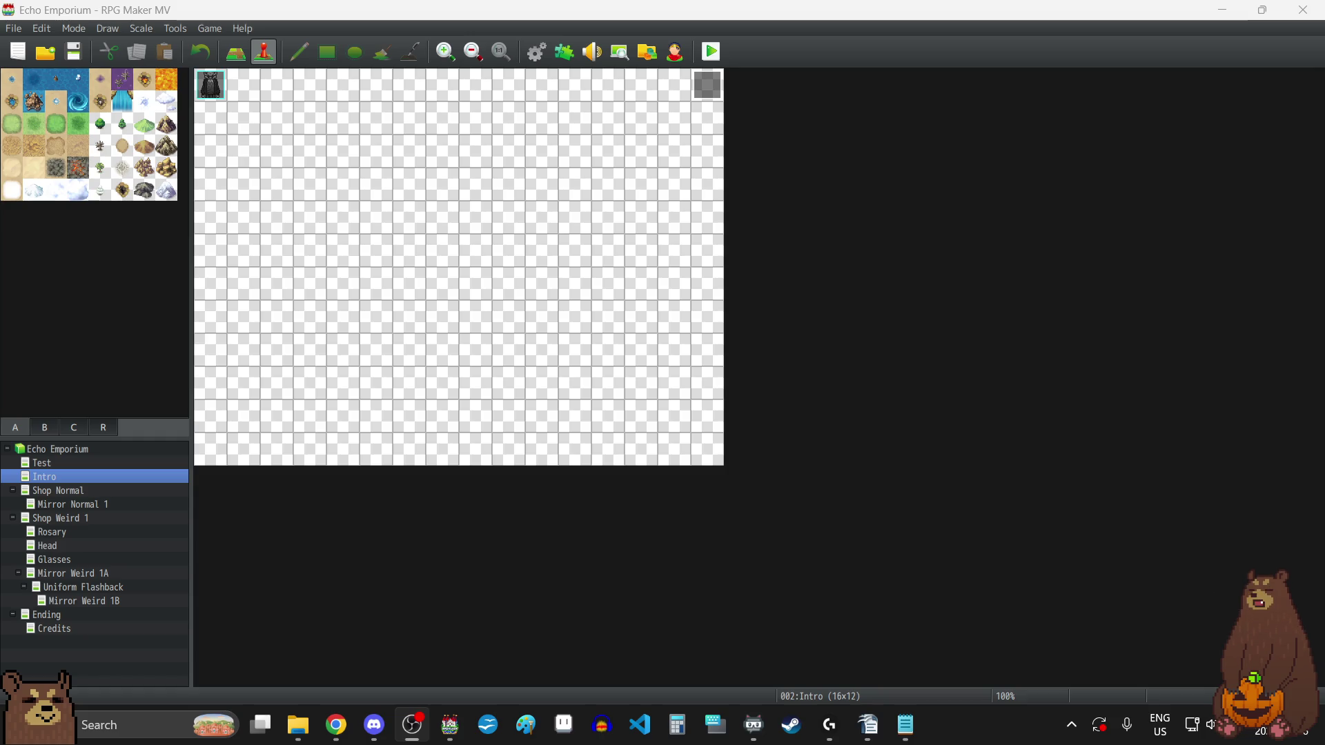
- Bring the Chrome window showing the FoodGuessr home page to the front over RPG Maker MV
mouse_move(336, 738)
click(664, 608)
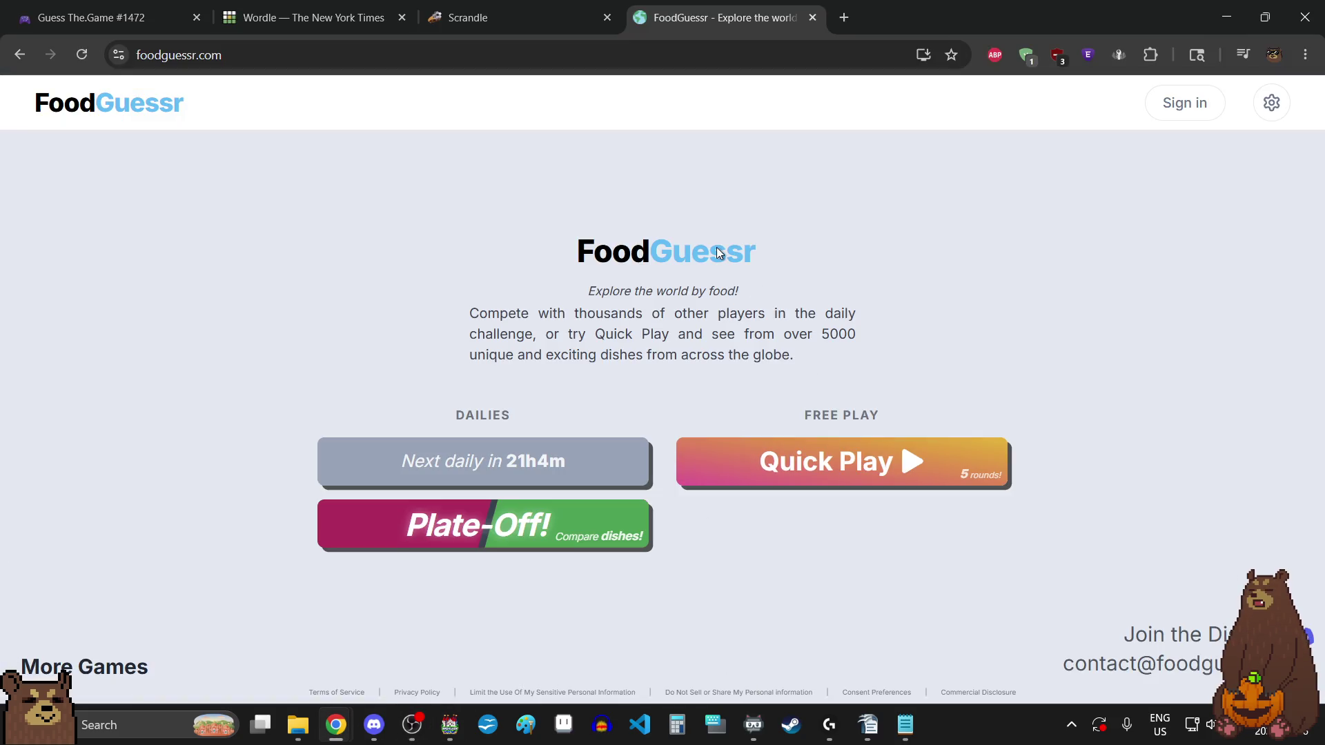
- On the Guess The.Game tab, reload the list and open Play Day #1473
click(134, 3)
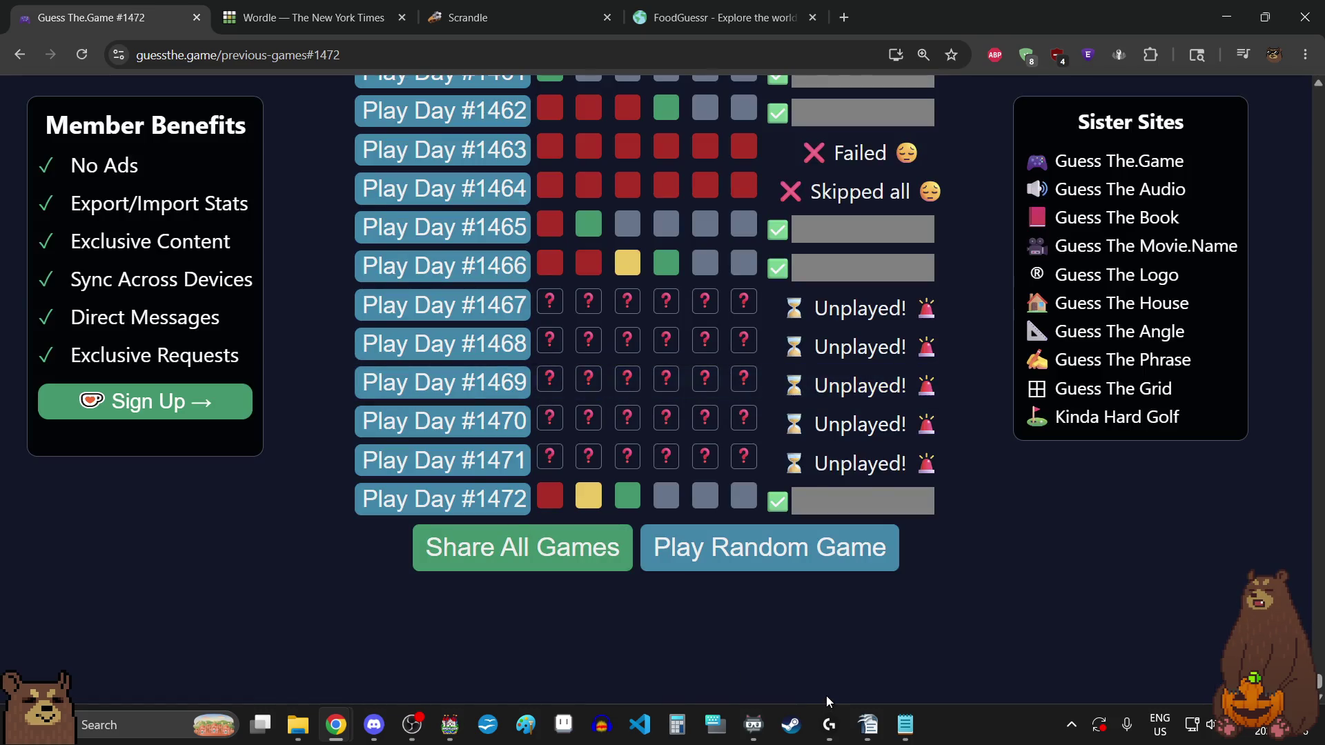
click(831, 570)
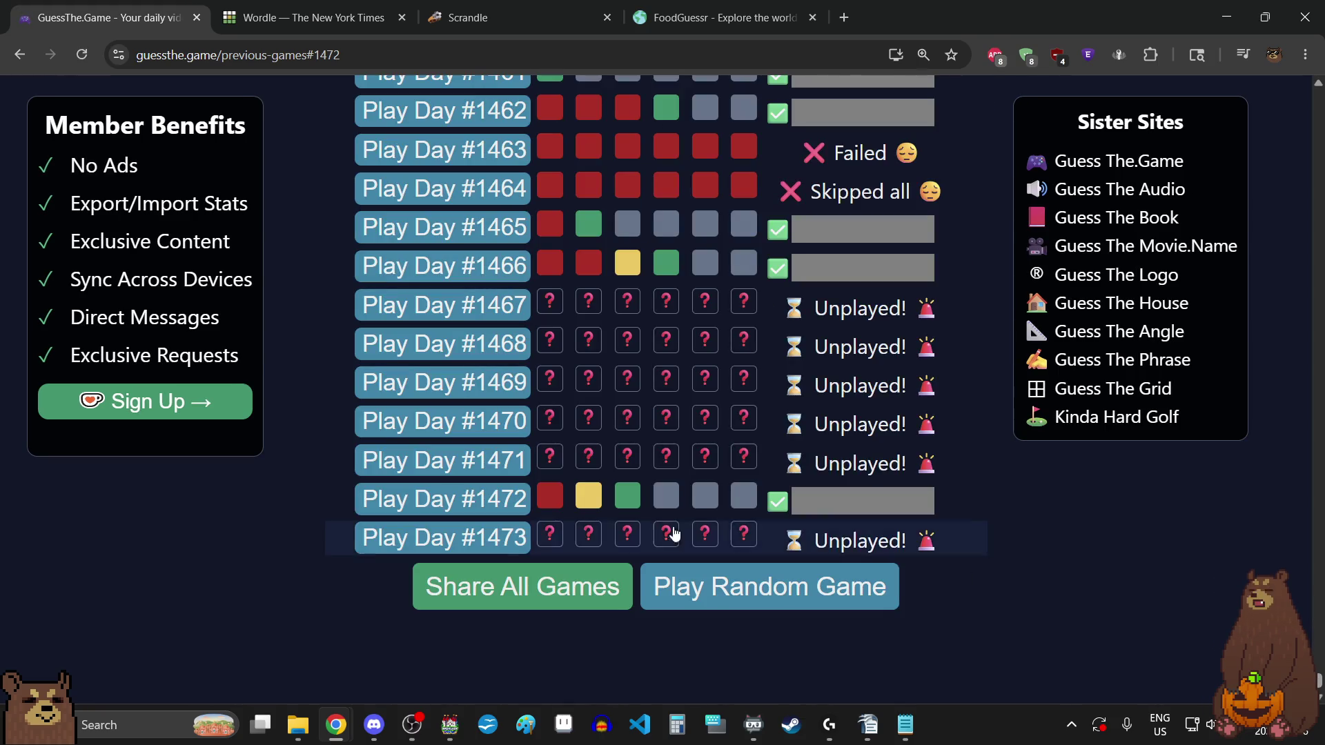
click(494, 547)
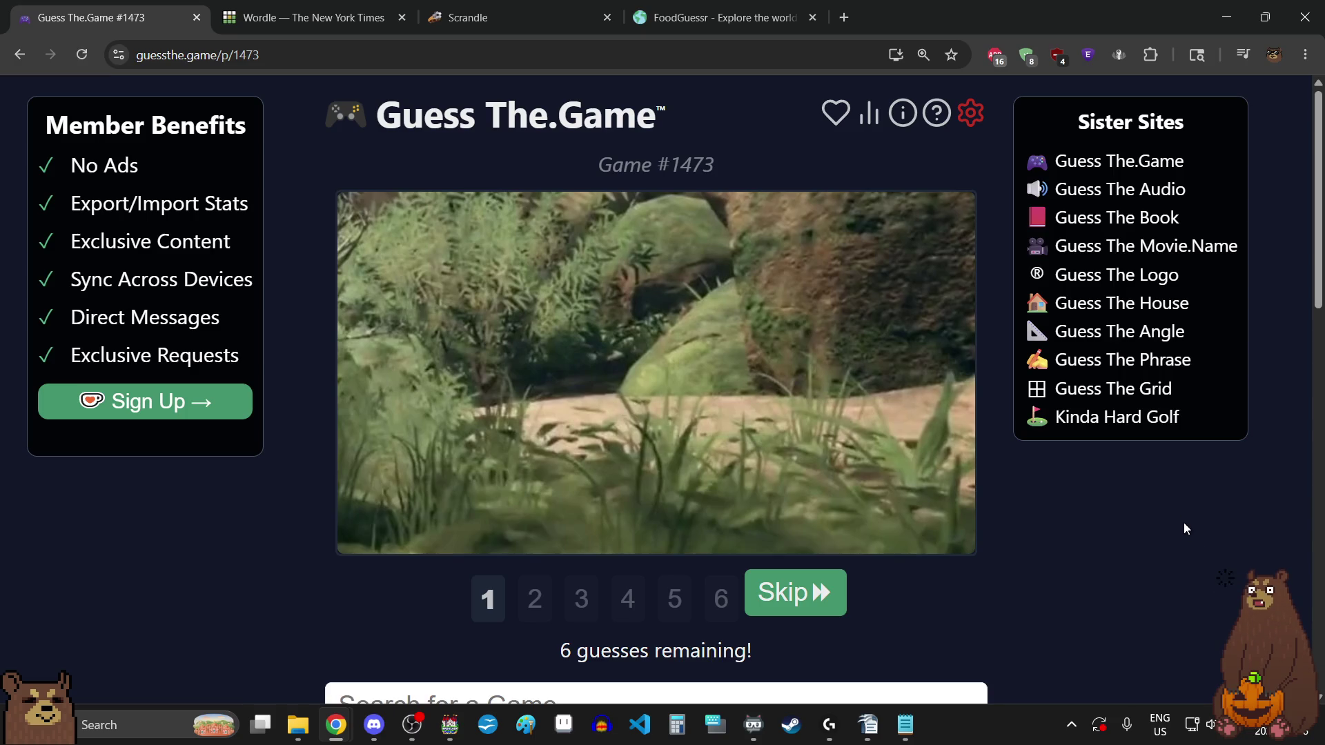
- Skip through #1473's clues to the fourth screenshot, revisiting the first and second
scroll(1132, 552, down, 1)
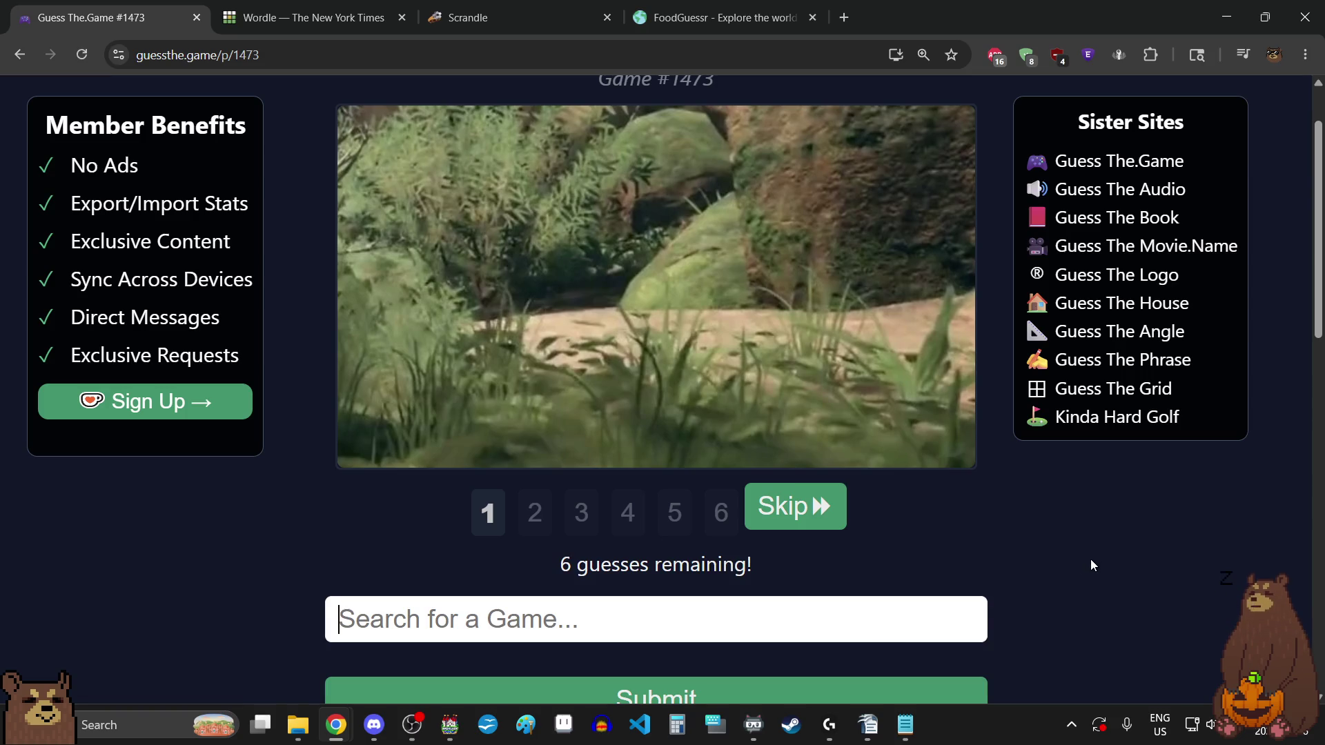
scroll(1091, 565, up, 1)
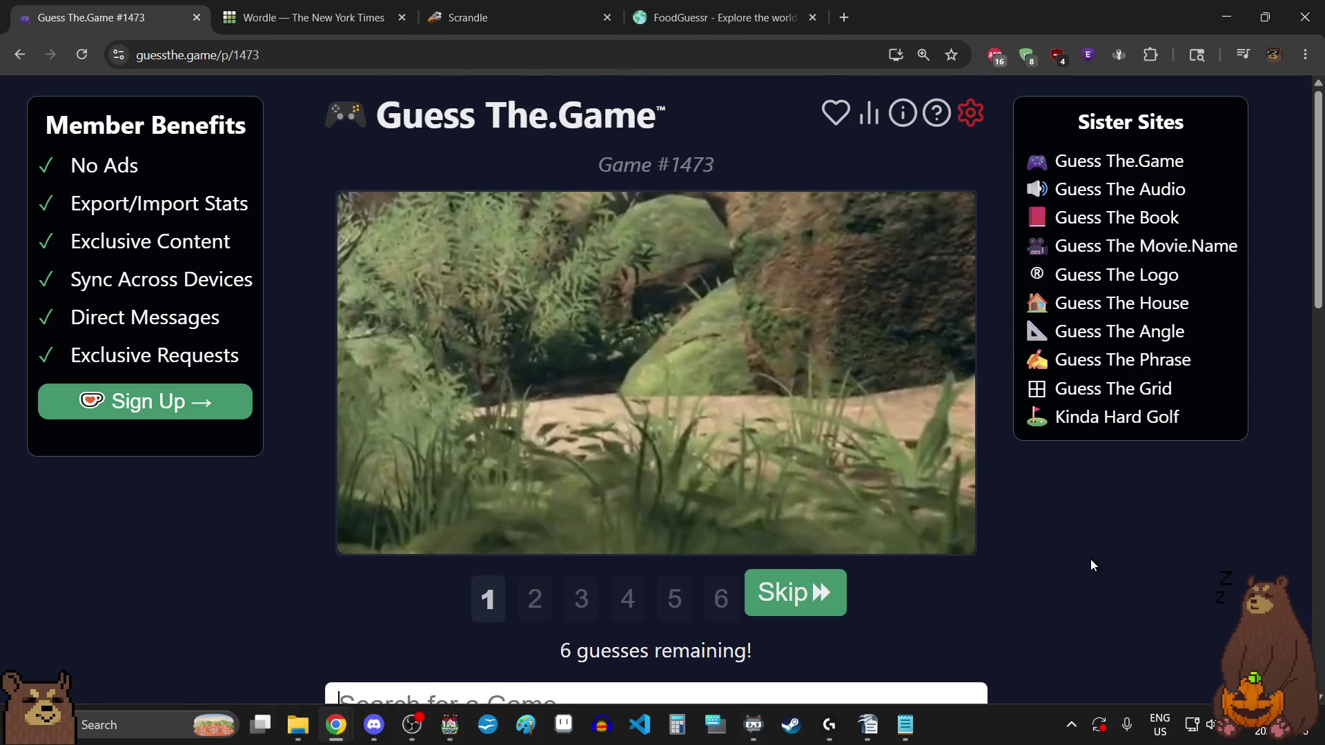
scroll(1091, 566, down, 1)
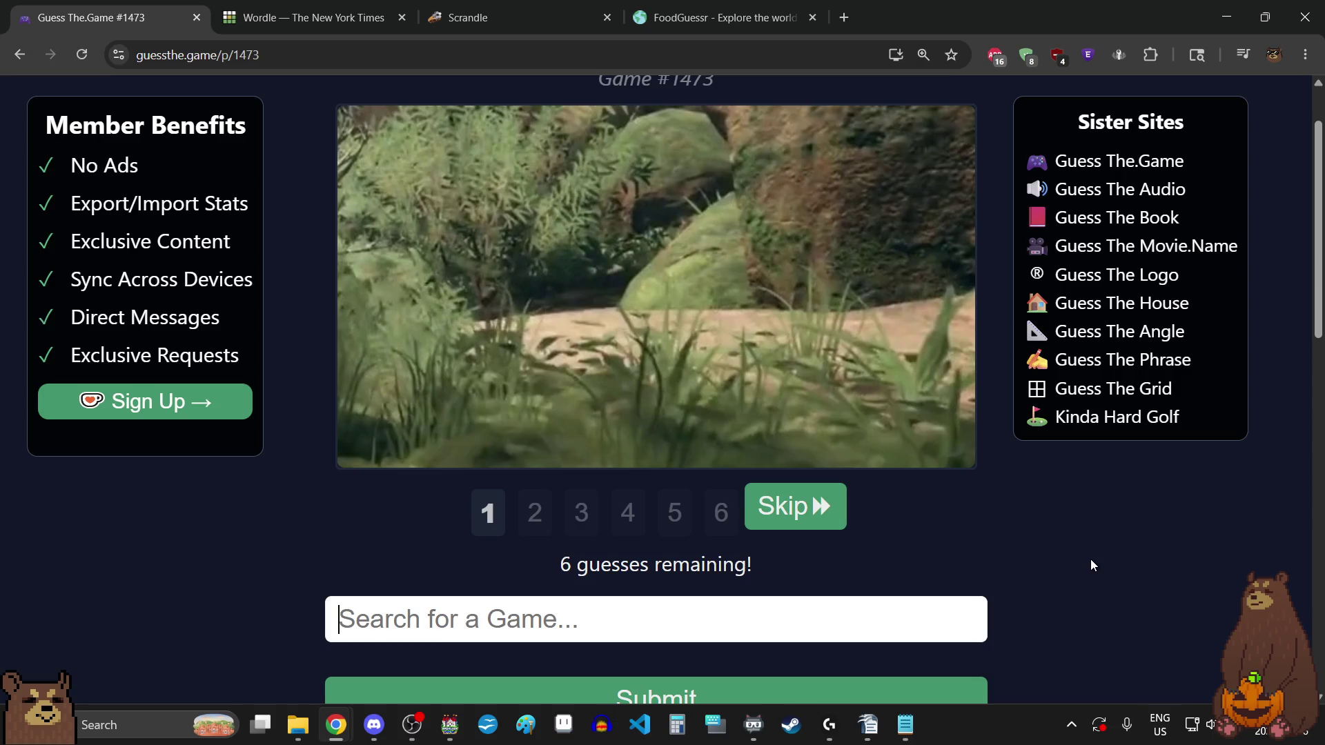
click(796, 514)
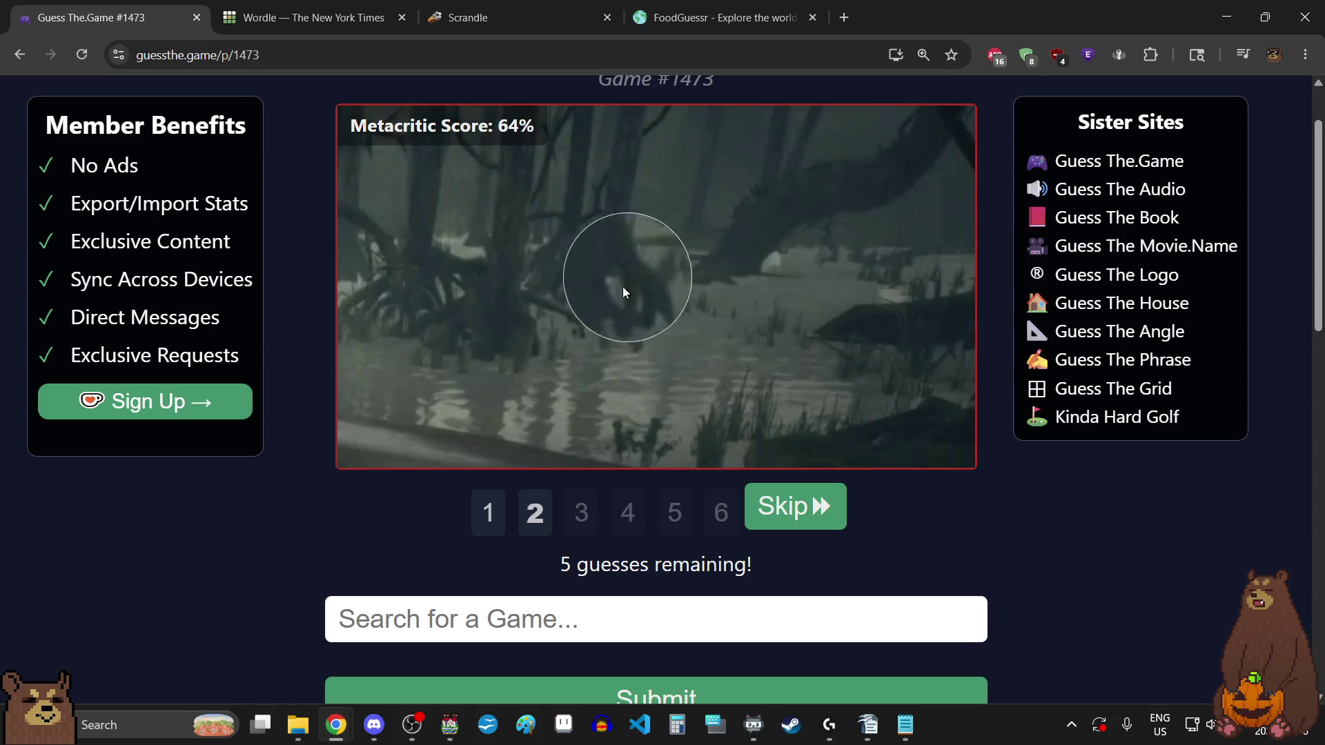
click(497, 528)
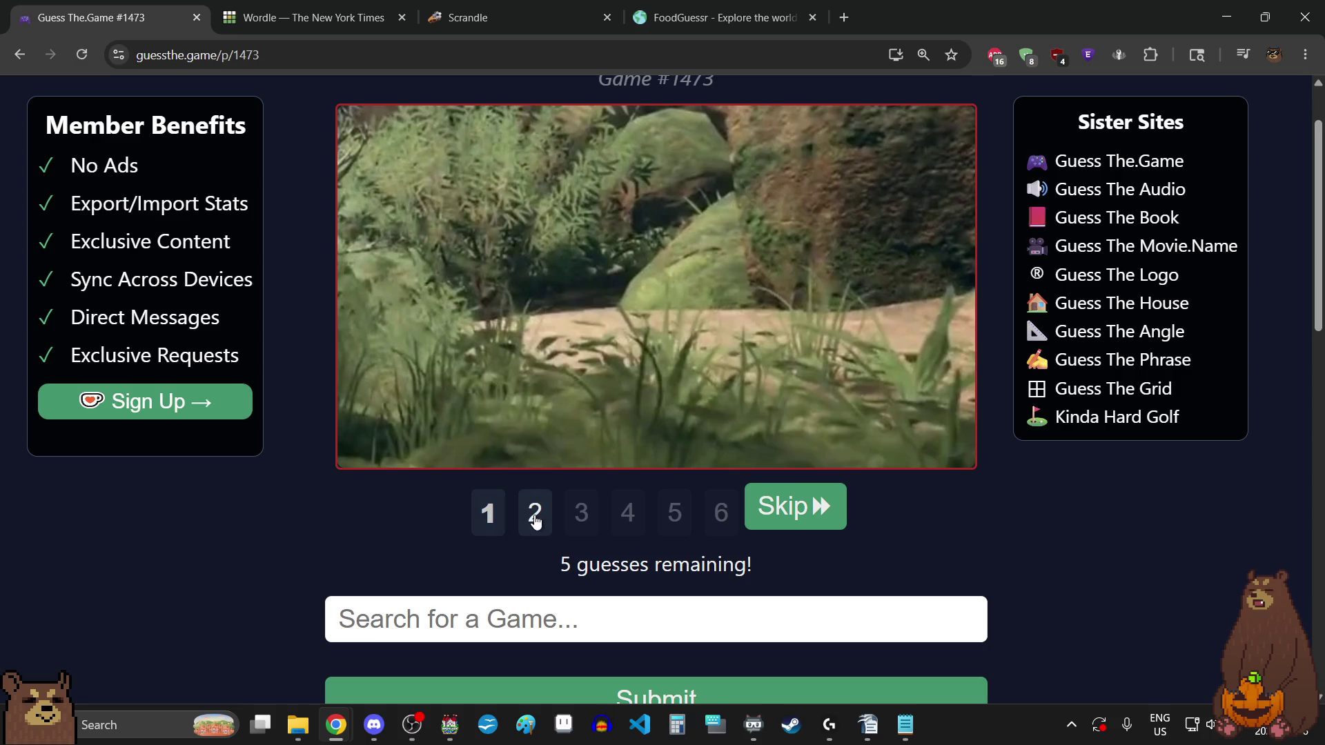
click(536, 522)
click(585, 634)
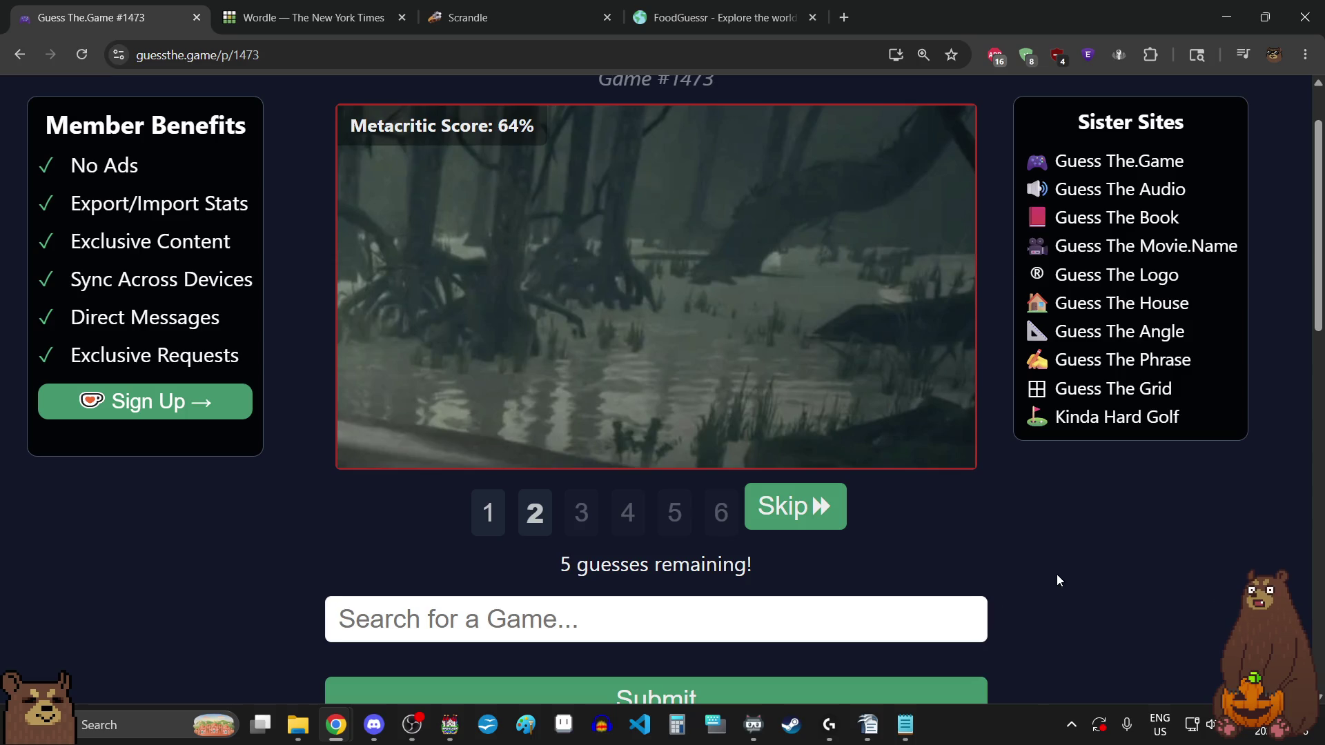
click(515, 162)
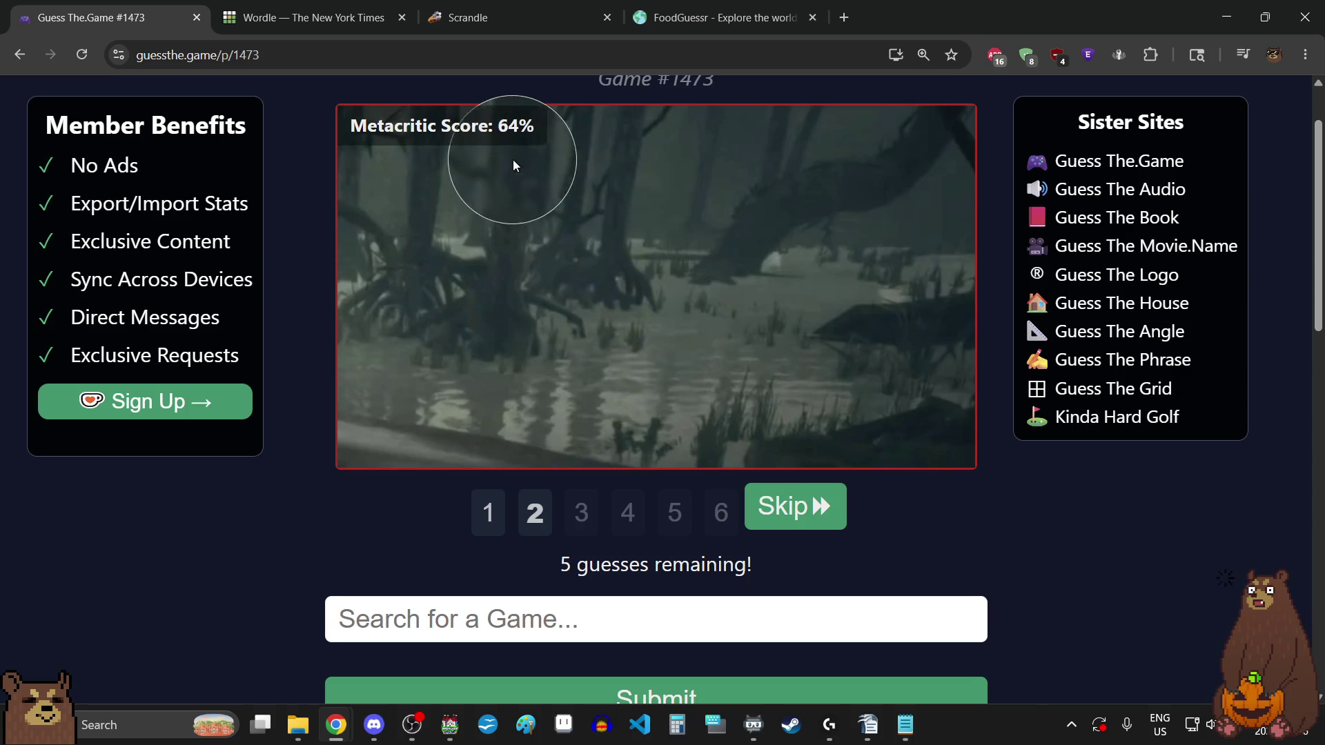
click(796, 527)
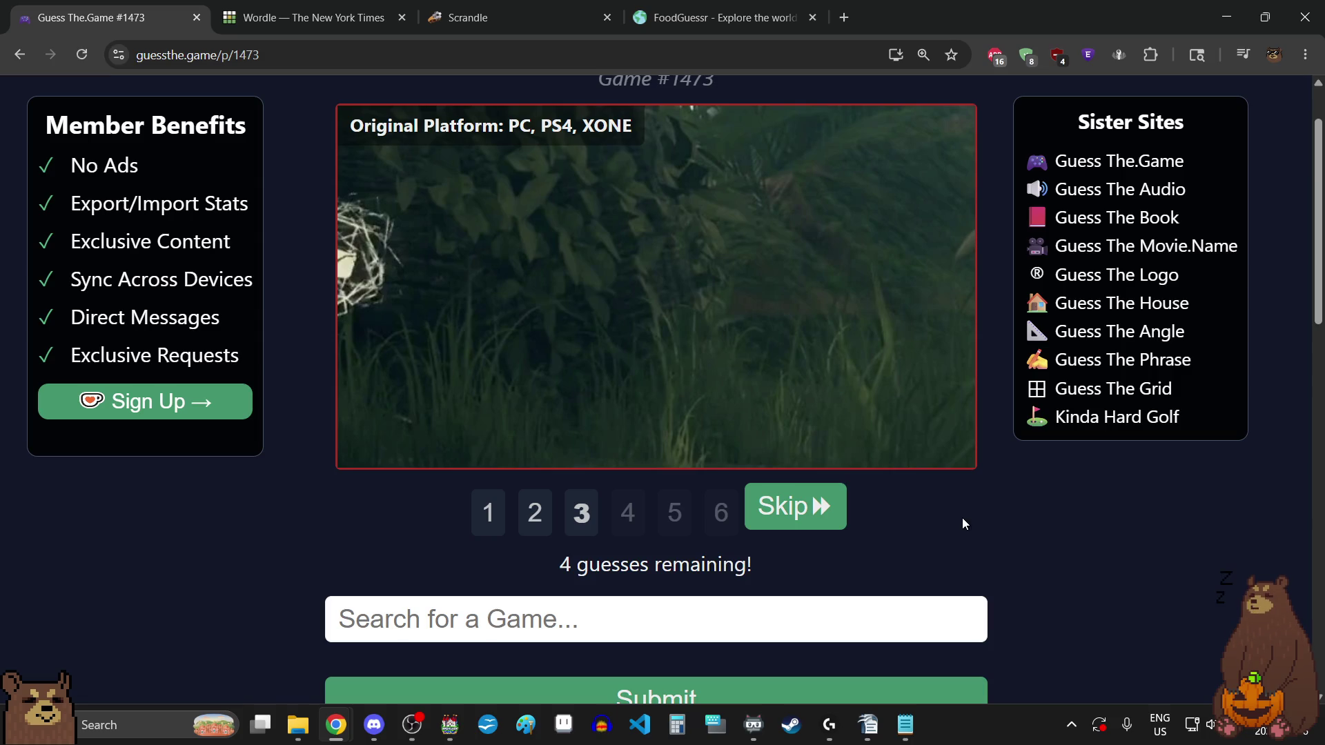
mouse_move(355, 281)
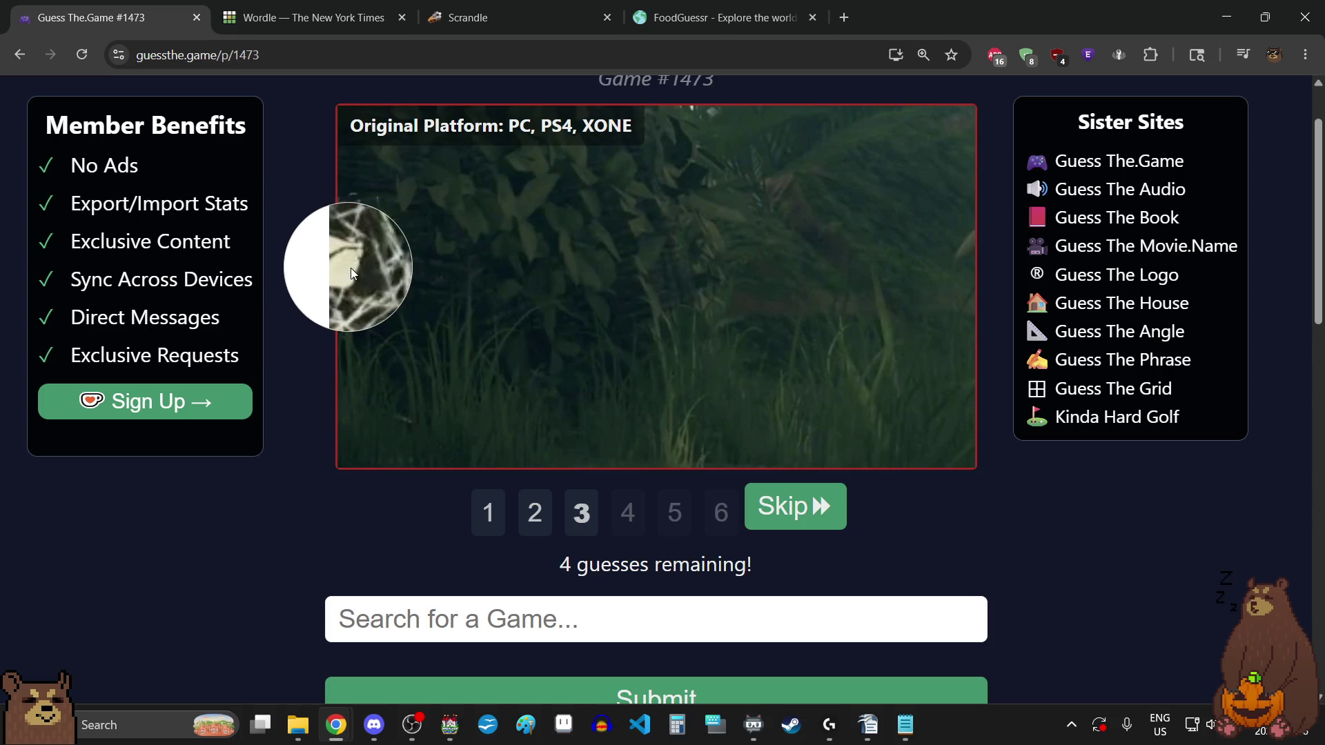
click(843, 492)
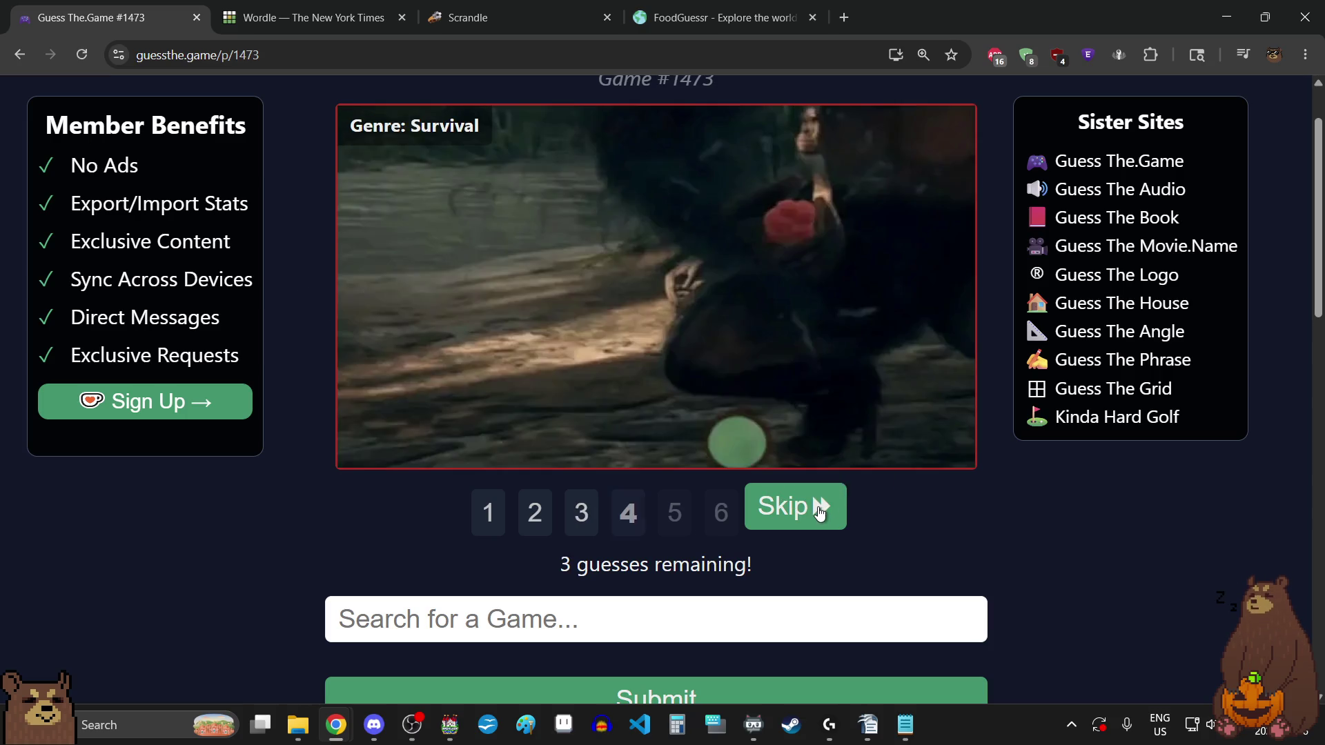
mouse_move(789, 355)
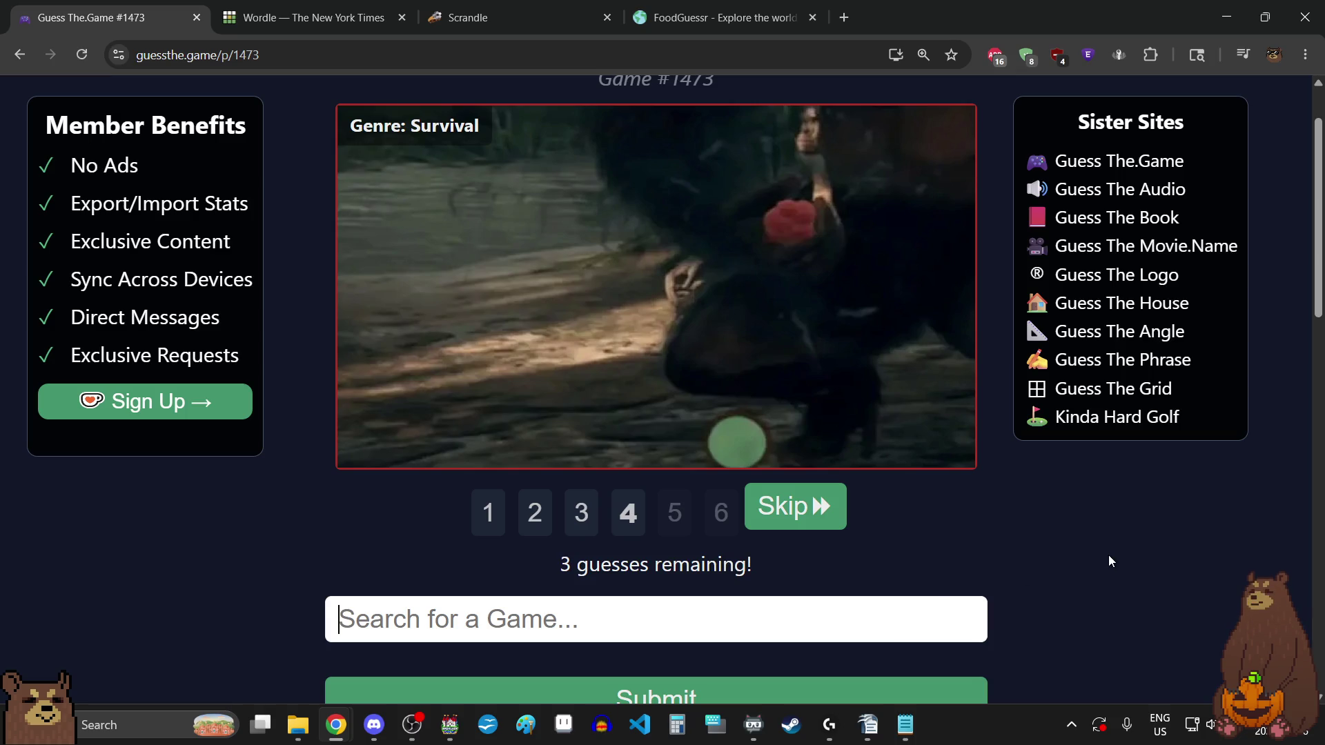
- Search 'mankind' and submit Ancestors: The Humankind Odyssey as the guess
text(mankind)
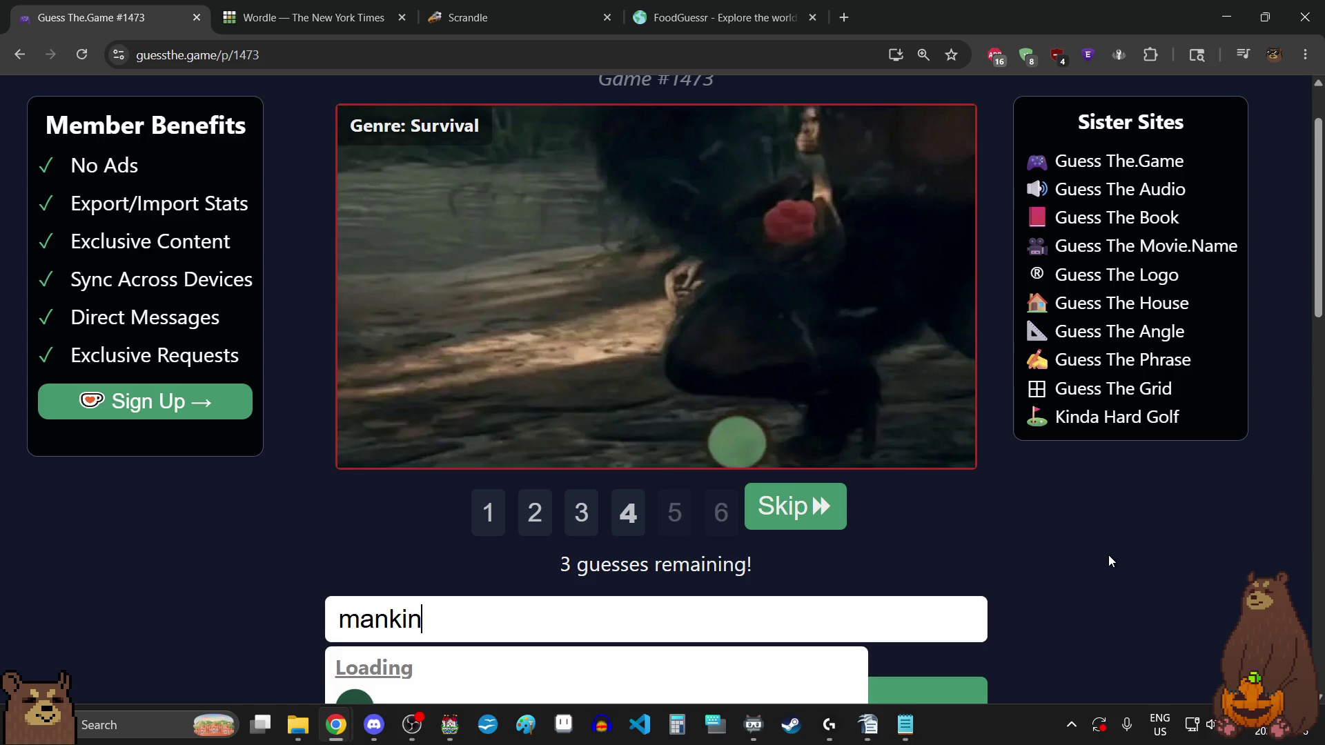
scroll(1111, 553, down, 1)
scroll(1112, 556, down, 1)
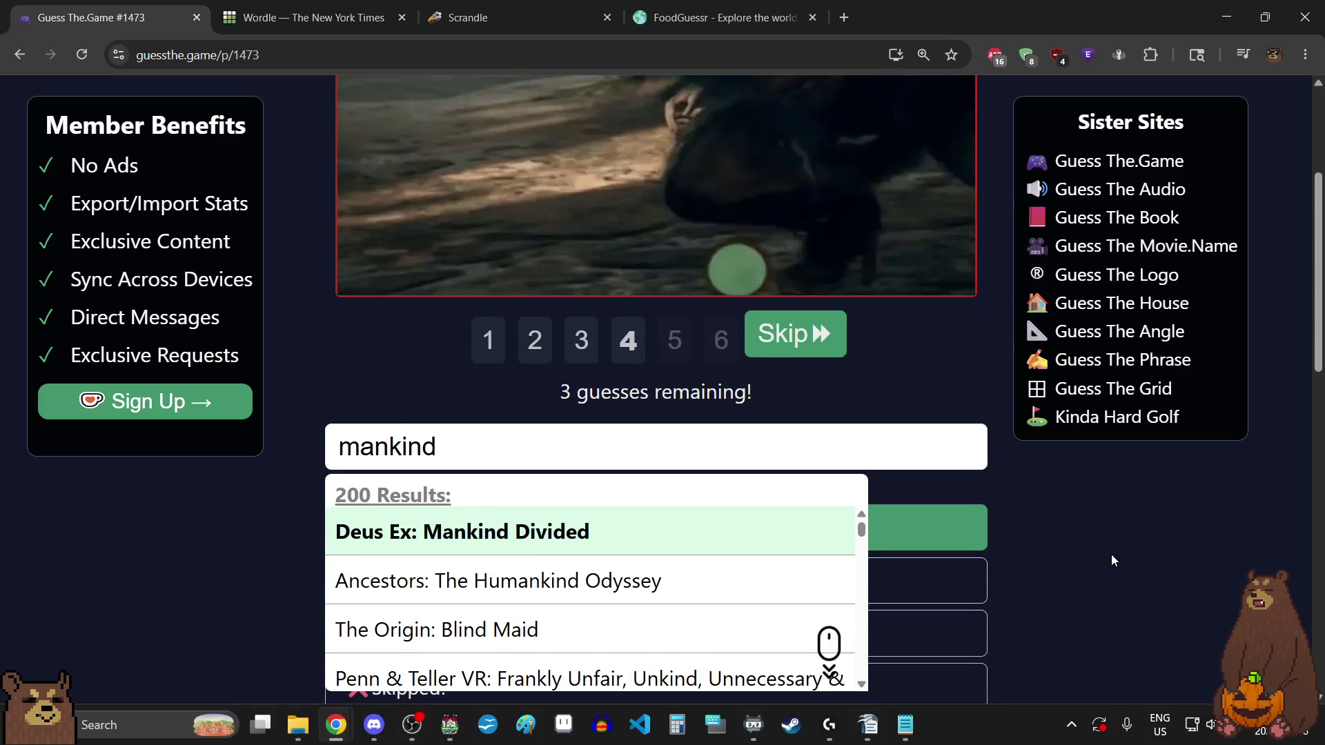
click(547, 584)
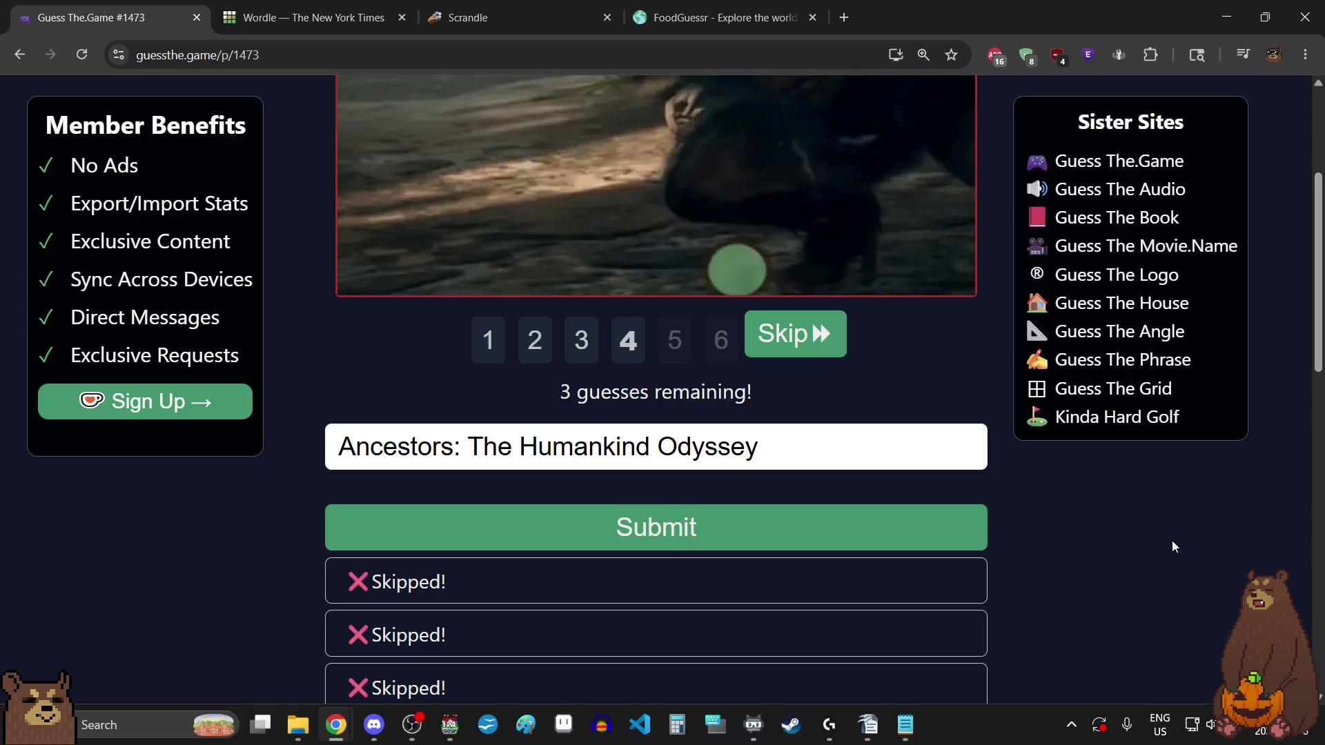
click(774, 532)
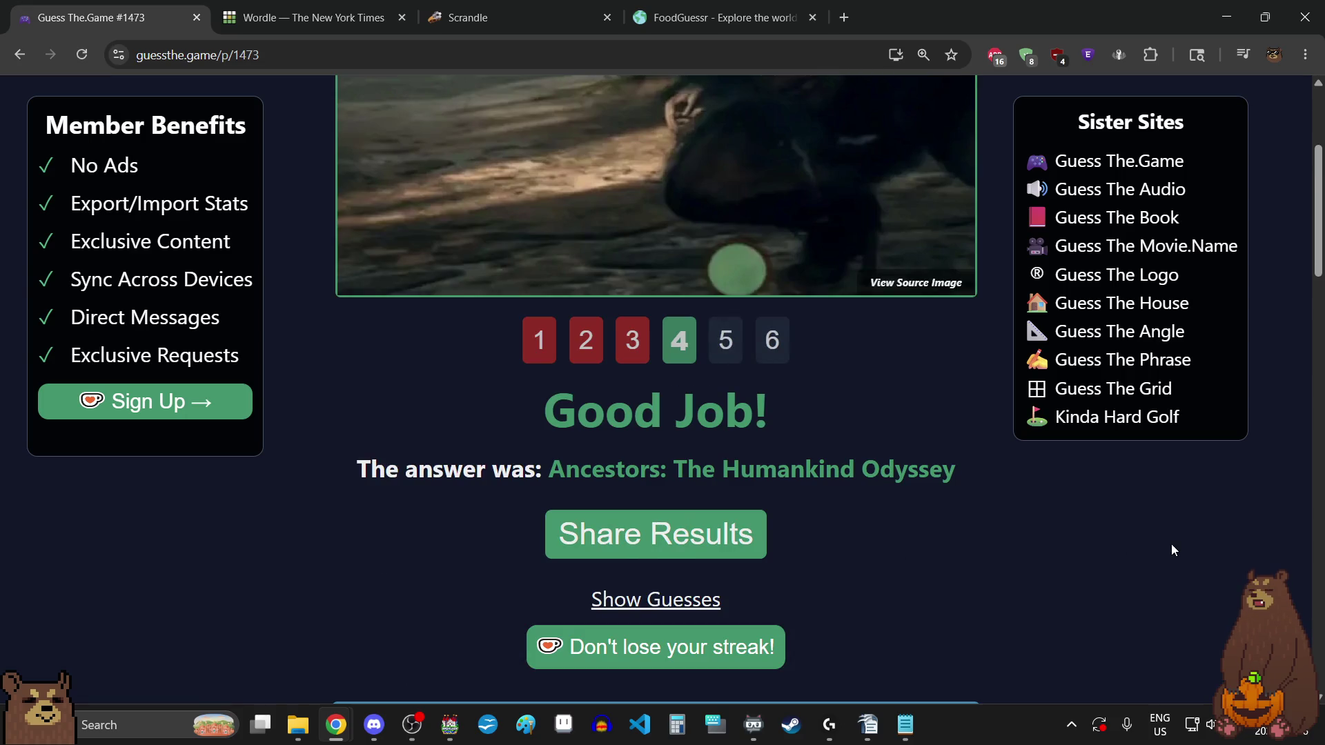
- Review the fifth and sixth clue screenshots of solved game #1473
scroll(1171, 544, up, 3)
scroll(1170, 544, down, 1)
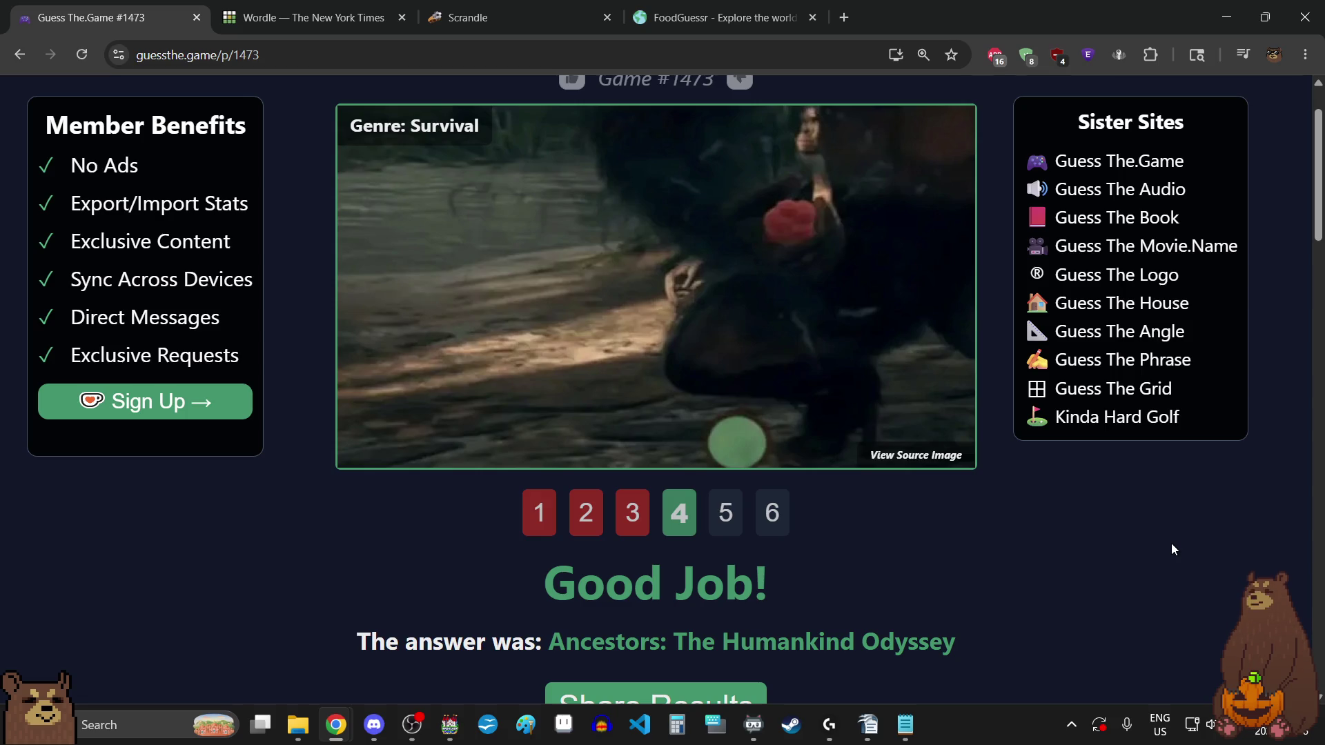
click(724, 530)
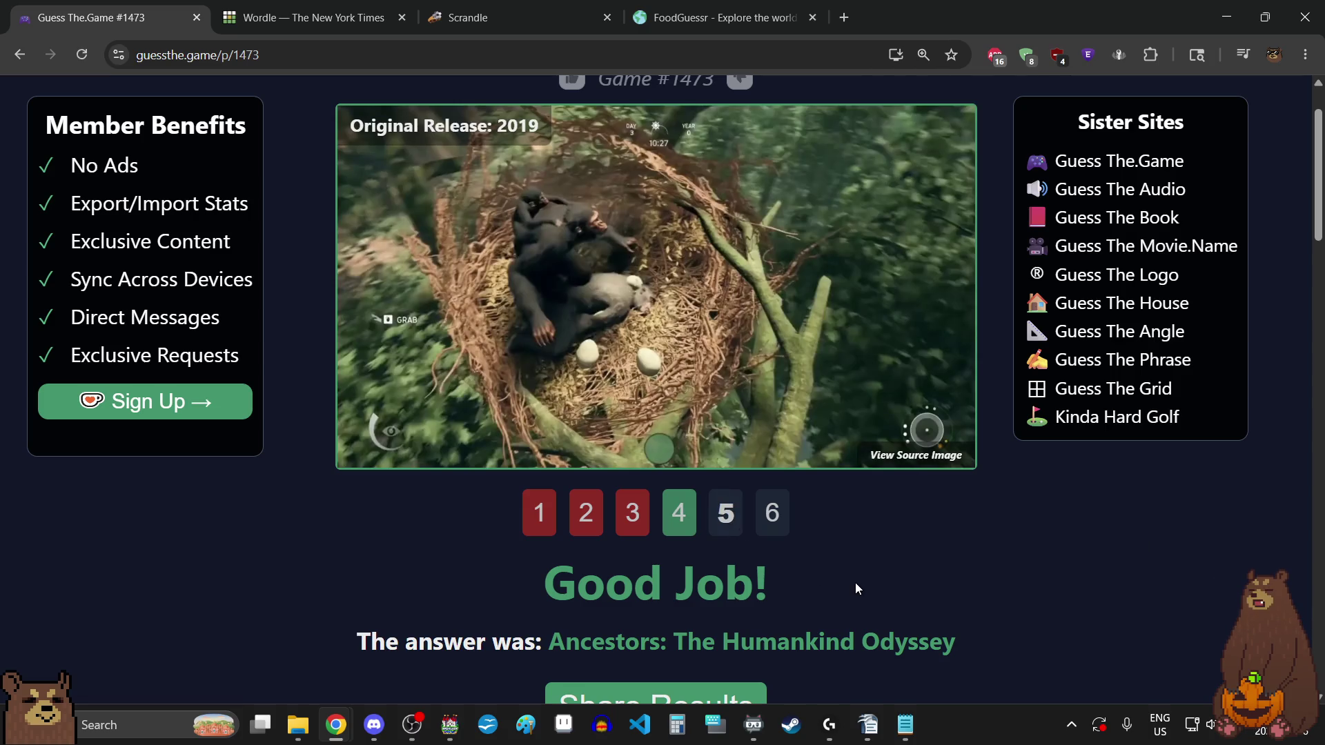
click(772, 526)
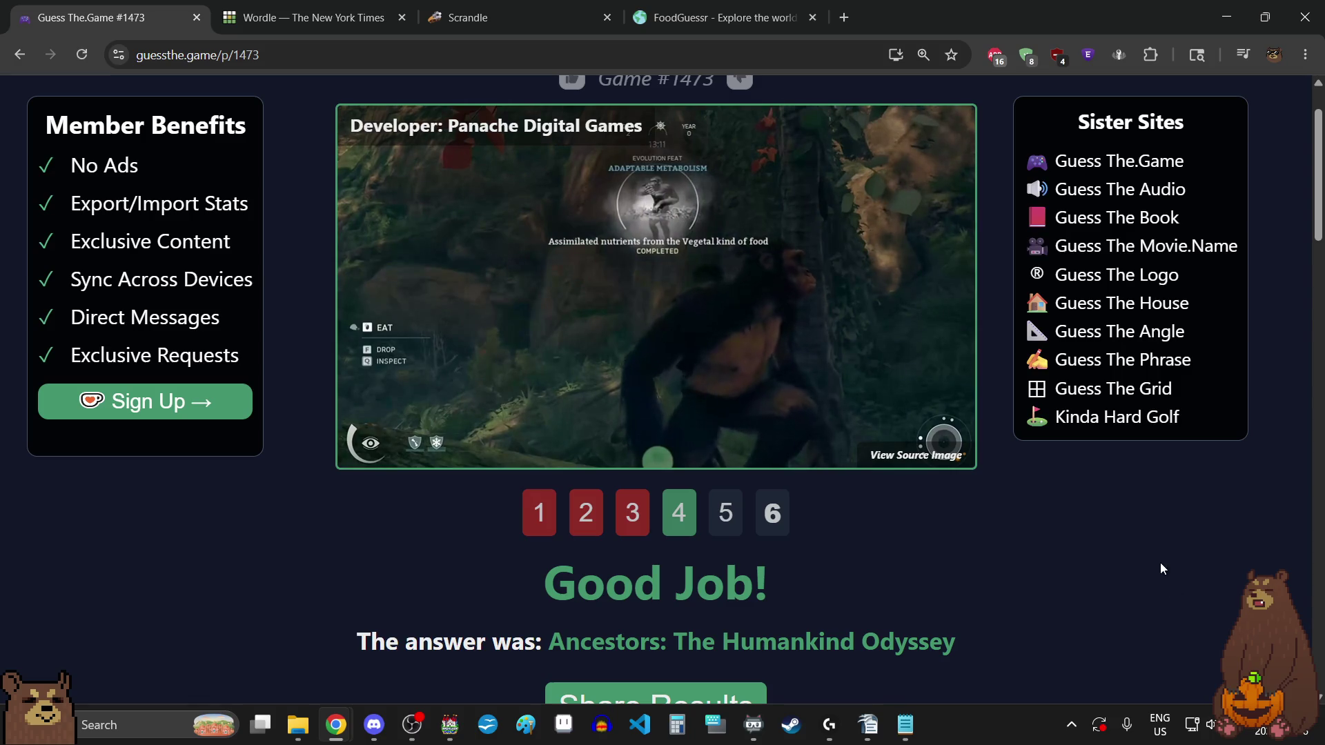
- Open the previous days list and start puzzle #1471
scroll(1084, 521, down, 5)
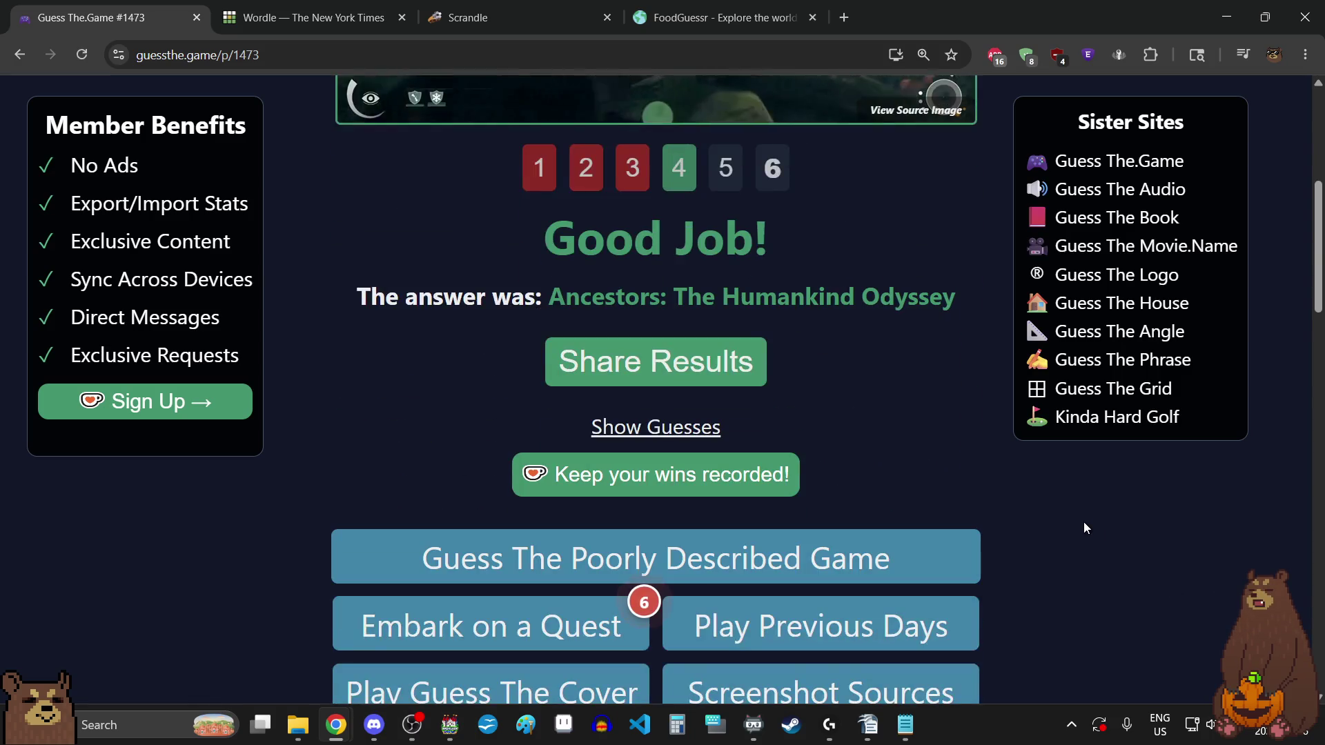
scroll(1084, 522, down, 3)
click(910, 456)
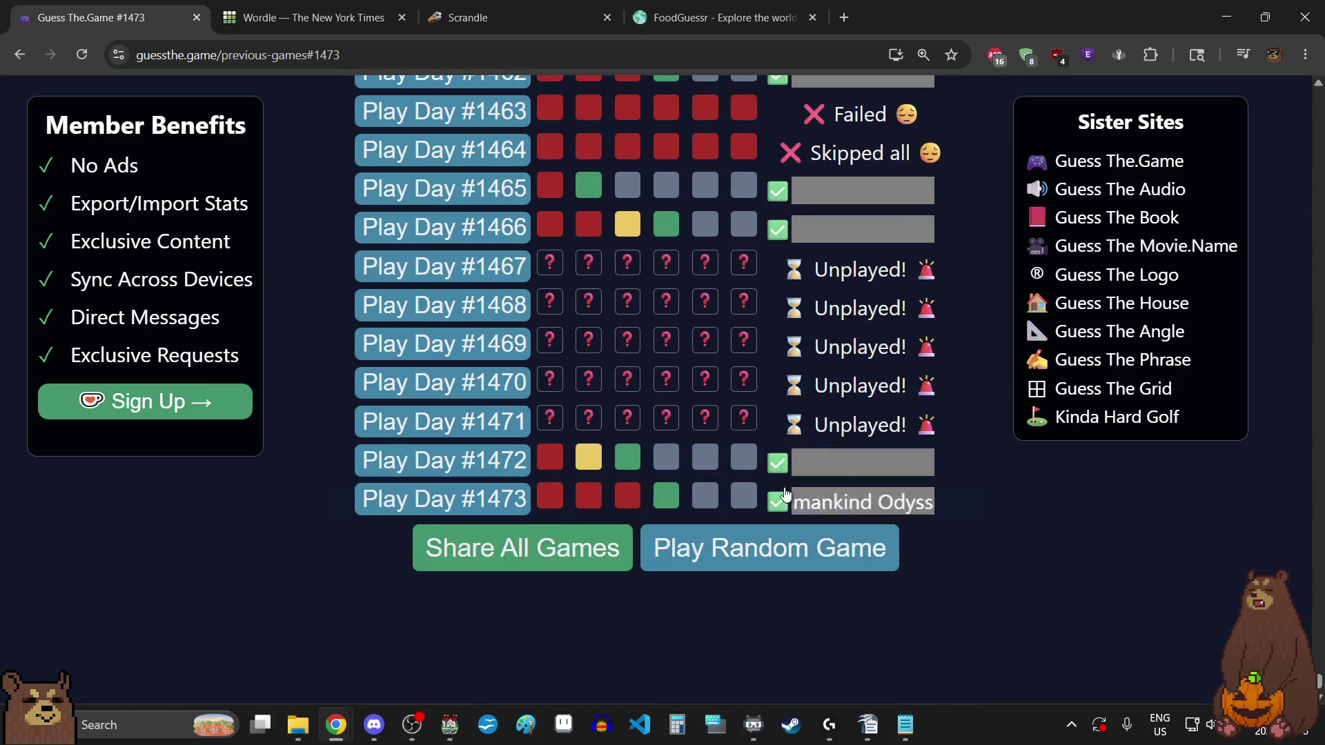
click(464, 422)
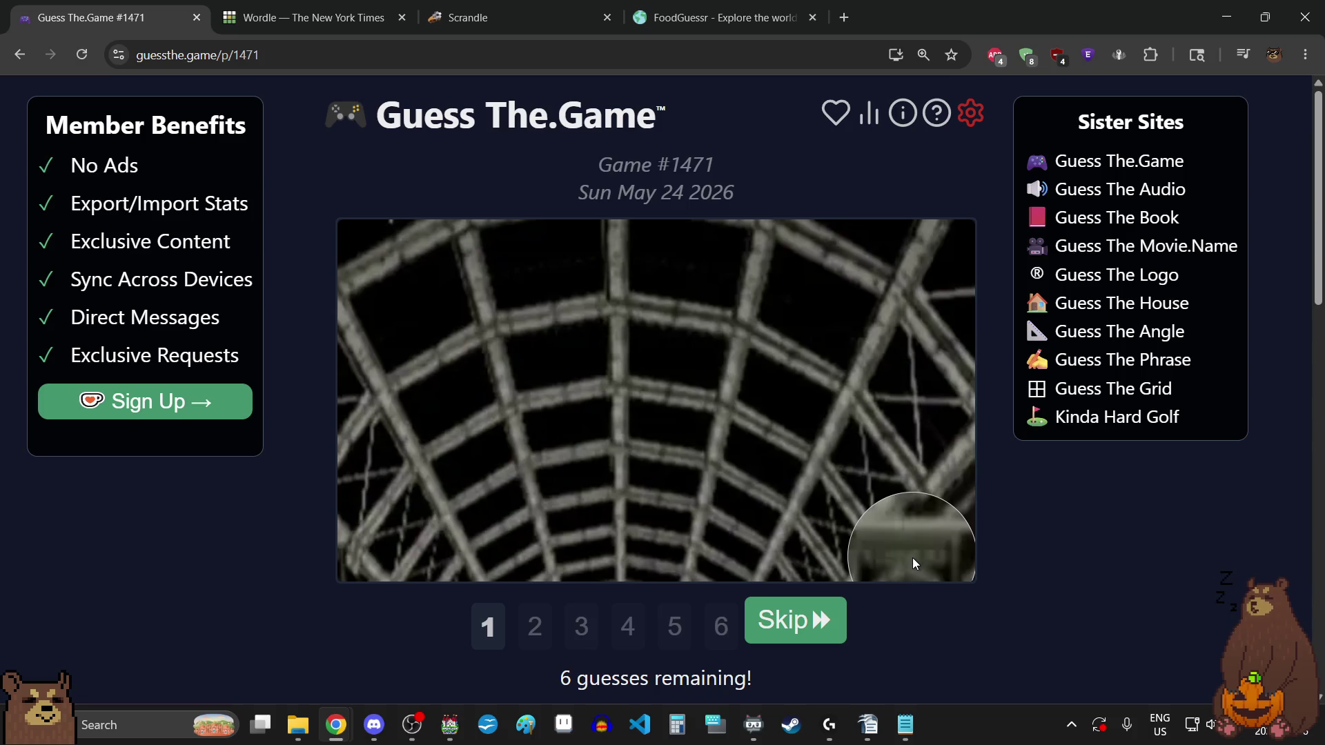
- Guess SOMA for #1471, which is rejected
scroll(1097, 581, down, 1)
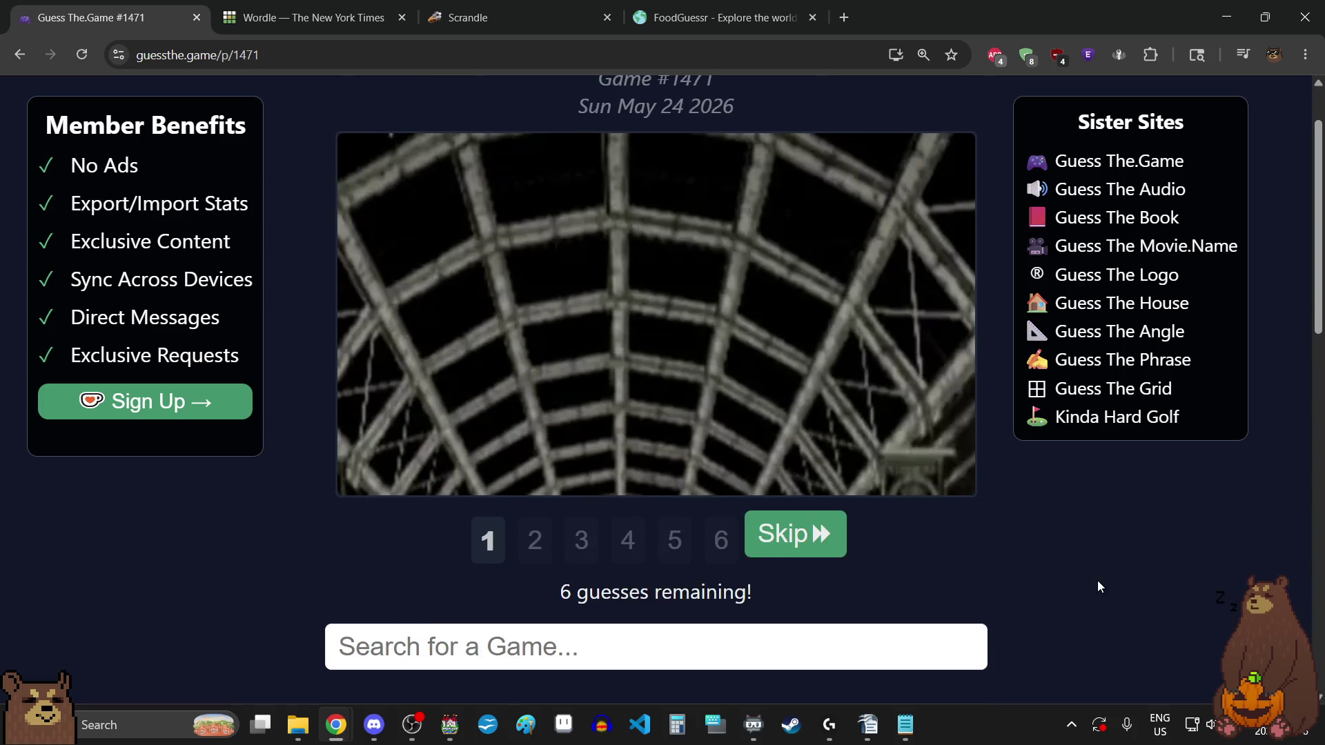
click(904, 633)
text(soma)
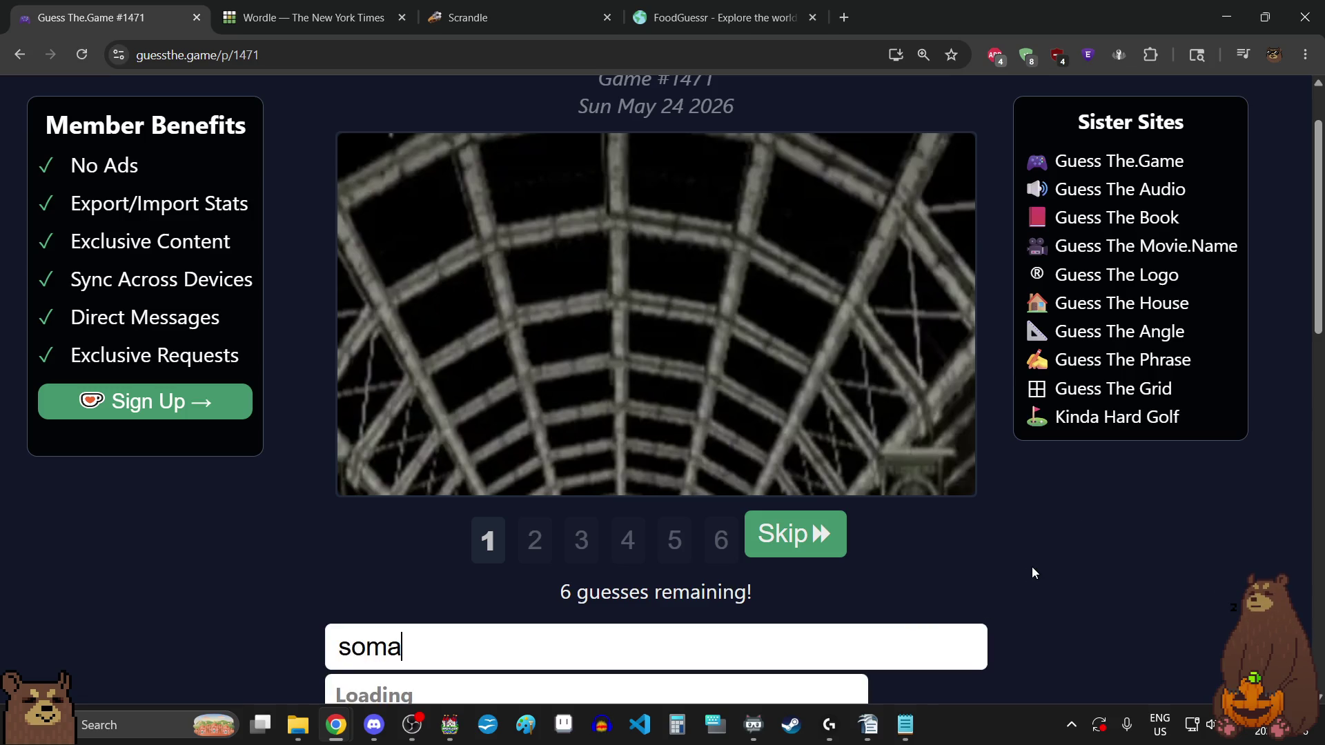
scroll(828, 608, down, 1)
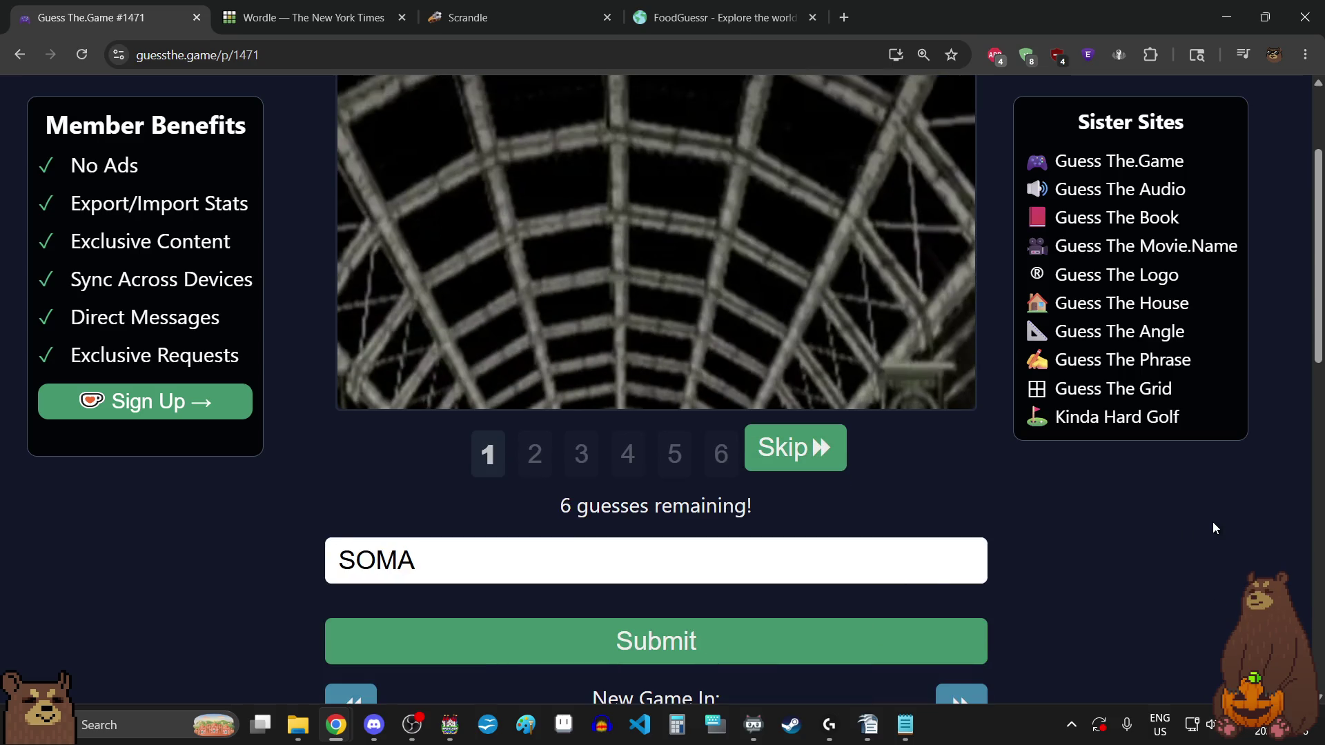
click(928, 657)
- Search 'mad' and submit MadWorld, the correct answer
scroll(1159, 586, up, 1)
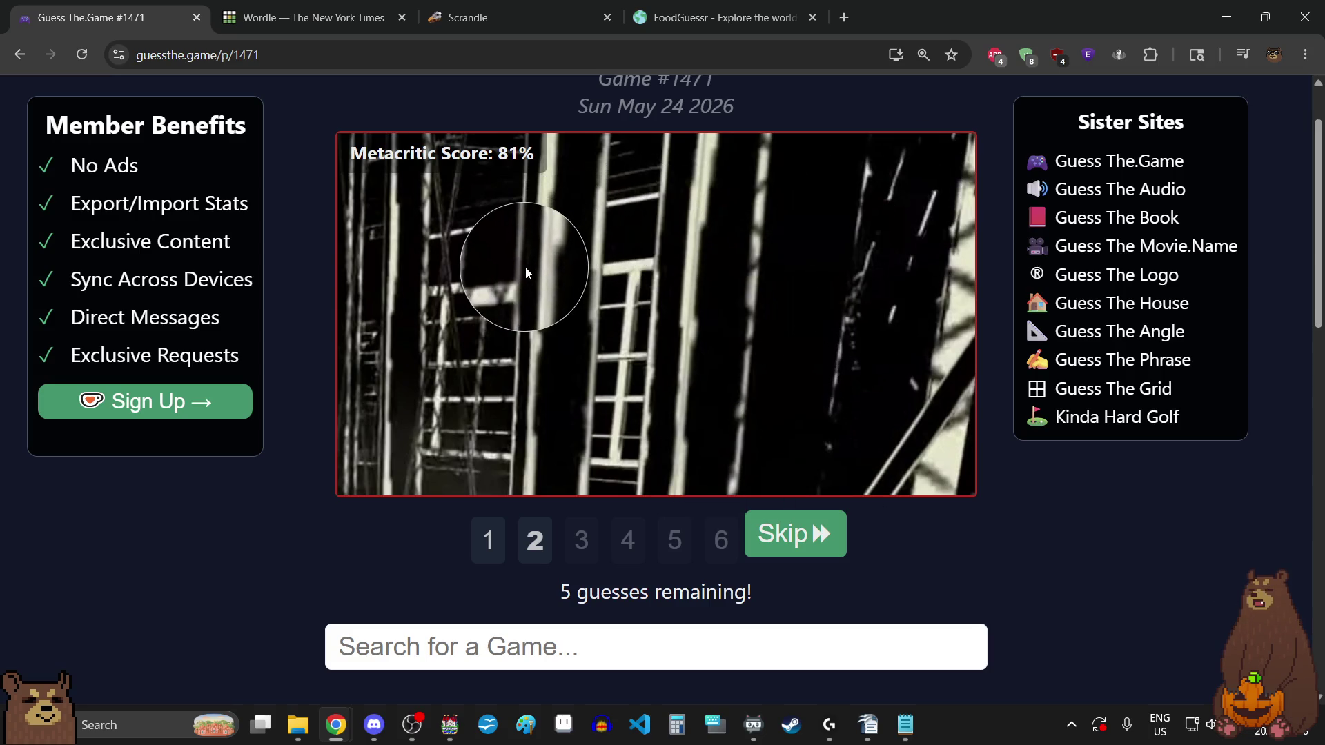
scroll(1138, 568, down, 2)
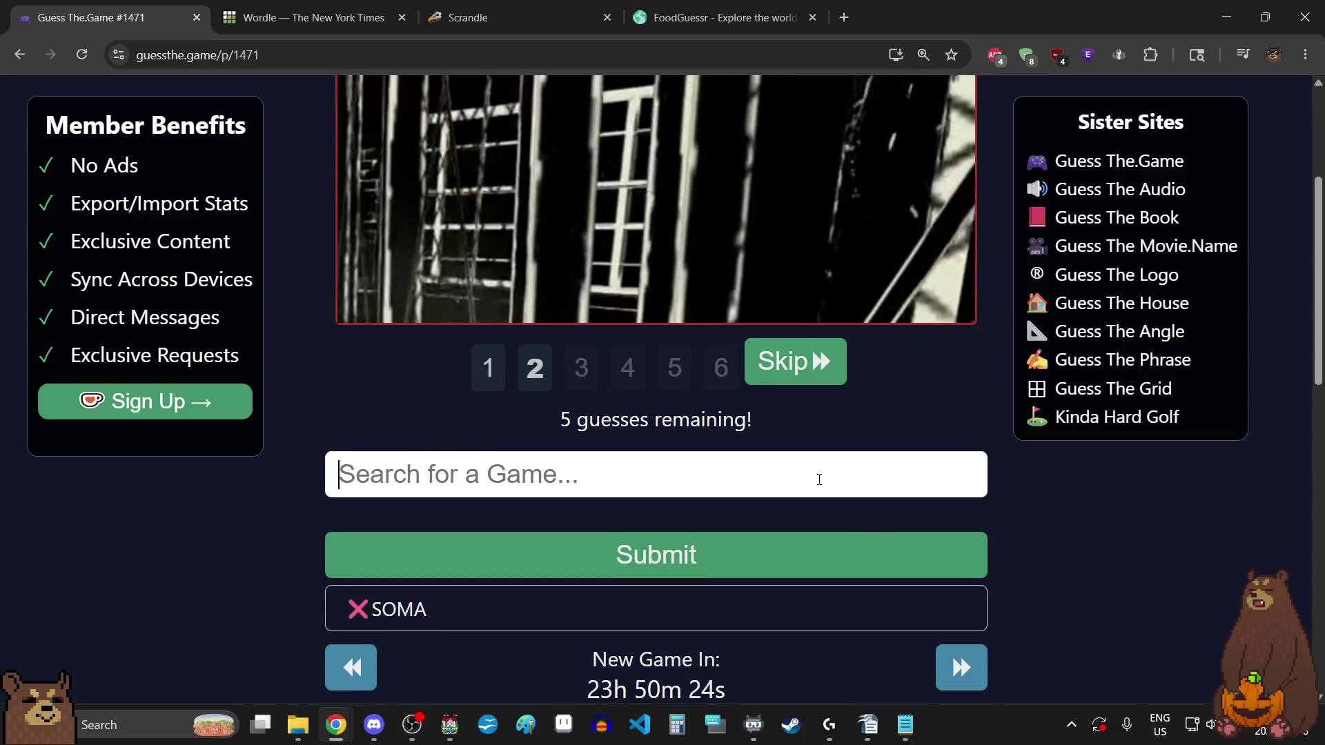
text(mad)
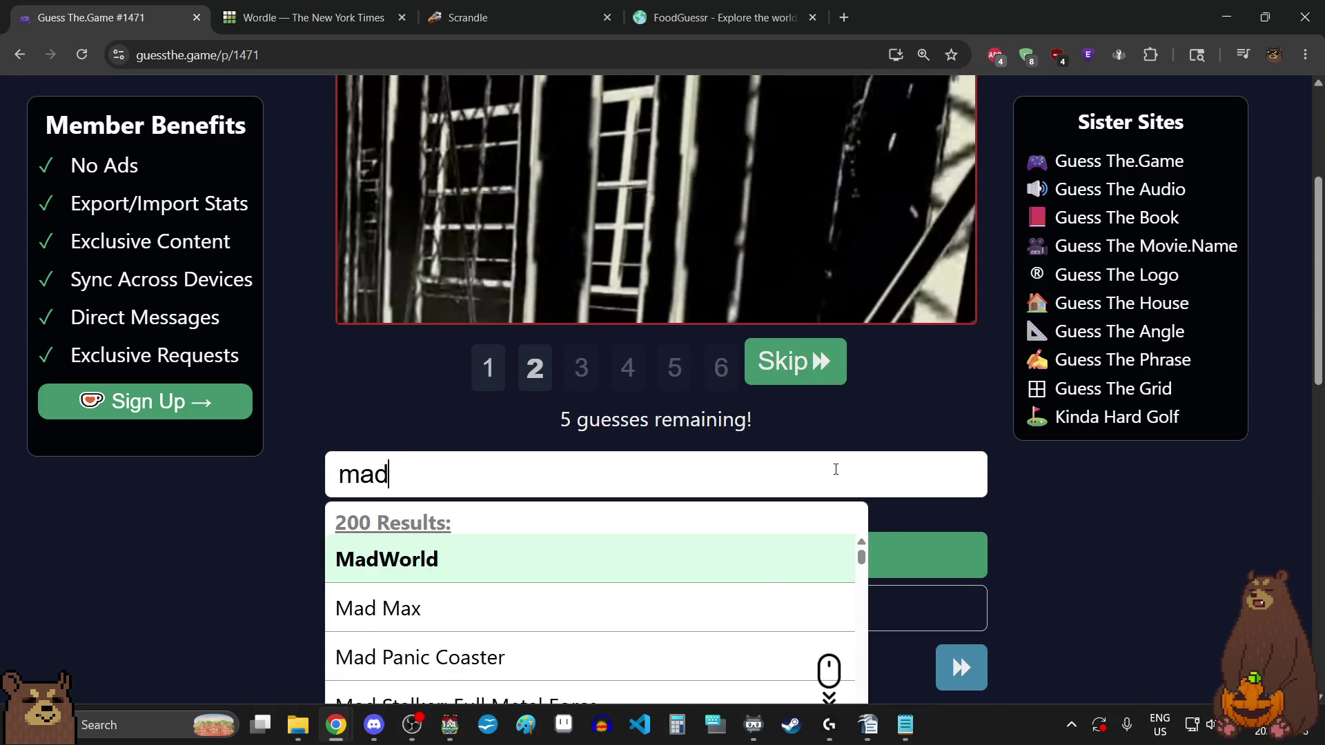
click(769, 556)
click(766, 553)
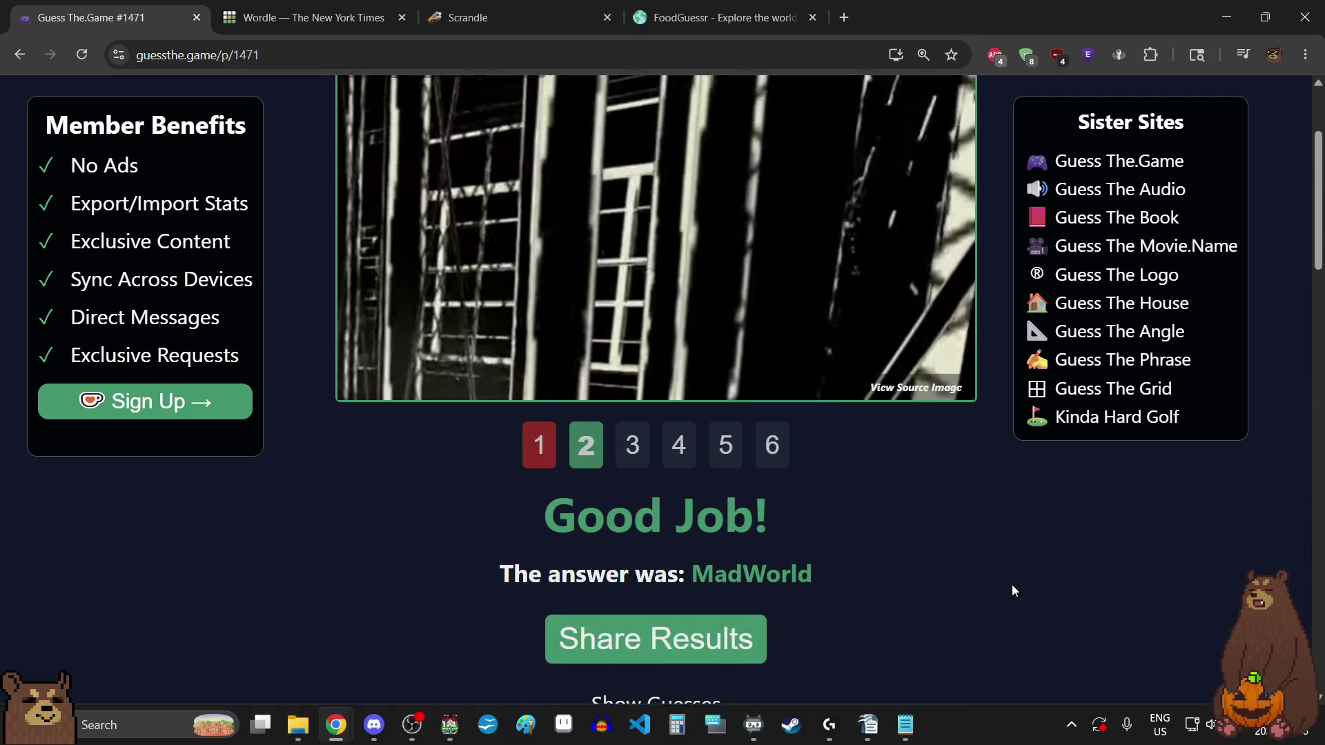
- View MadWorld's third through sixth clue screenshots
scroll(1012, 586, up, 3)
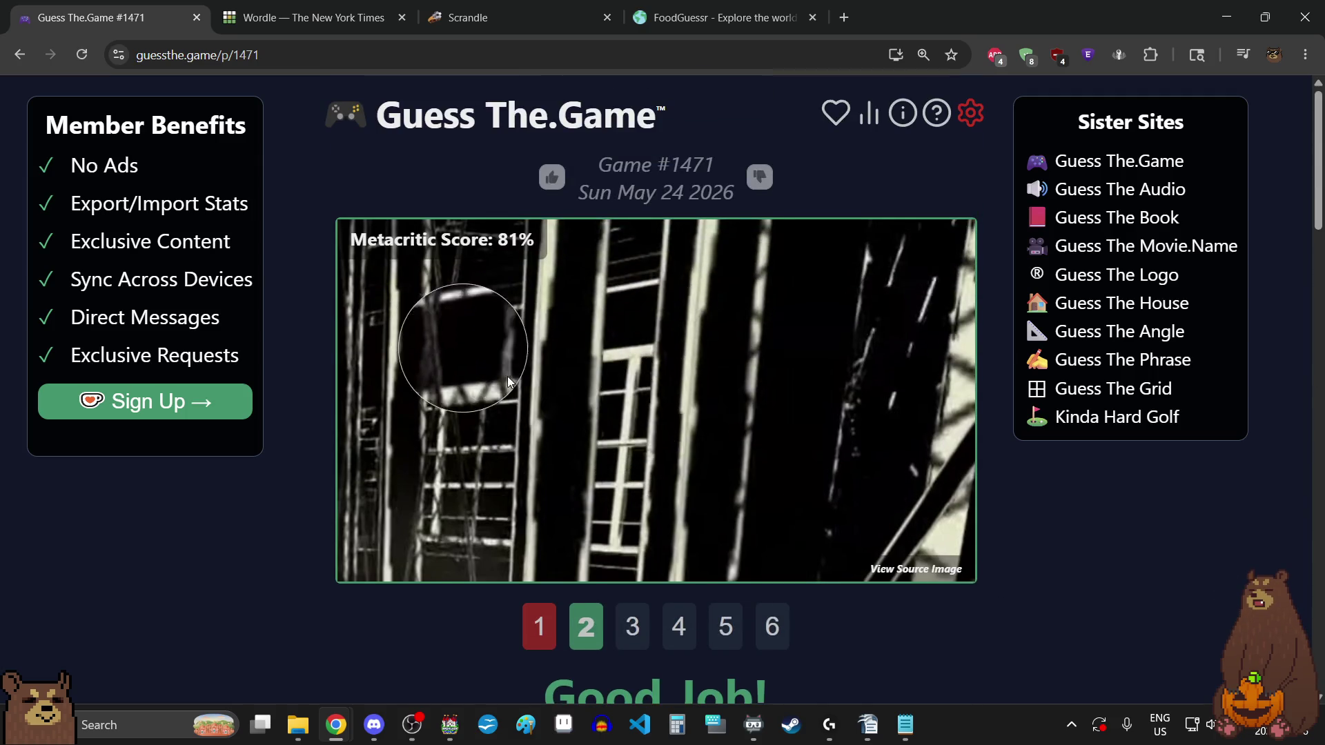
click(632, 636)
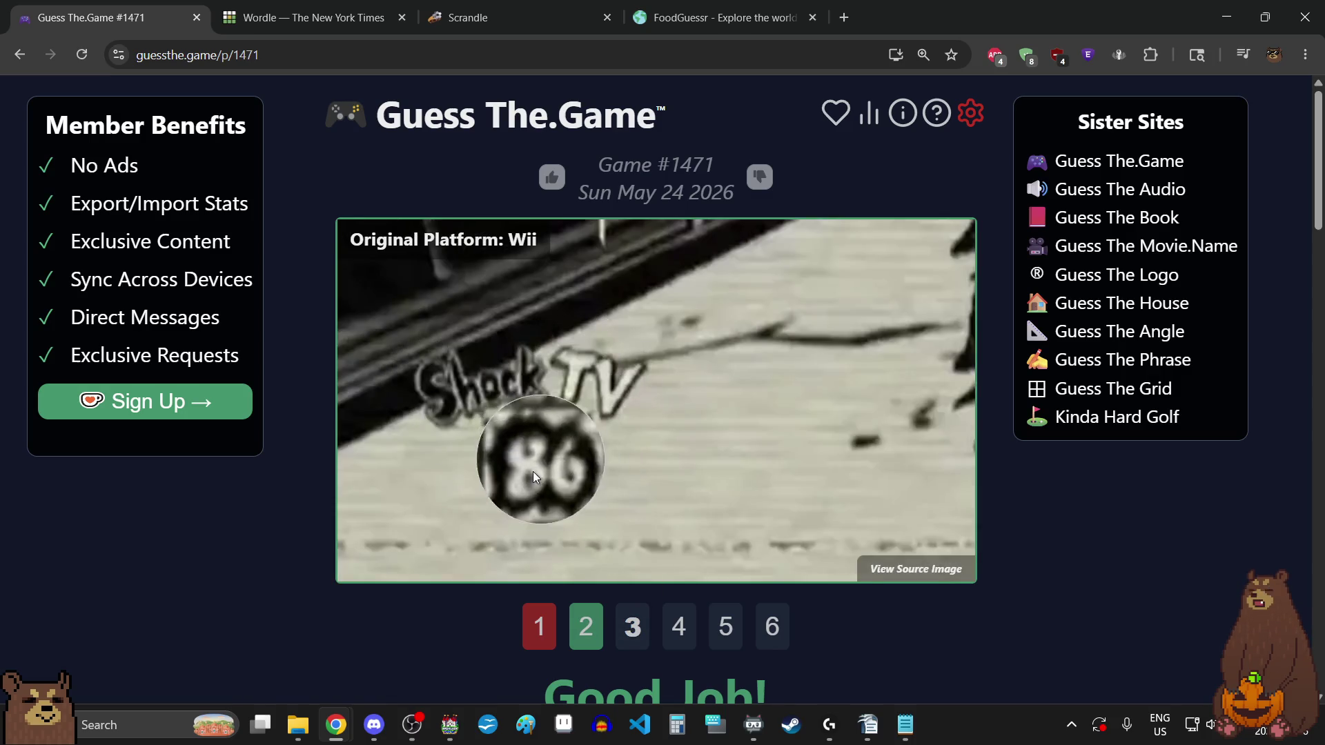
click(679, 640)
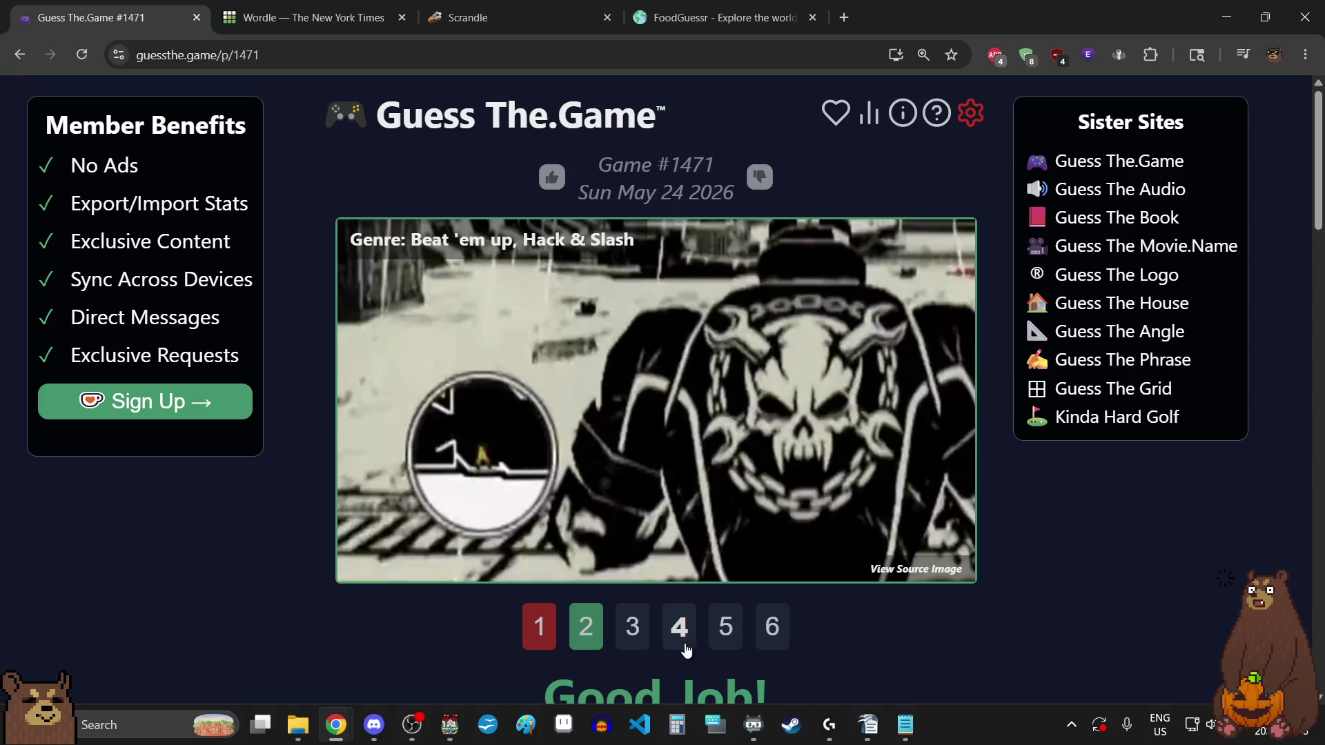
click(725, 633)
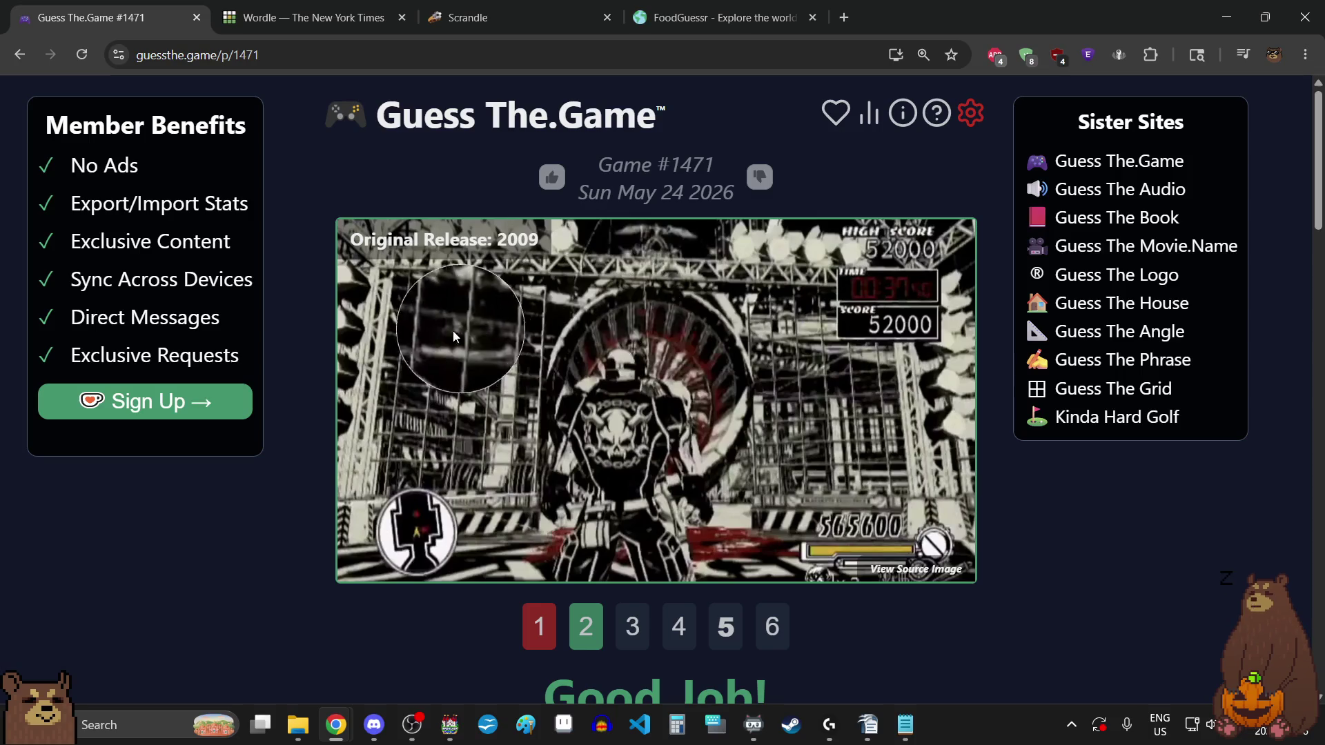
click(773, 628)
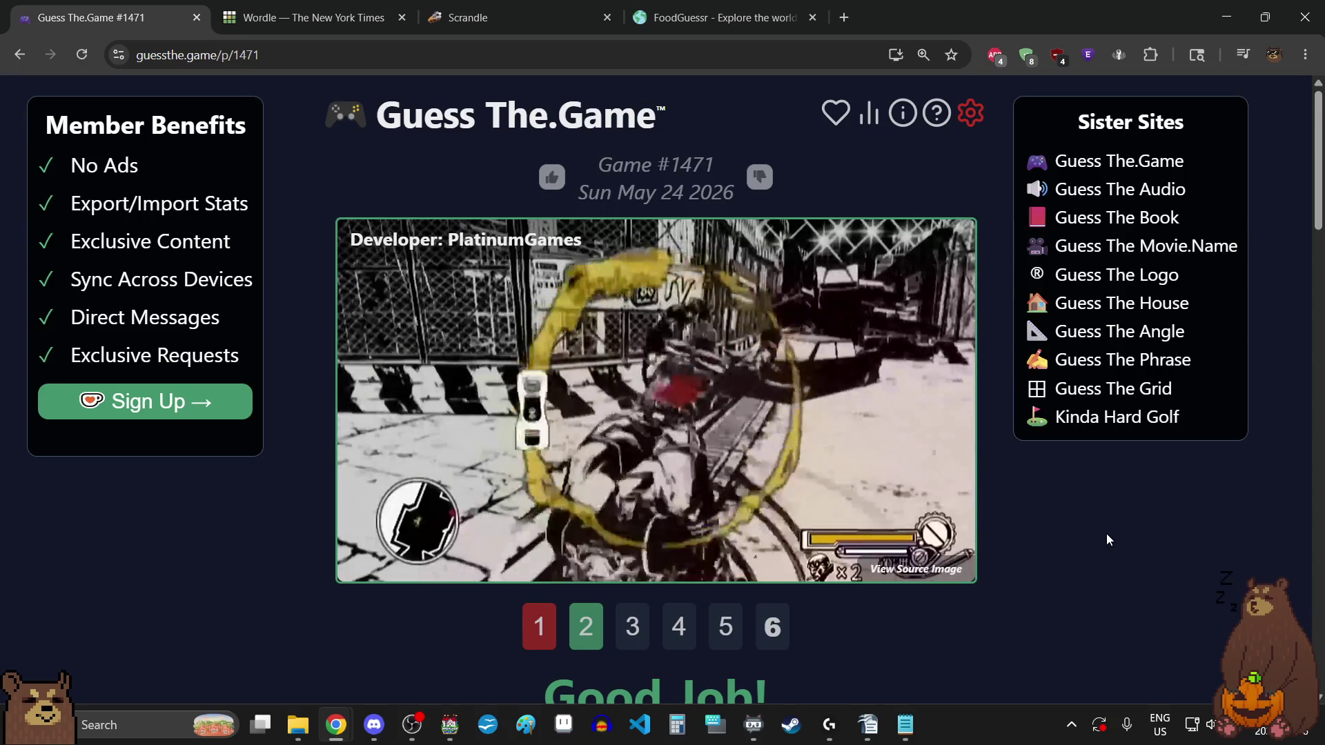
- Open the previous days list and start puzzle #1470
scroll(1107, 532, down, 8)
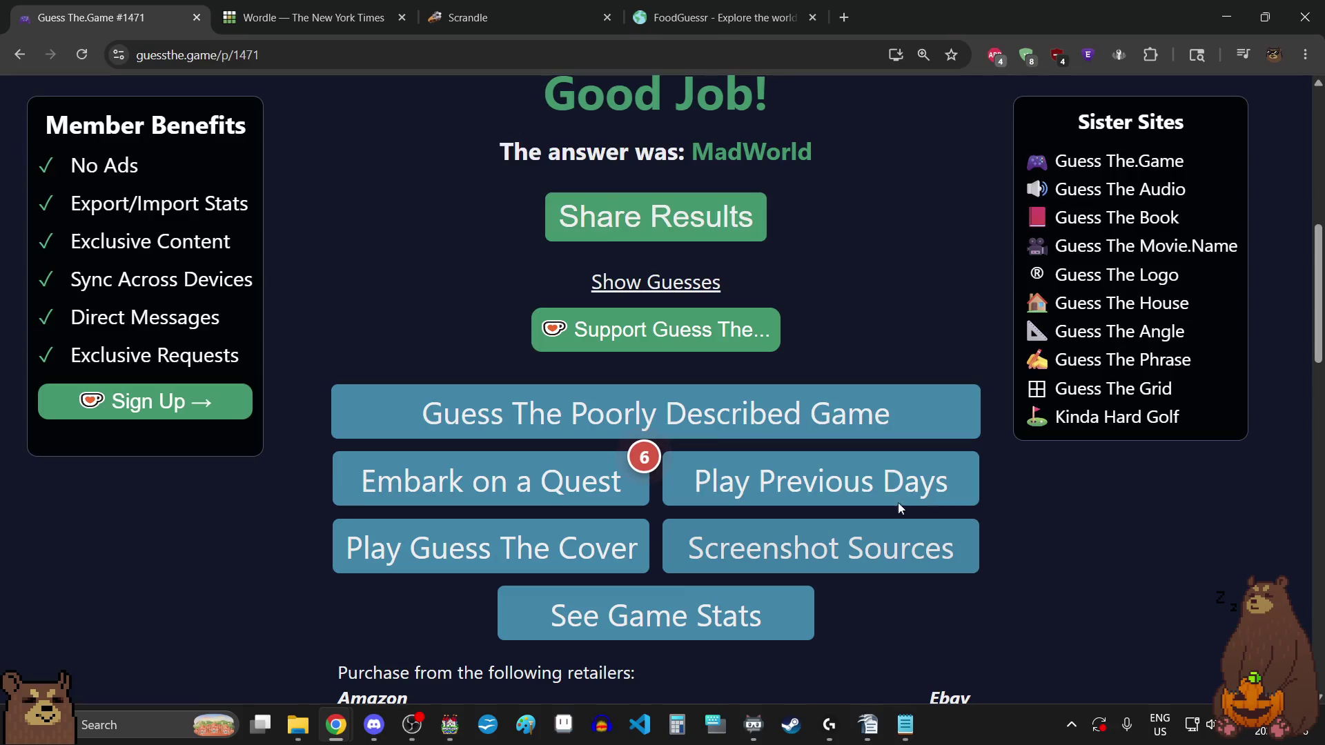
click(906, 499)
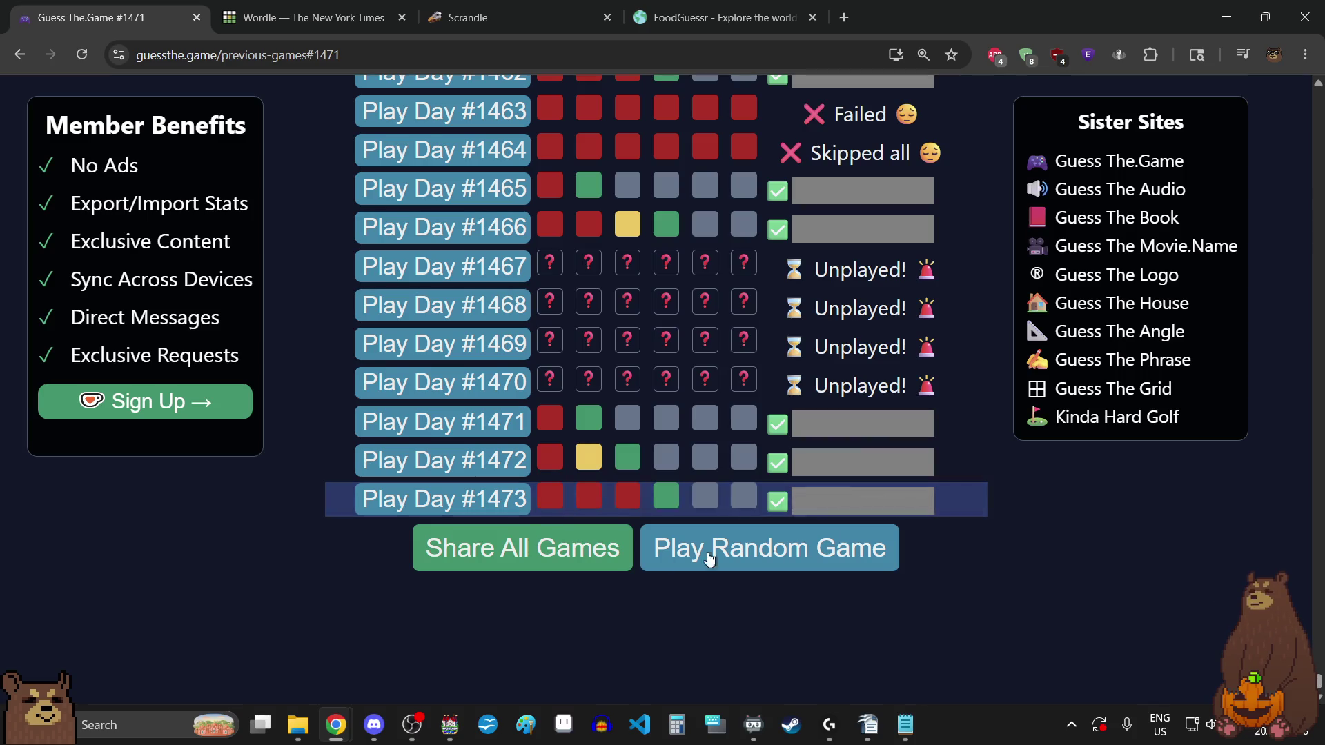
click(503, 391)
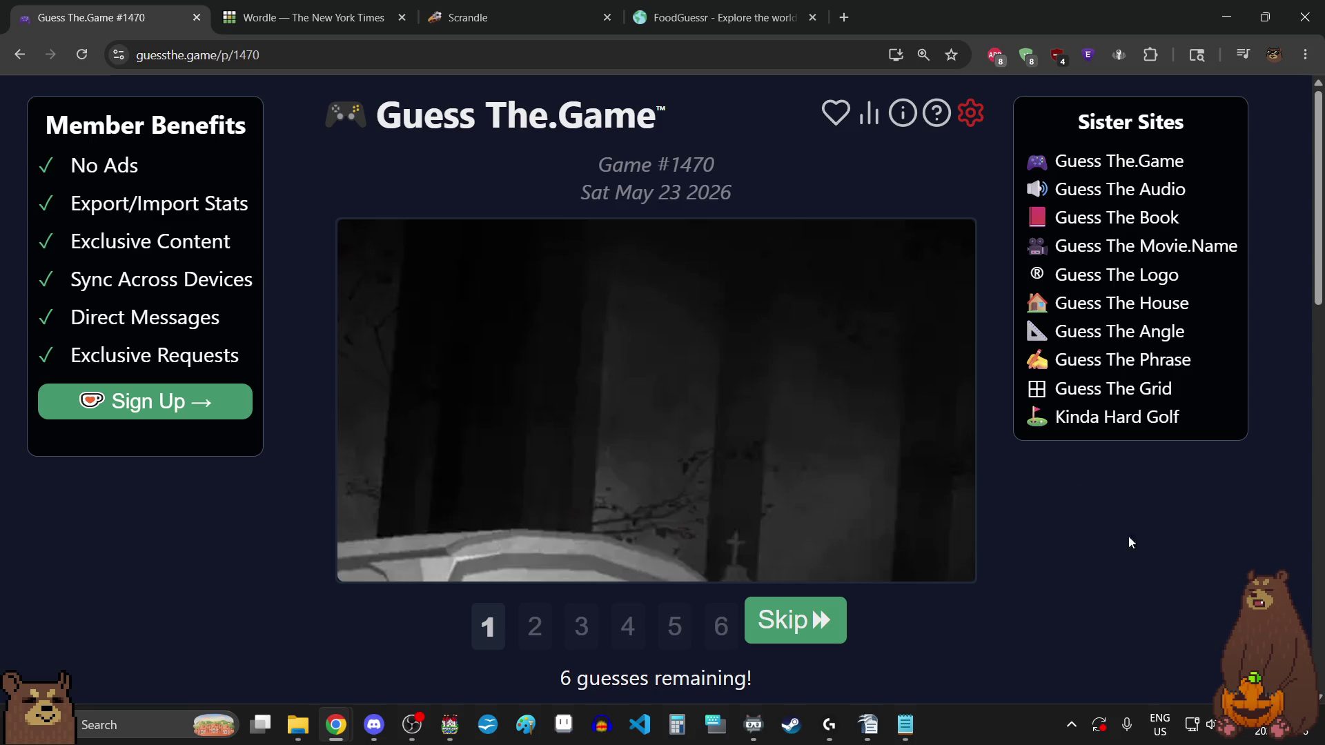
- Search 'limbo' and submit Limbo as the first guess for #1470
scroll(1104, 552, down, 2)
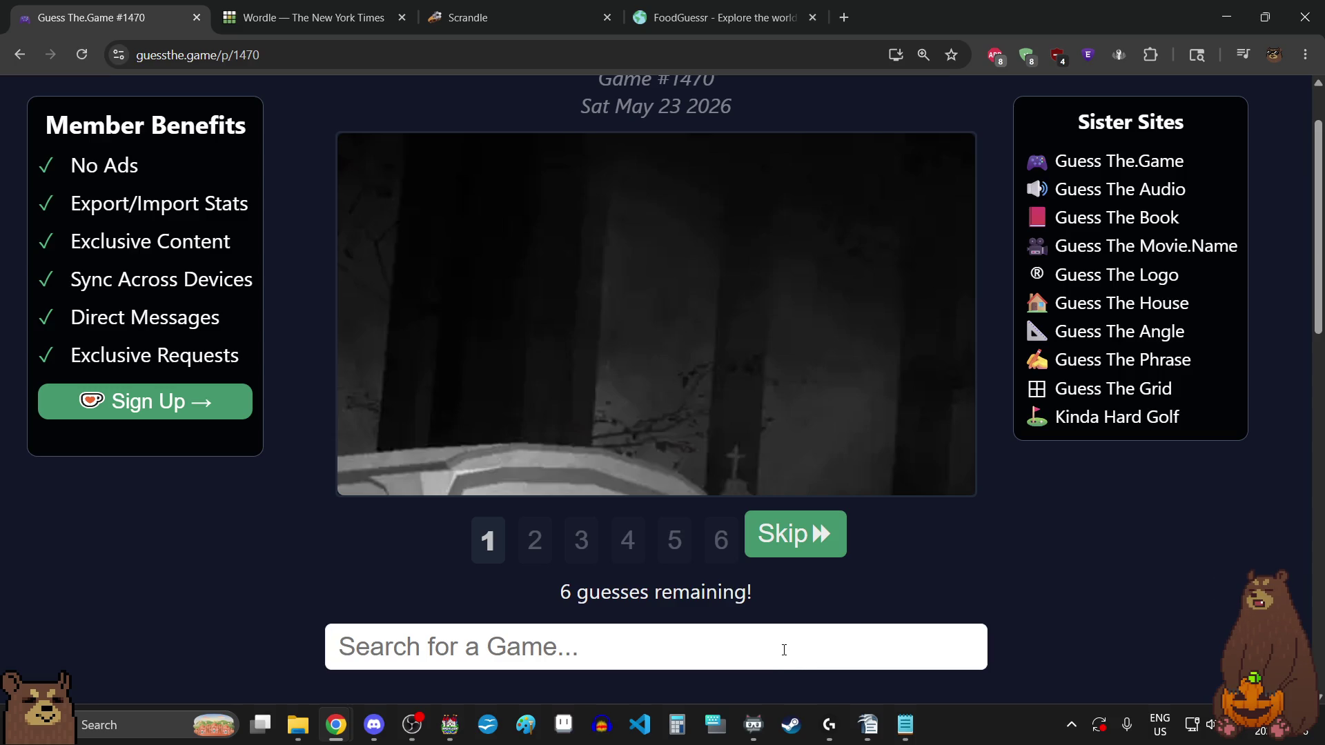
text(limbo)
scroll(1115, 506, down, 1)
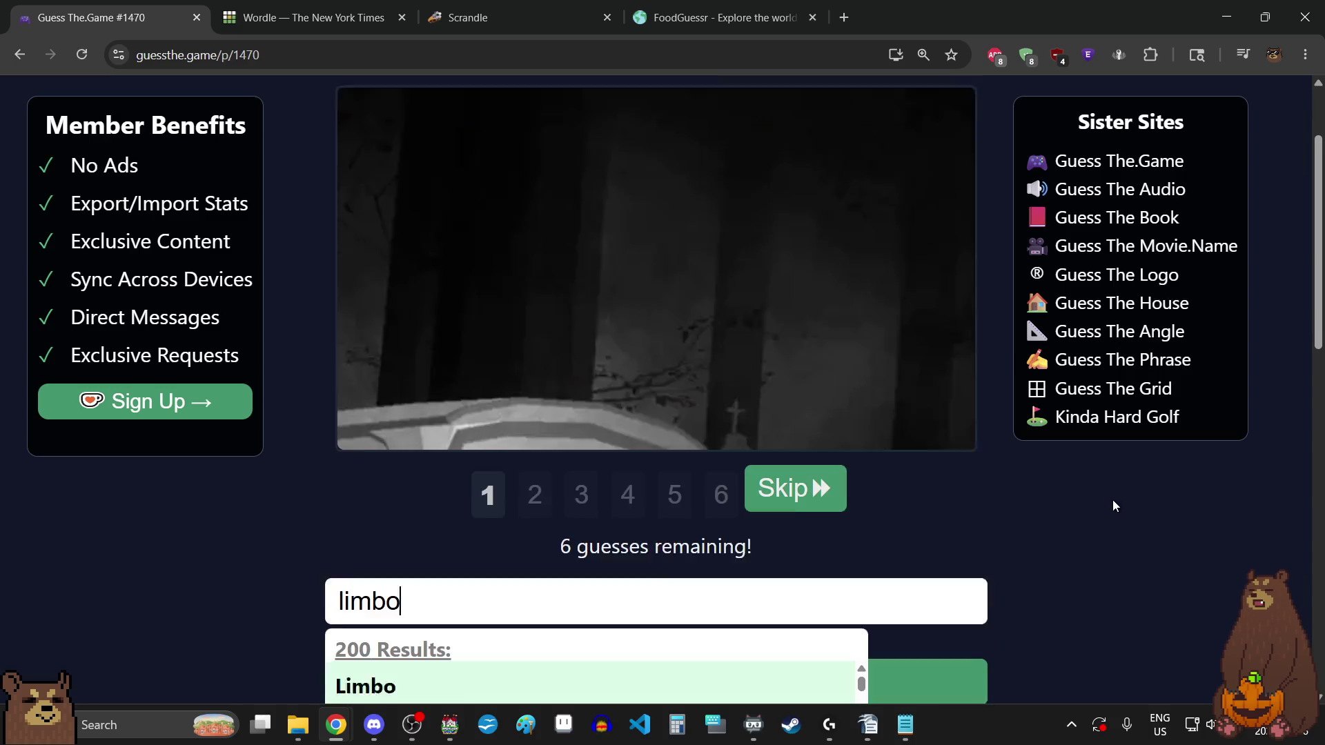
click(702, 652)
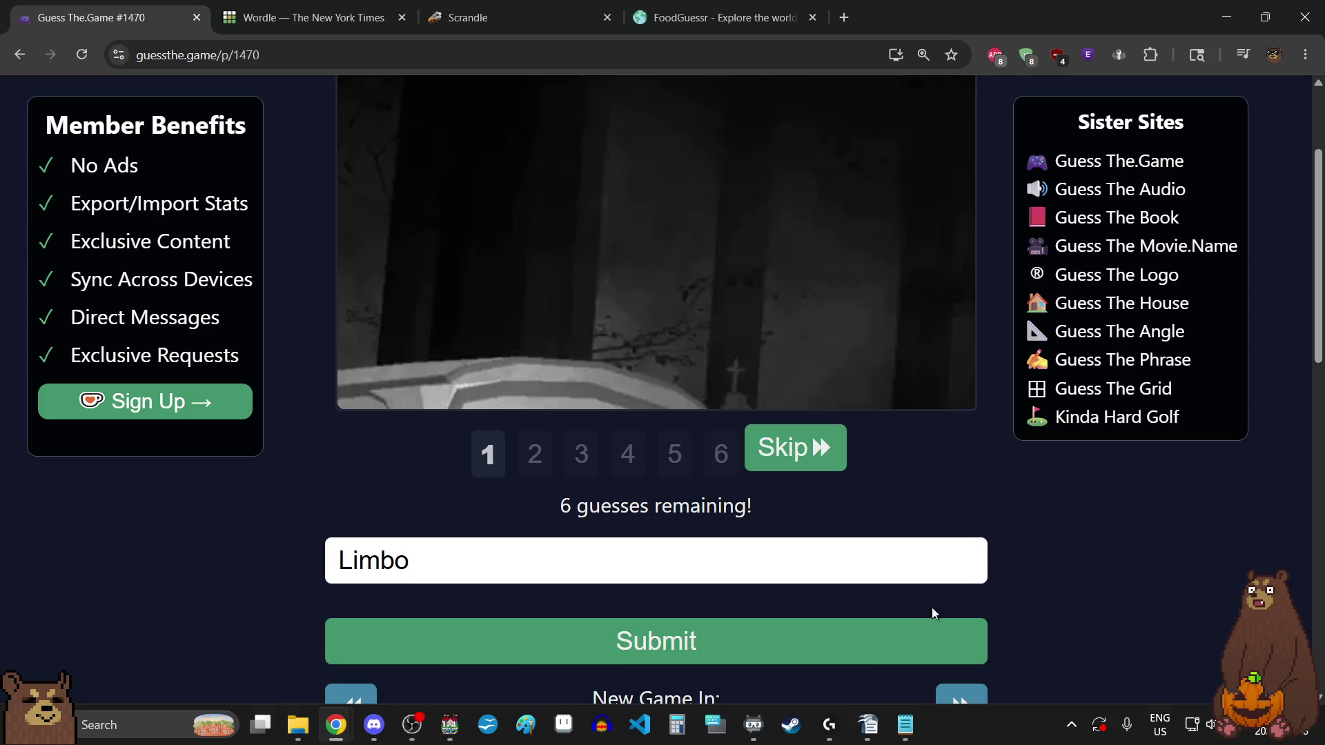
click(836, 642)
- Submit Inside as the second guess, leaving 4 guesses remaining
scroll(1095, 507, up, 3)
scroll(1096, 507, down, 4)
scroll(1095, 506, up, 4)
scroll(1096, 507, down, 1)
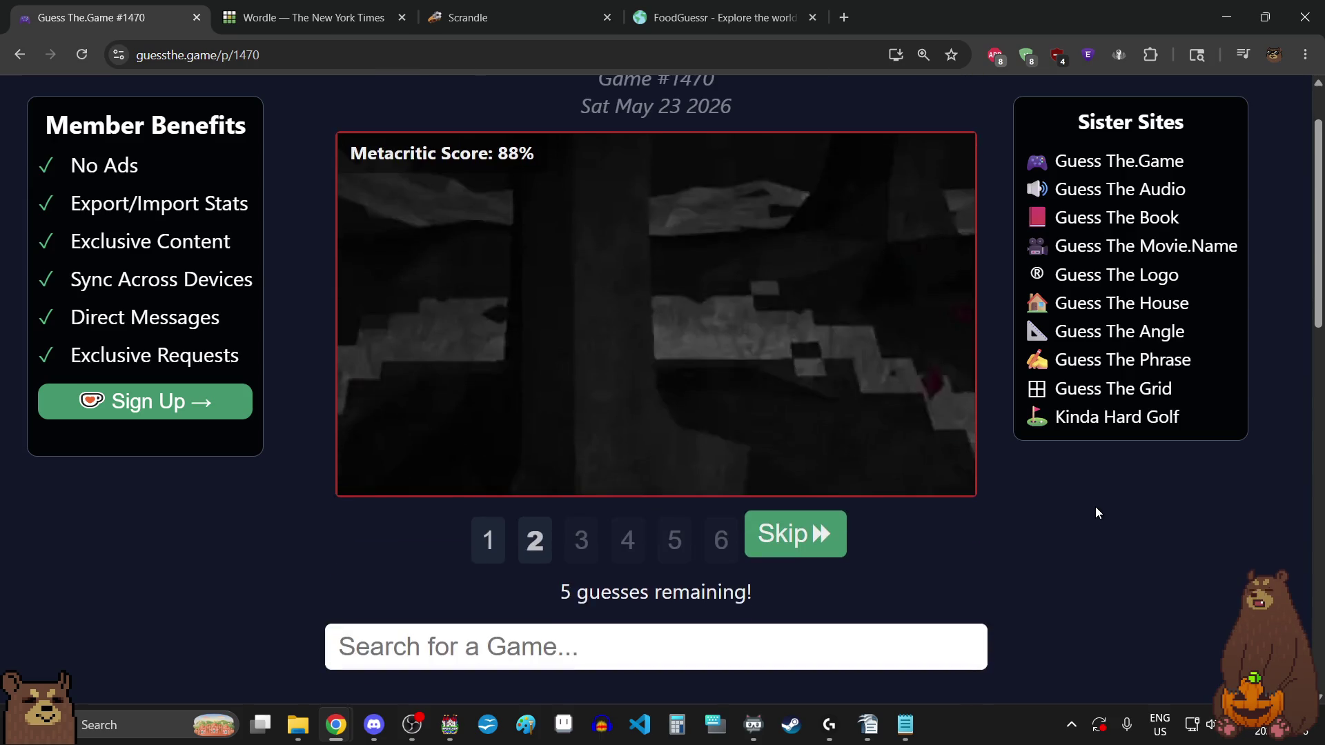
scroll(972, 607, down, 2)
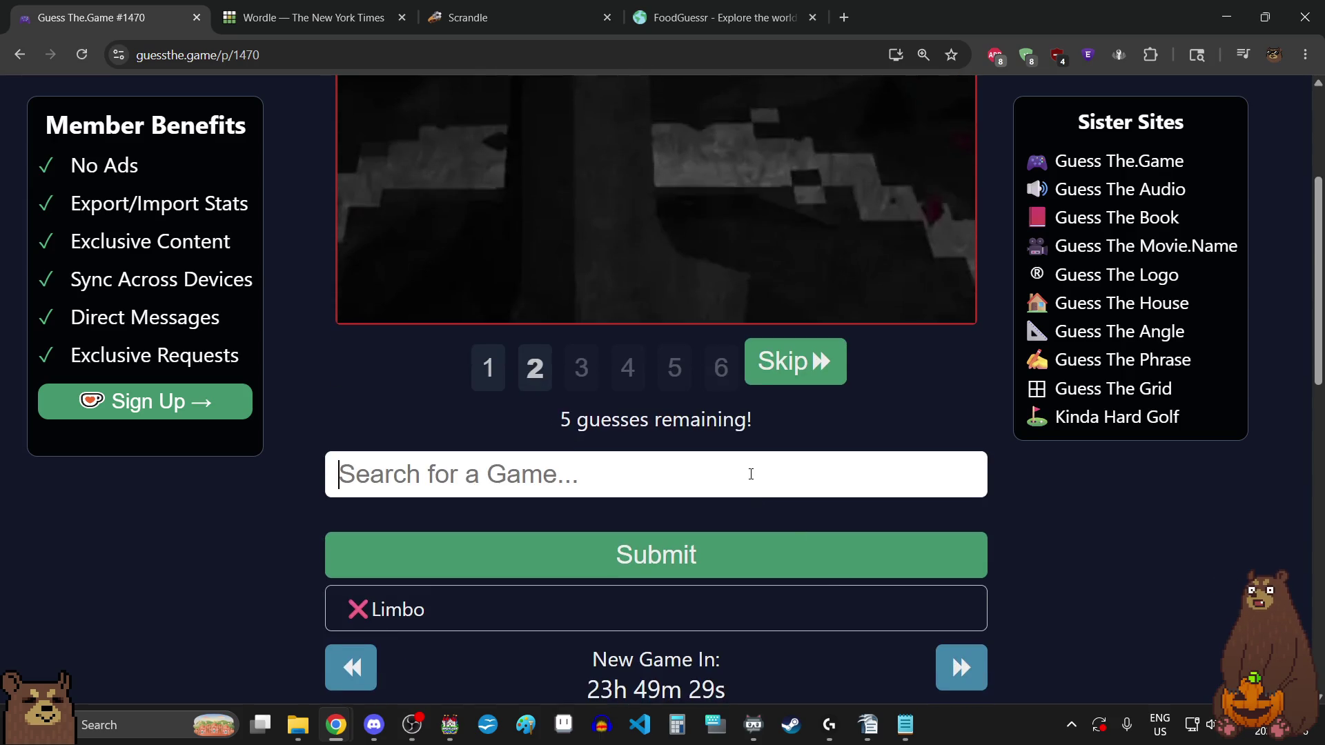
text(outside)
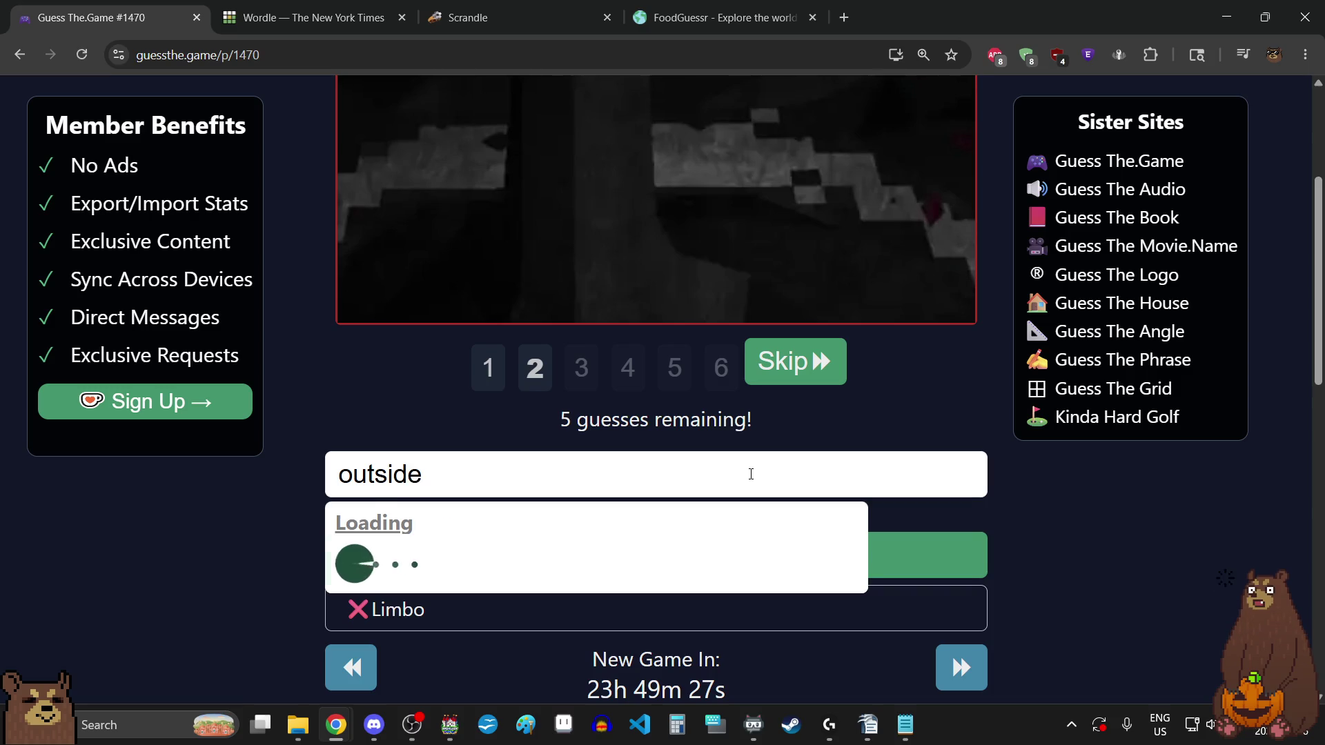
scroll(1061, 509, down, 1)
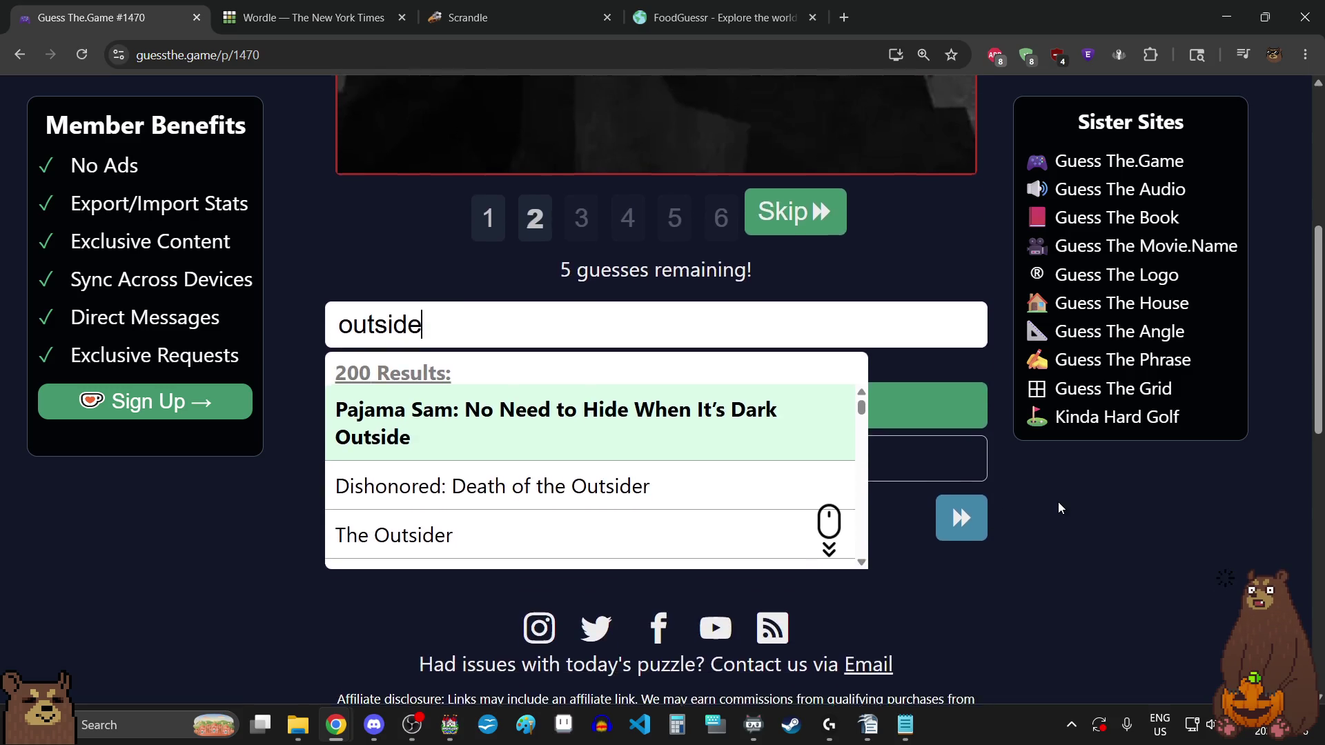
key(BackSpace)
key(BackSpace)
key(BackSpace)
key(BackSpace)
text(inside)
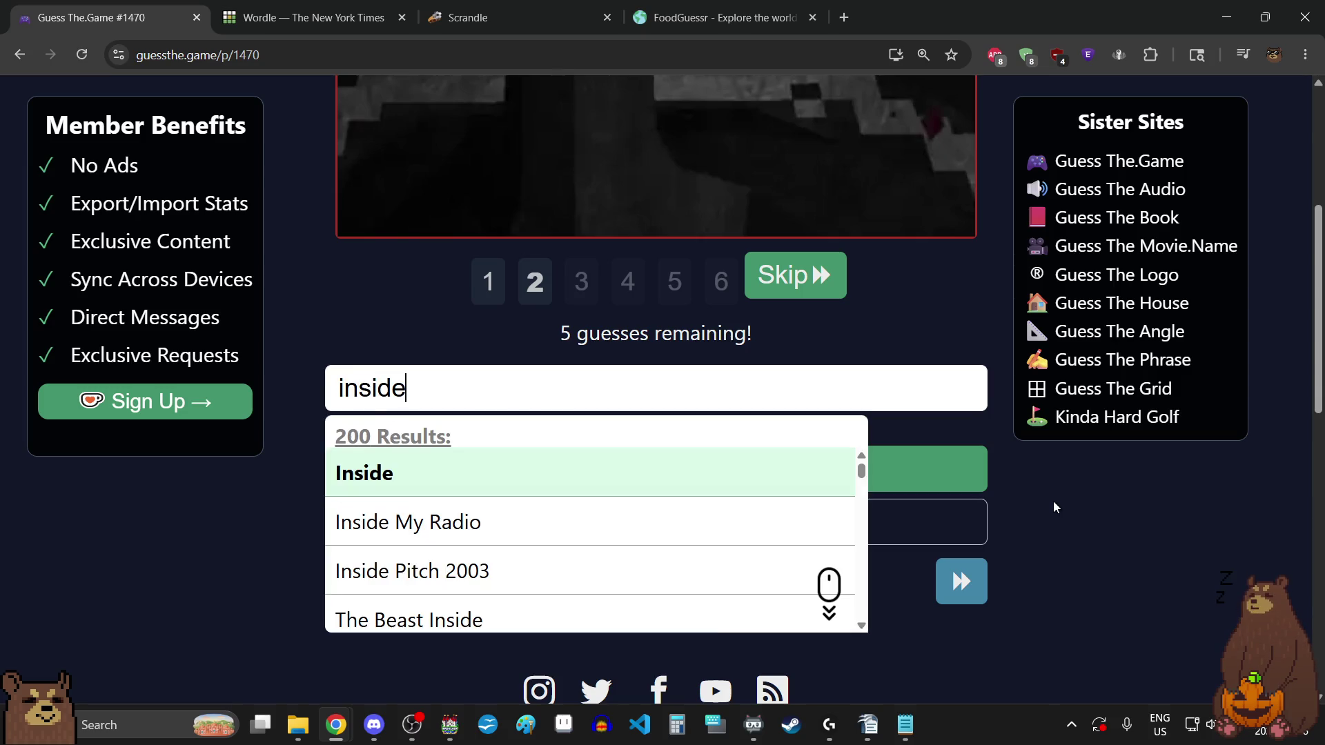
click(654, 474)
click(656, 472)
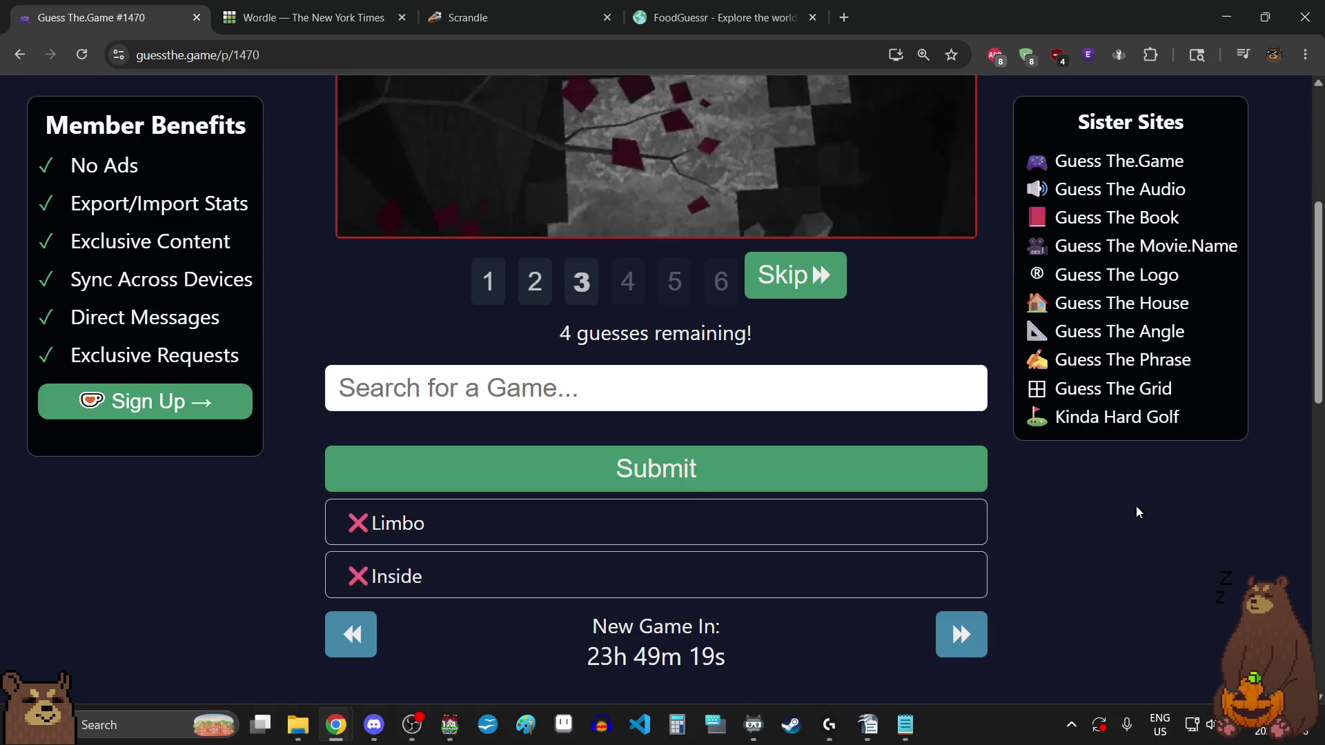
scroll(1137, 511, up, 3)
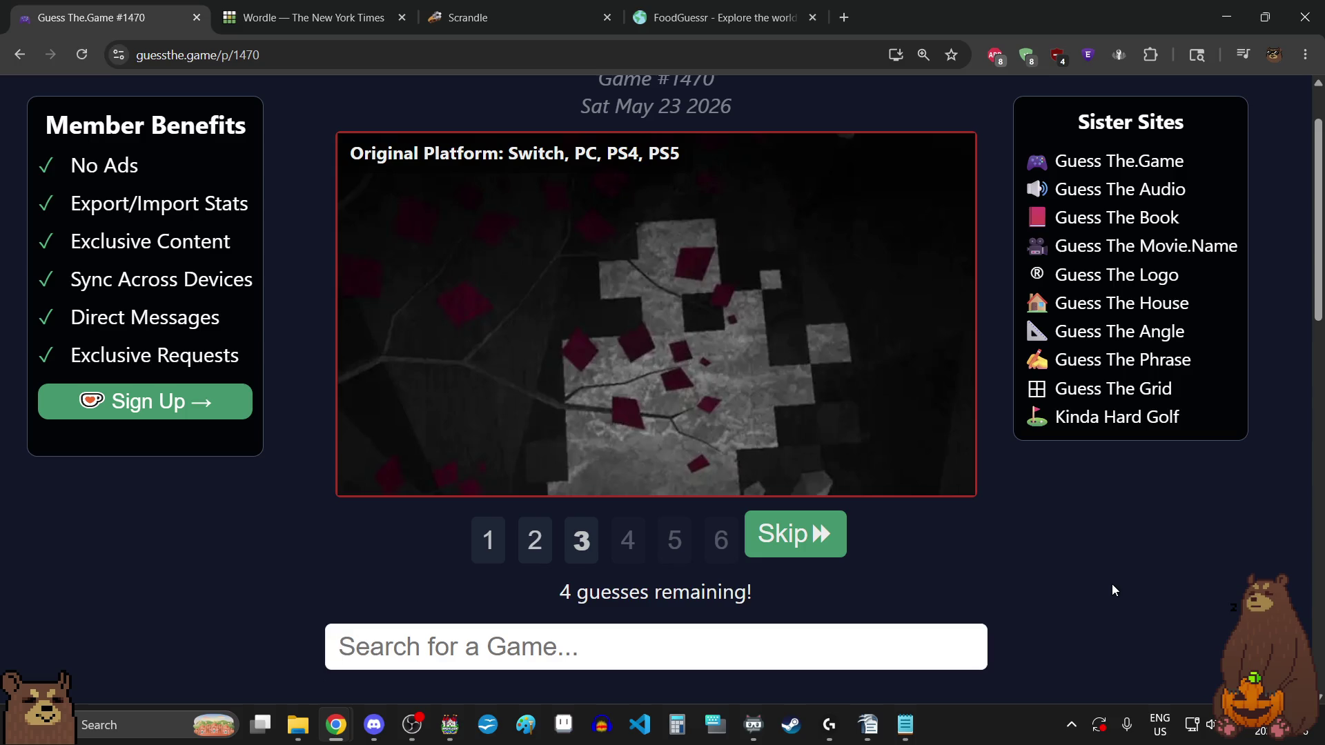
text(reanim)
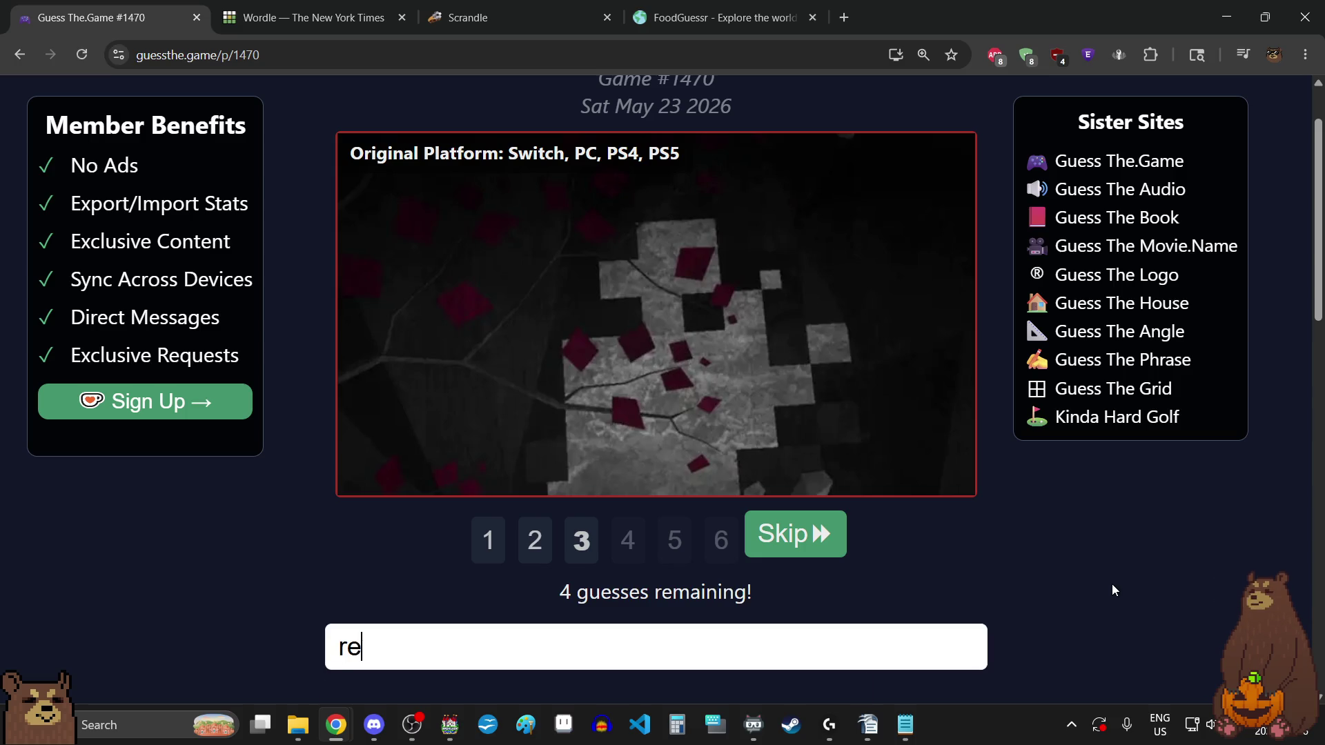
- Clear the search field and skip every remaining clue until #1470 reveals Lorelei and the Laser Eyes
scroll(1113, 590, down, 1)
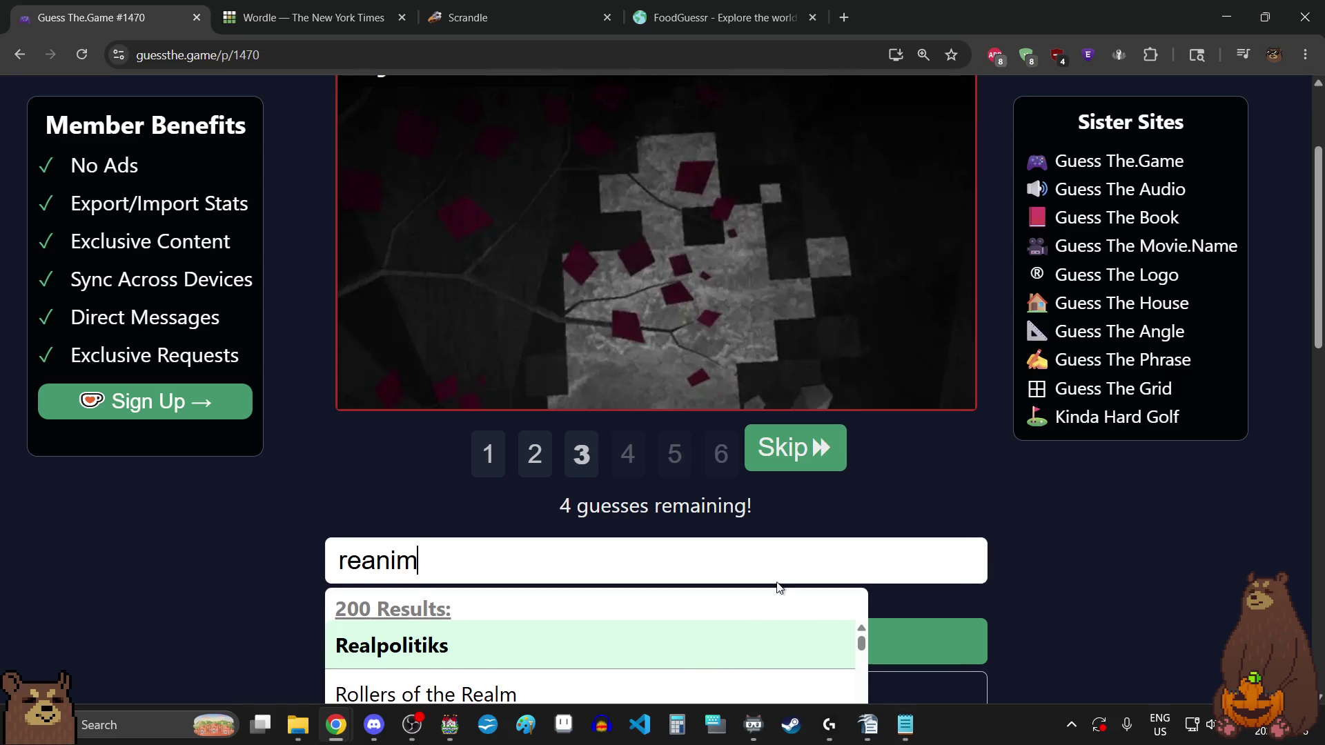
scroll(955, 512, down, 1)
text(al)
key(BackSpace)
key(BackSpace)
key(BackSpace)
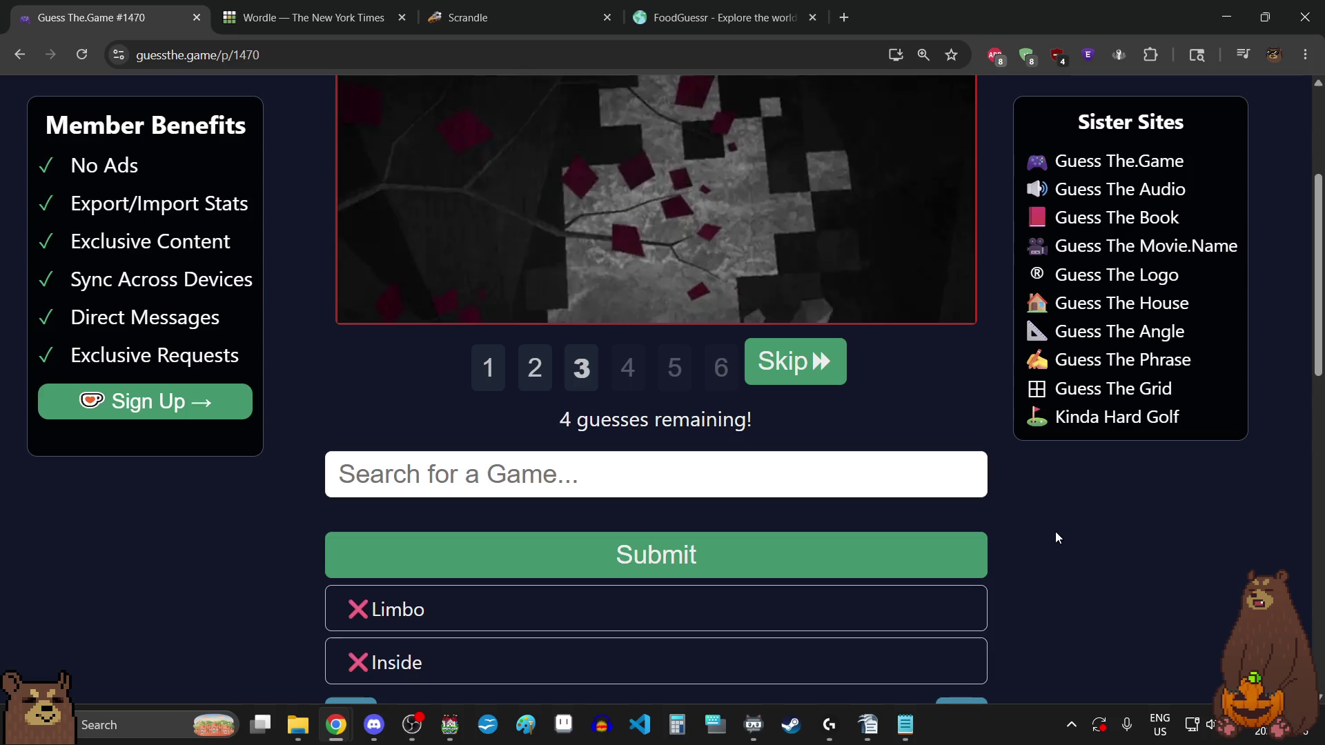
scroll(1125, 540, up, 2)
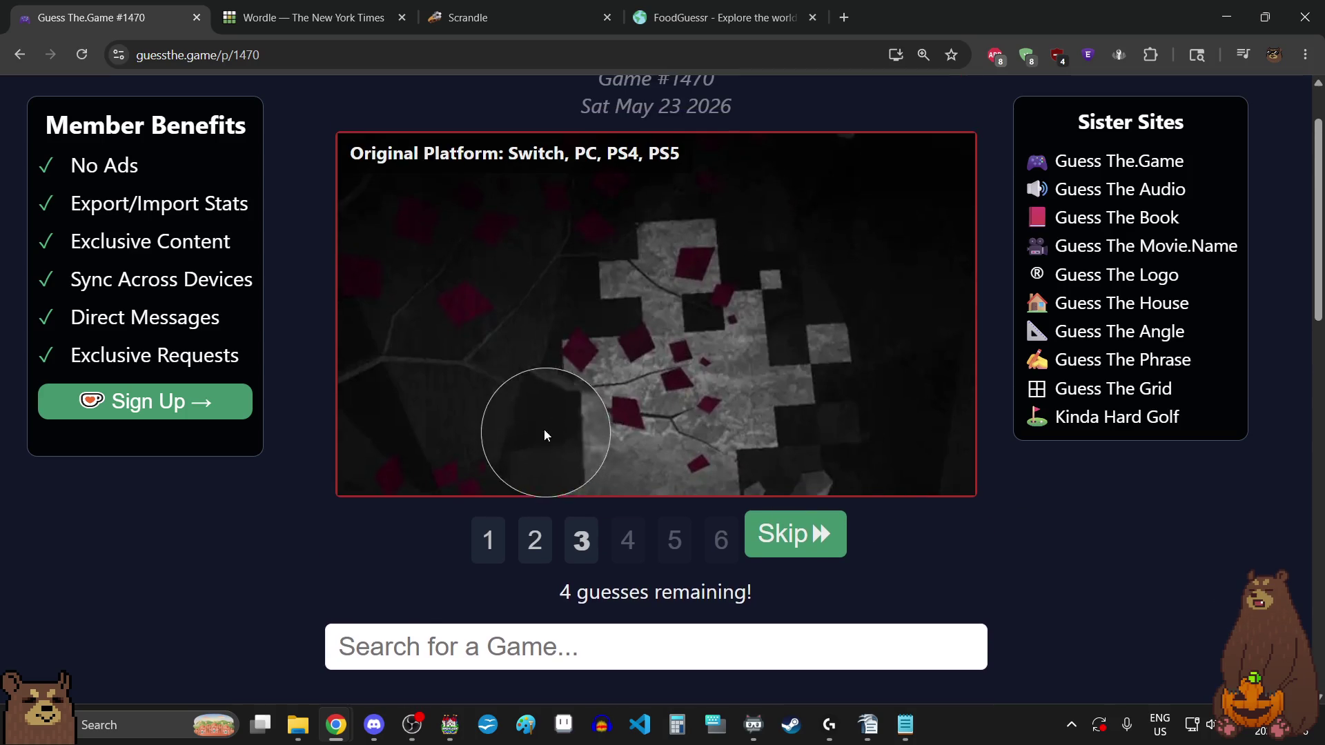
click(798, 538)
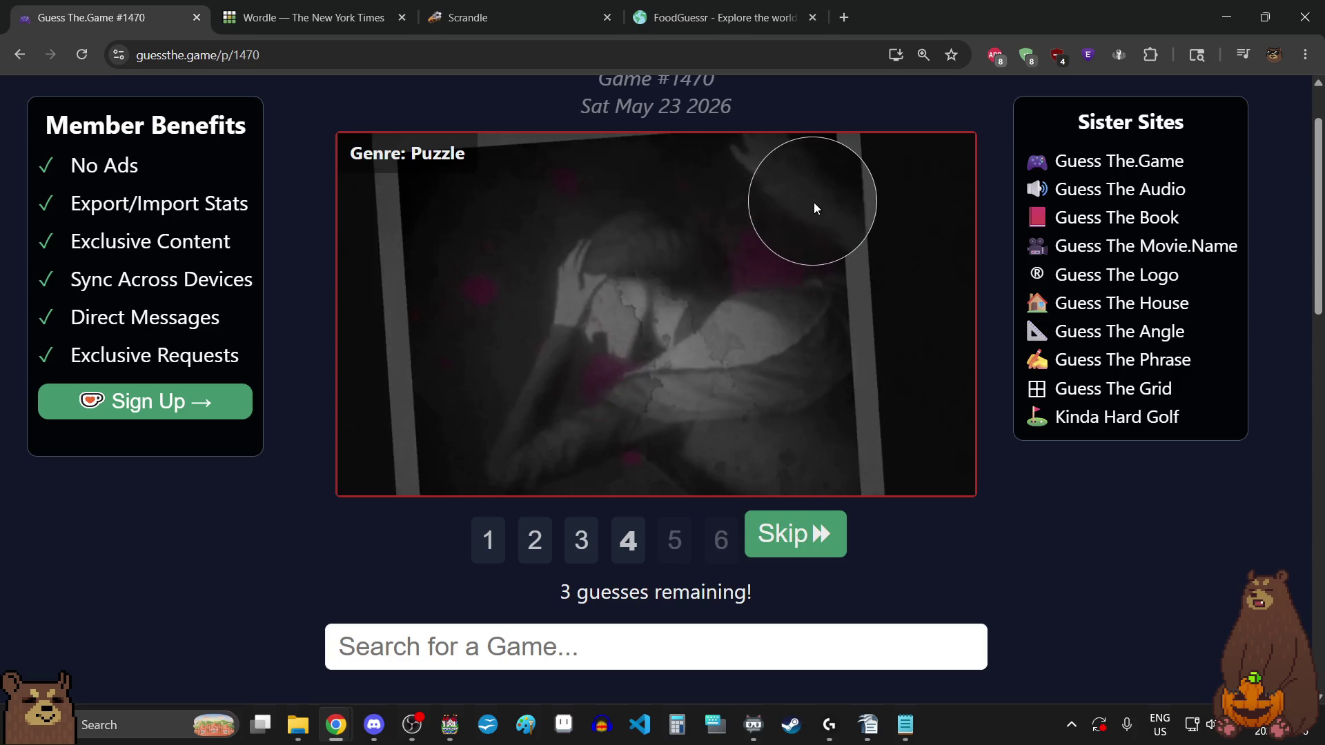
click(796, 544)
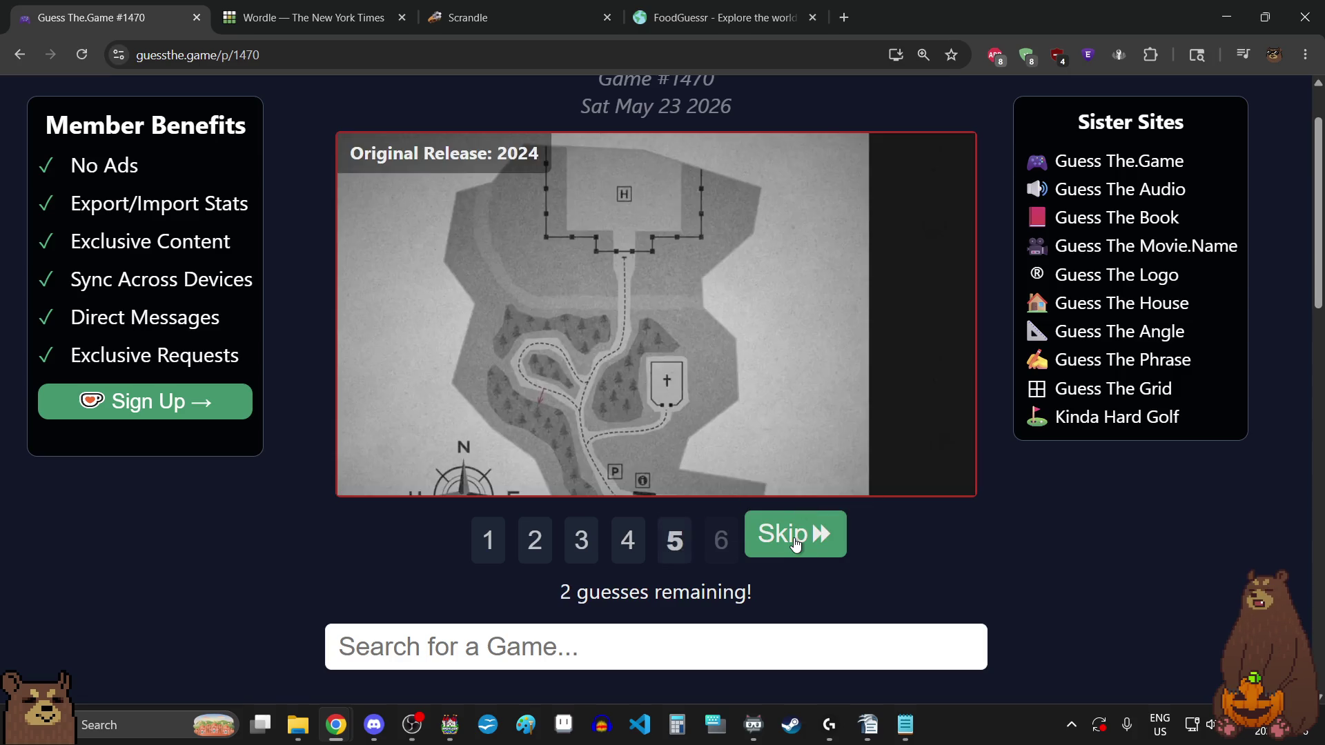
click(795, 544)
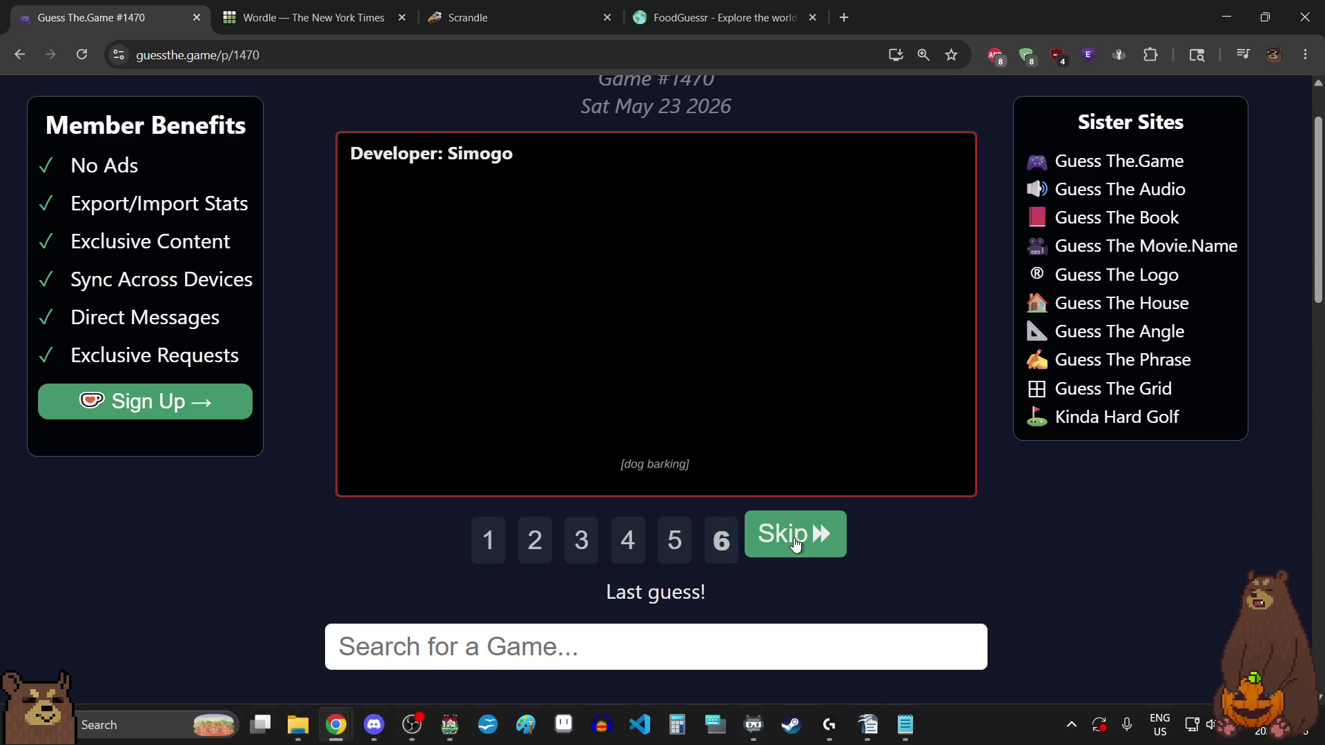
click(796, 544)
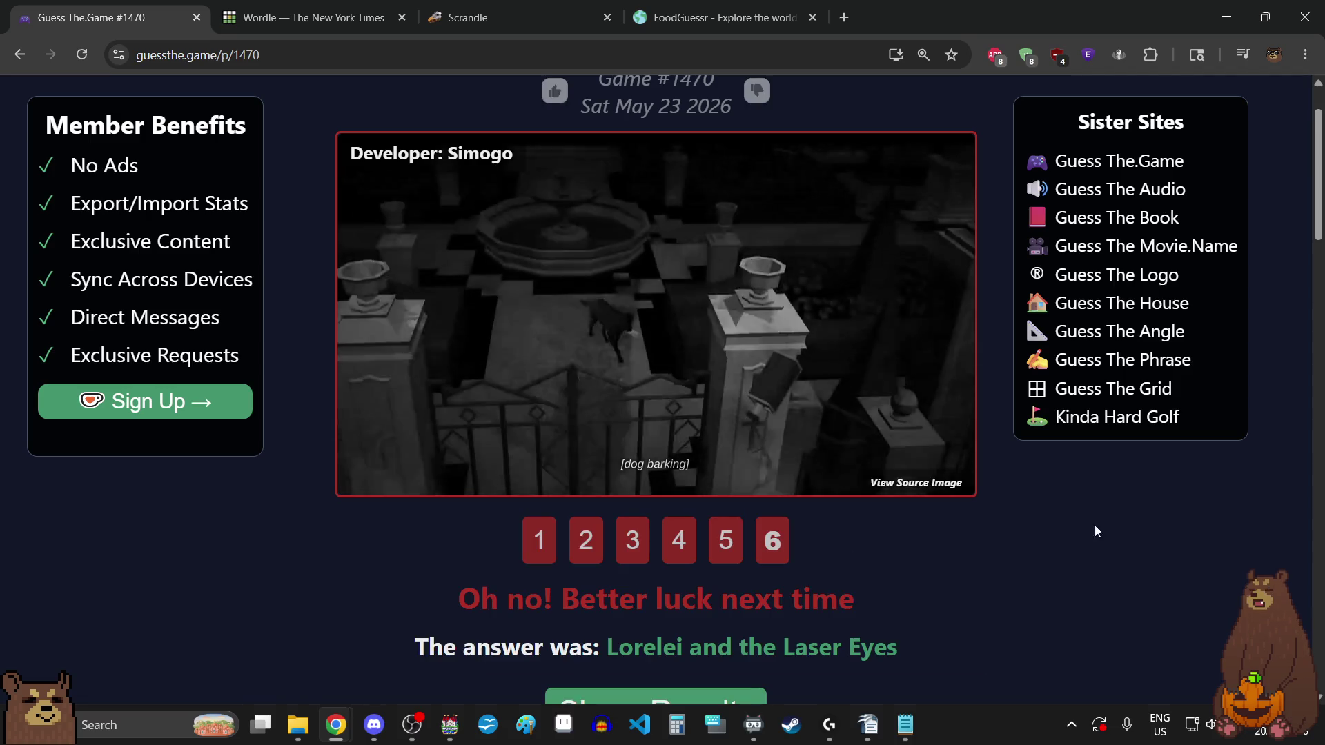
- Revisit clues 5, 3 and 6 of lost game #1470, then open the previous days list
scroll(1063, 563, down, 1)
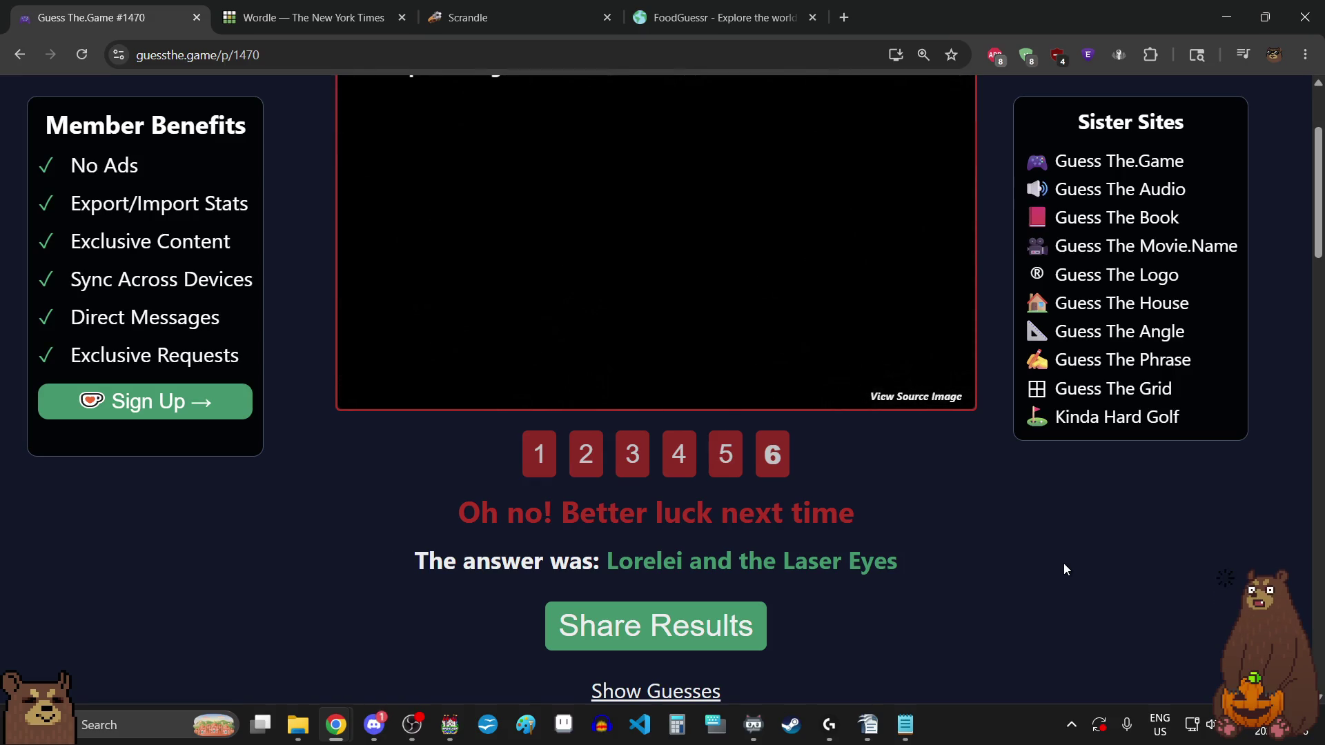
scroll(1063, 563, up, 2)
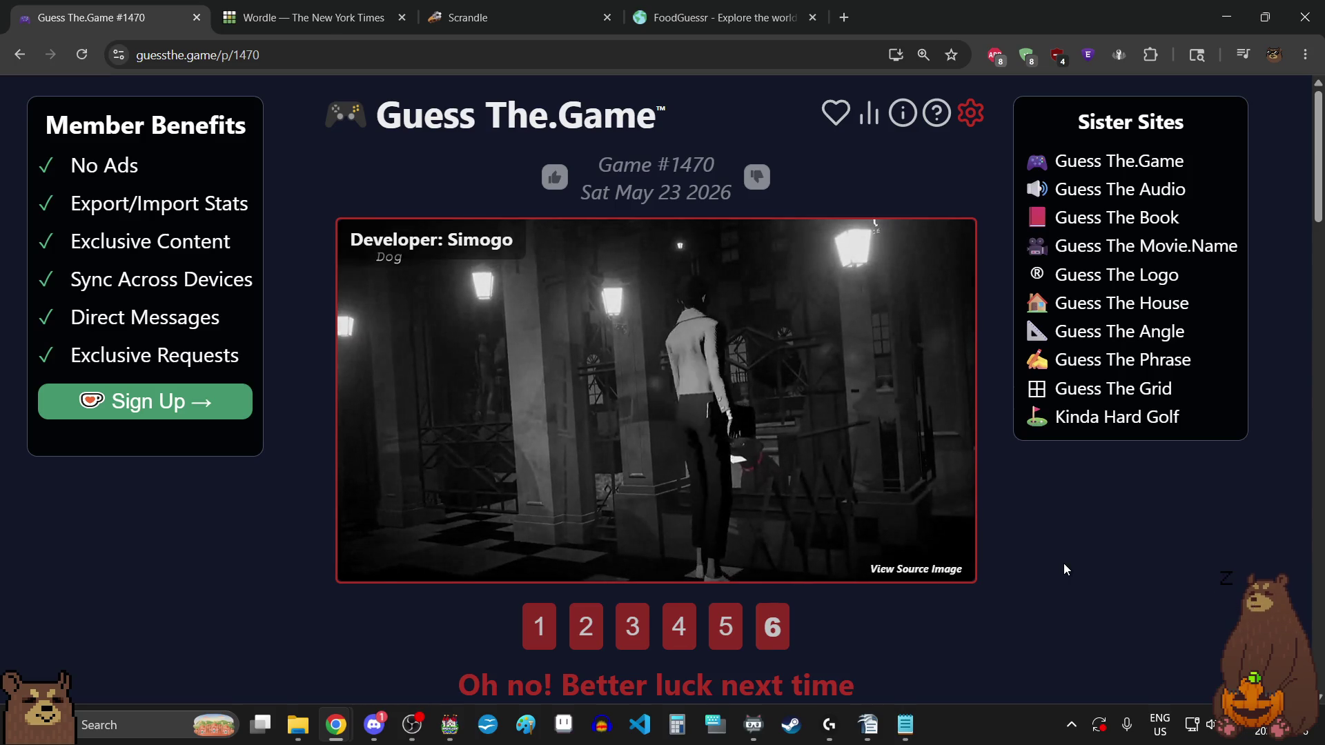
scroll(1063, 568, down, 5)
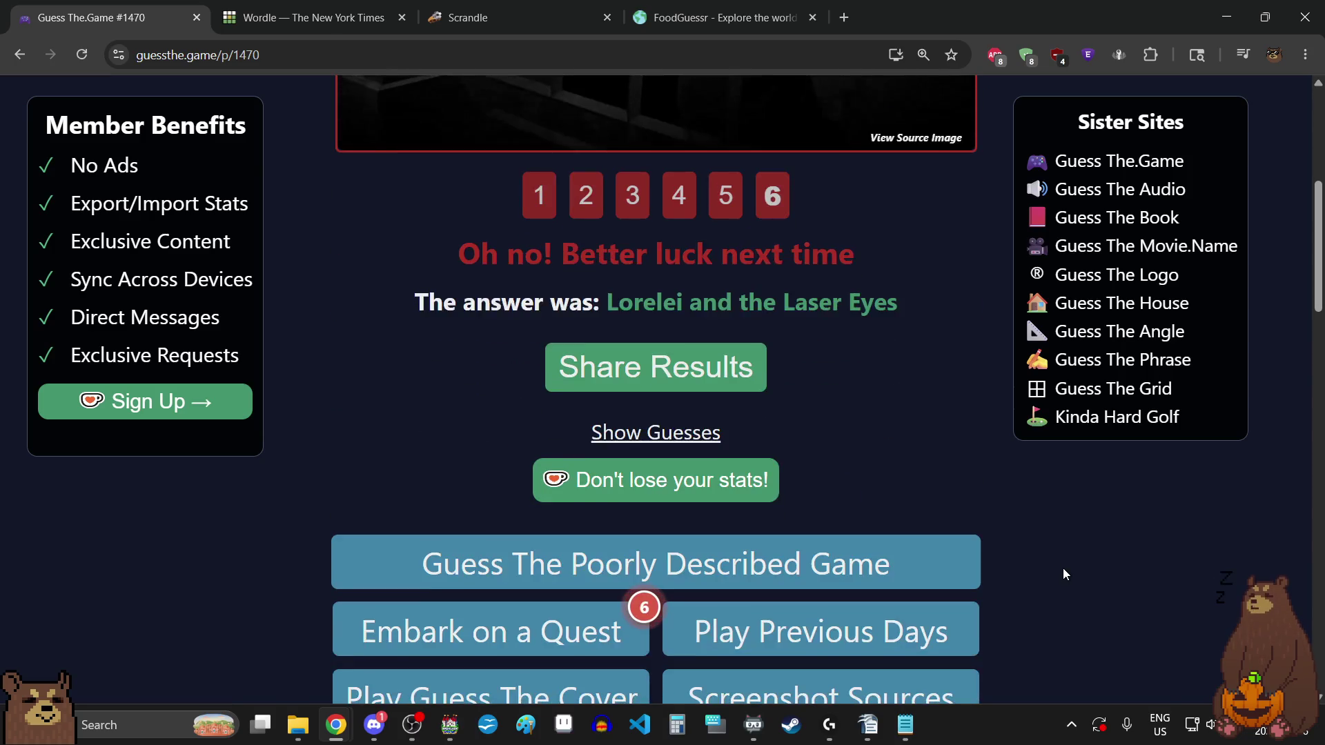
scroll(1063, 568, up, 4)
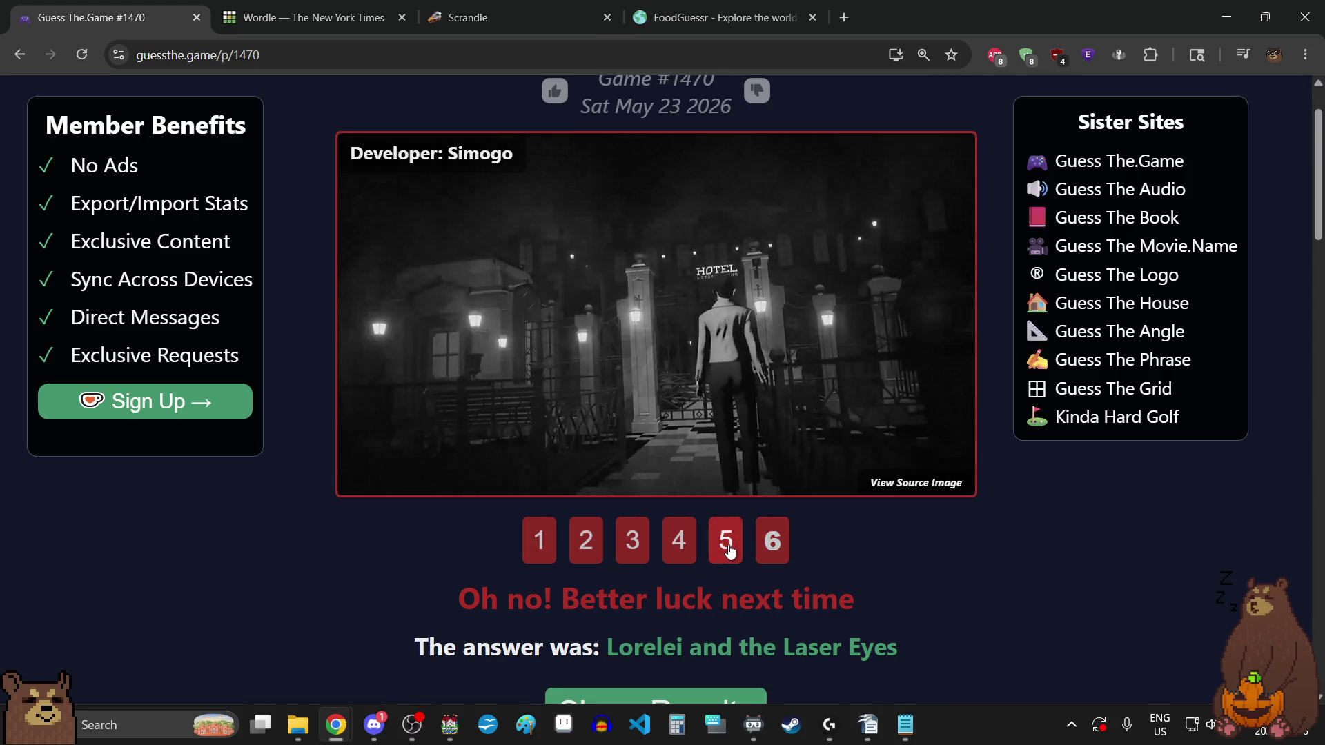
click(728, 551)
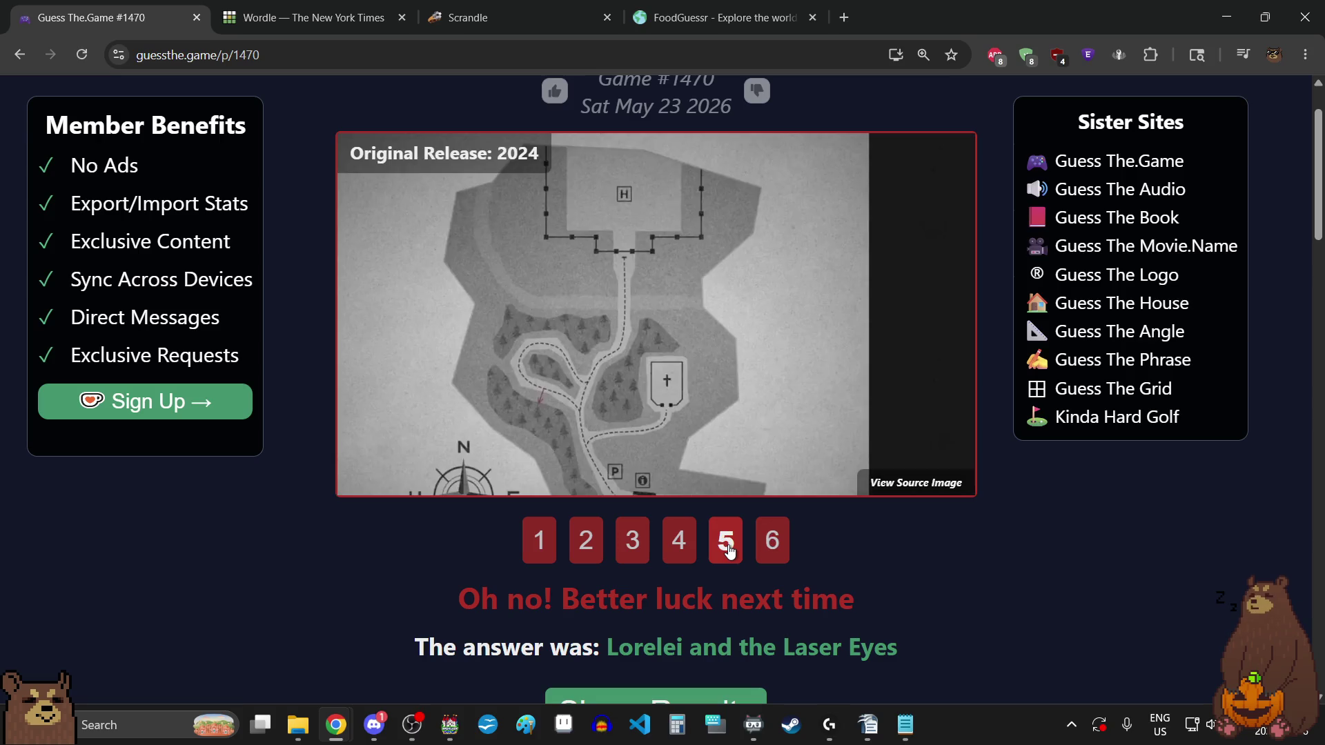
click(675, 551)
click(631, 550)
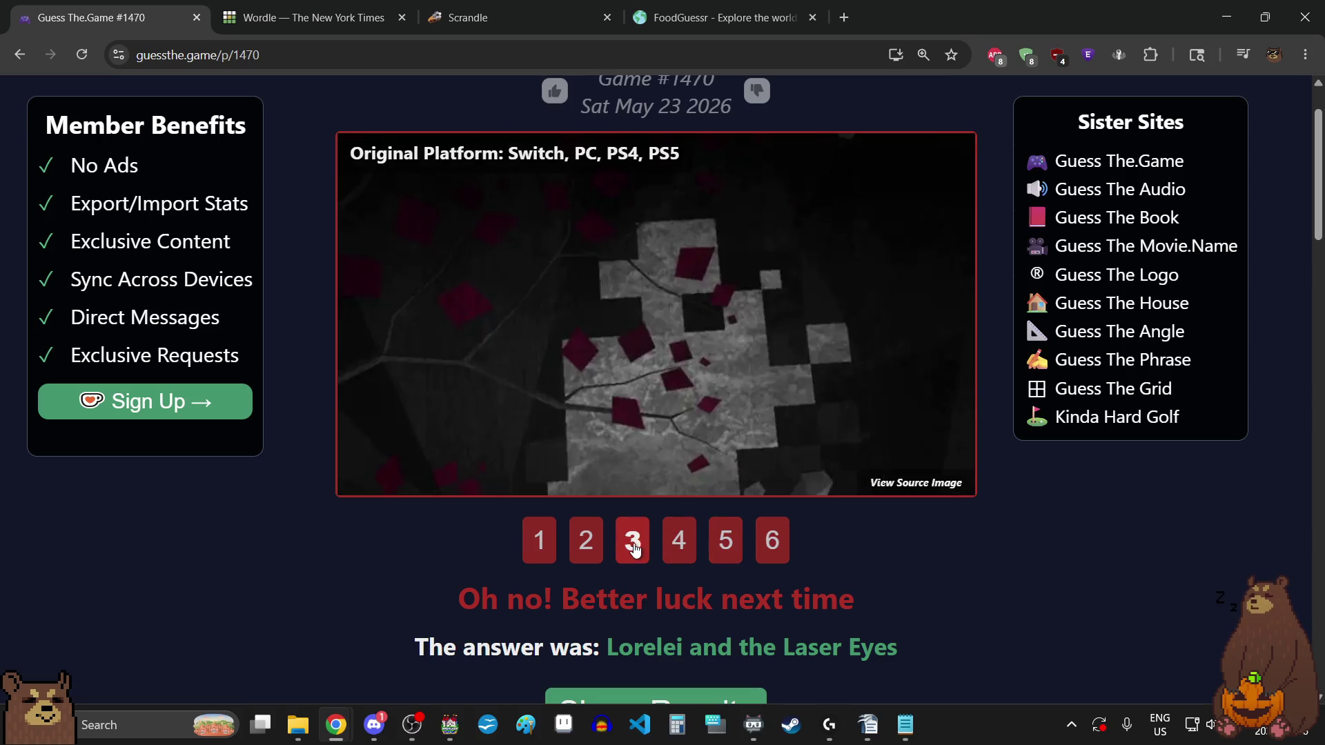
click(575, 547)
click(545, 545)
click(770, 545)
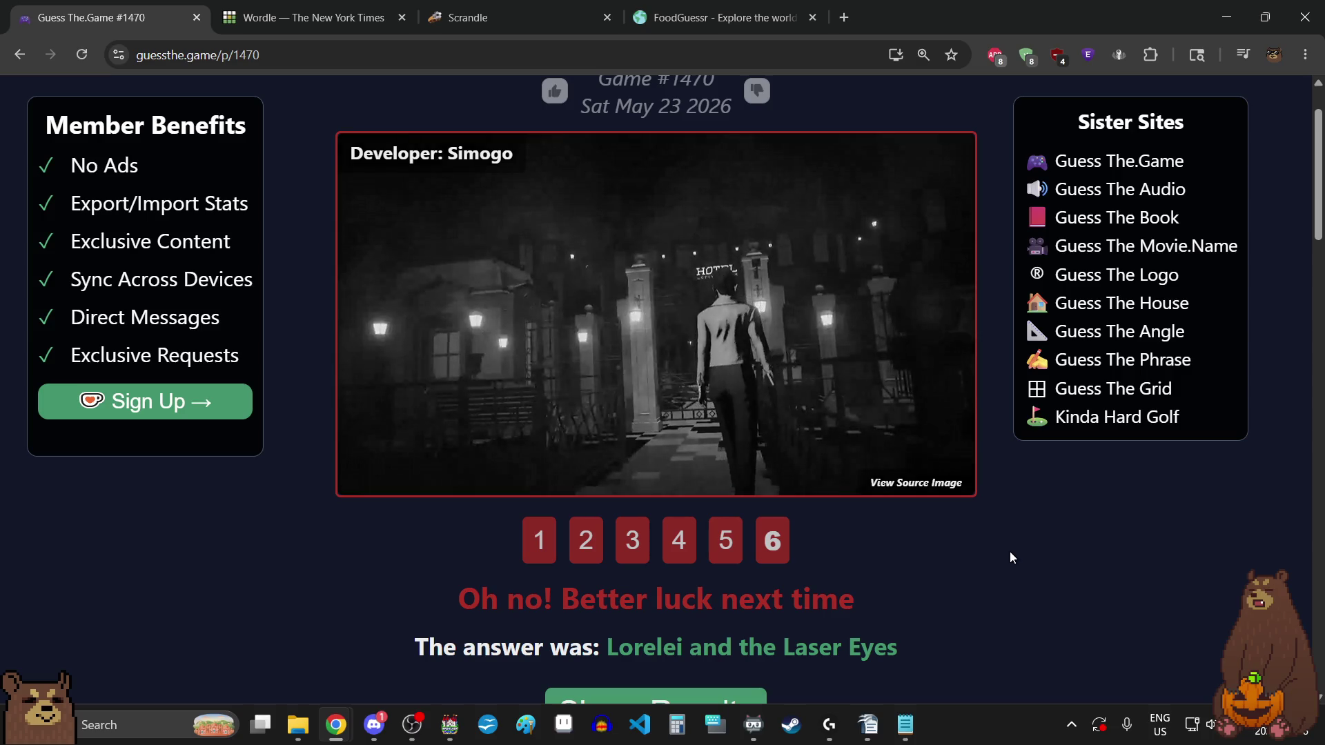
scroll(1009, 553, down, 7)
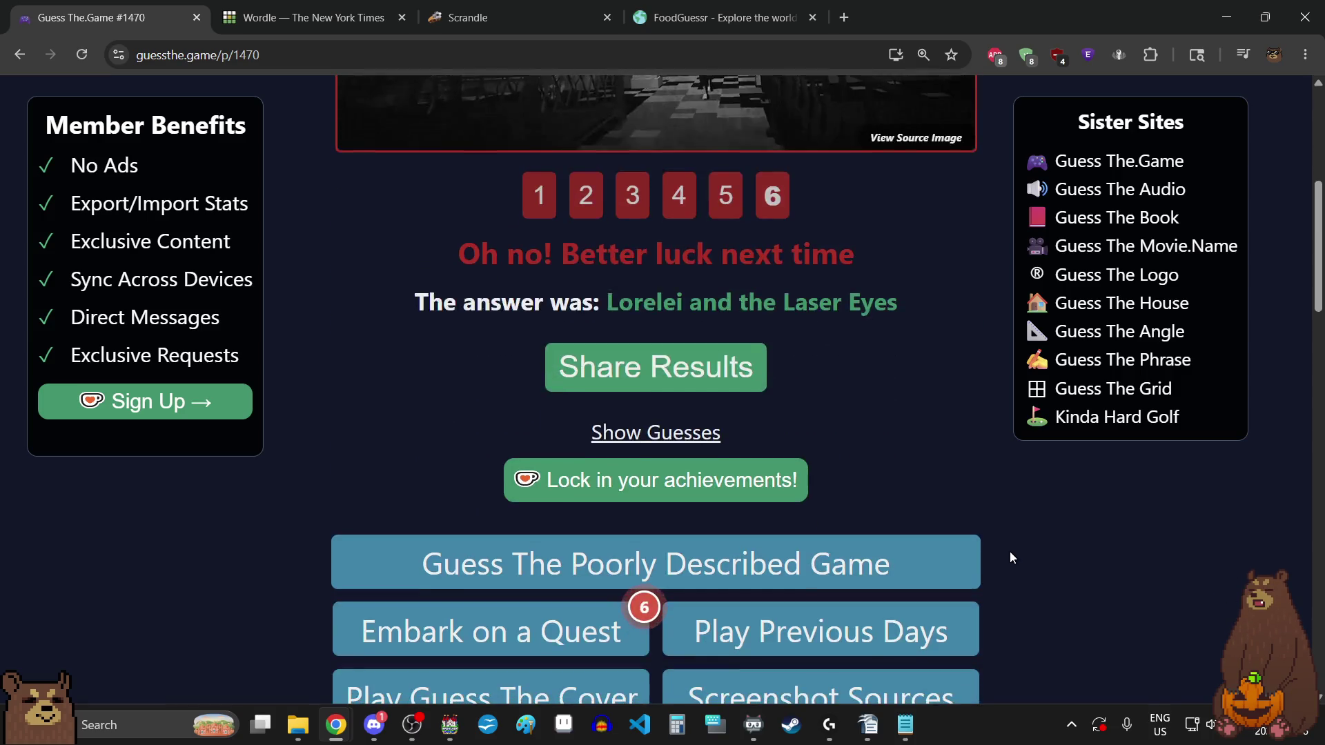
click(940, 478)
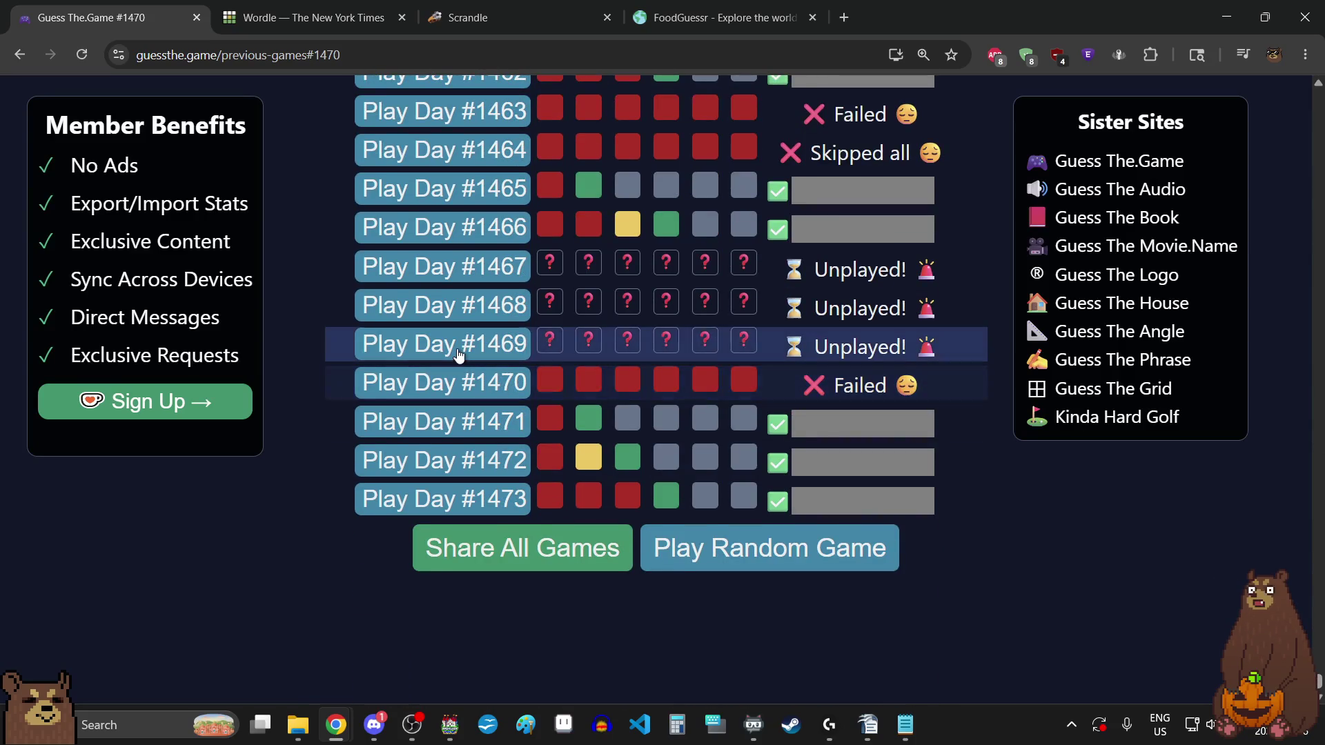
- Start the unplayed Play Day #1469 puzzle from the previous games list
click(456, 344)
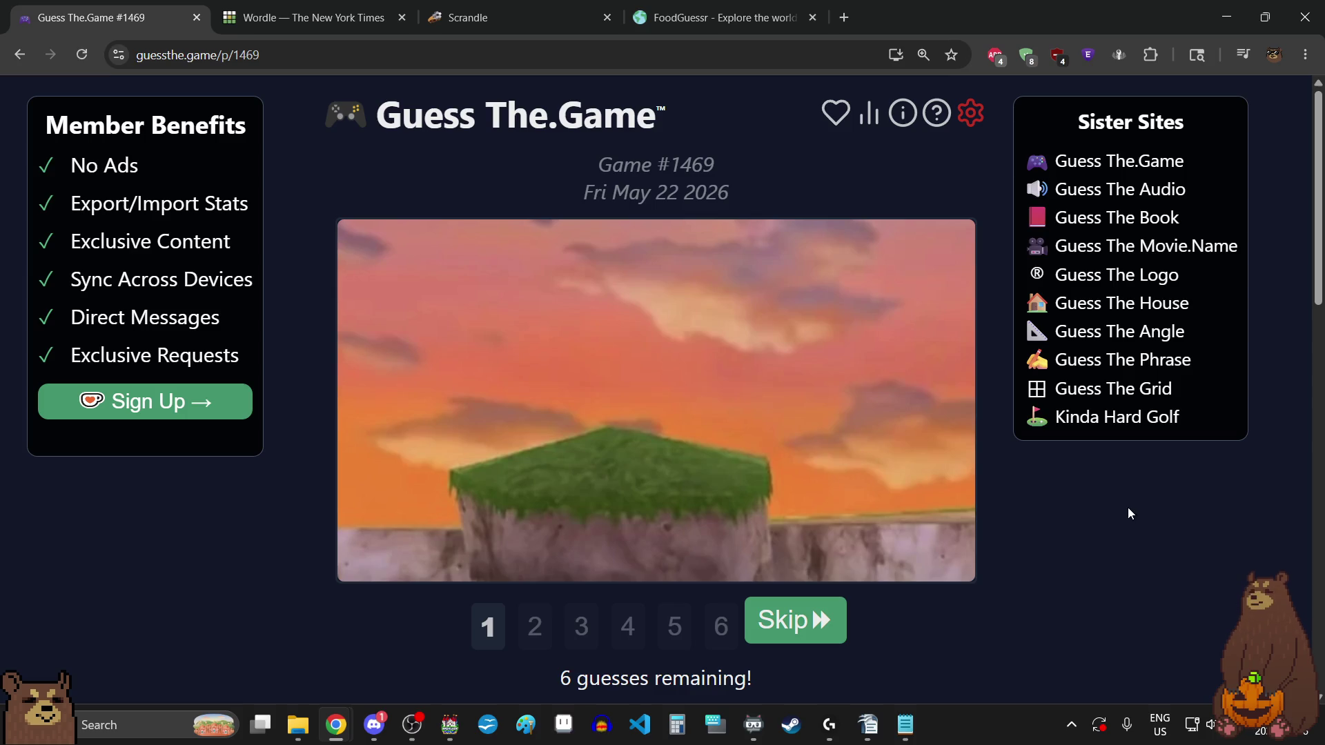
- Guess Mario Kart: Double Dash!! for #1469, which is rejected
scroll(1128, 508, down, 1)
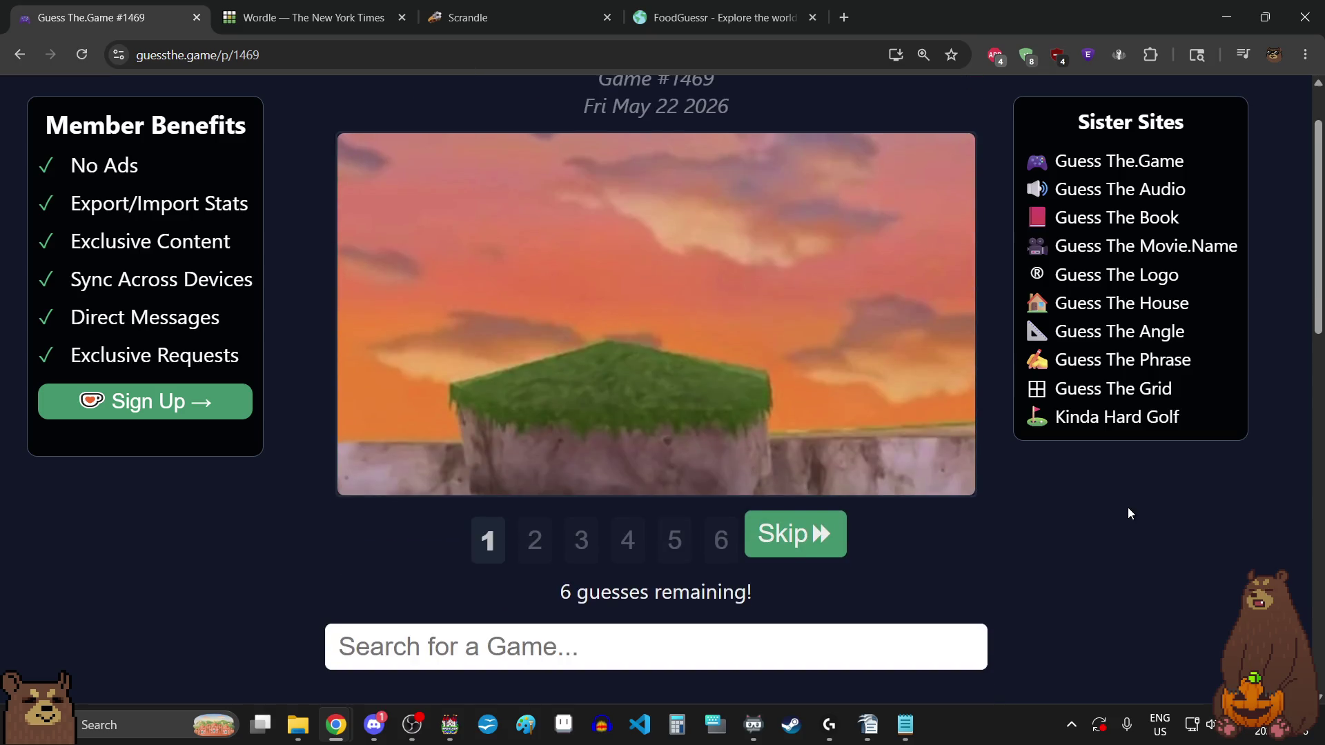
scroll(1129, 513, up, 1)
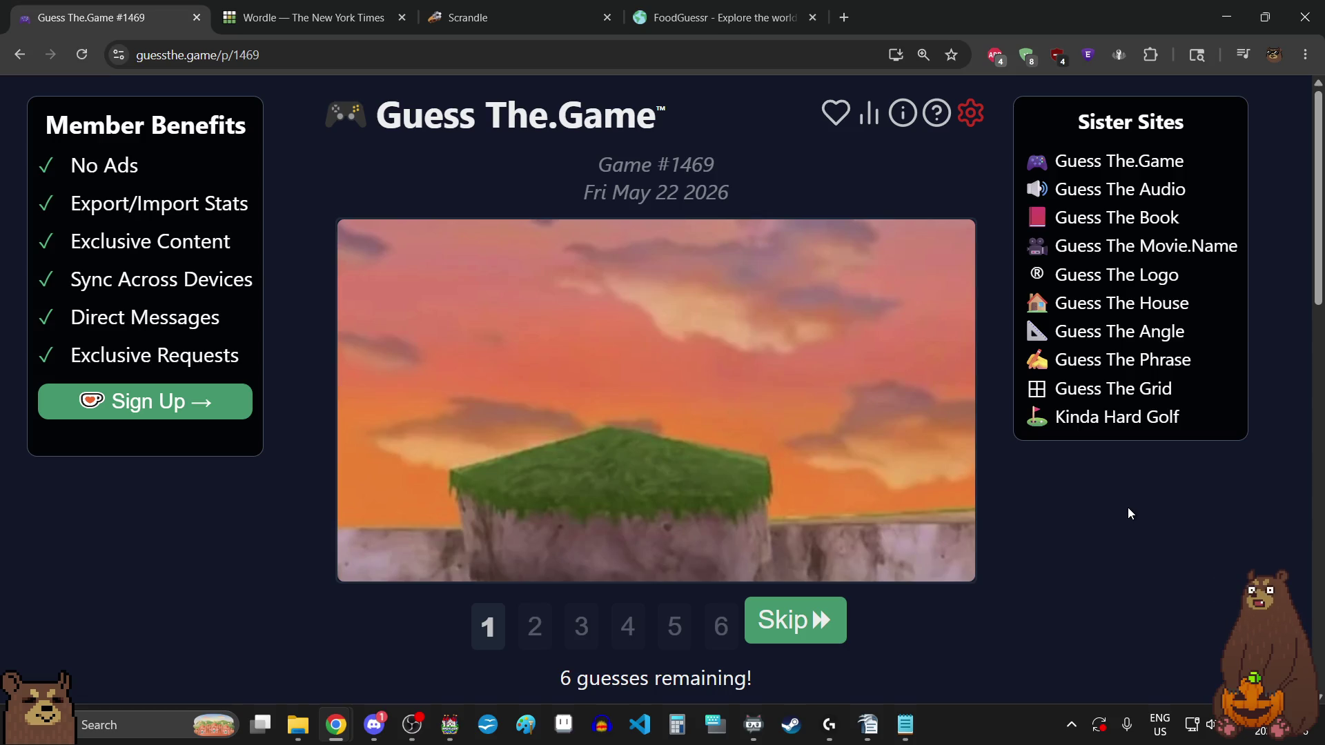
scroll(1129, 508, down, 1)
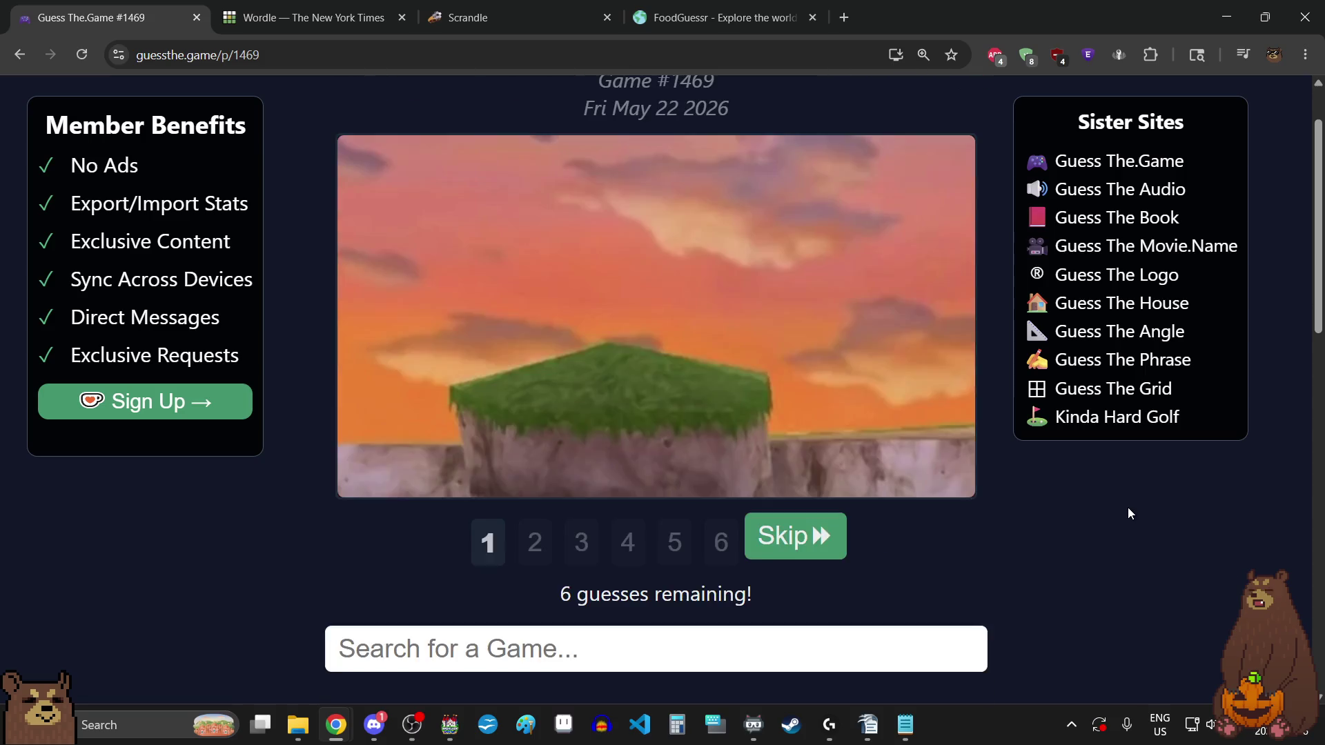
scroll(1152, 528, down, 1)
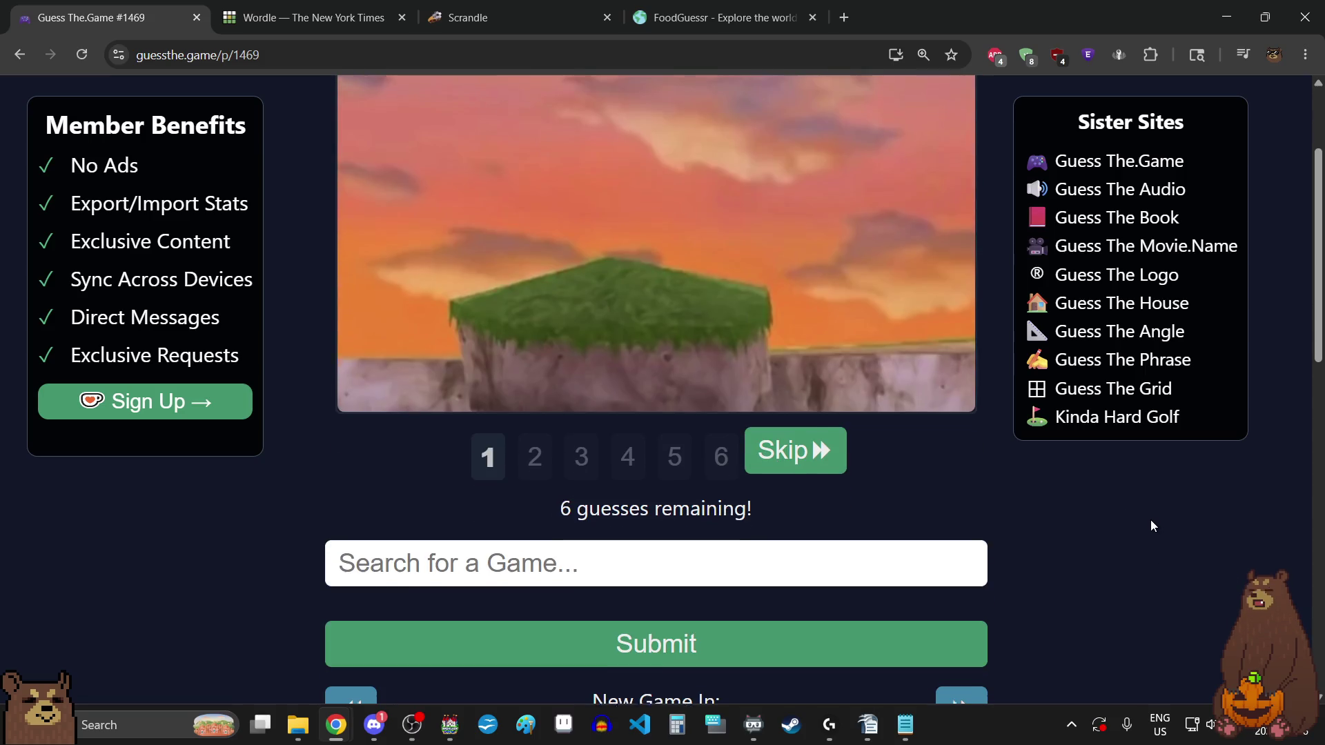
text(mario kart)
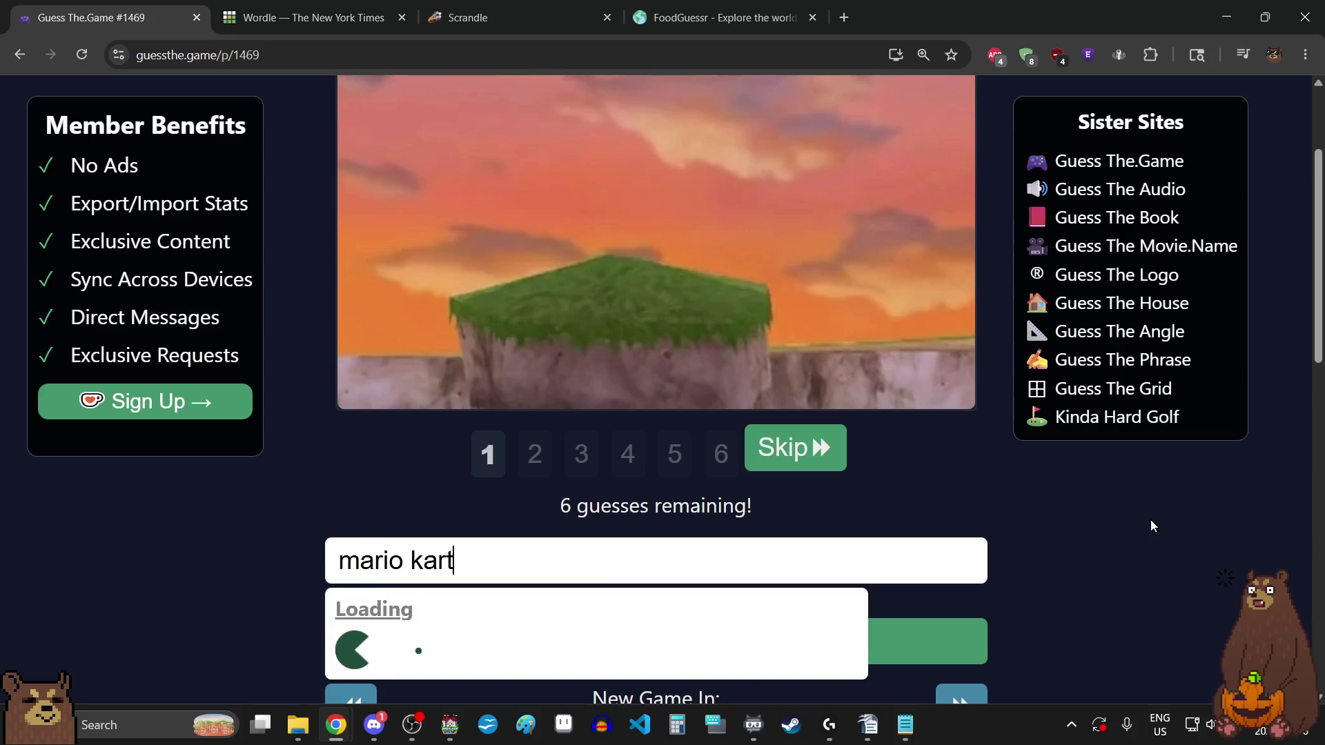
text( dou)
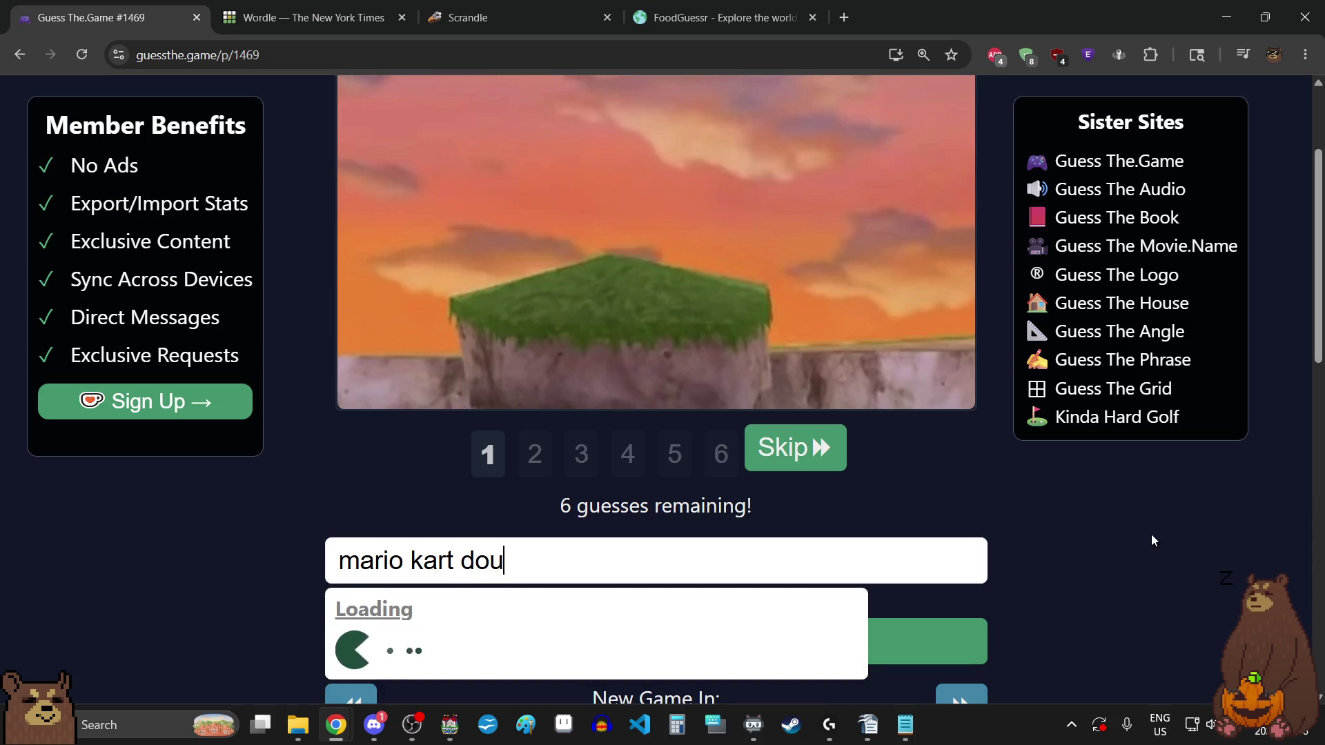
click(653, 657)
click(716, 646)
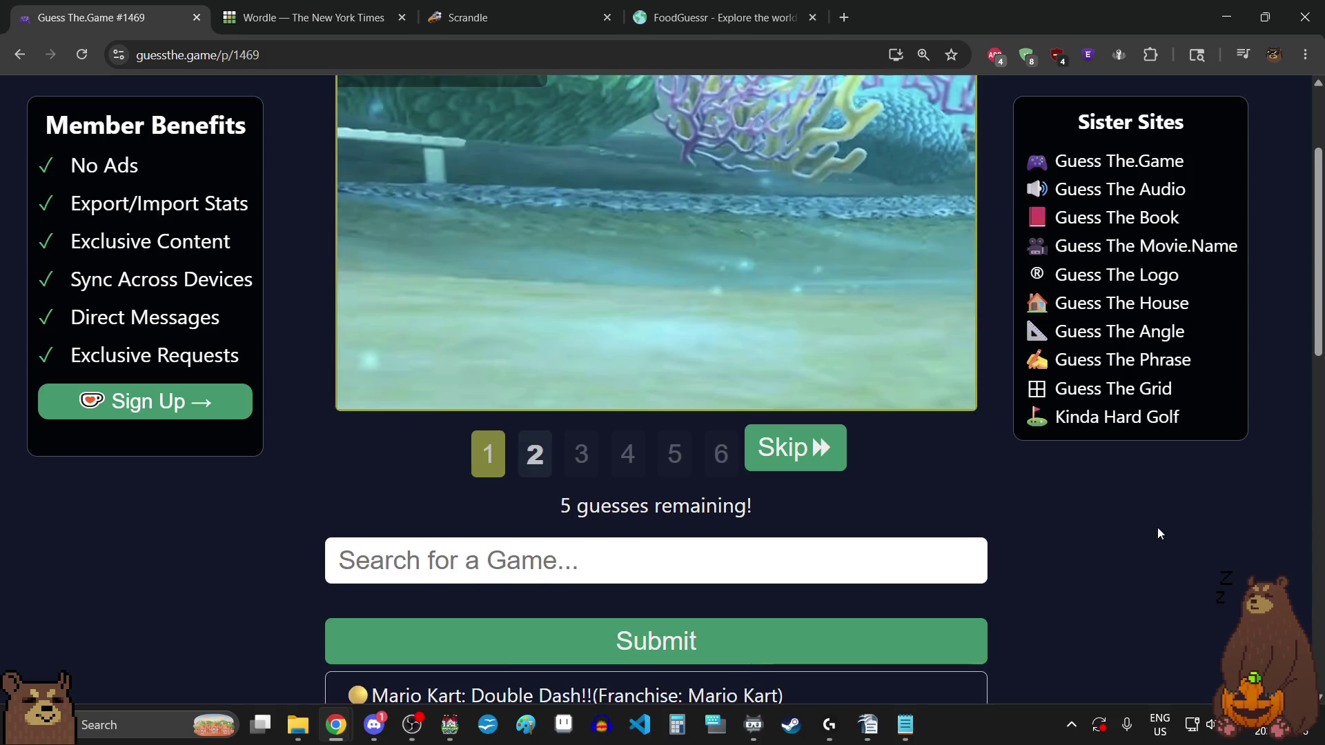
- Submit Mario Kart 8 as the second guess, also rejected
scroll(1196, 556, down, 1)
scroll(1196, 558, up, 3)
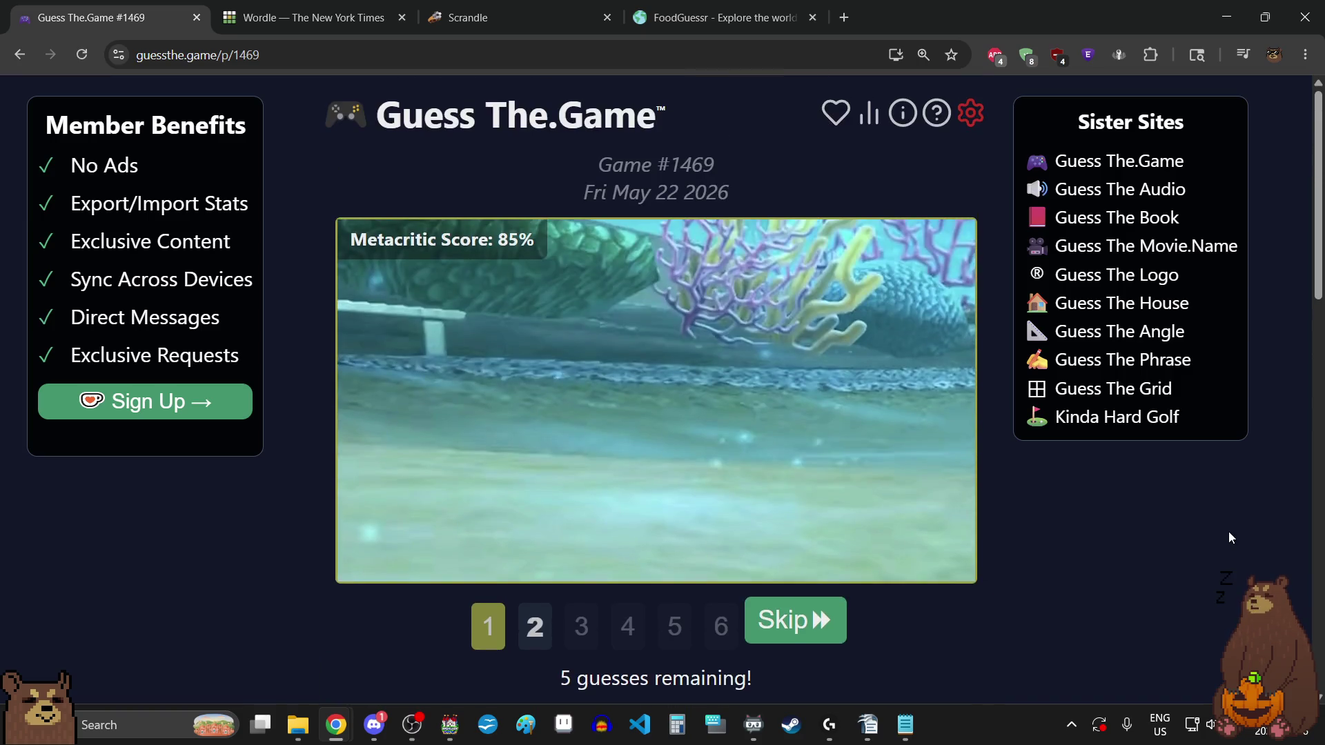
scroll(1097, 498, down, 2)
click(879, 557)
text(mrio ka)
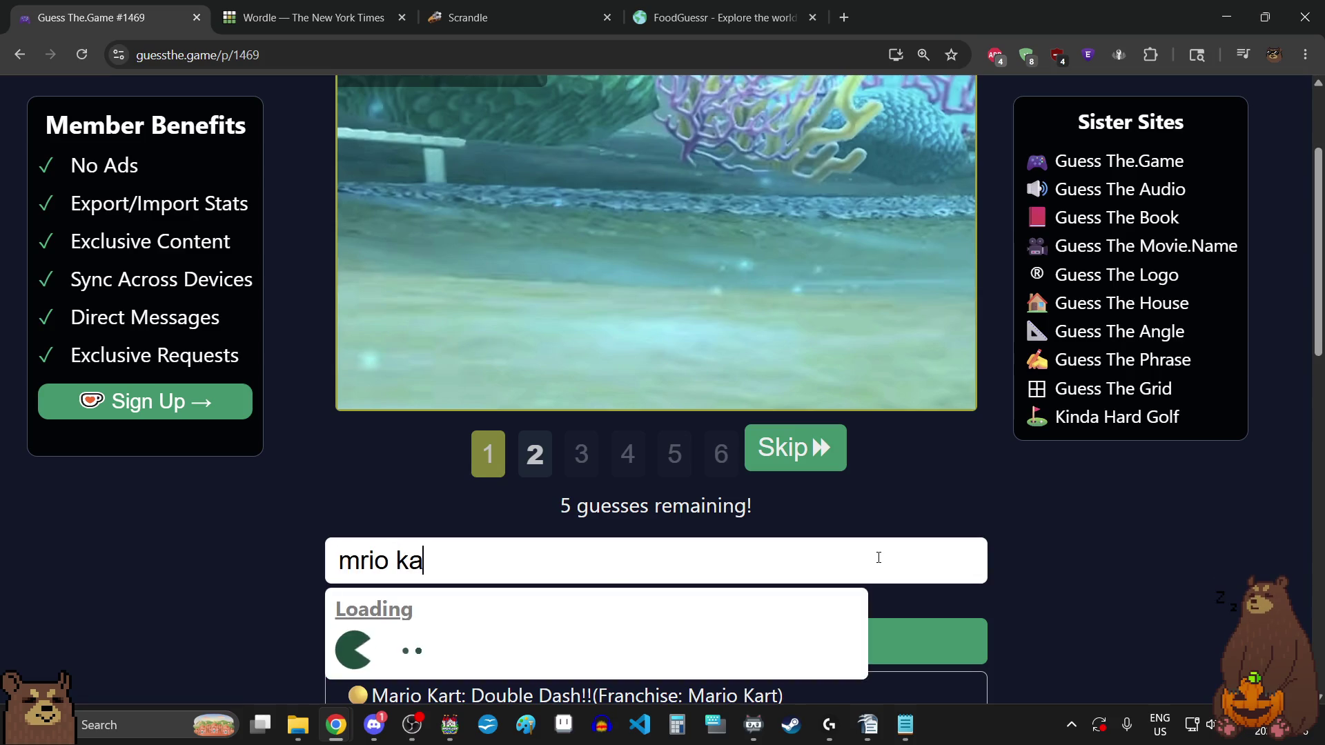
text(rt 8)
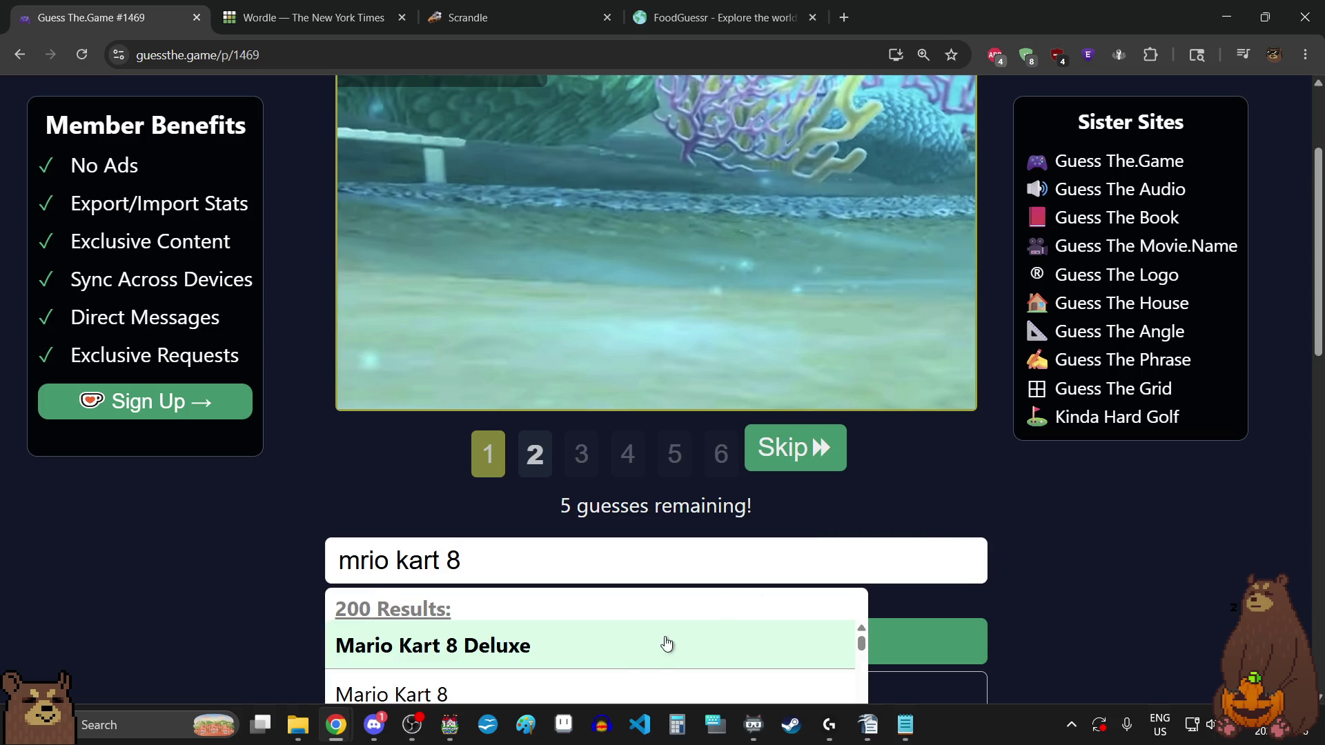
click(594, 687)
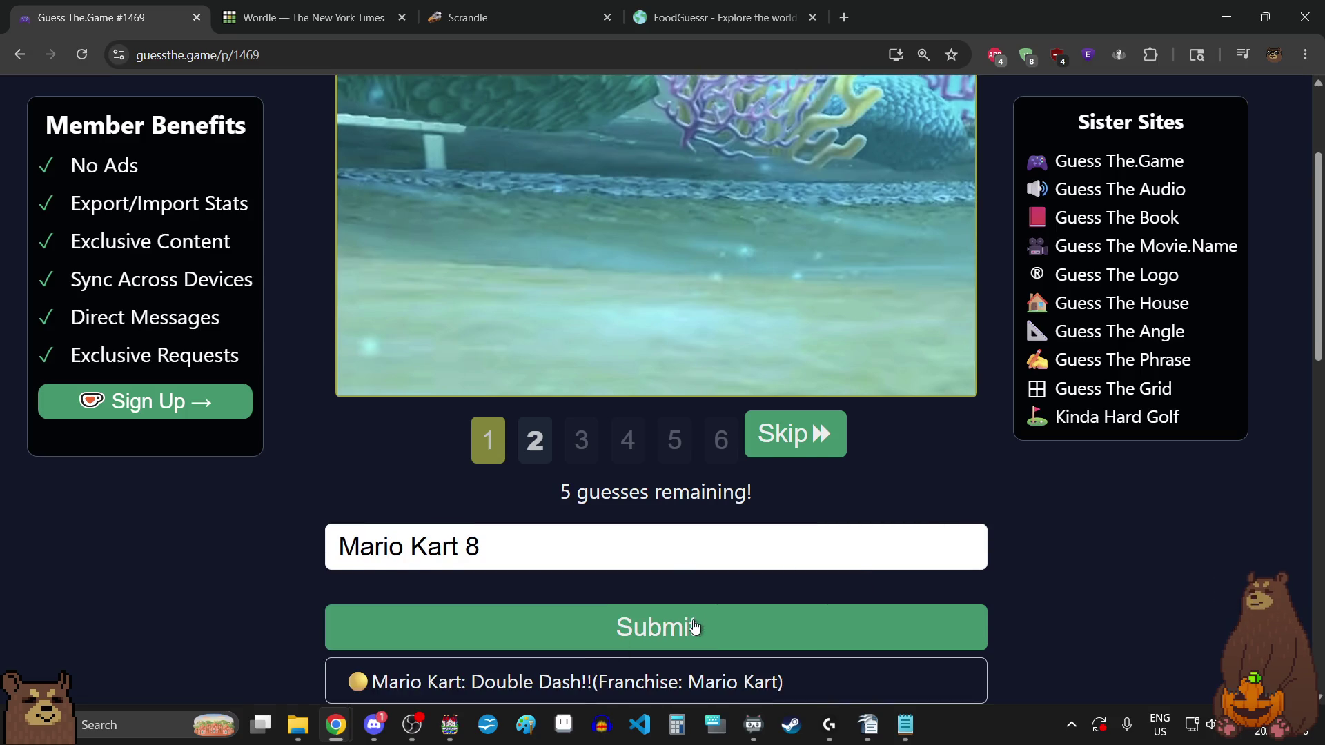
click(694, 628)
- Submit Mario Kart 7 as the third guess, solving #1469
scroll(1053, 557, up, 3)
scroll(1053, 557, down, 6)
scroll(1052, 557, up, 4)
scroll(1050, 557, down, 2)
click(678, 392)
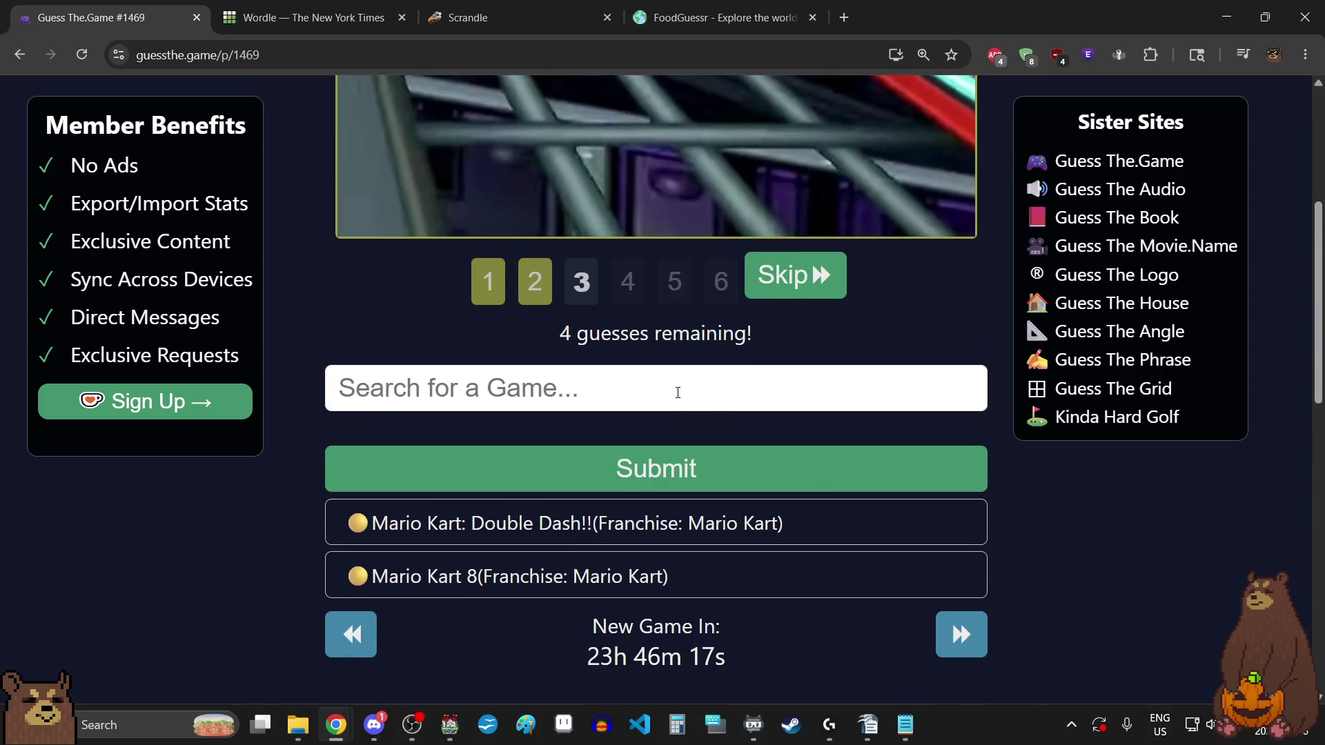
text(mario kart)
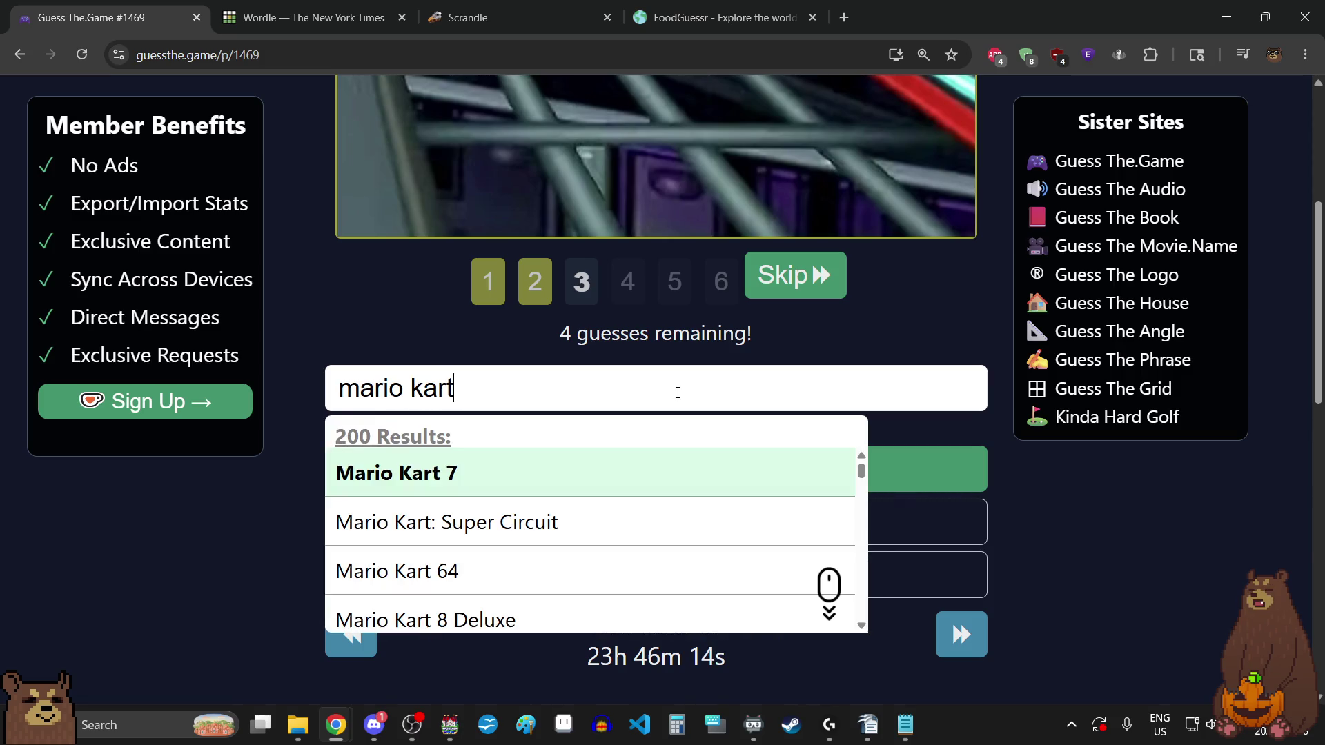
click(516, 475)
click(683, 473)
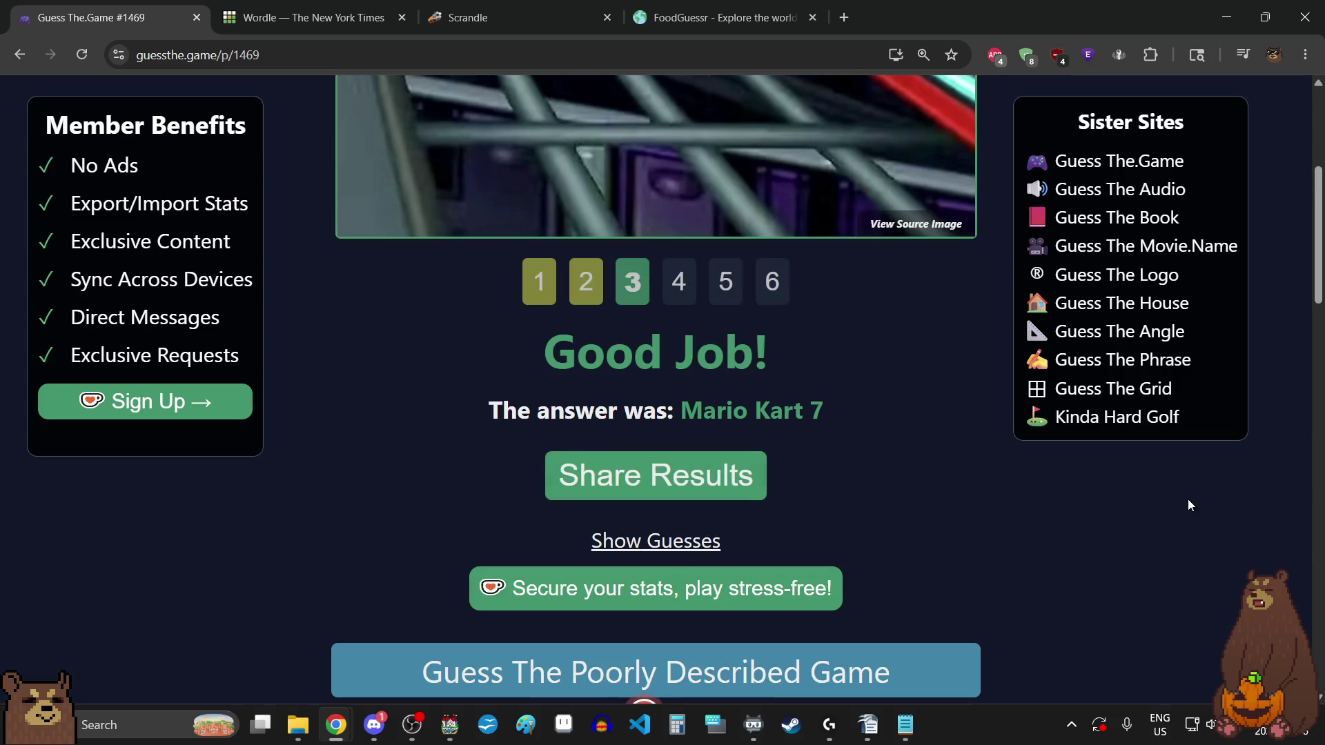
- Review clues 1, 4 and 5, return to the first screenshot, then open the previous days list
scroll(1162, 573, up, 5)
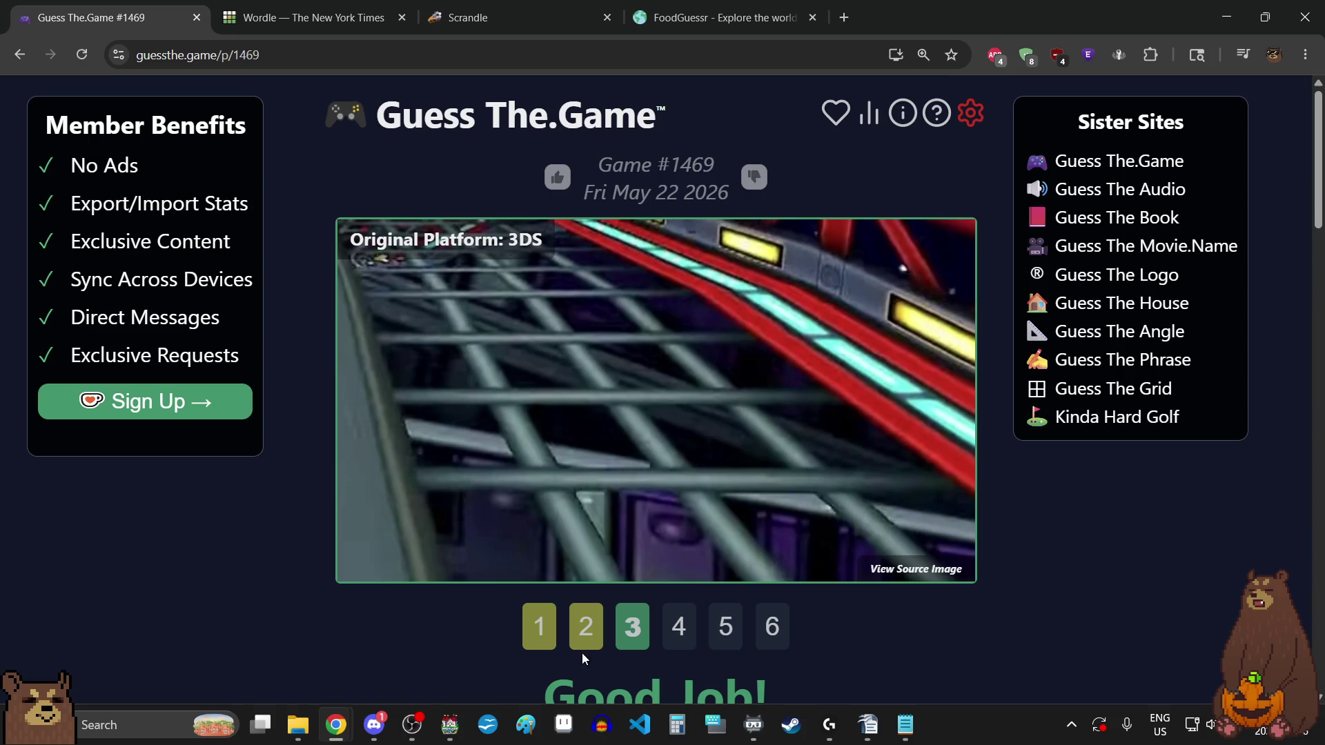
click(540, 629)
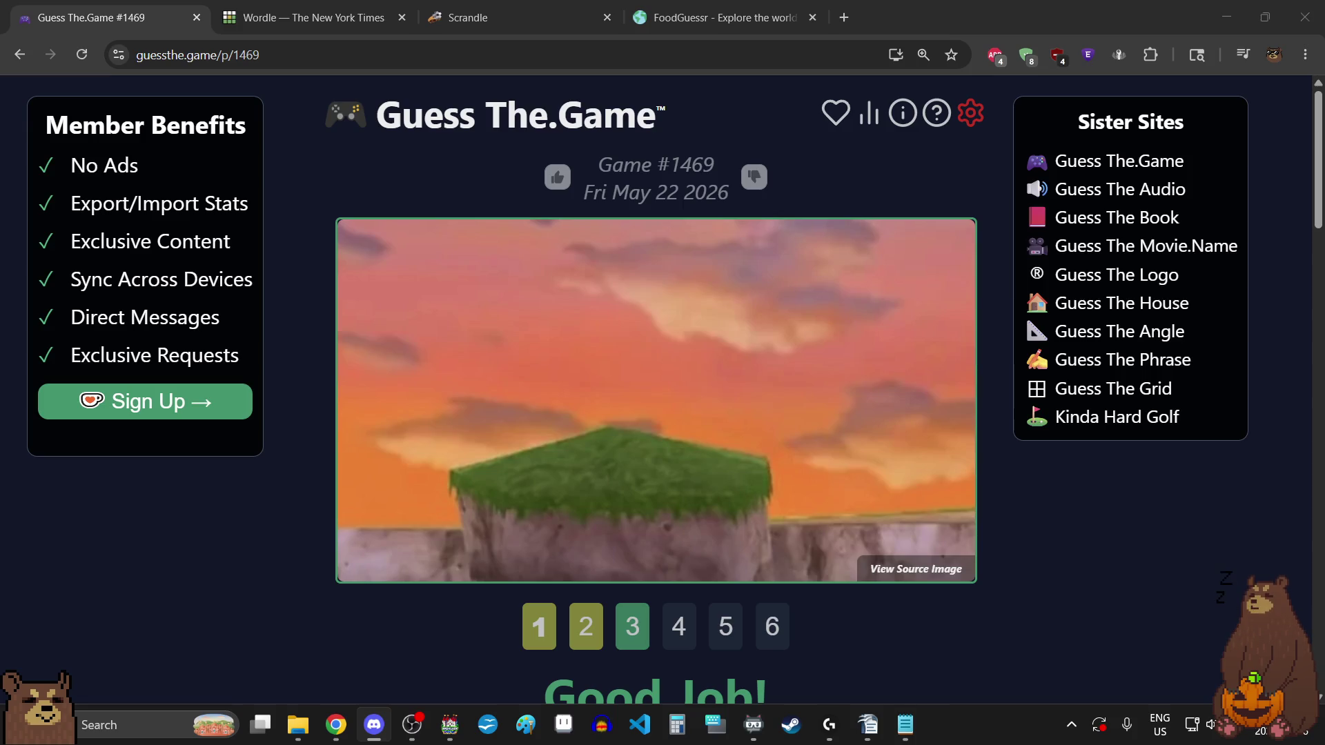
click(1250, 586)
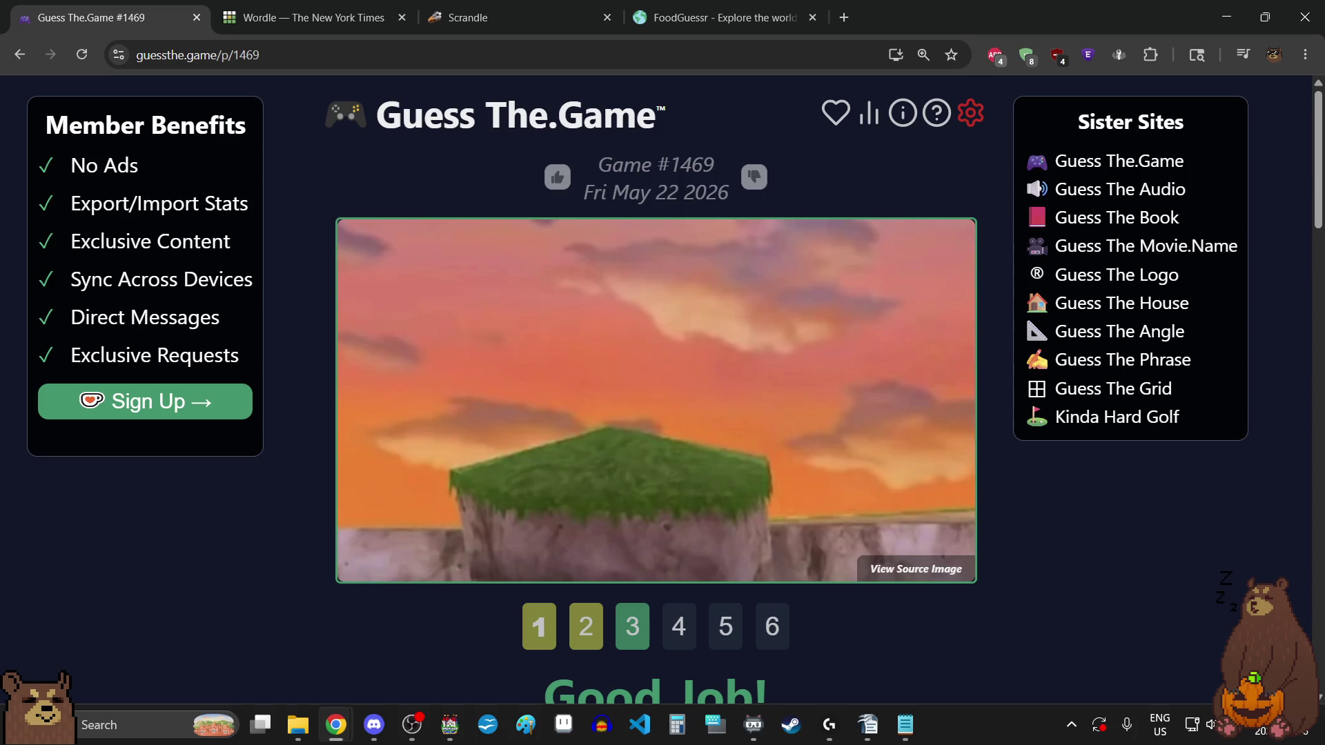
click(680, 632)
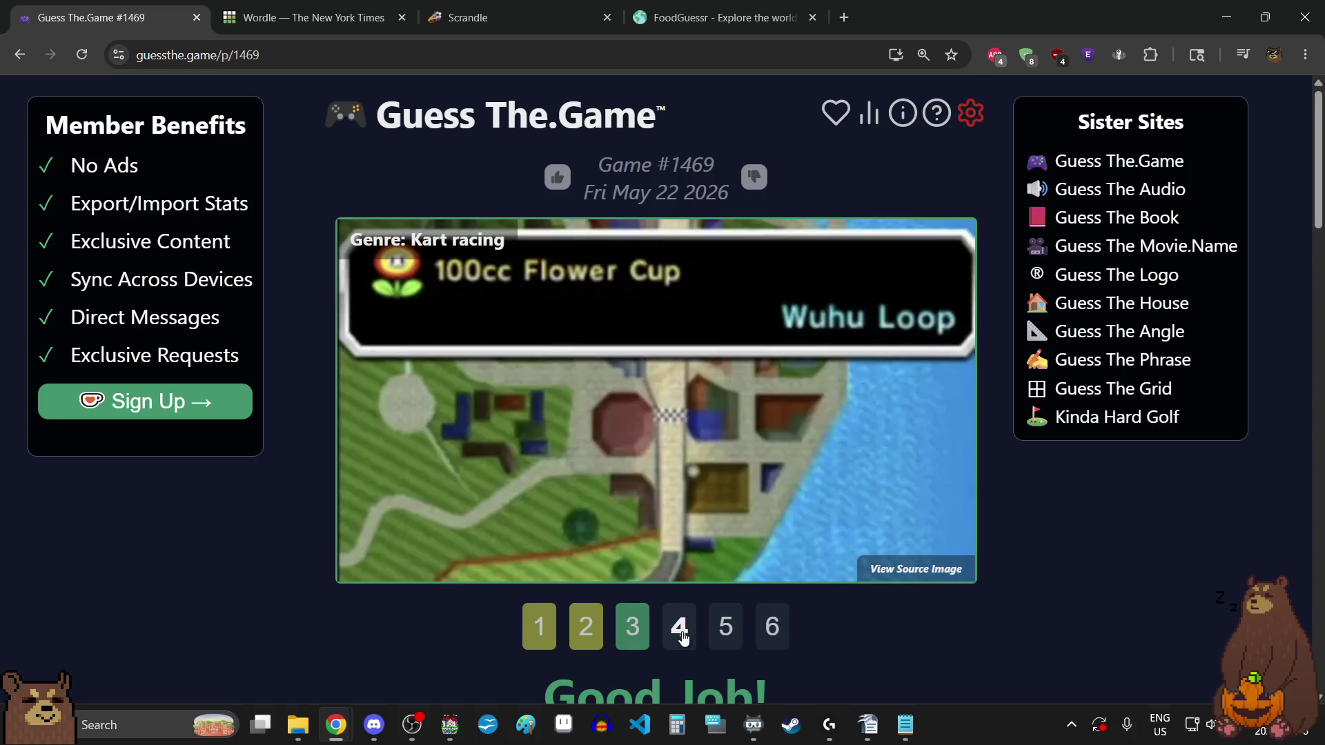
click(724, 633)
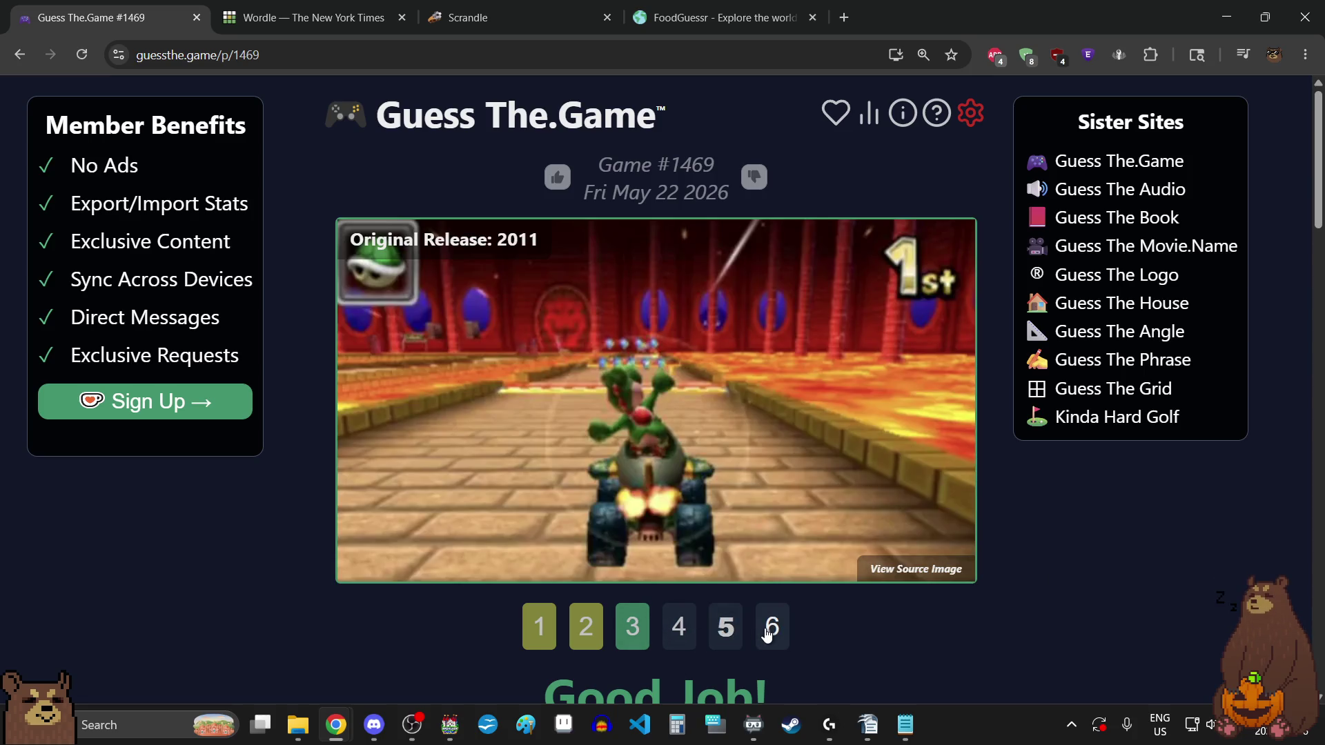
click(542, 627)
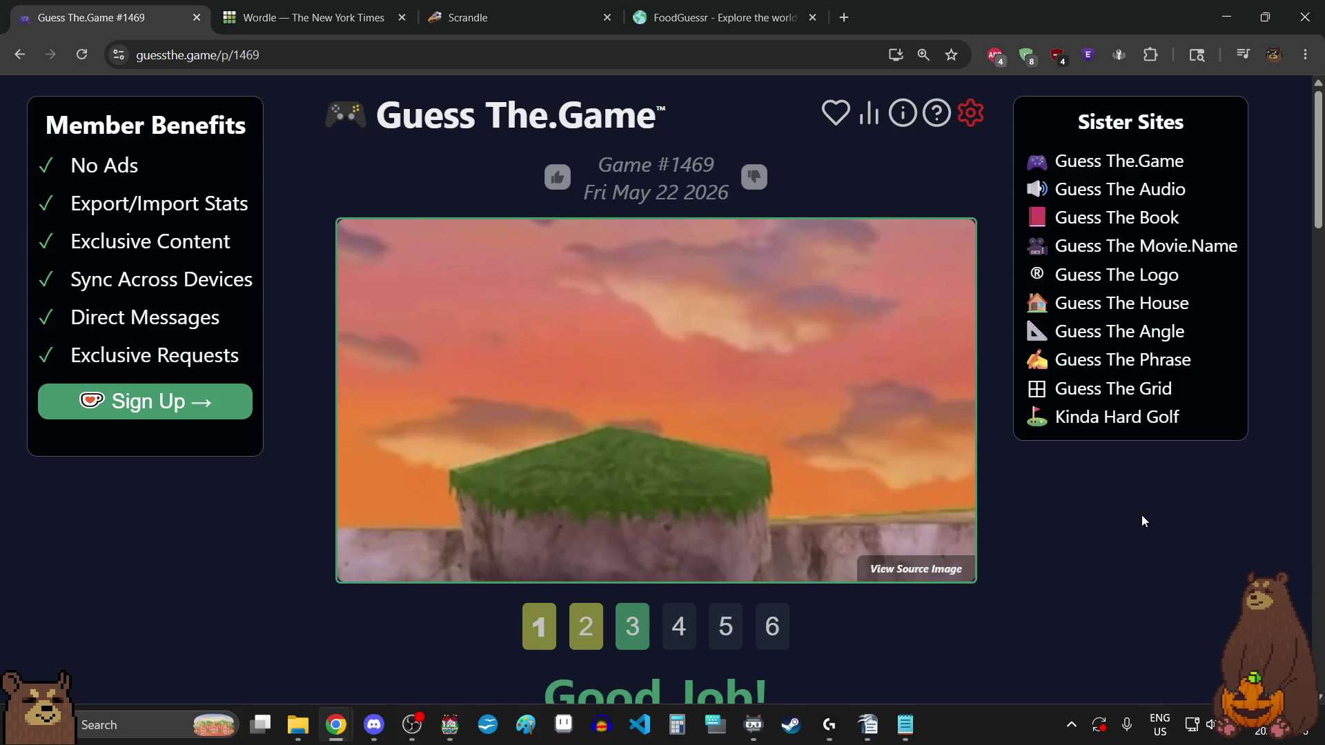
scroll(1140, 517, down, 9)
click(897, 470)
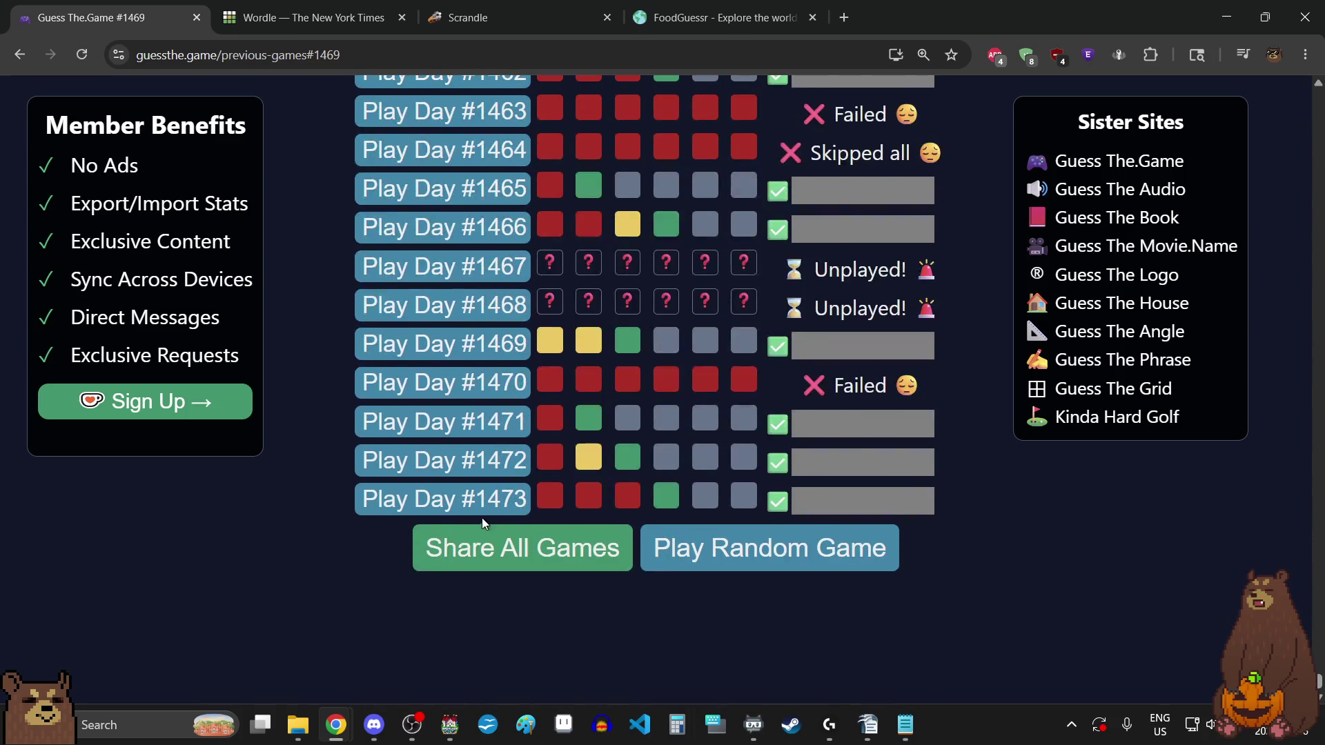
- Open the unplayed GuessThe.Game #1468 puzzle (Thu May 21 2026) from the previous days list
click(447, 305)
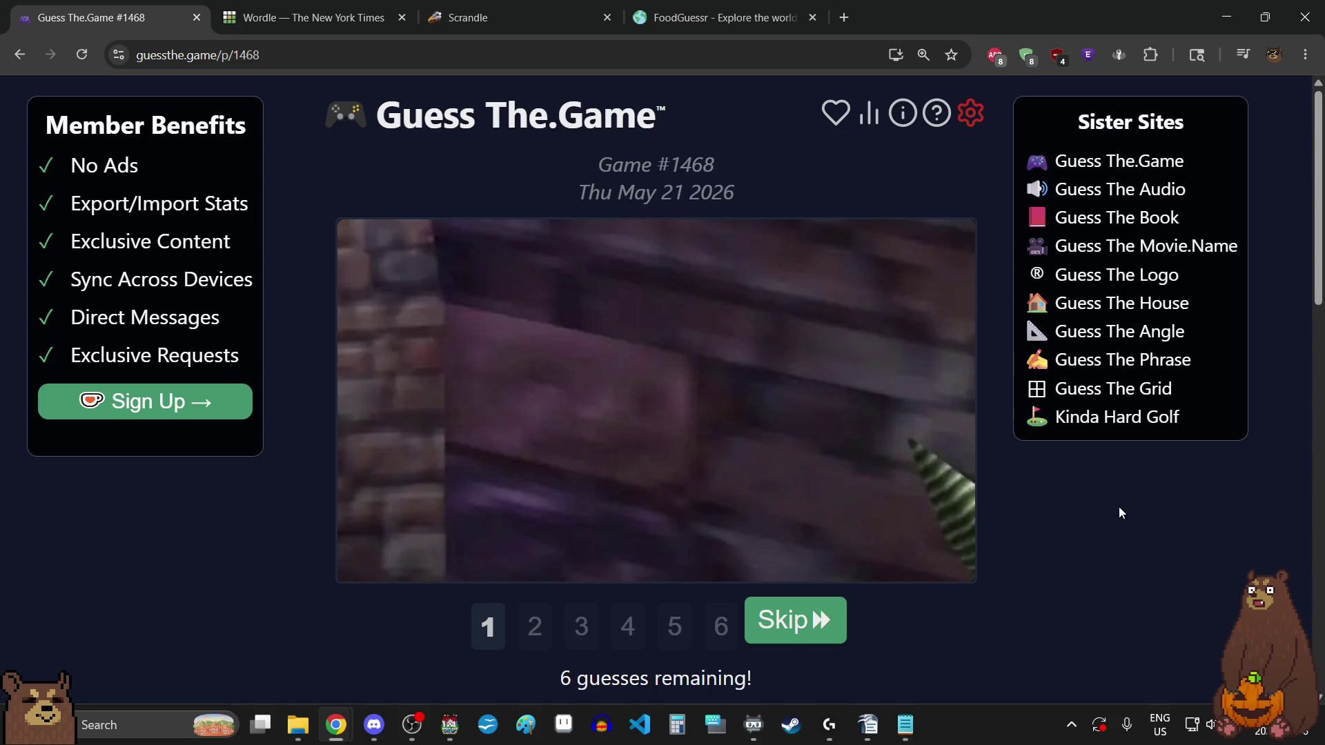
- Search for Spyro and submit it as the first guess
scroll(1118, 513, down, 2)
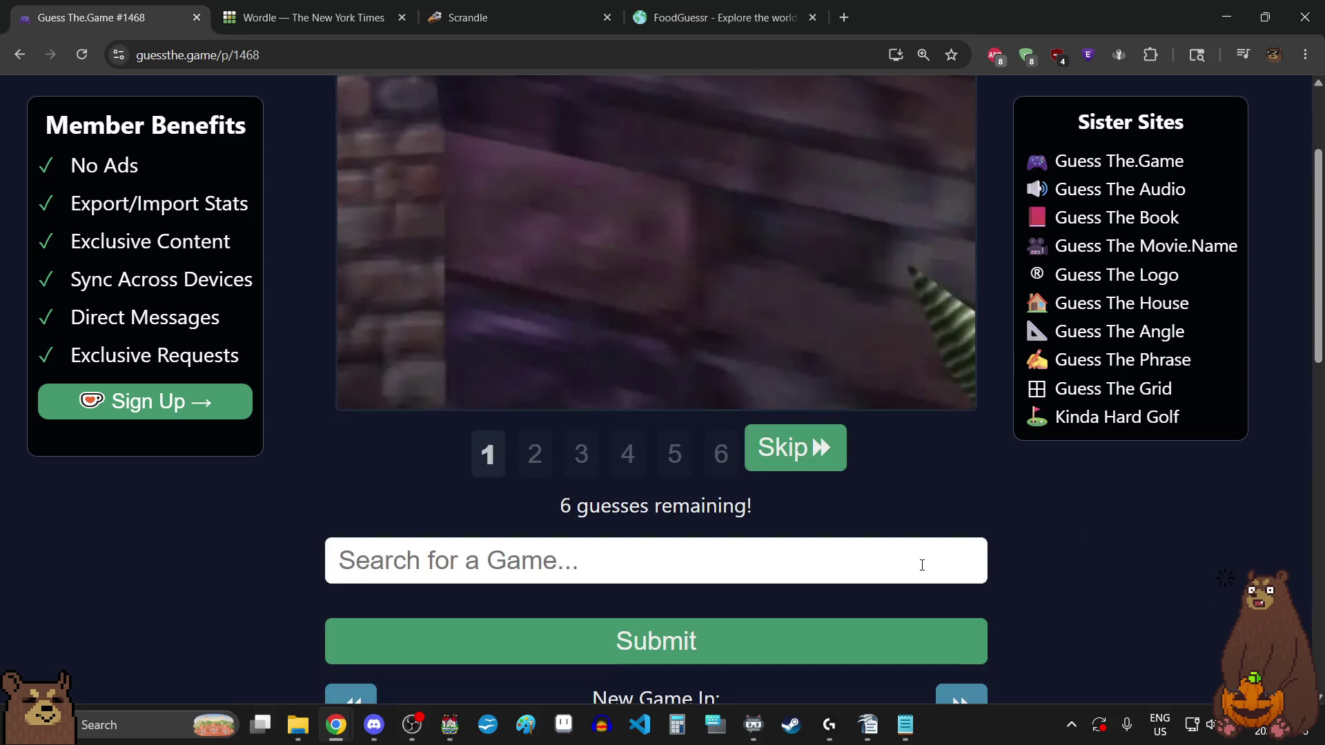
text(spyro)
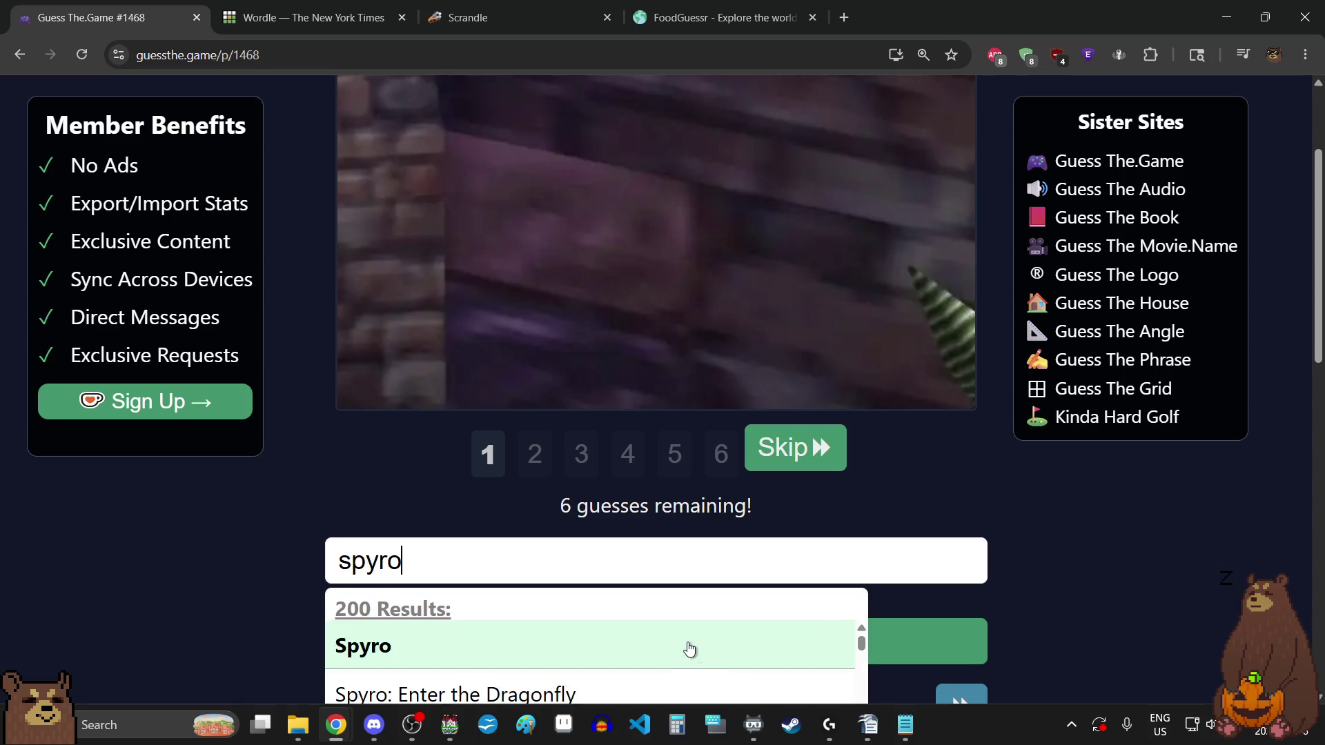
click(675, 646)
click(801, 642)
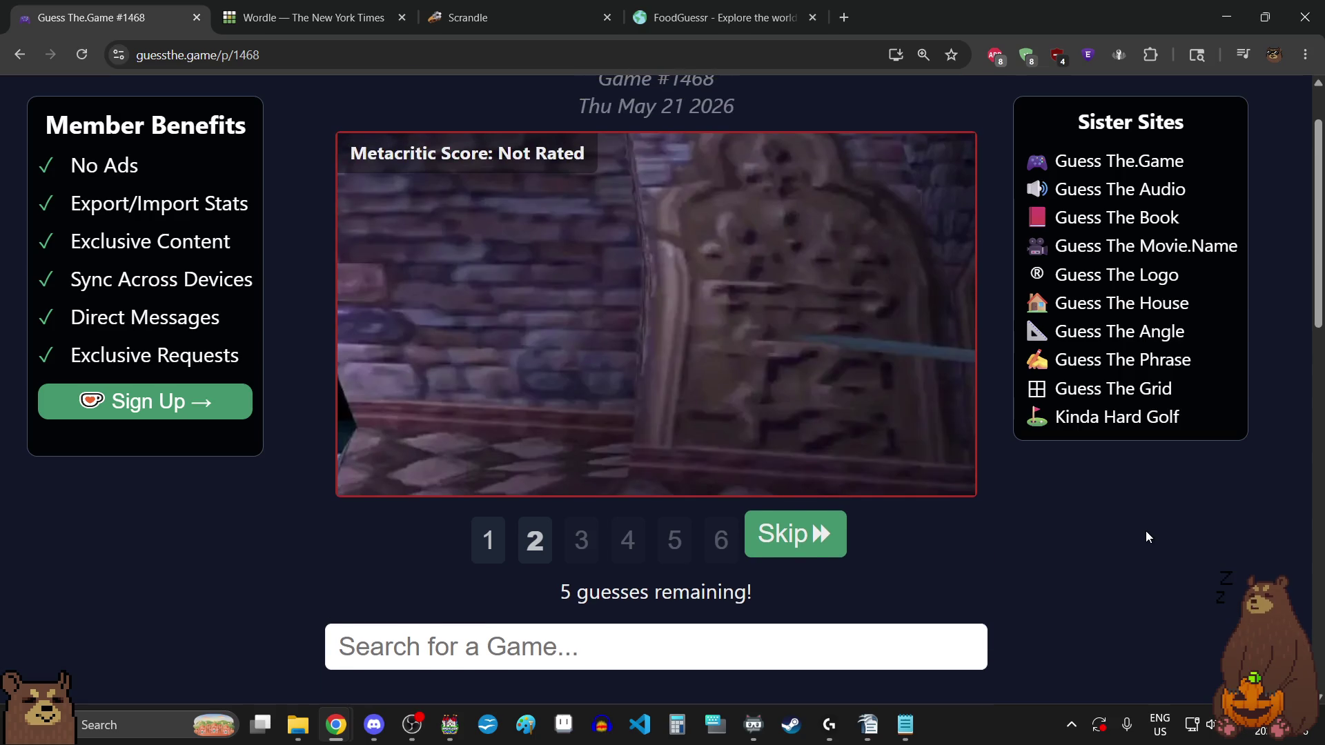
- Search 'crash band' and submit Crash Bandicoot as the second guess
scroll(1145, 532, down, 3)
scroll(1146, 536, up, 4)
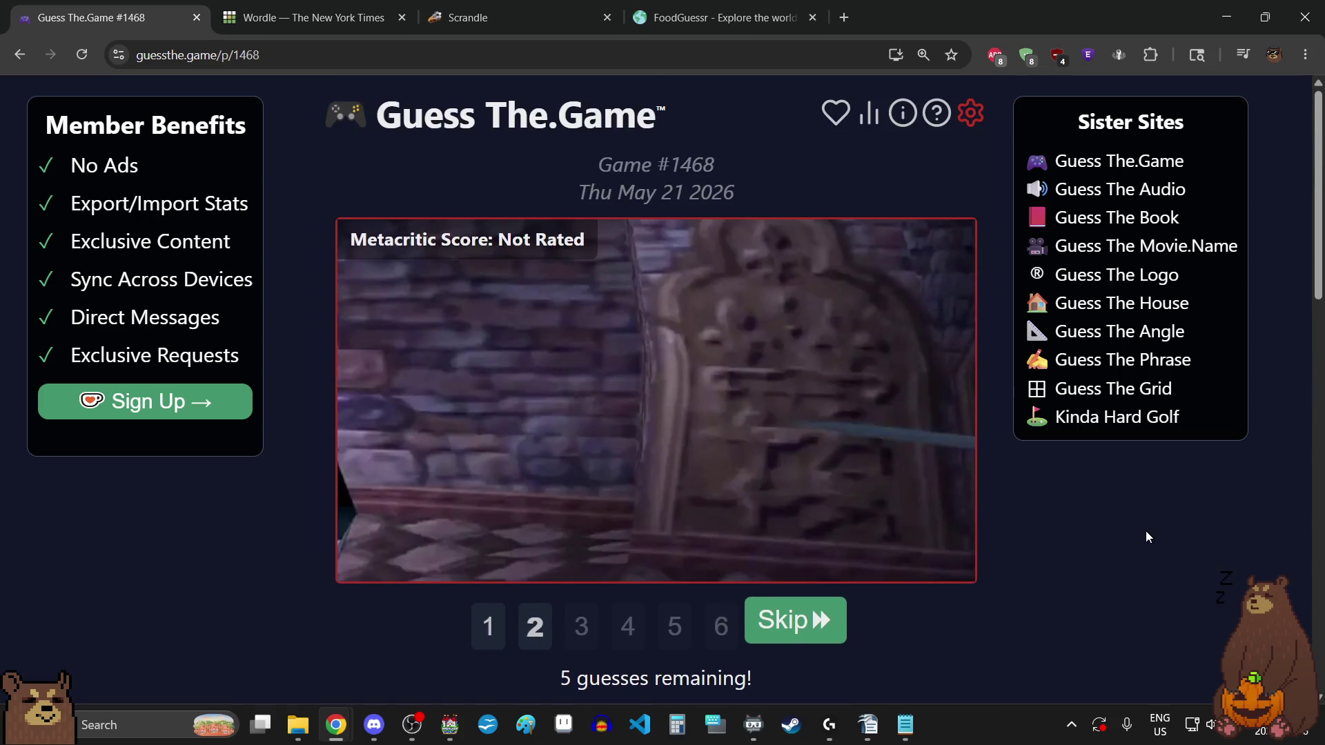
scroll(1146, 536, down, 1)
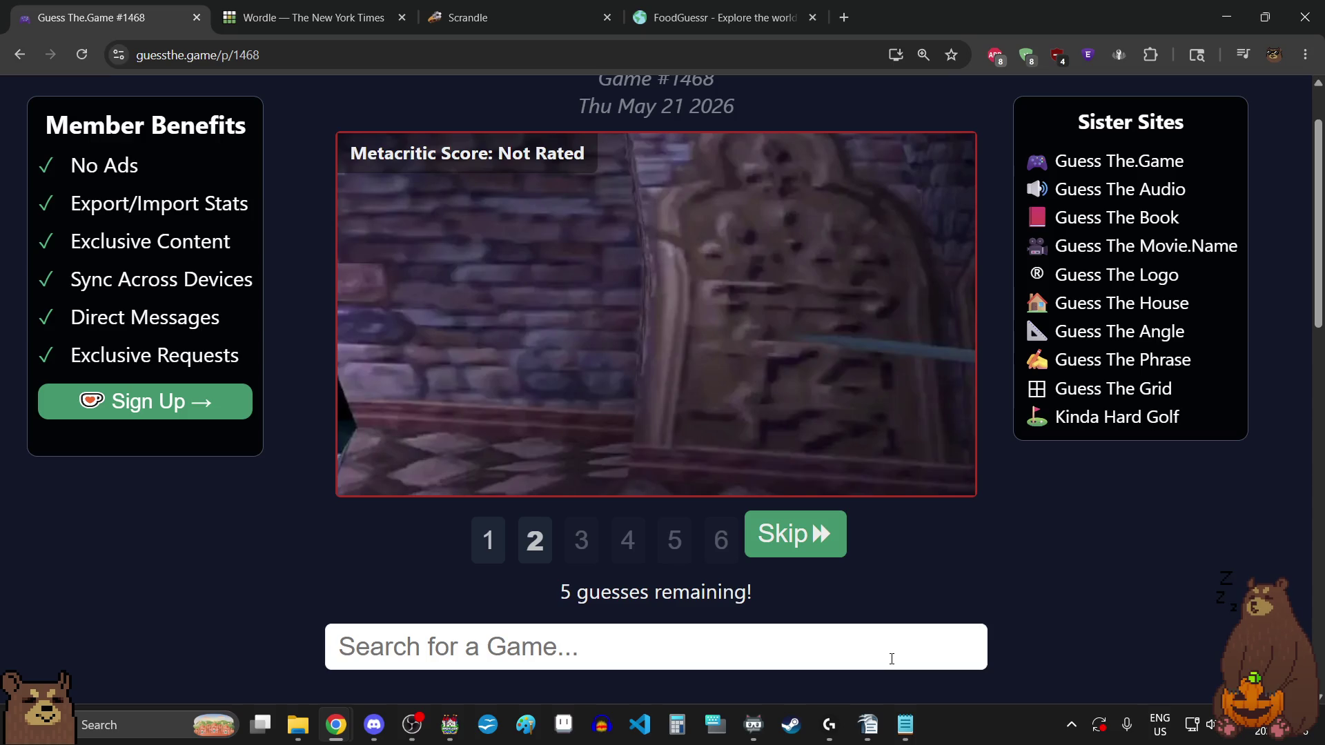
scroll(1137, 563, down, 1)
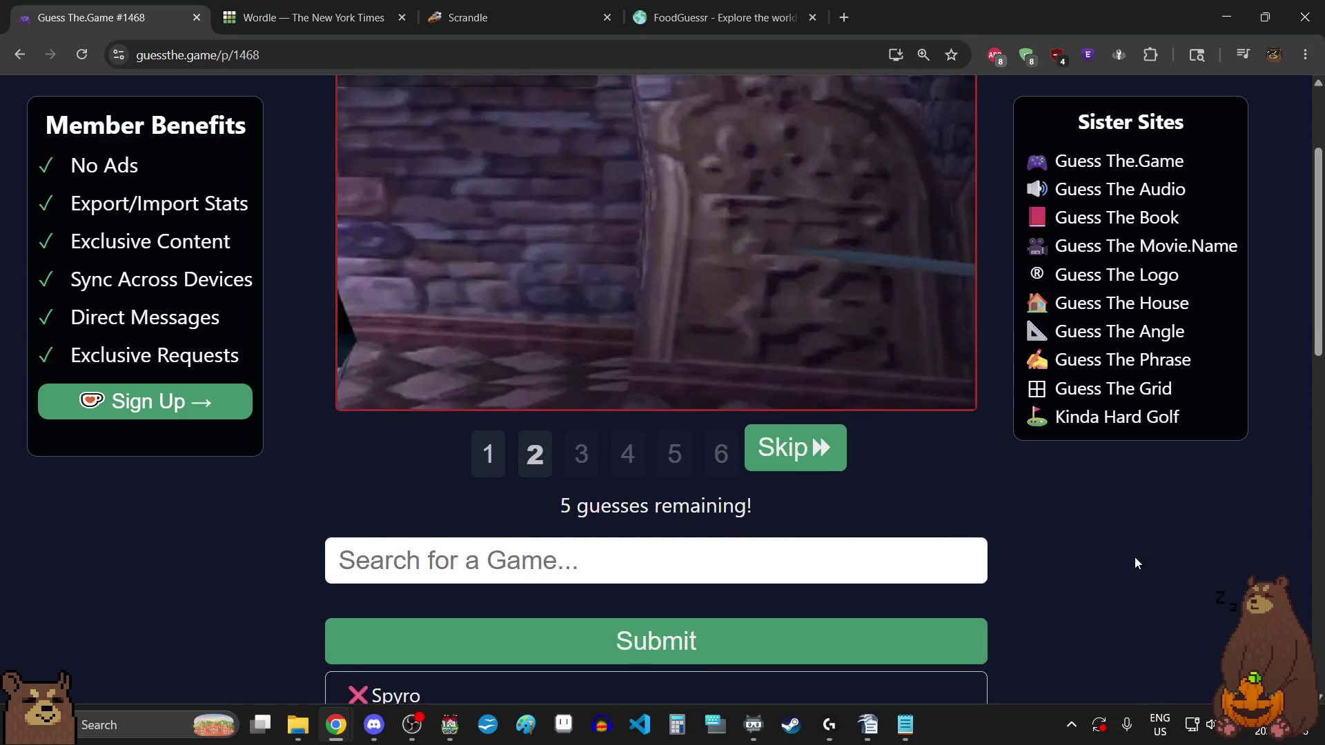
scroll(1138, 563, down, 1)
text(crash)
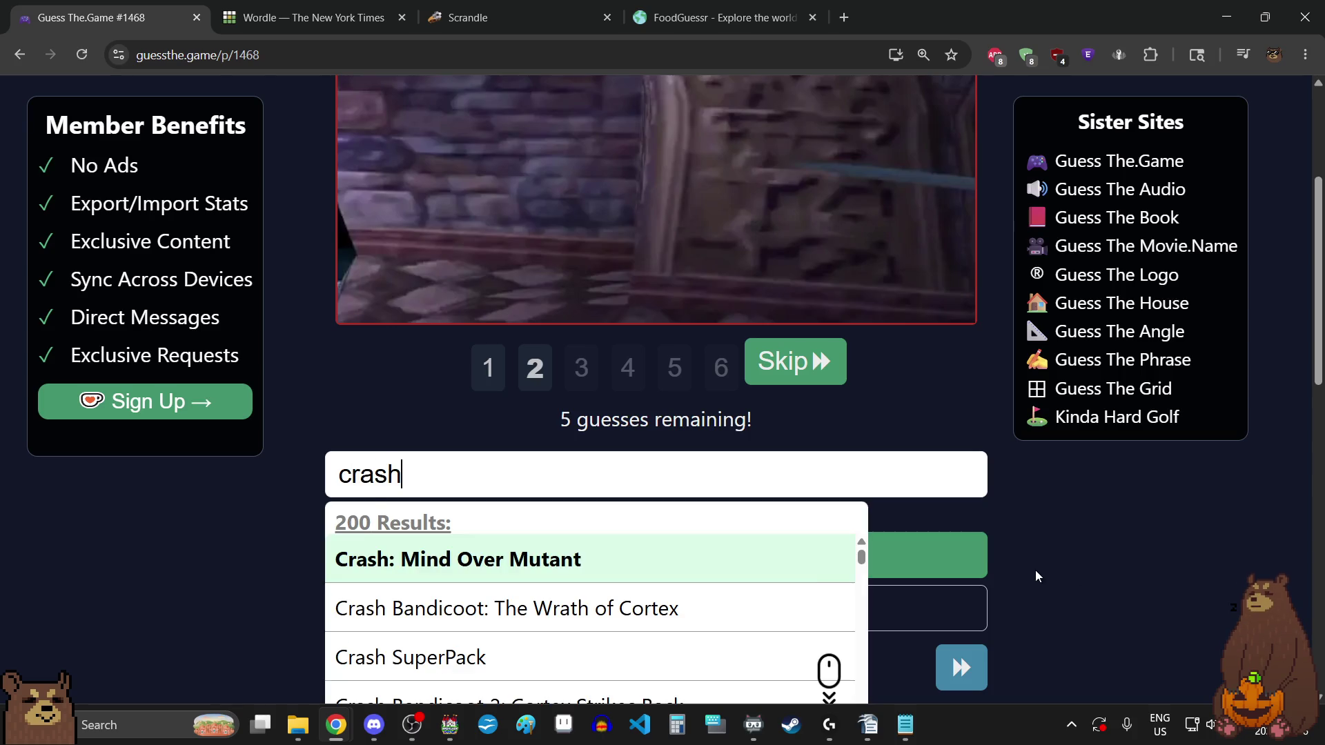
text( band)
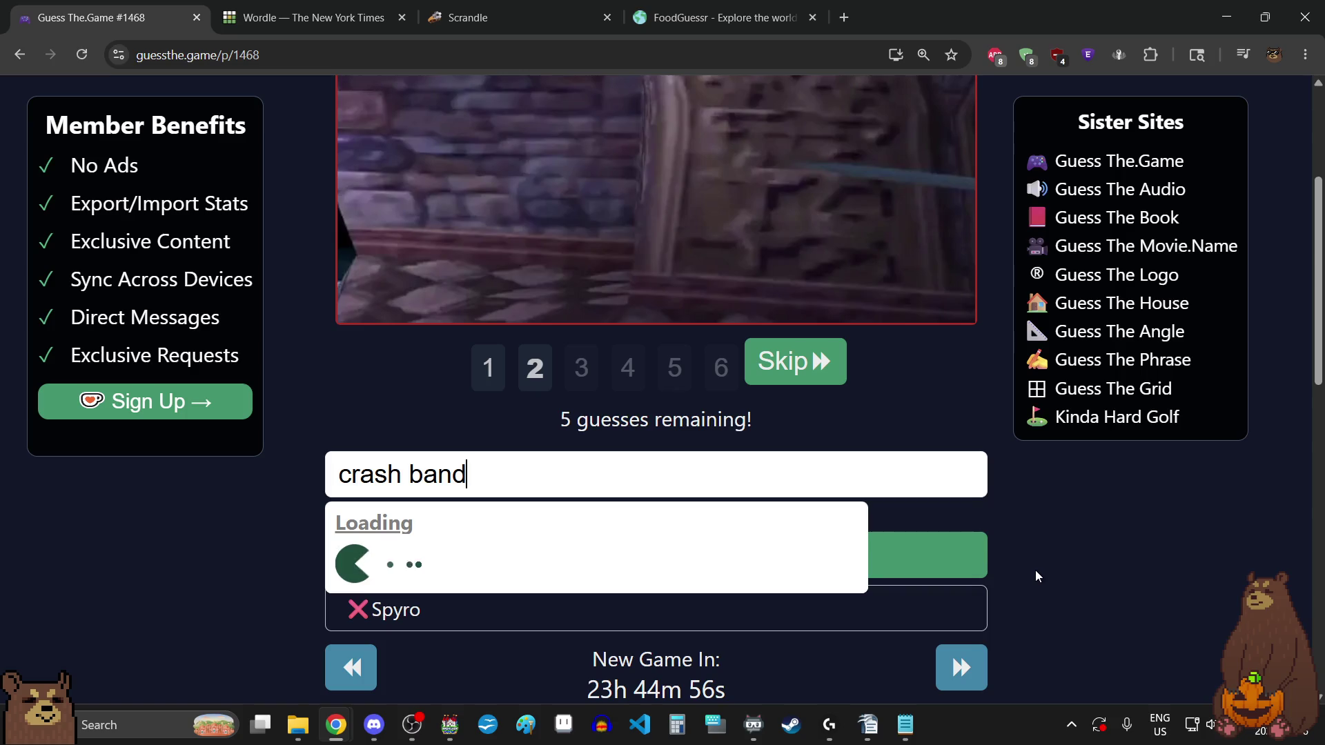
scroll(589, 649, down, 1)
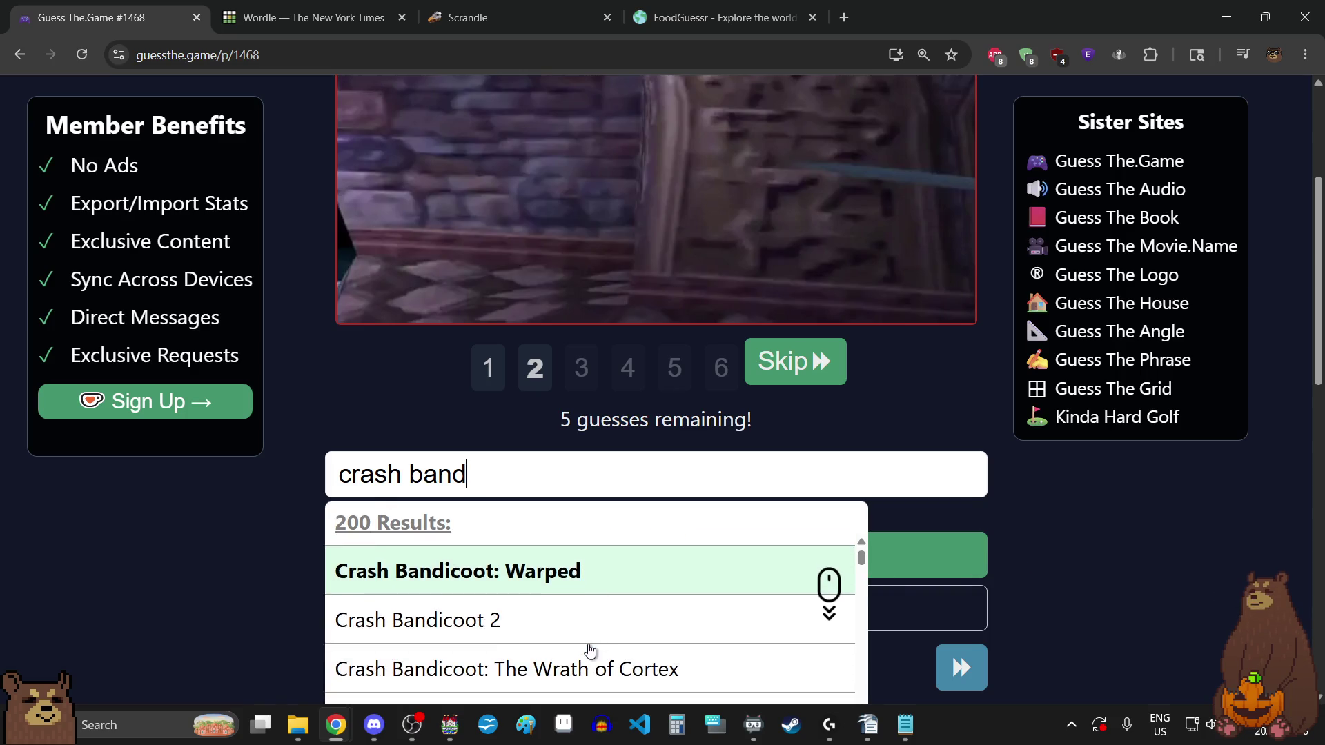
scroll(637, 619, down, 1)
scroll(636, 619, down, 1)
click(631, 612)
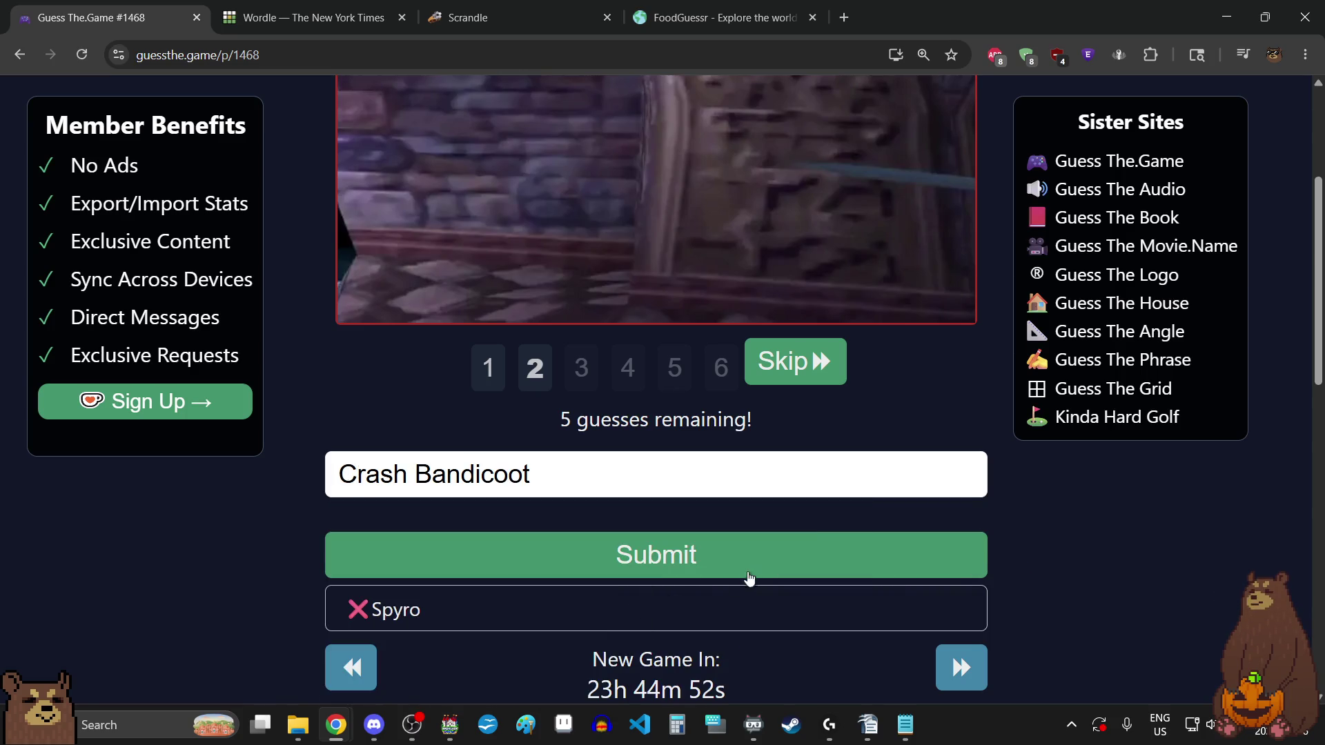
click(755, 555)
- Search 'medie' and submit MediEvil as the third guess
scroll(1097, 499, up, 4)
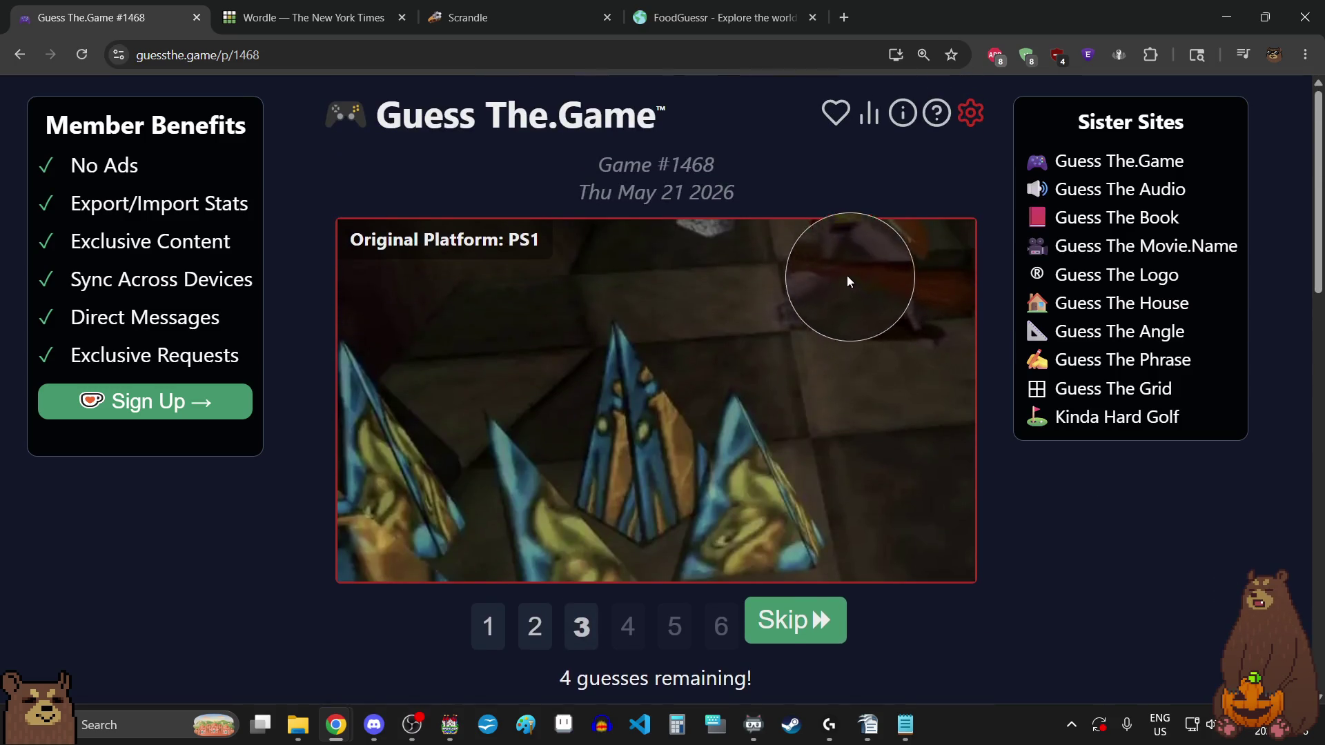
scroll(1063, 526, down, 4)
click(841, 473)
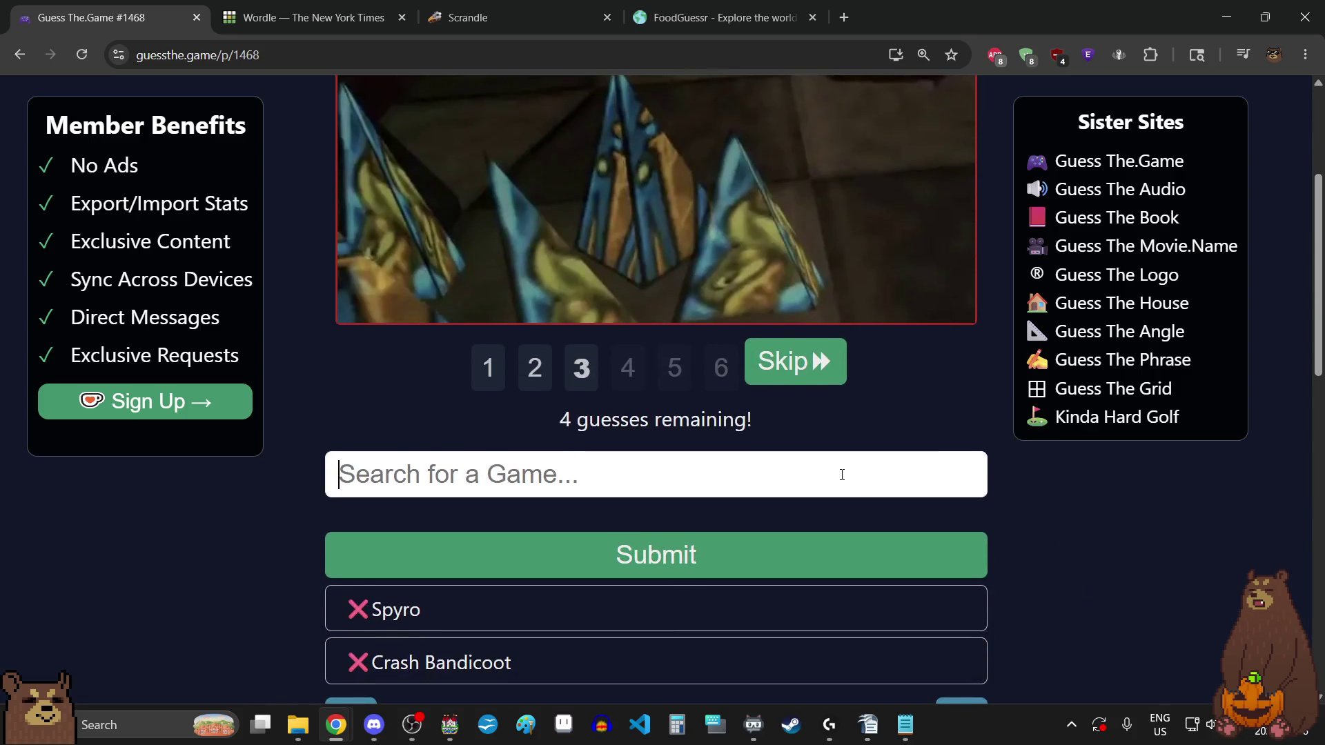
text(medie)
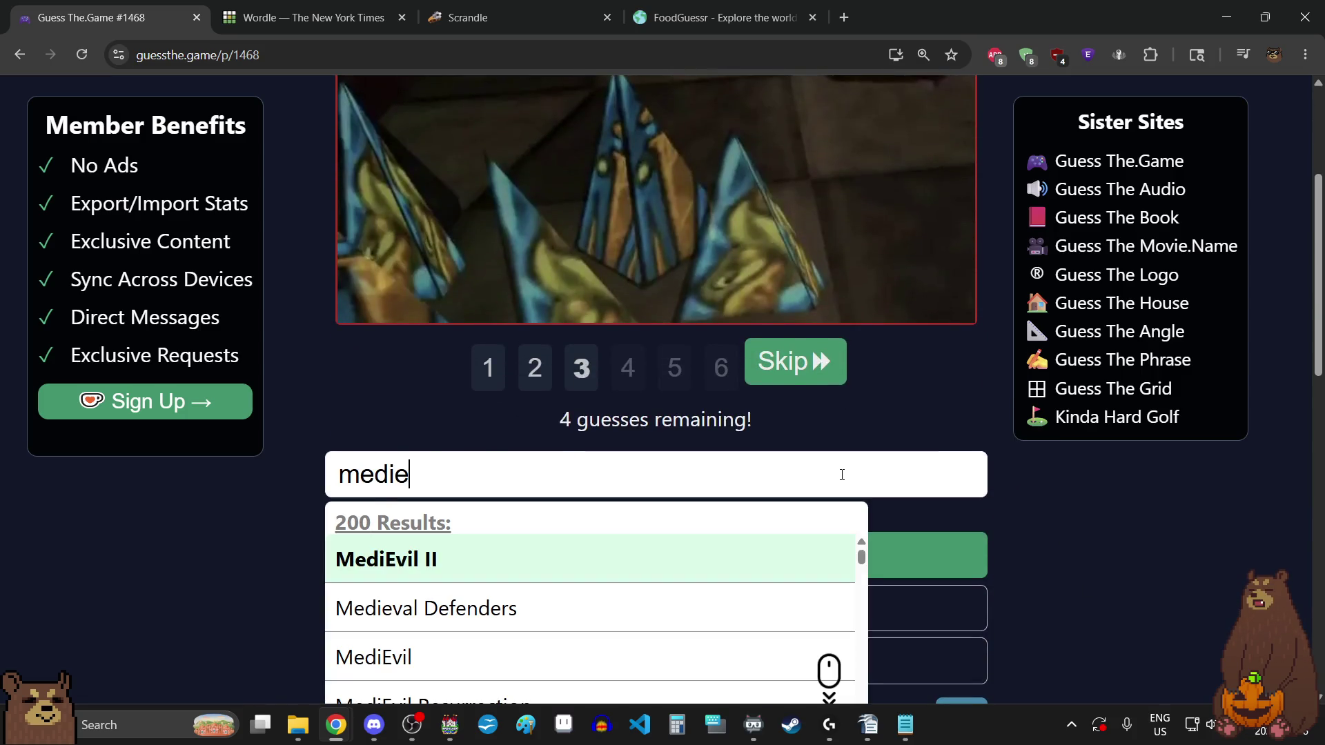
click(538, 660)
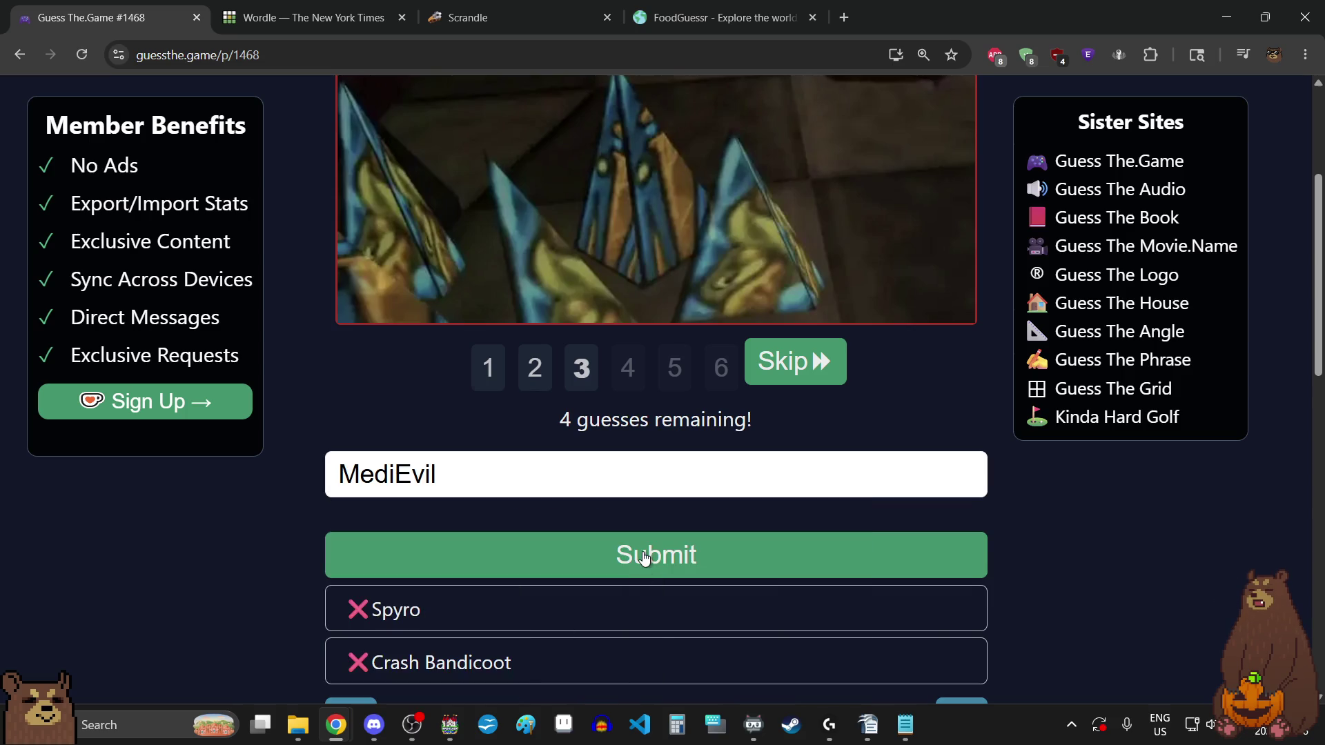
click(644, 558)
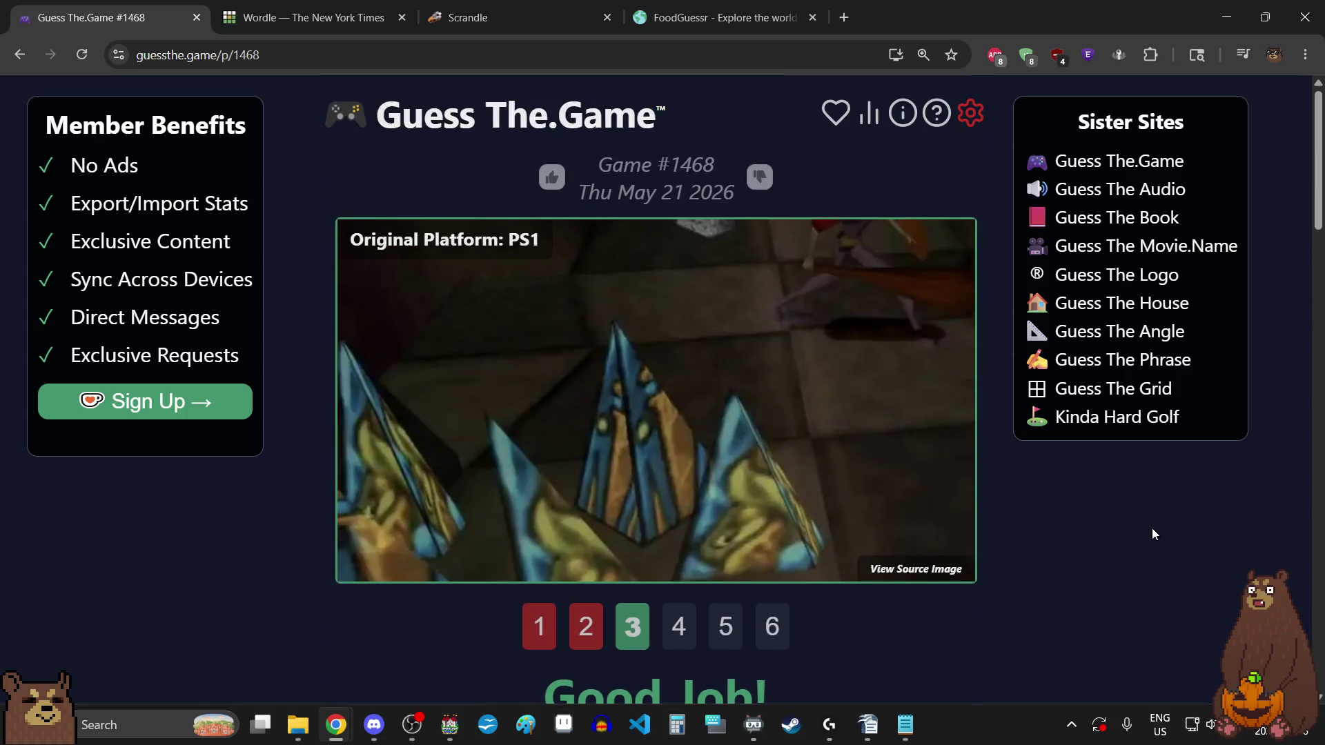
- View the fourth, fifth and sixth clue screenshots of game #1468
click(673, 632)
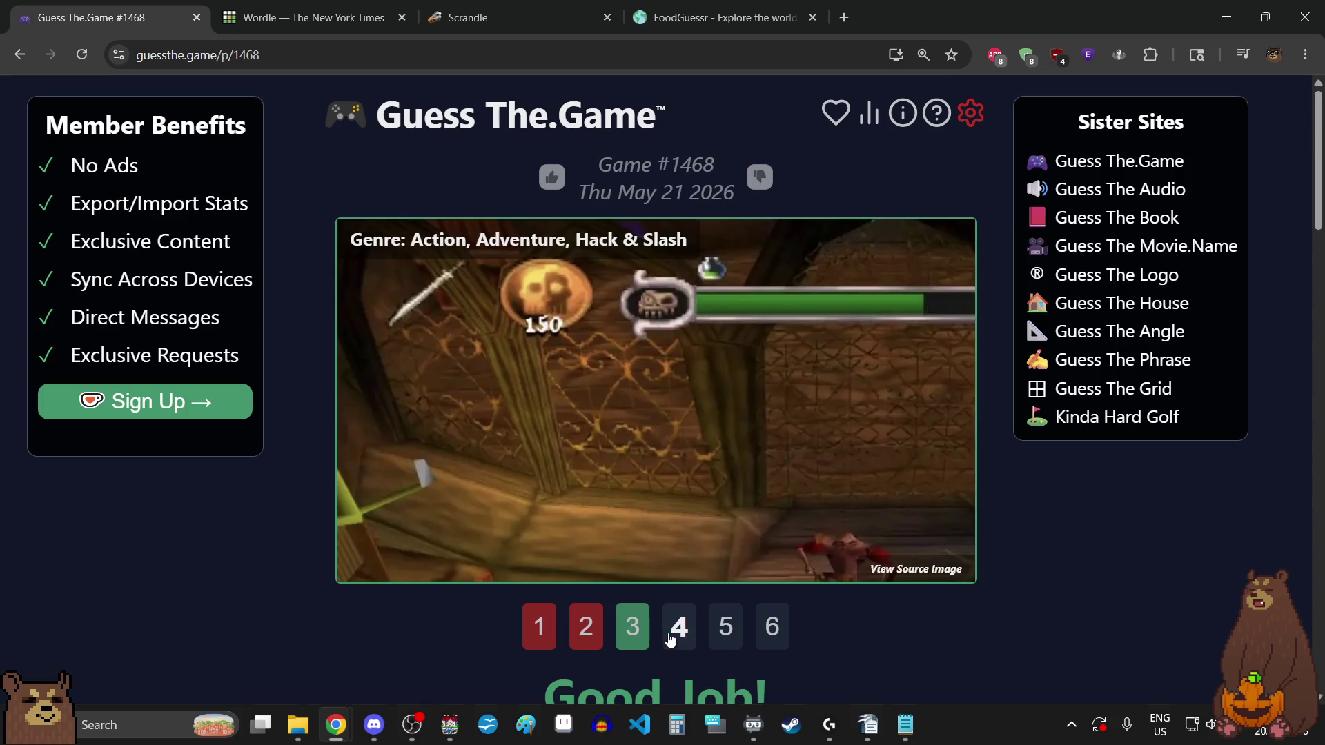
click(725, 631)
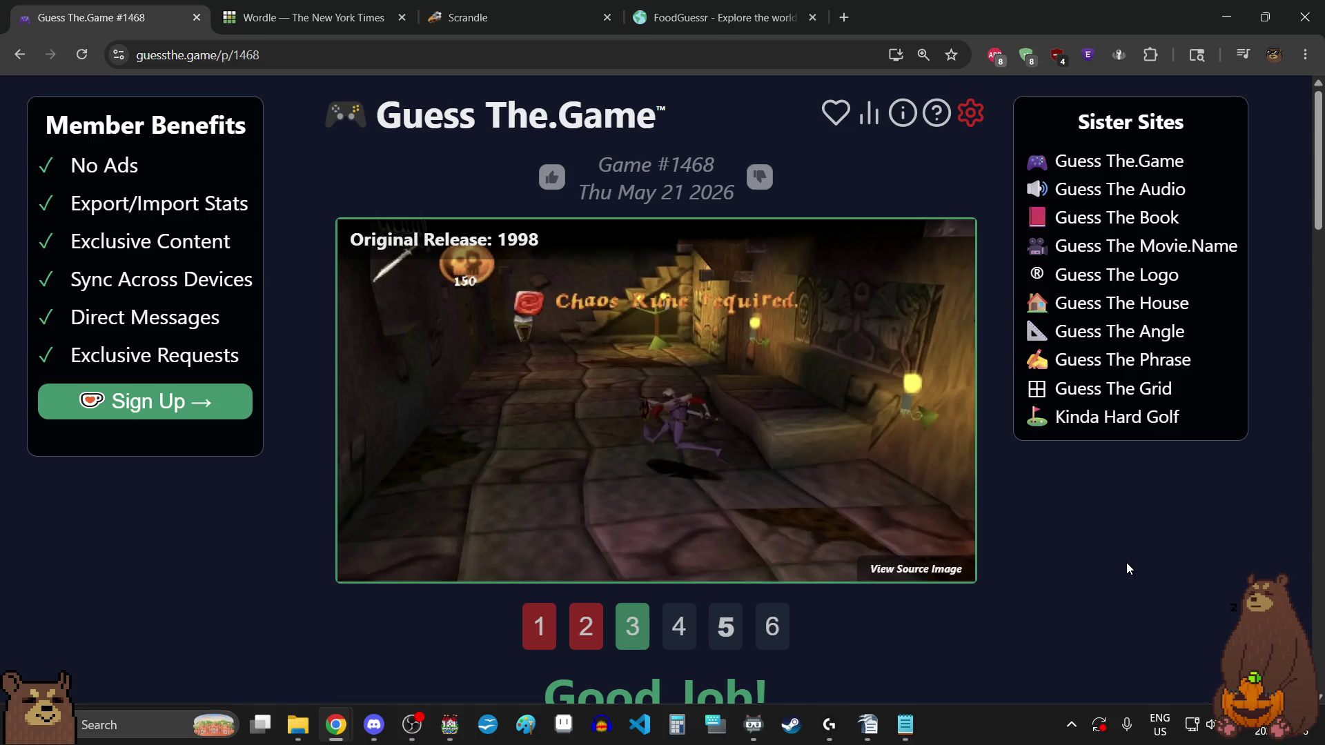
click(773, 628)
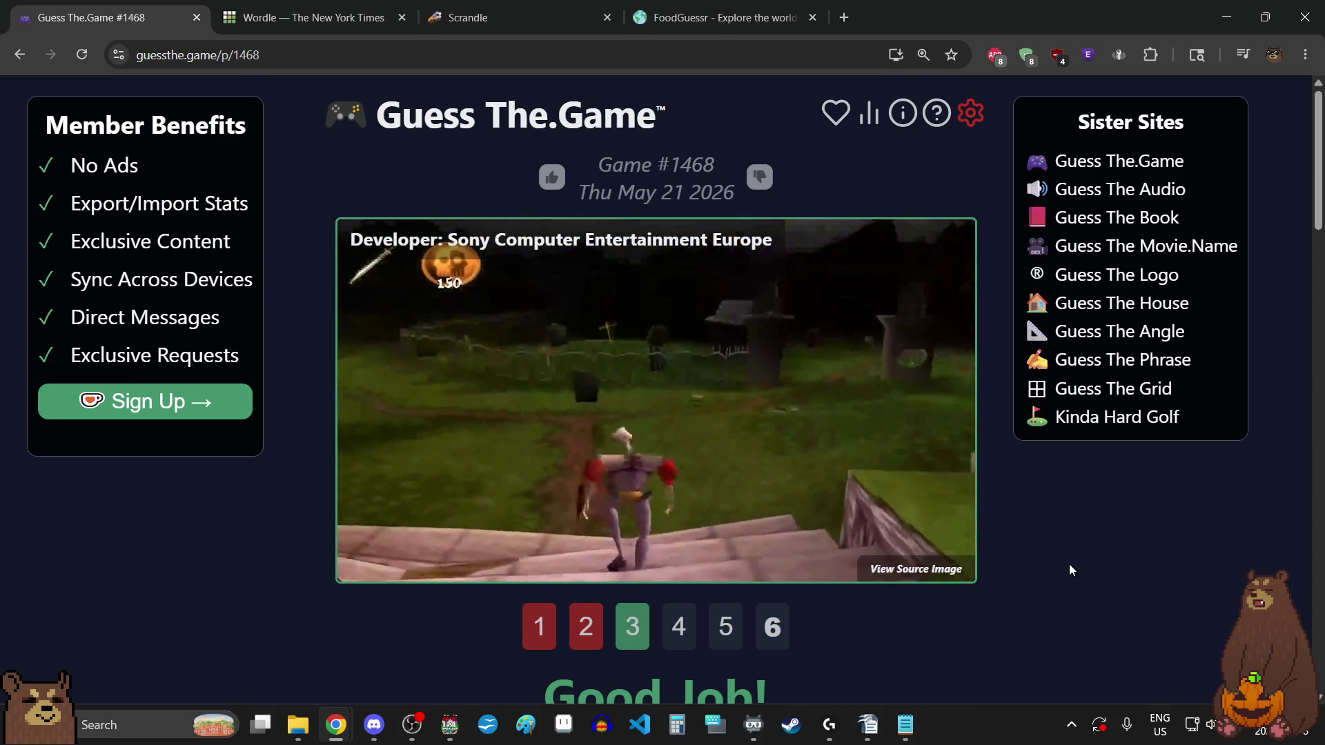
- Go back to the Play Previous Days list
scroll(1069, 565, down, 4)
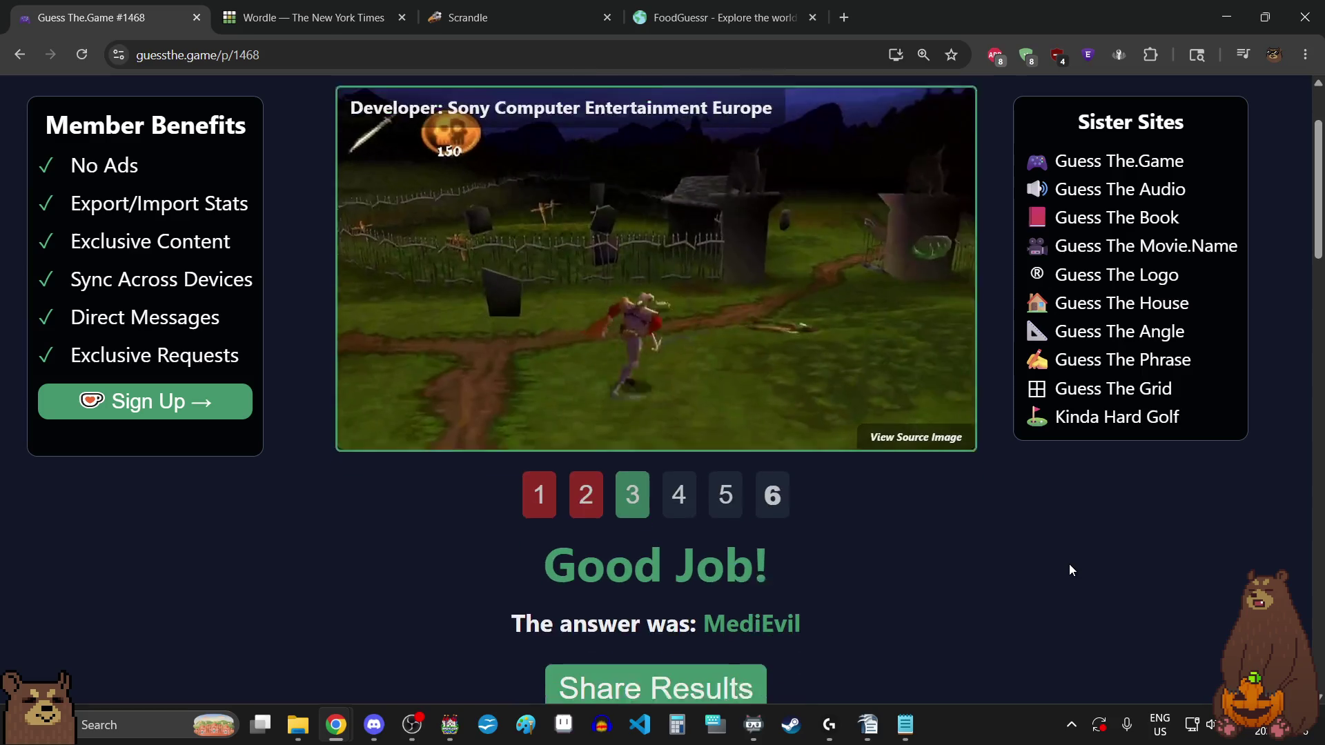
scroll(1068, 570, down, 5)
click(868, 503)
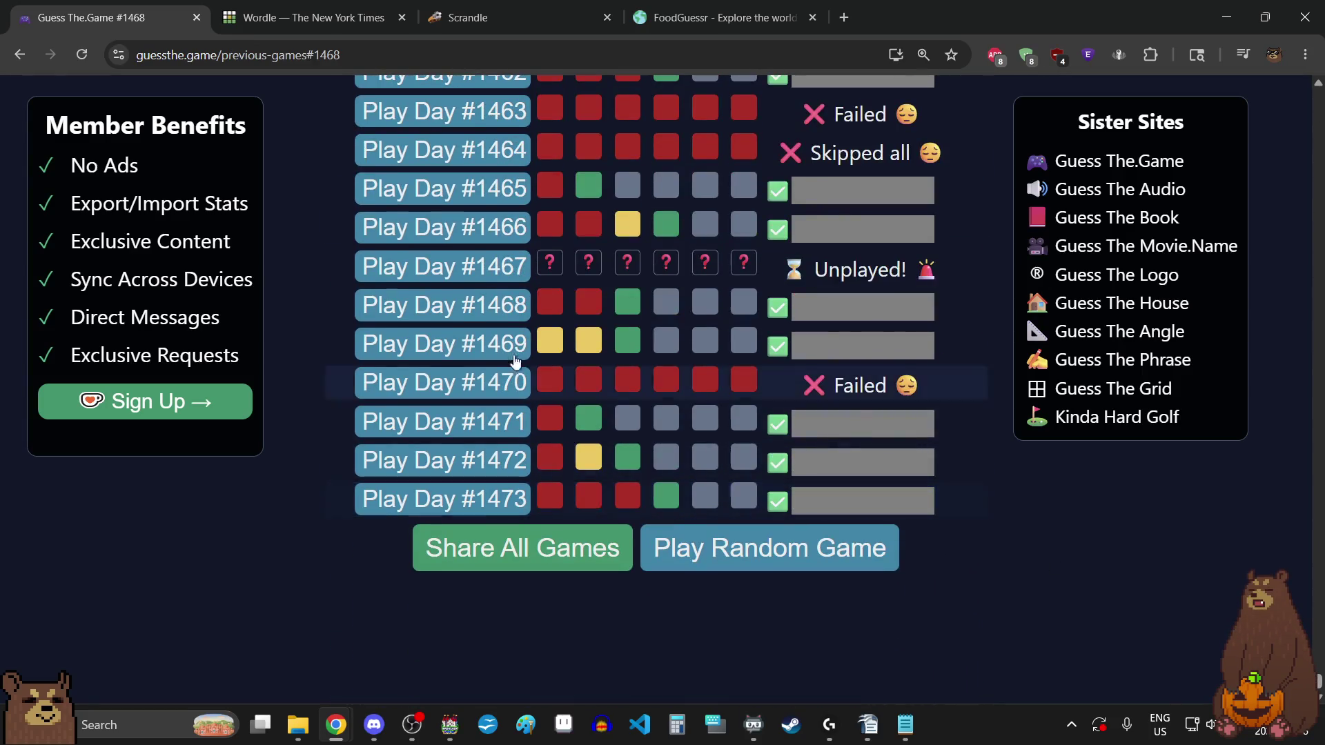
- Start game #1467 and guess Red Dead Redemption 2 via a 'red dead' search
click(475, 269)
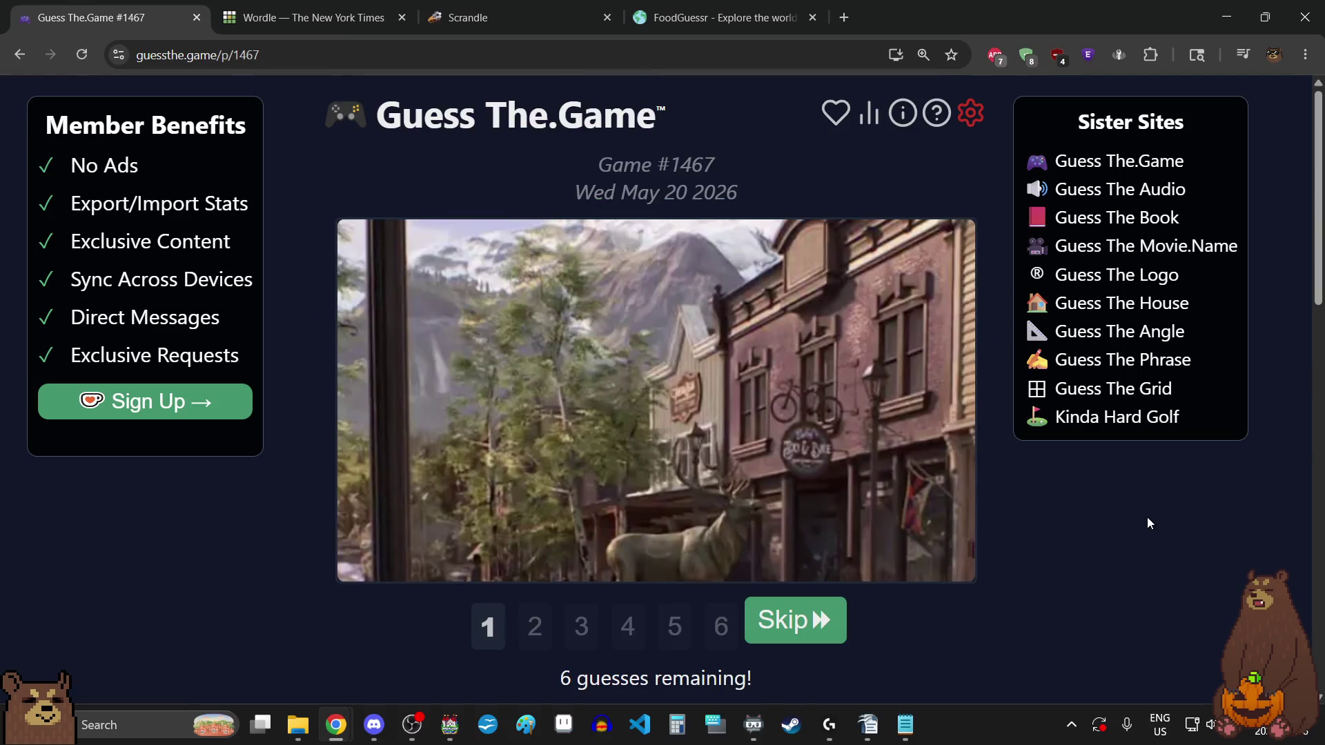
scroll(1148, 523, down, 1)
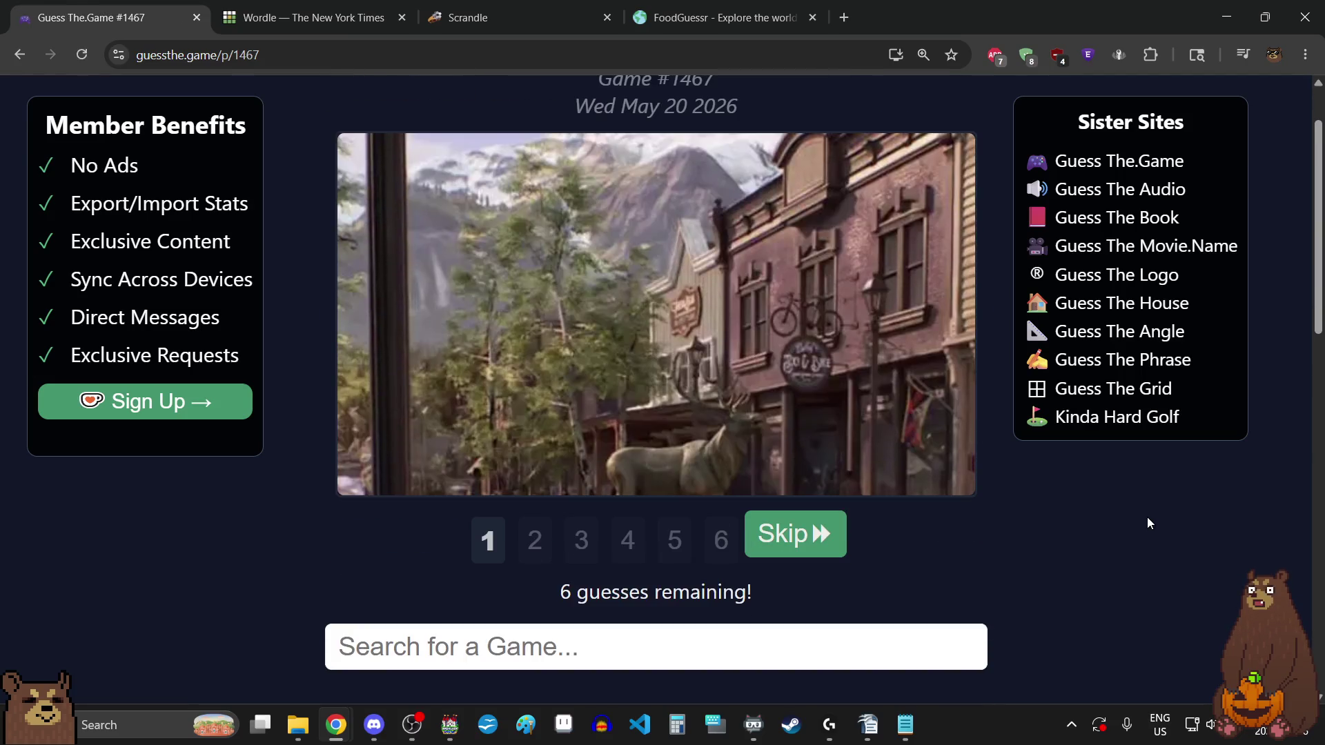
scroll(1148, 523, down, 1)
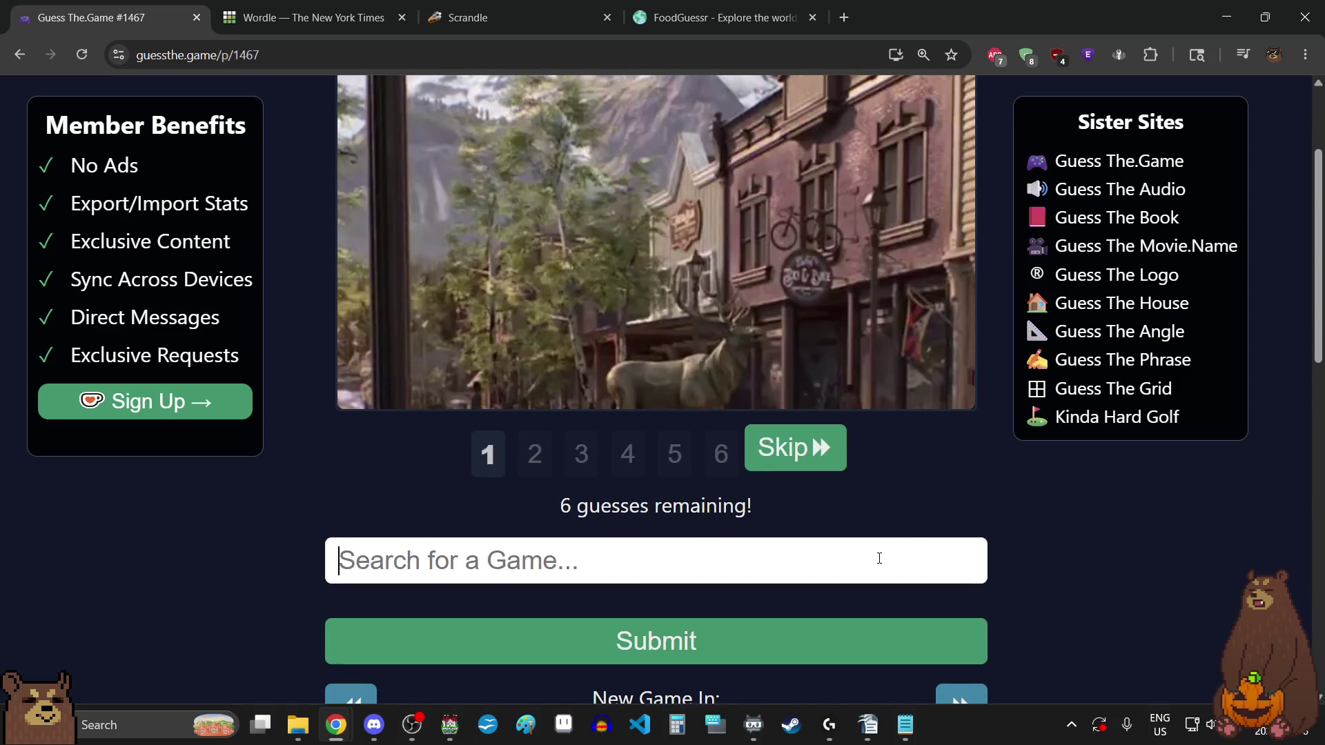
click(880, 558)
text(red dead)
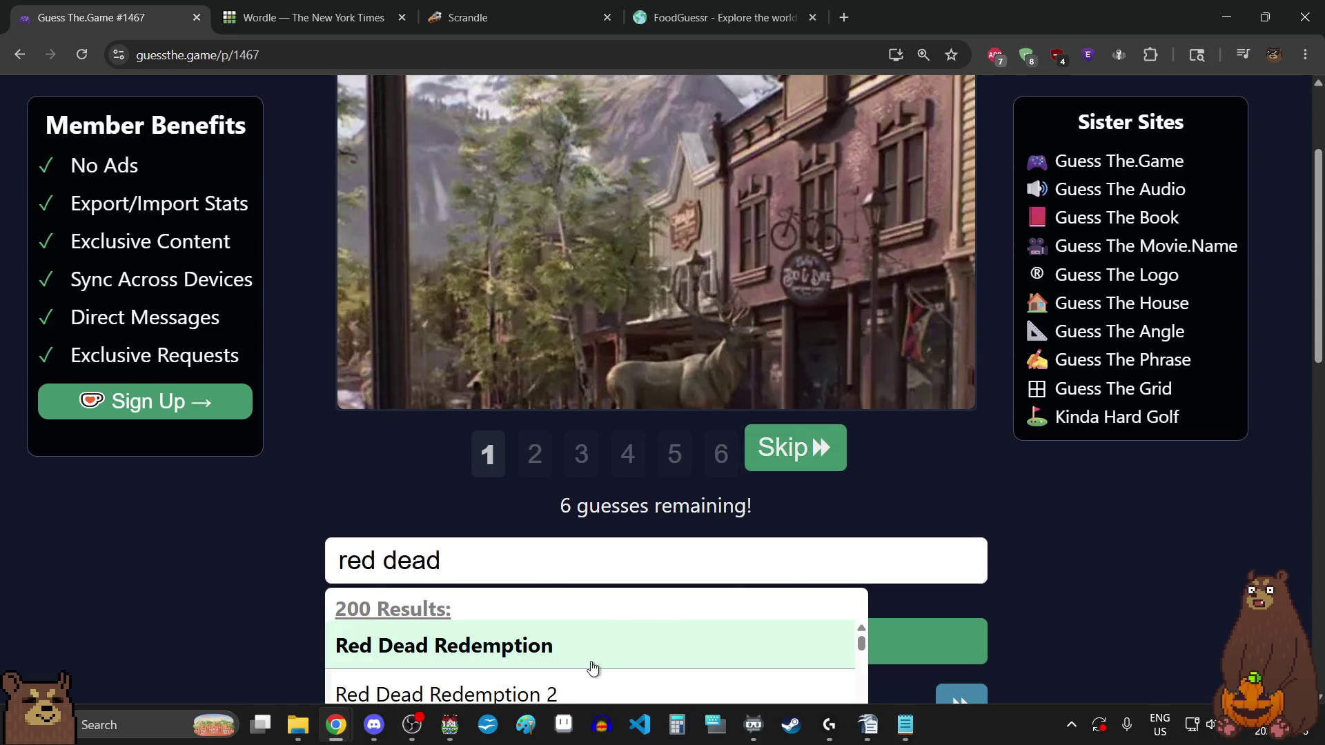
click(580, 686)
click(820, 627)
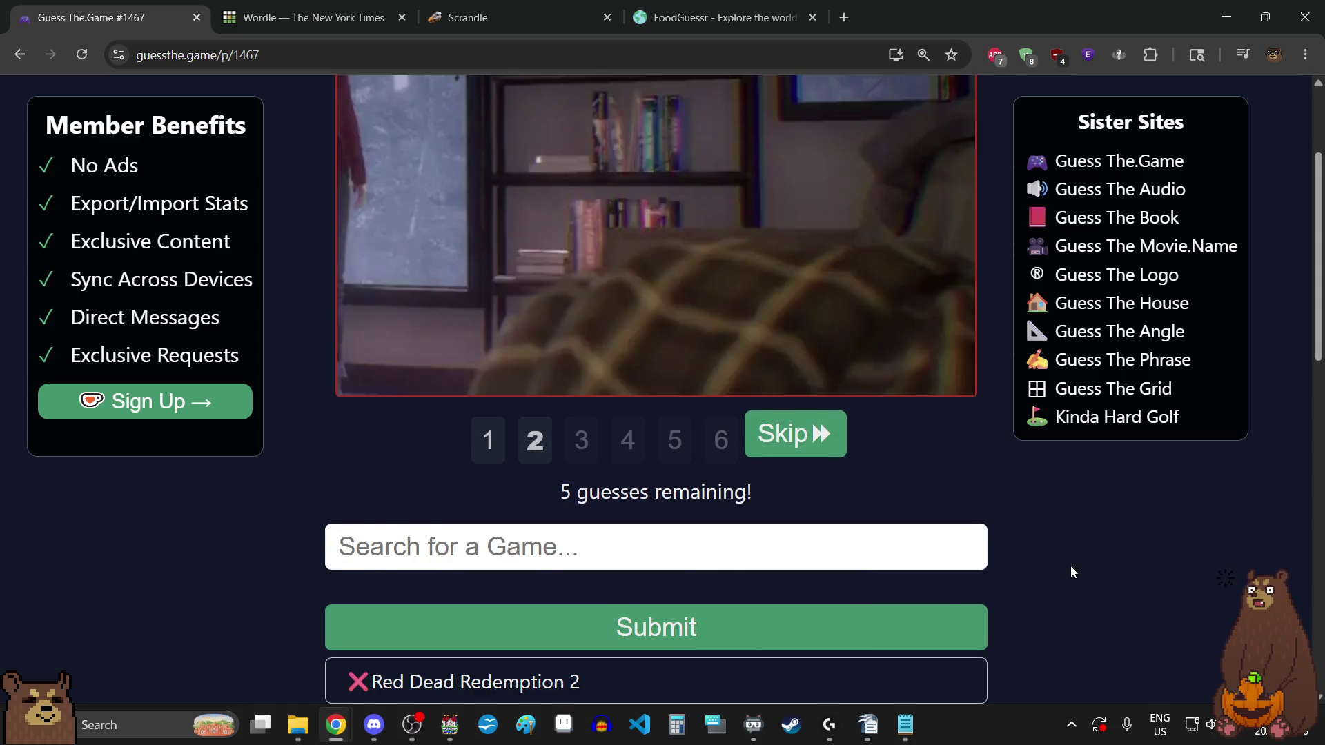
scroll(1070, 567, up, 3)
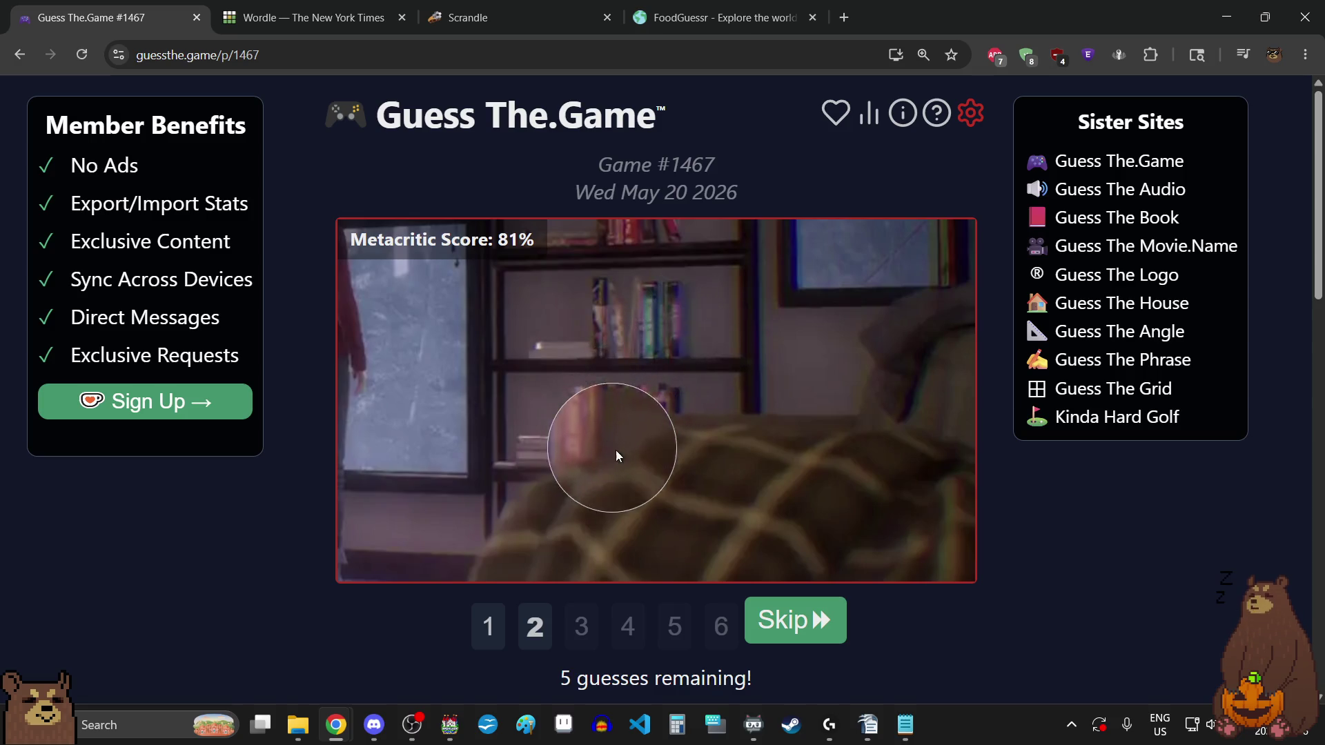
- Search 'life is strange' and submit Life Is Strange: Before the Storm as the guess
scroll(1114, 502, down, 2)
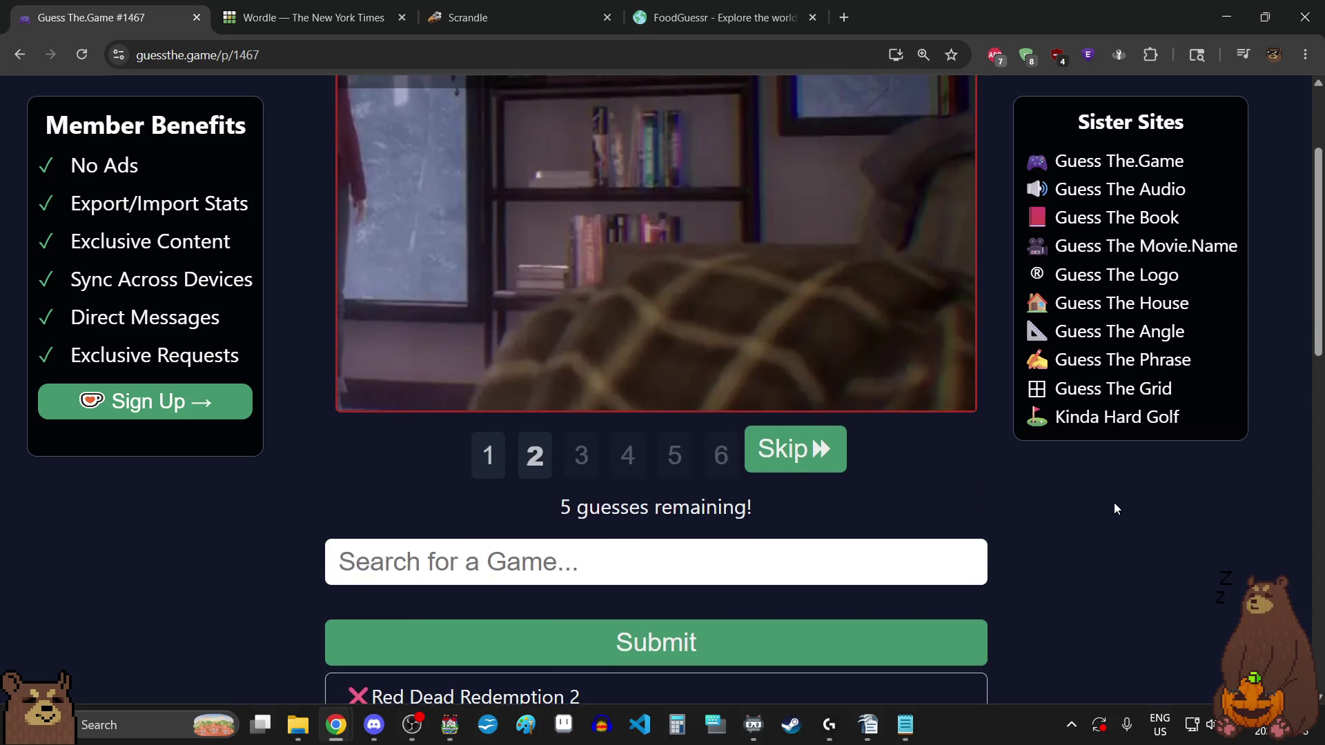
text(lif)
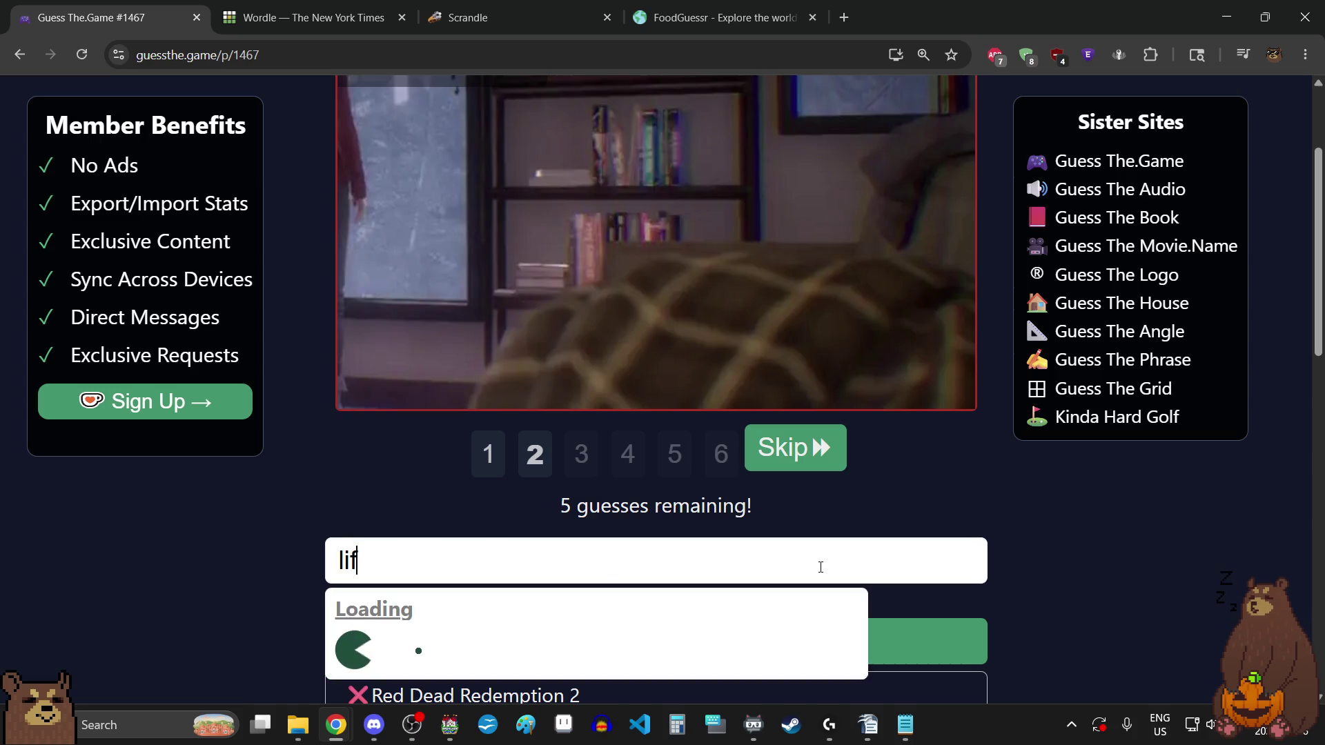
text(e is strange)
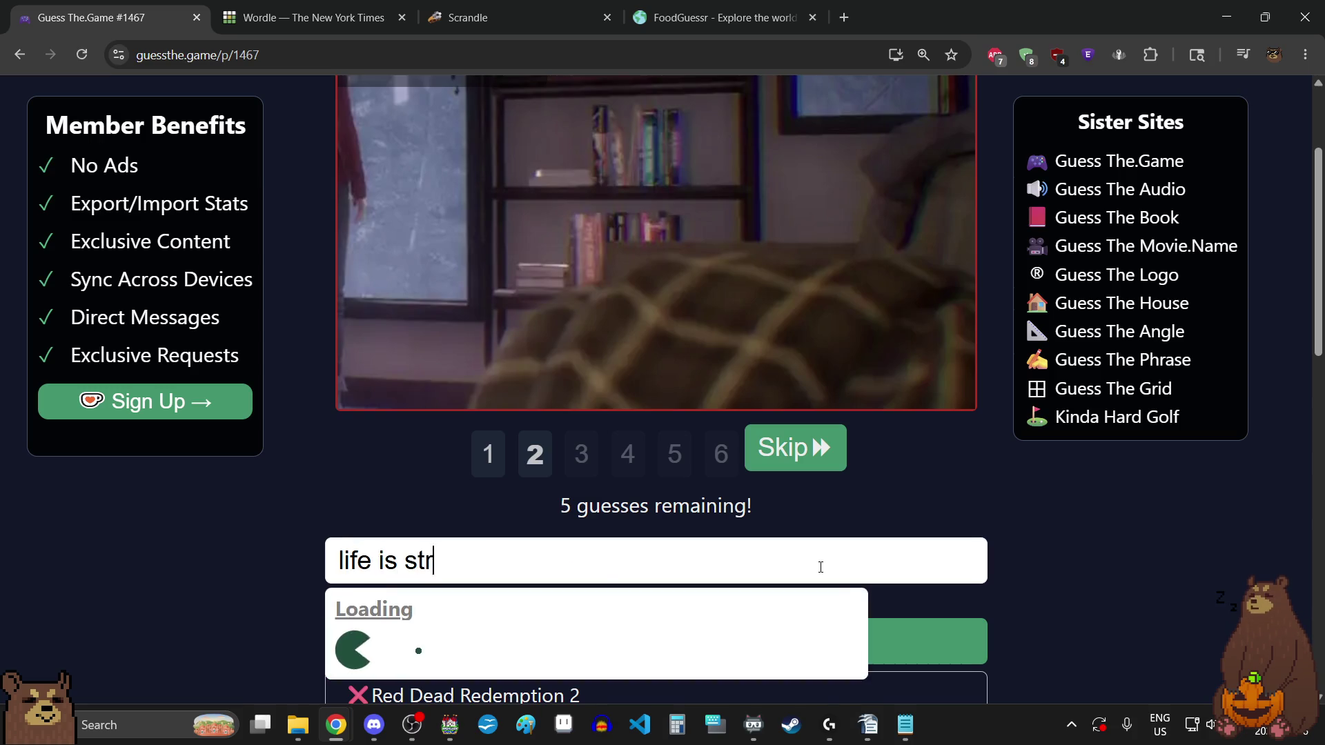
scroll(1091, 504, down, 2)
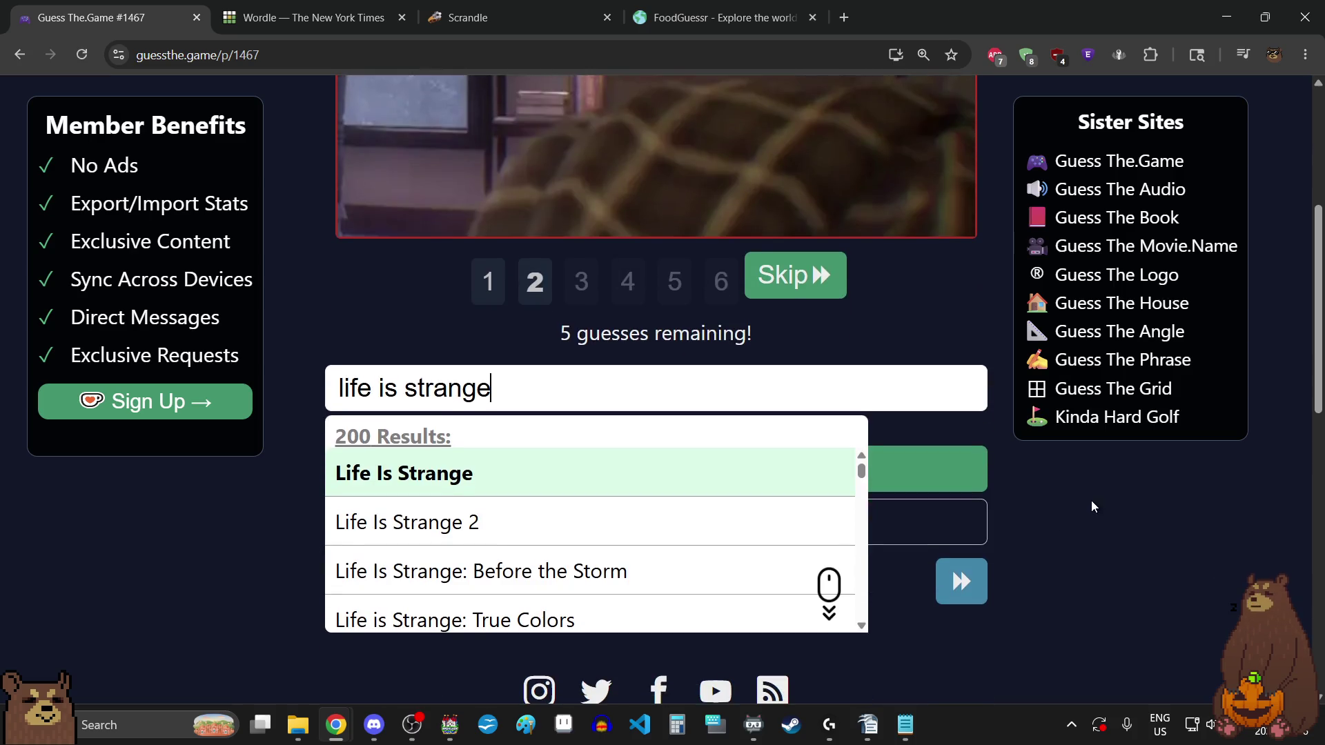
scroll(1092, 504, up, 3)
scroll(1091, 504, down, 3)
scroll(677, 575, down, 3)
scroll(664, 558, up, 1)
scroll(664, 558, down, 3)
scroll(665, 557, up, 2)
scroll(665, 558, down, 3)
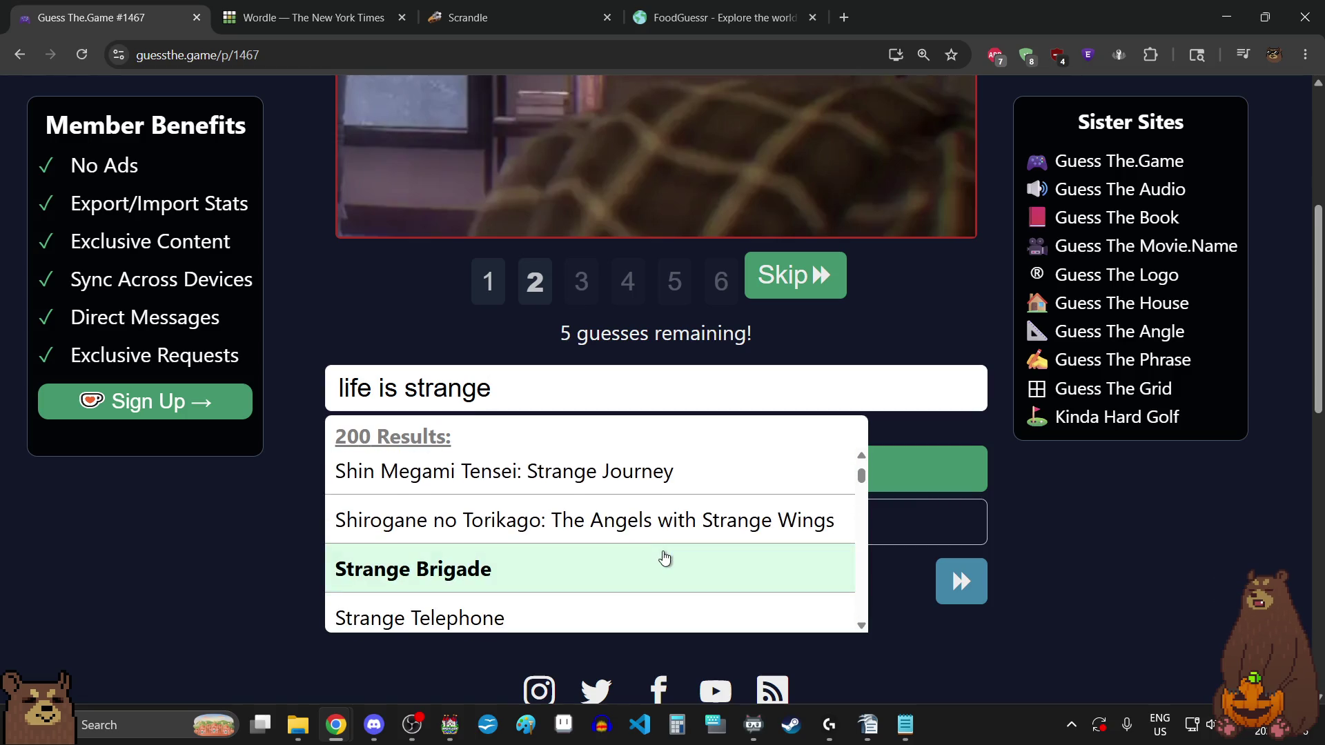
scroll(665, 557, up, 5)
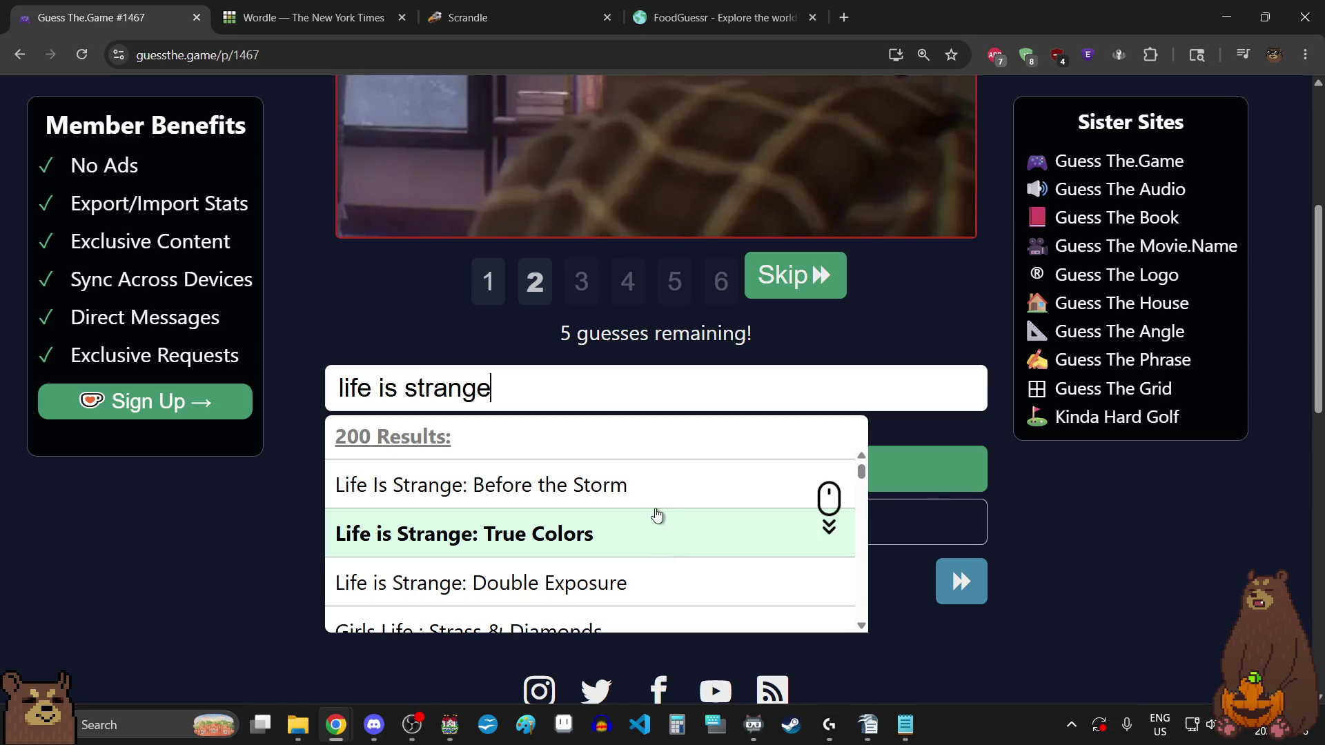
scroll(657, 518, up, 1)
scroll(1178, 519, up, 4)
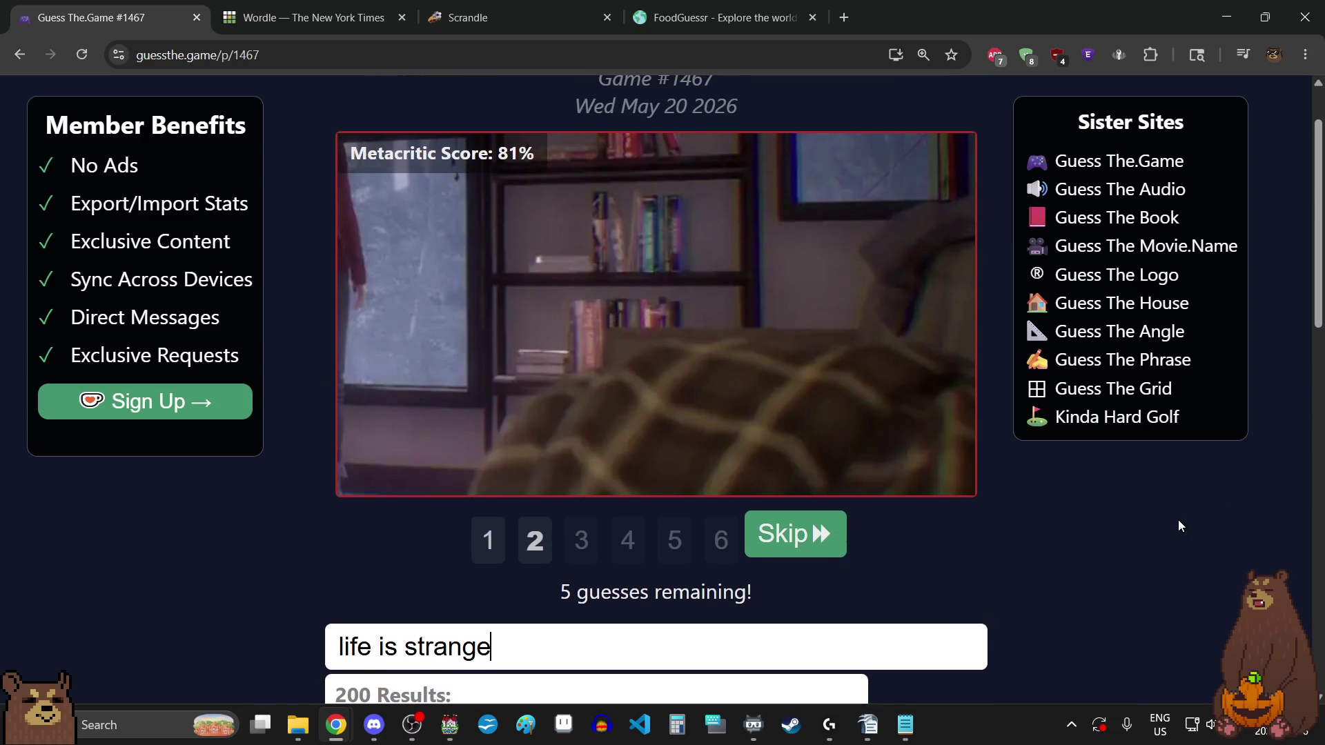
scroll(1178, 520, down, 4)
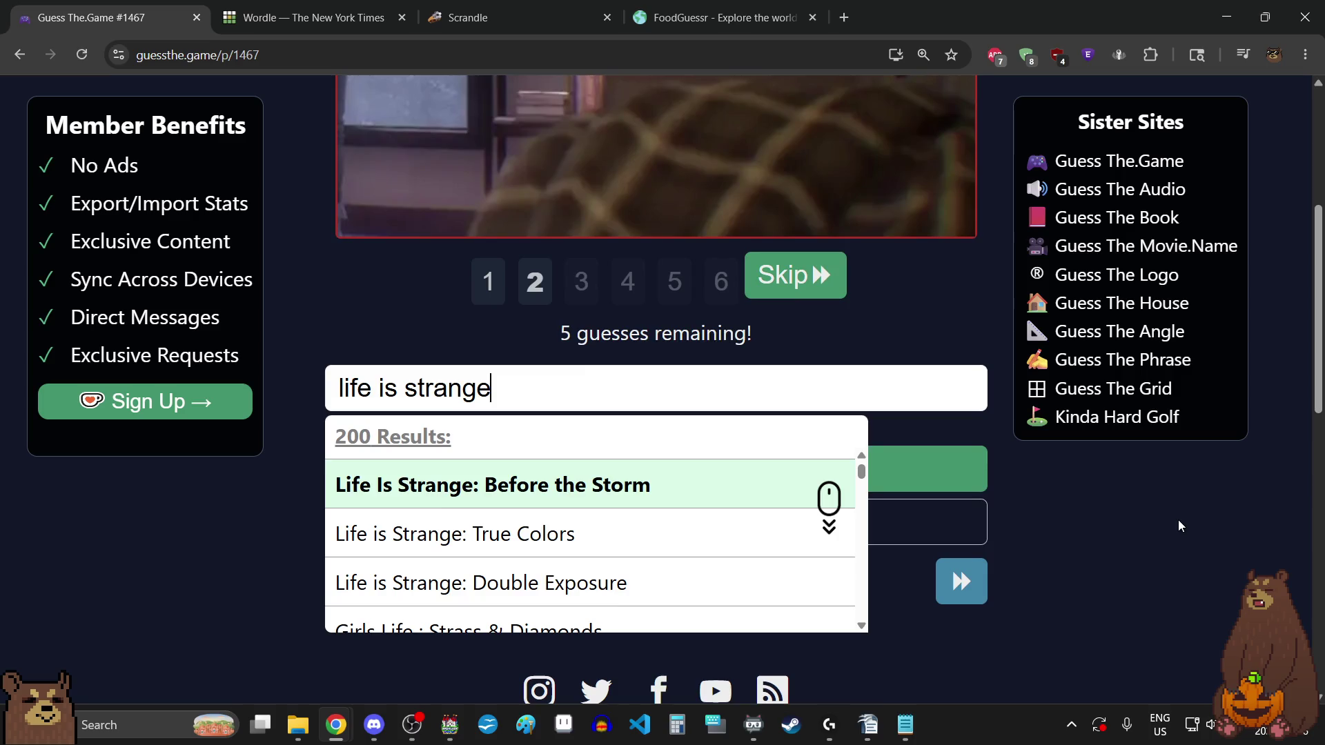
click(657, 498)
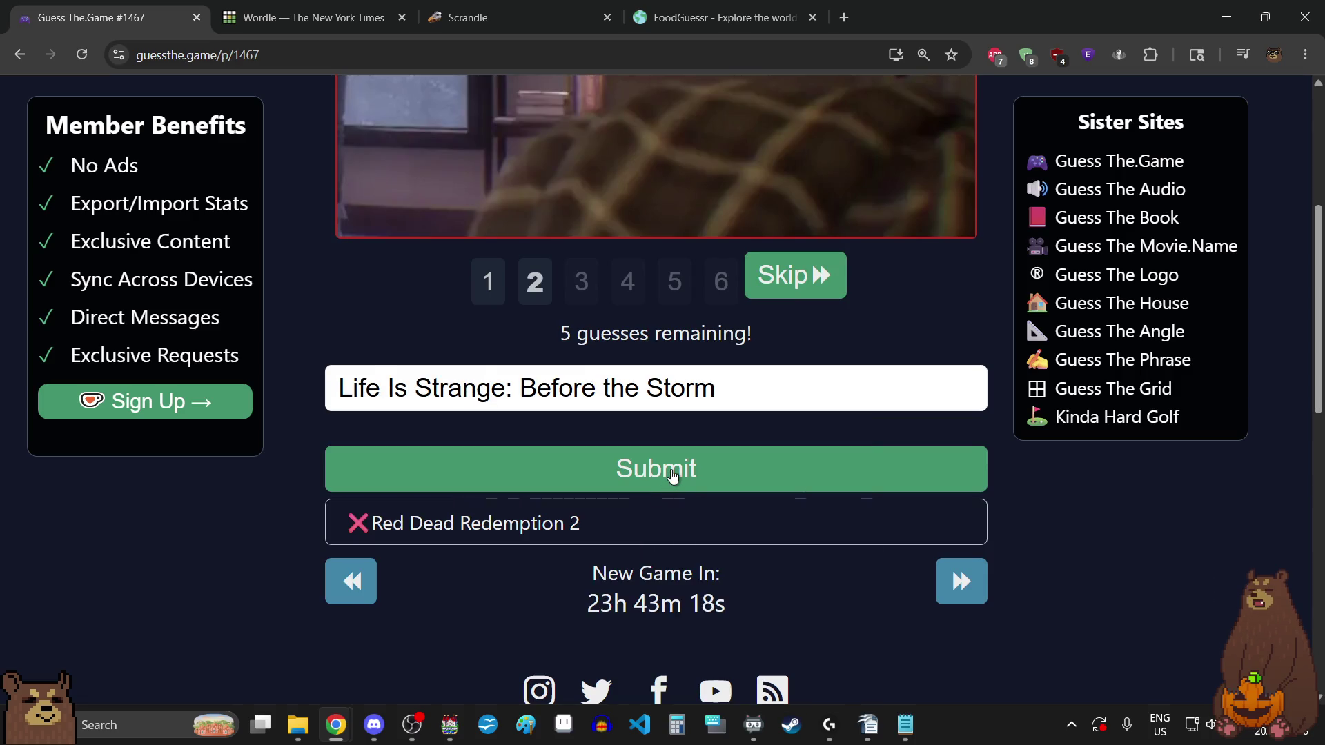
click(673, 475)
- Search 'life is strange' again and submit Life is Strange: True Colors
scroll(1089, 518, up, 5)
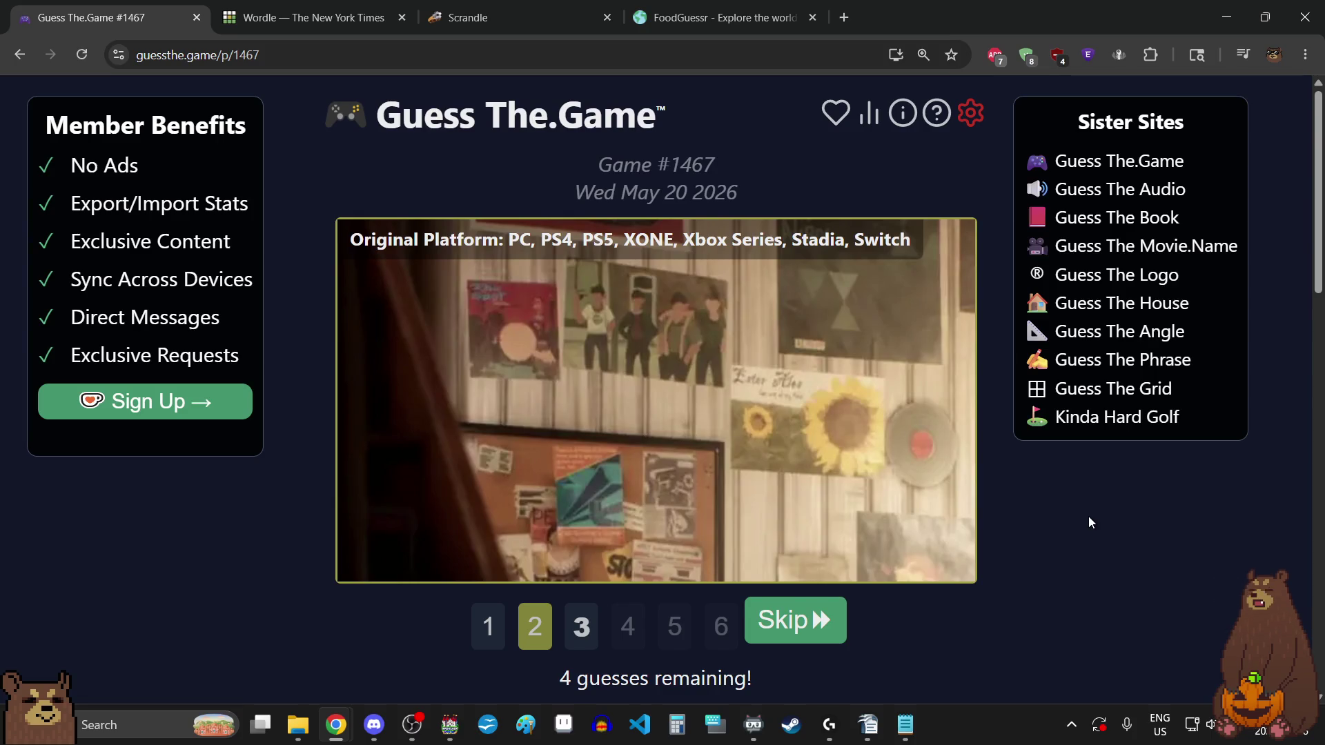
scroll(1089, 523, down, 5)
click(549, 394)
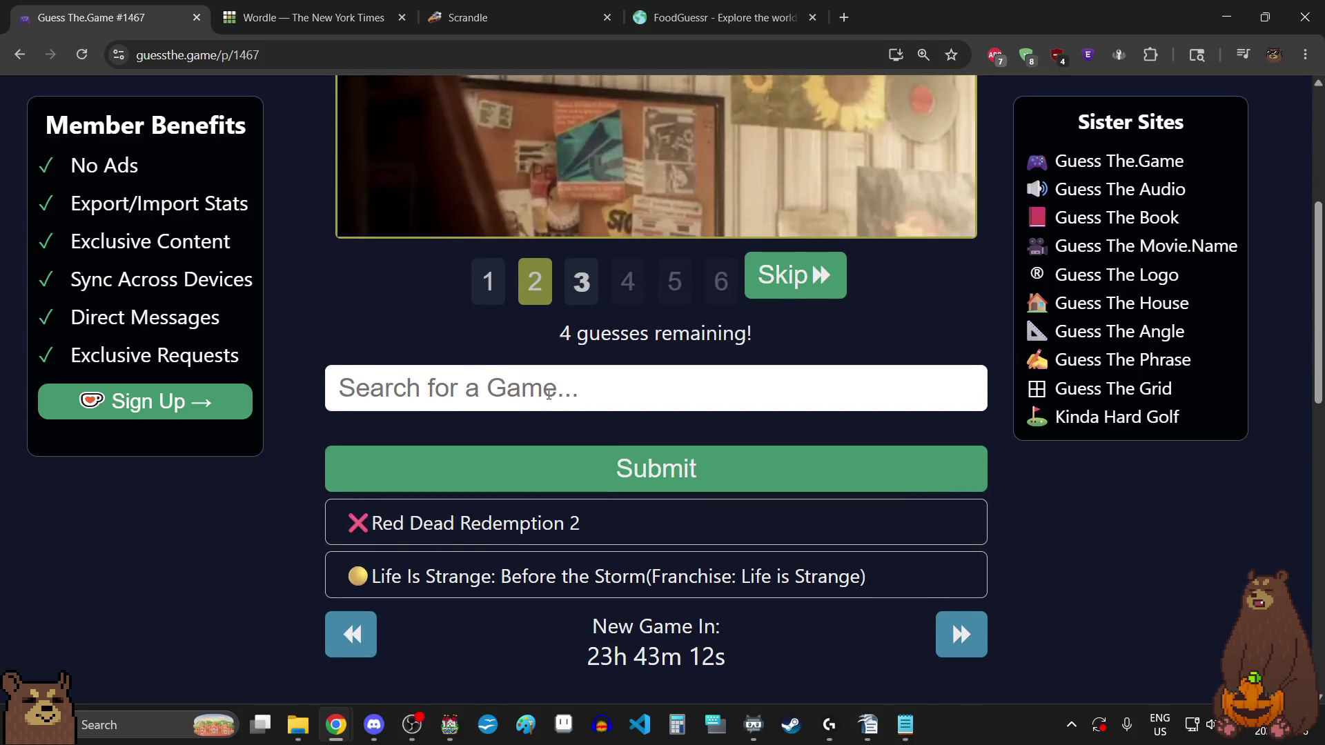
text(life is)
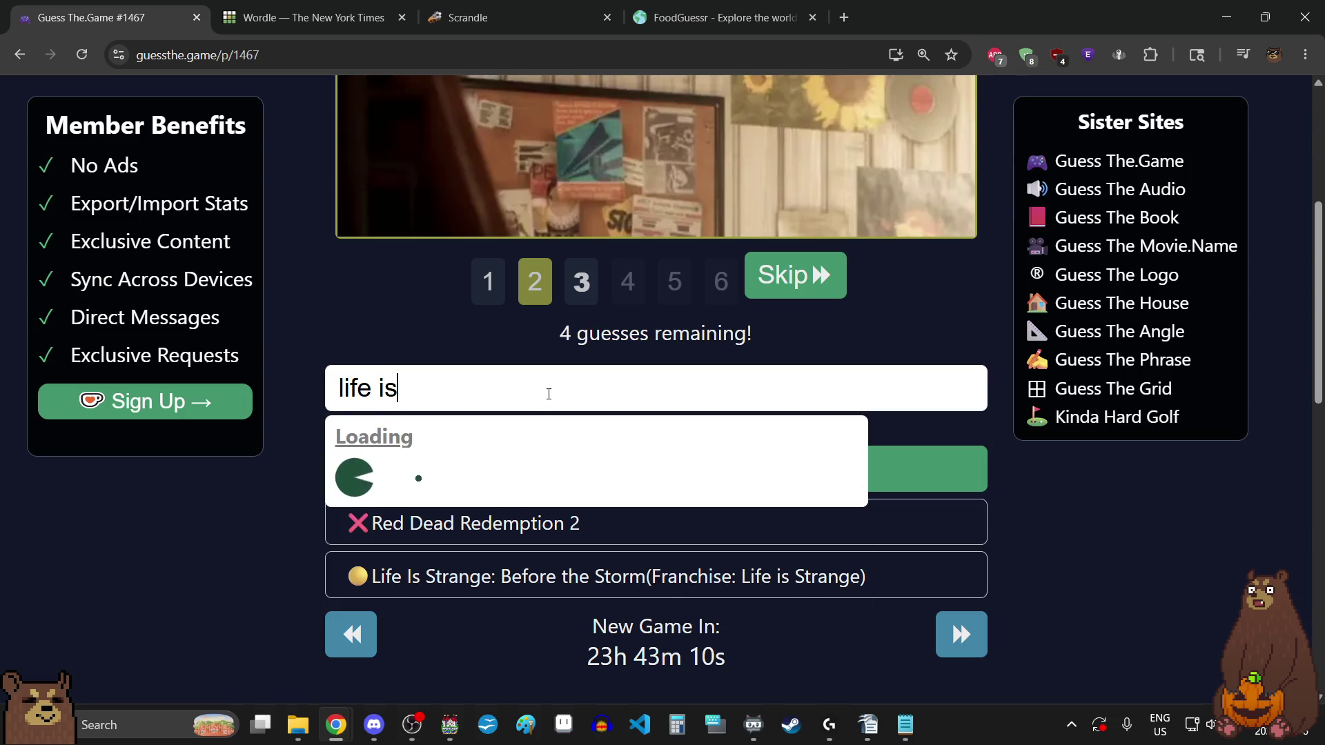
text( strange)
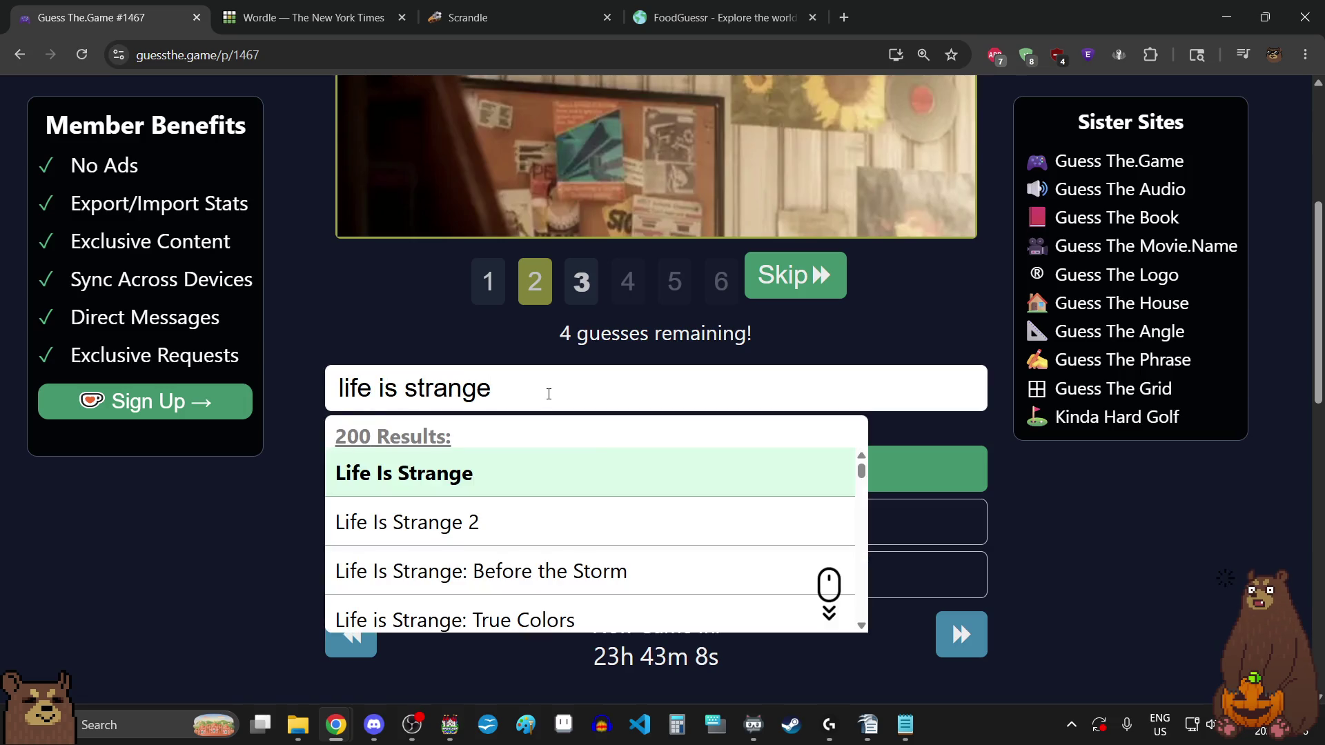
scroll(647, 567, down, 1)
click(583, 536)
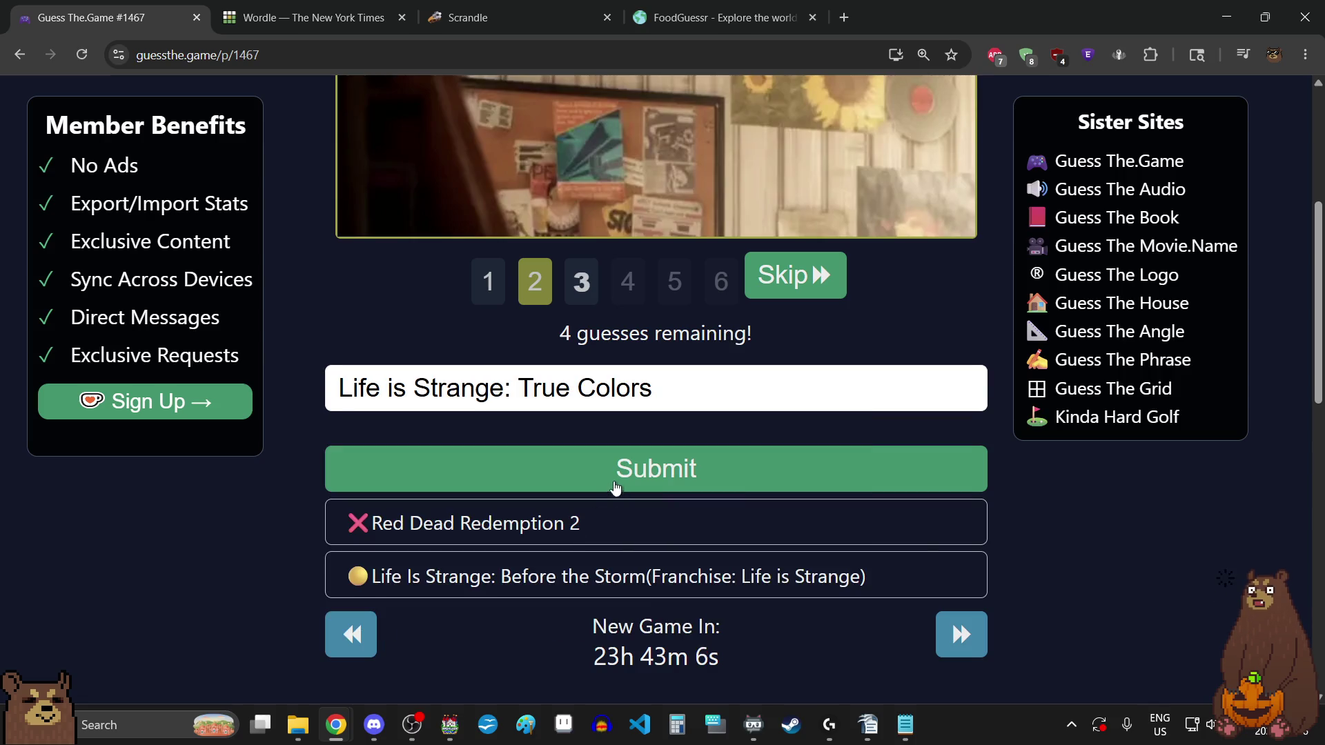
click(616, 473)
scroll(1066, 544, up, 5)
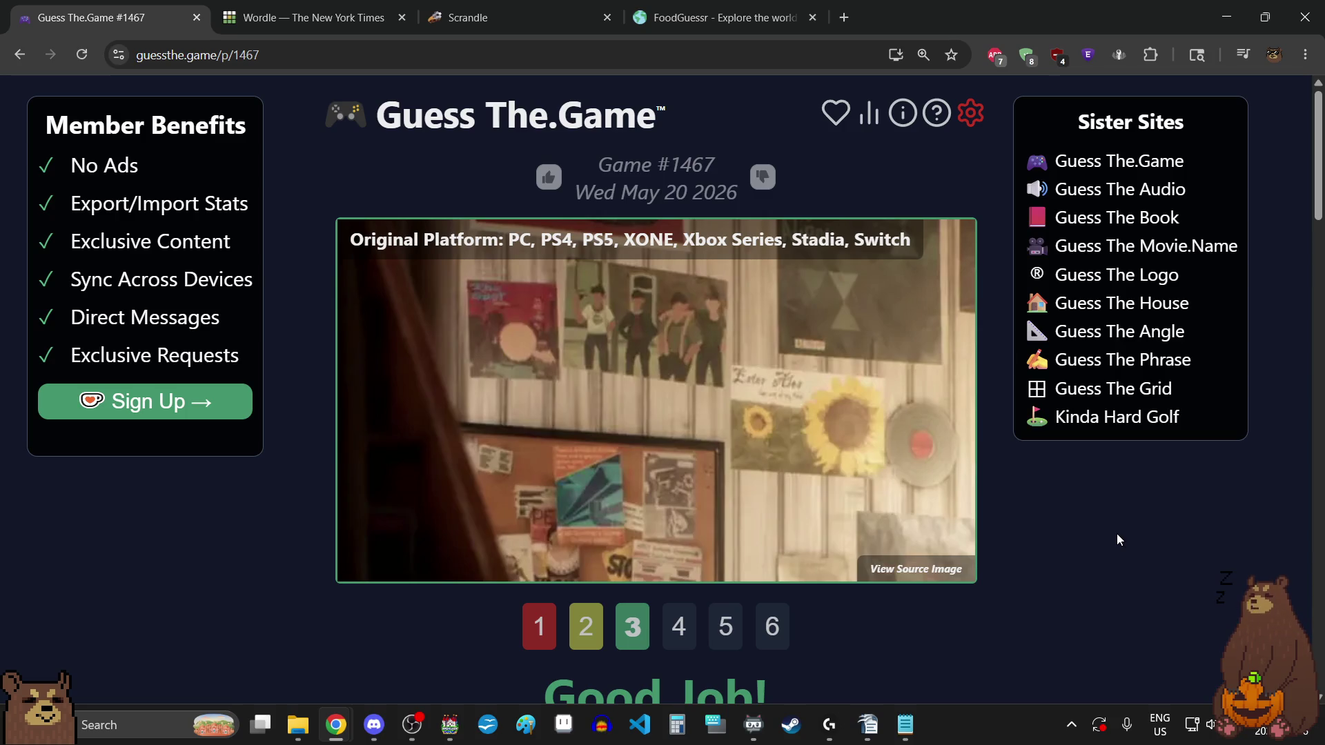
click(588, 629)
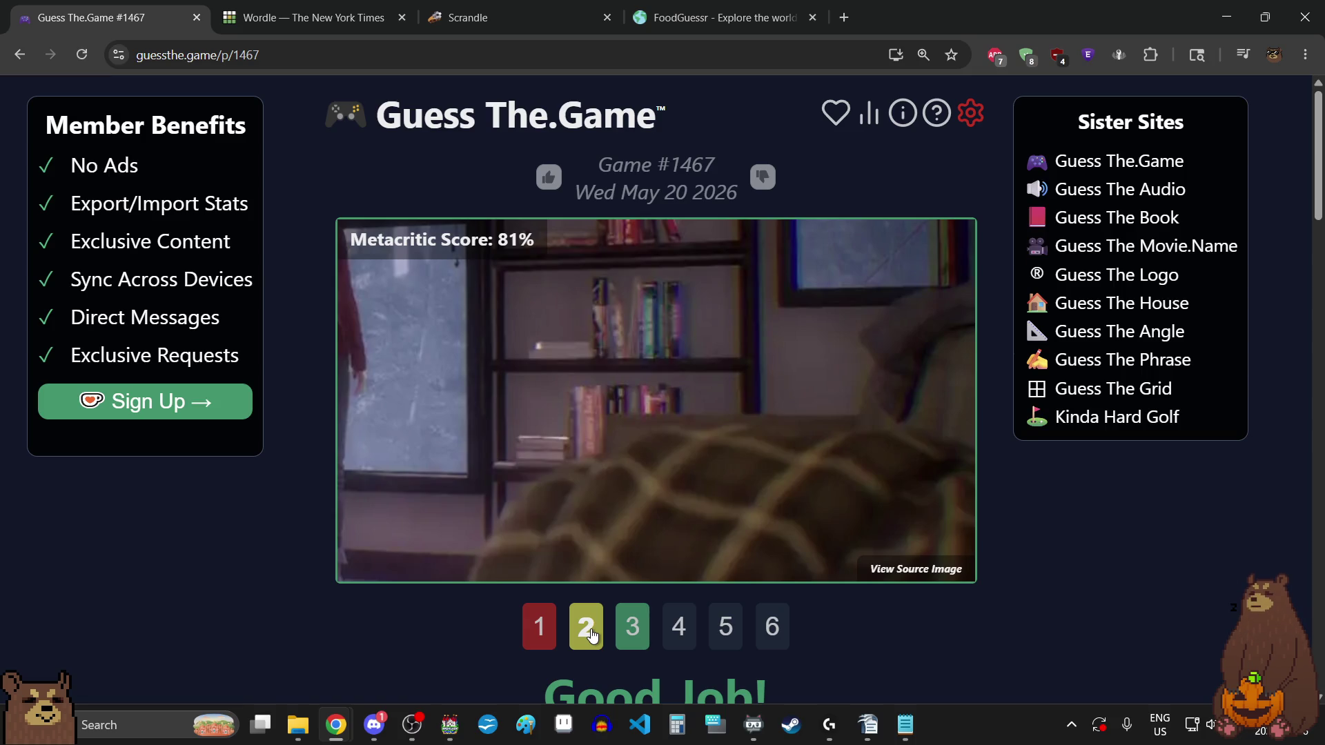
click(534, 633)
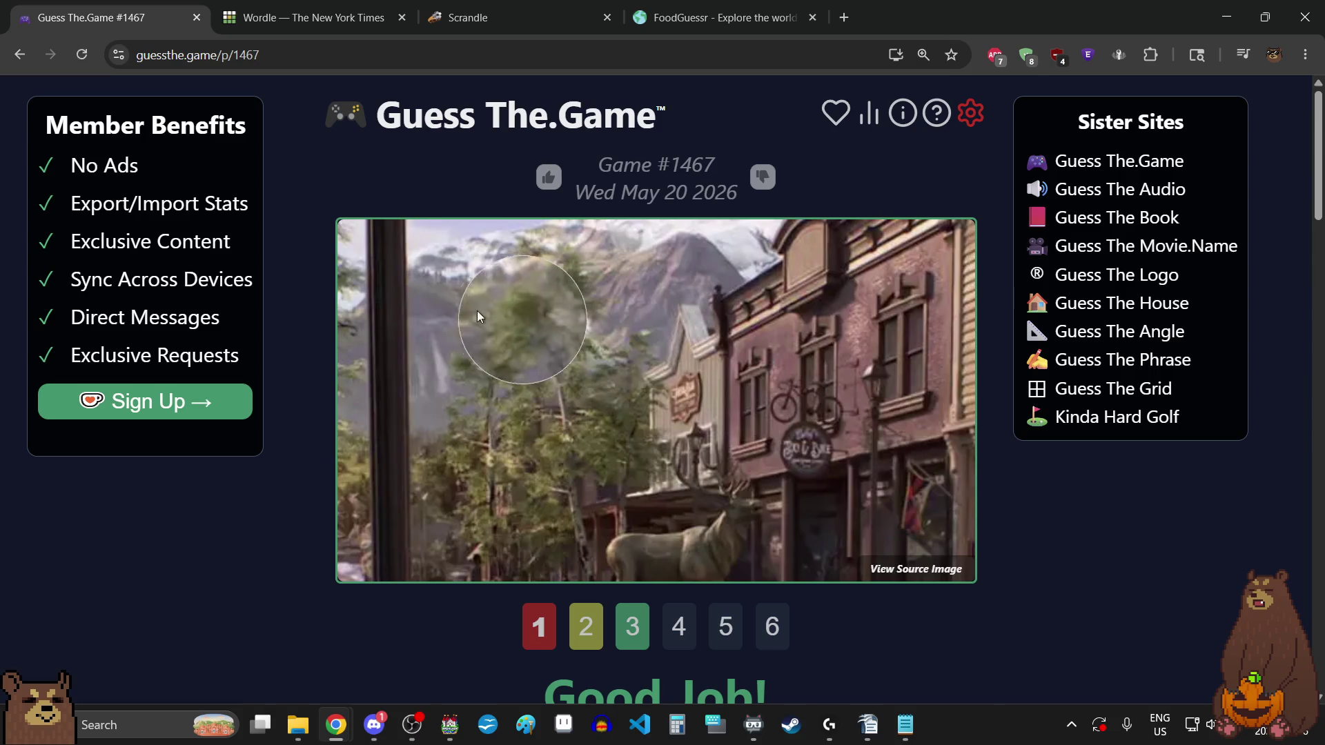
click(588, 636)
click(633, 640)
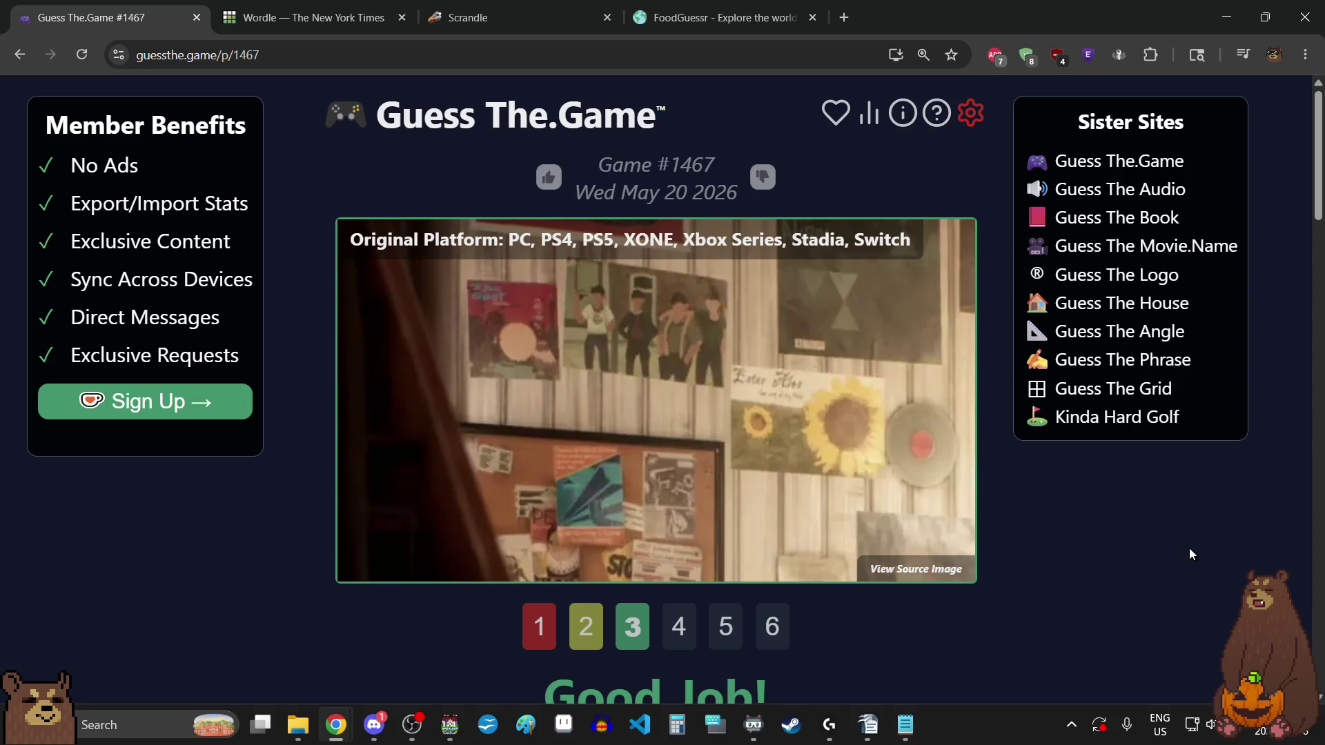
- Reload Wordle, start a new game and enter AUDIO as the first guess
click(337, 16)
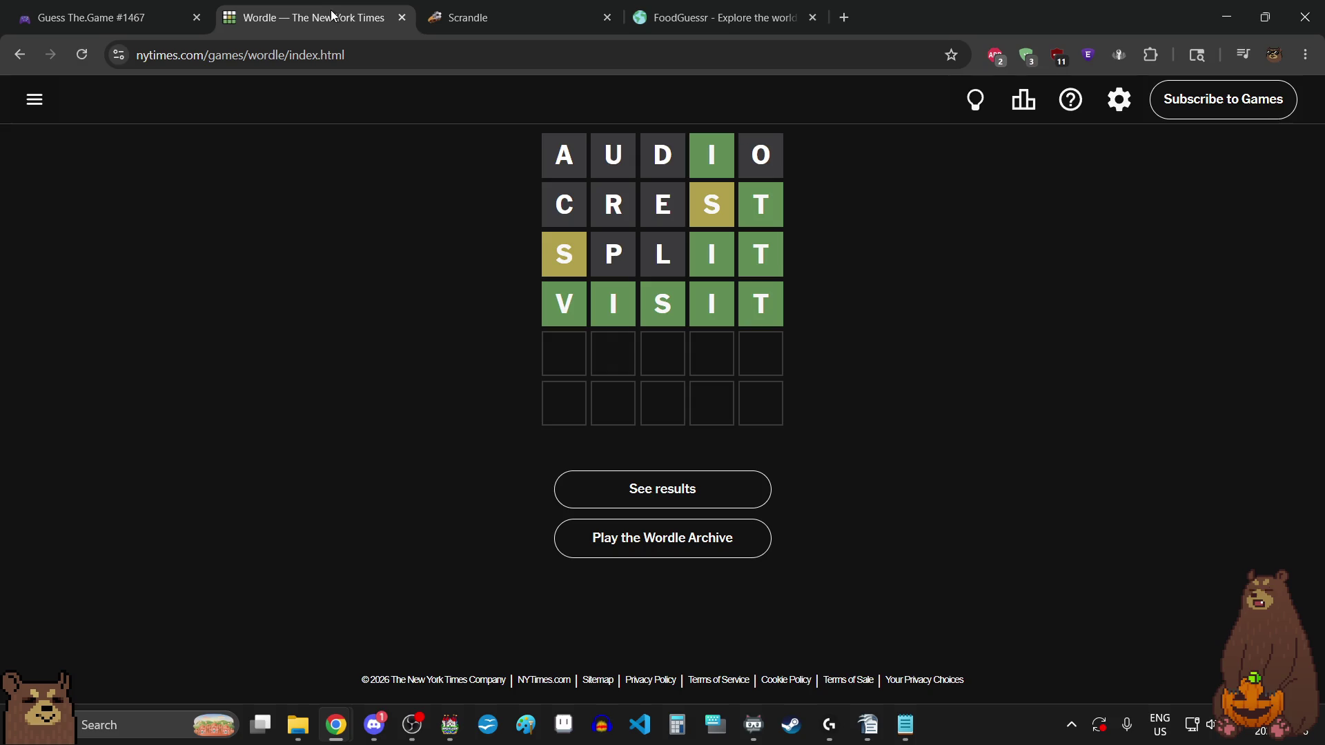
click(86, 58)
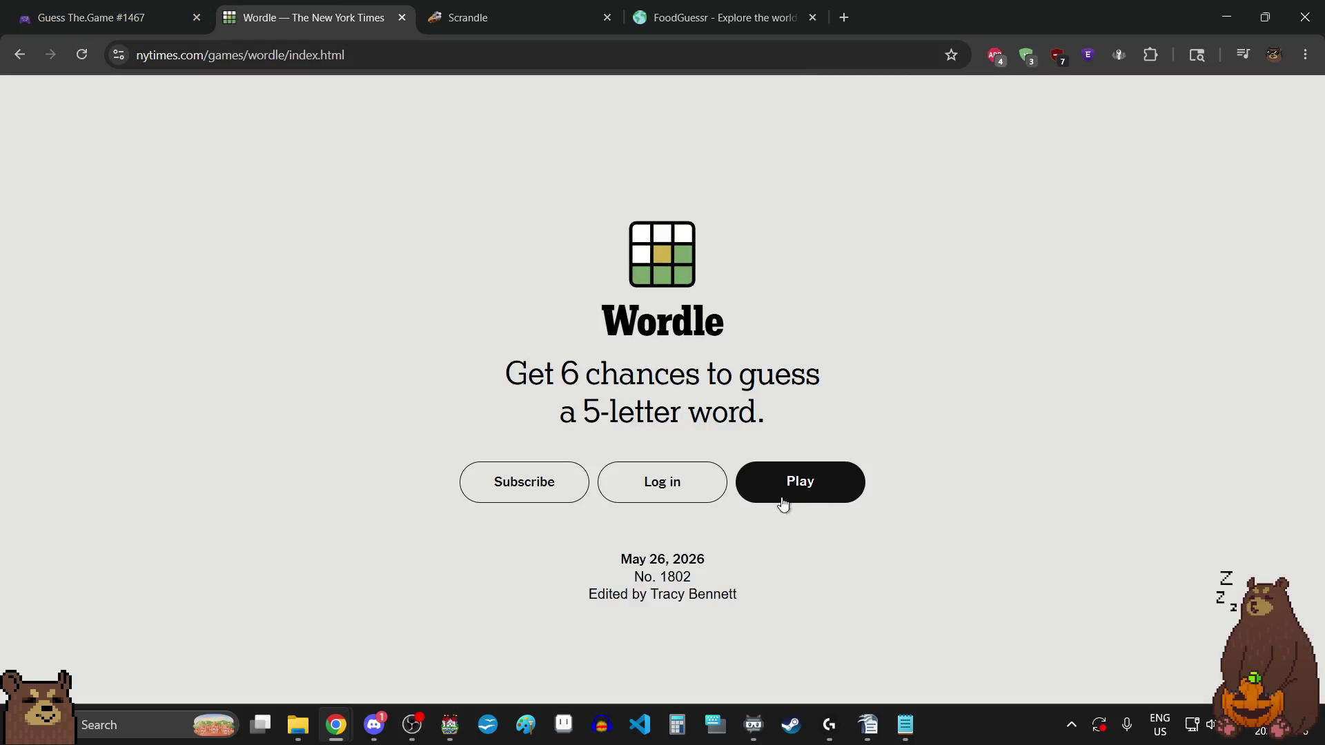
click(785, 497)
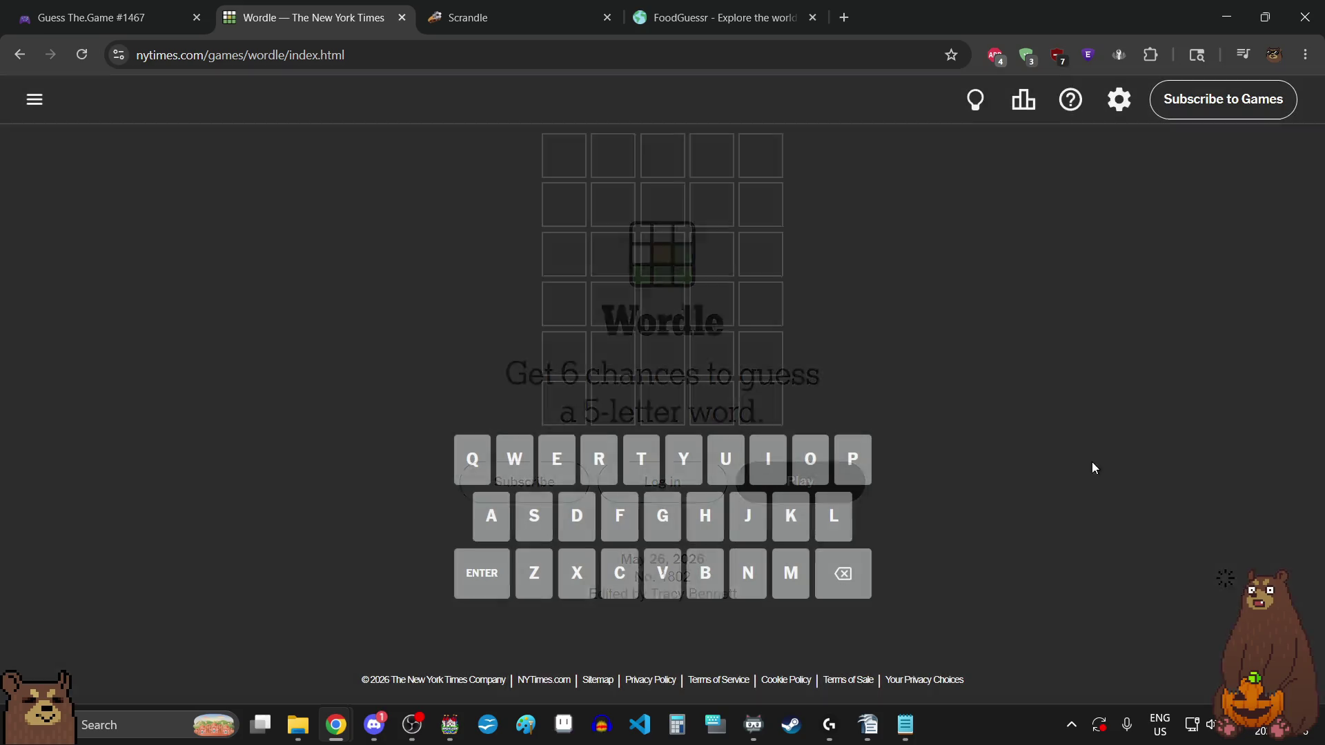
text(audio)
key(Return)
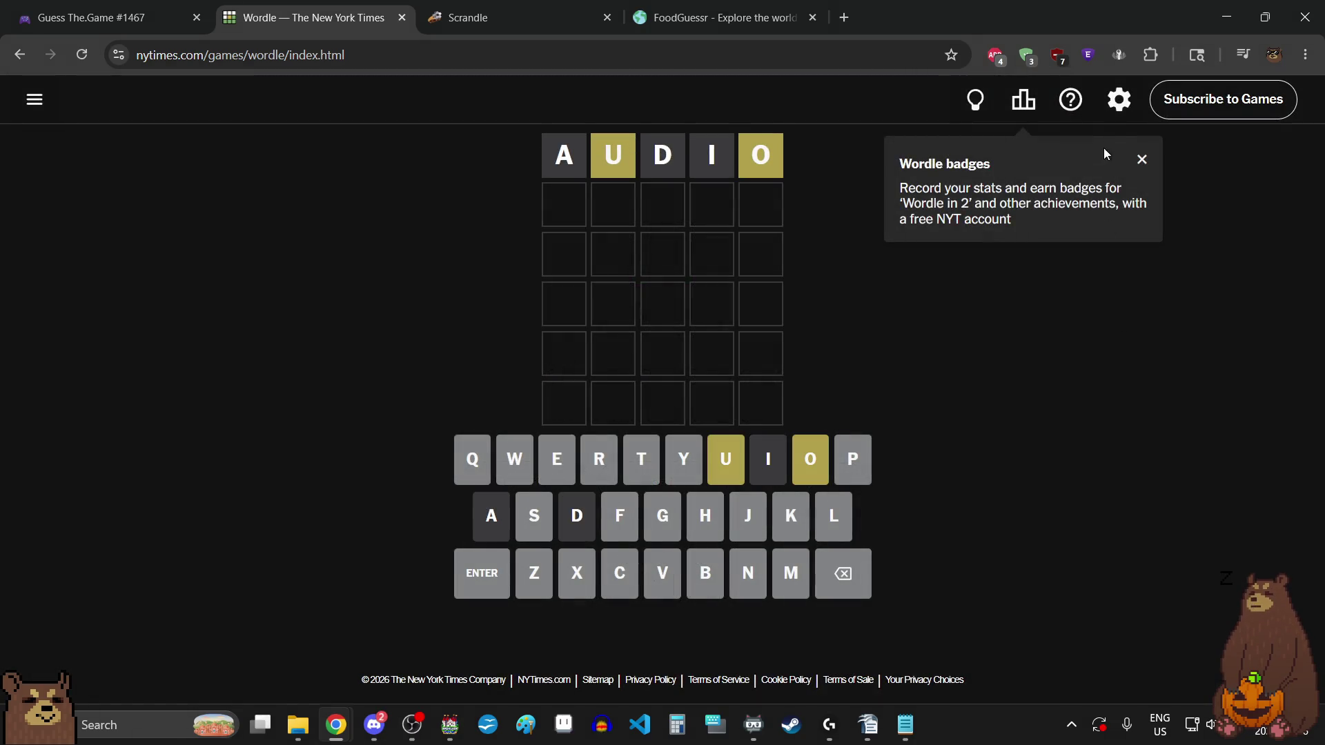
- Close the badges popup and enter QUOTE as the second guess
click(1142, 161)
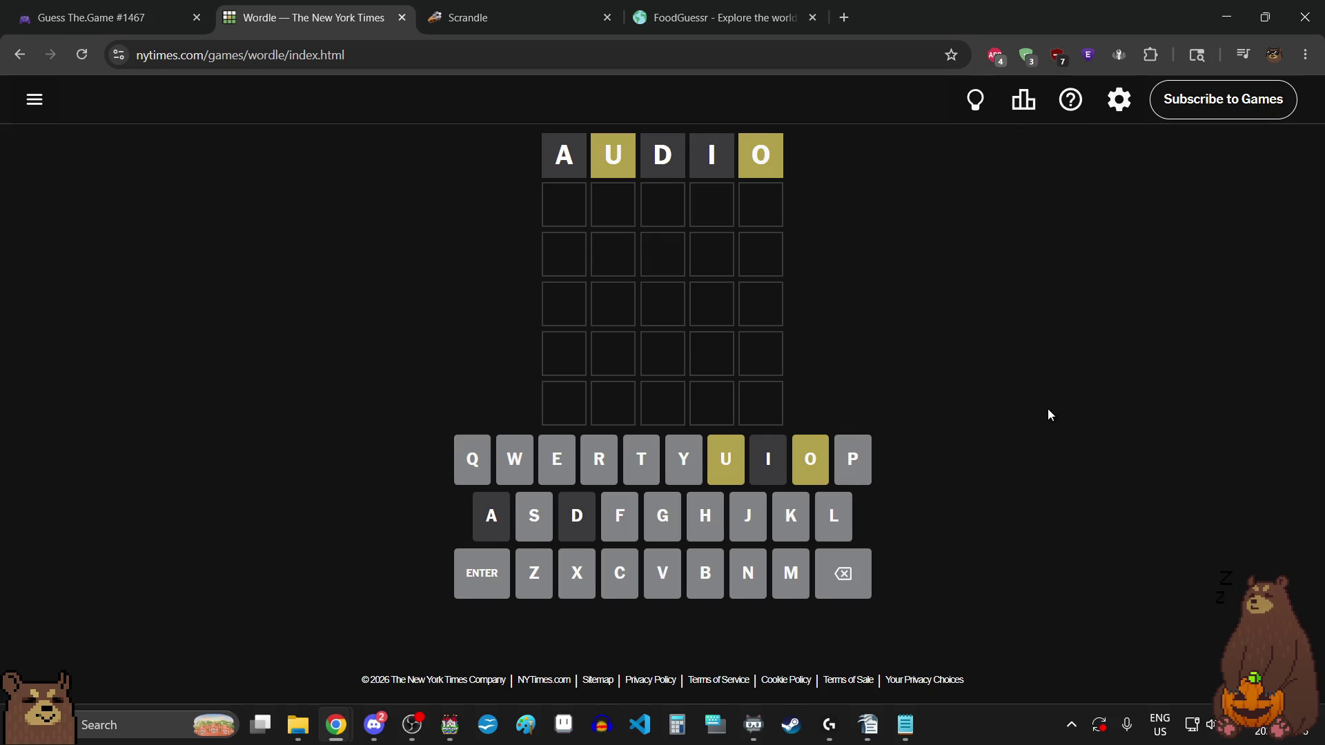
text(ou)
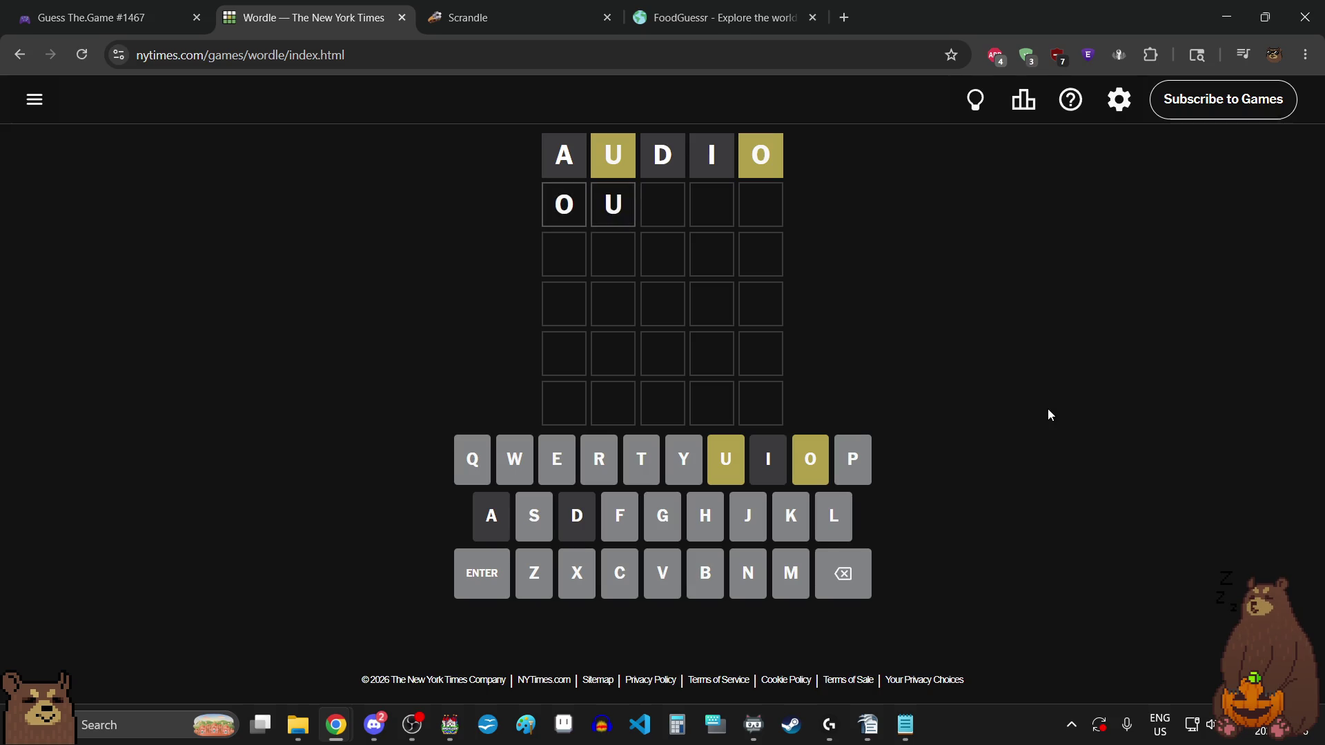
key(BackSpace)
key(BackSpace)
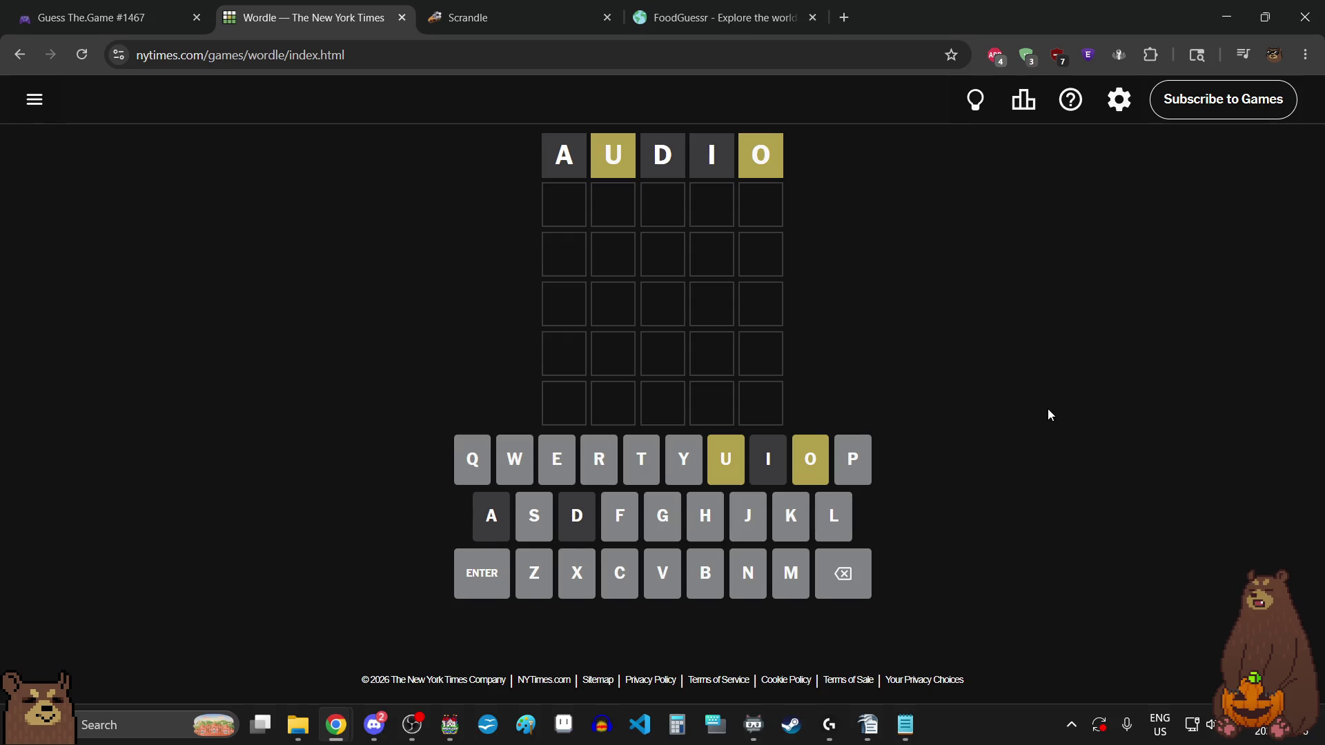
text(quote)
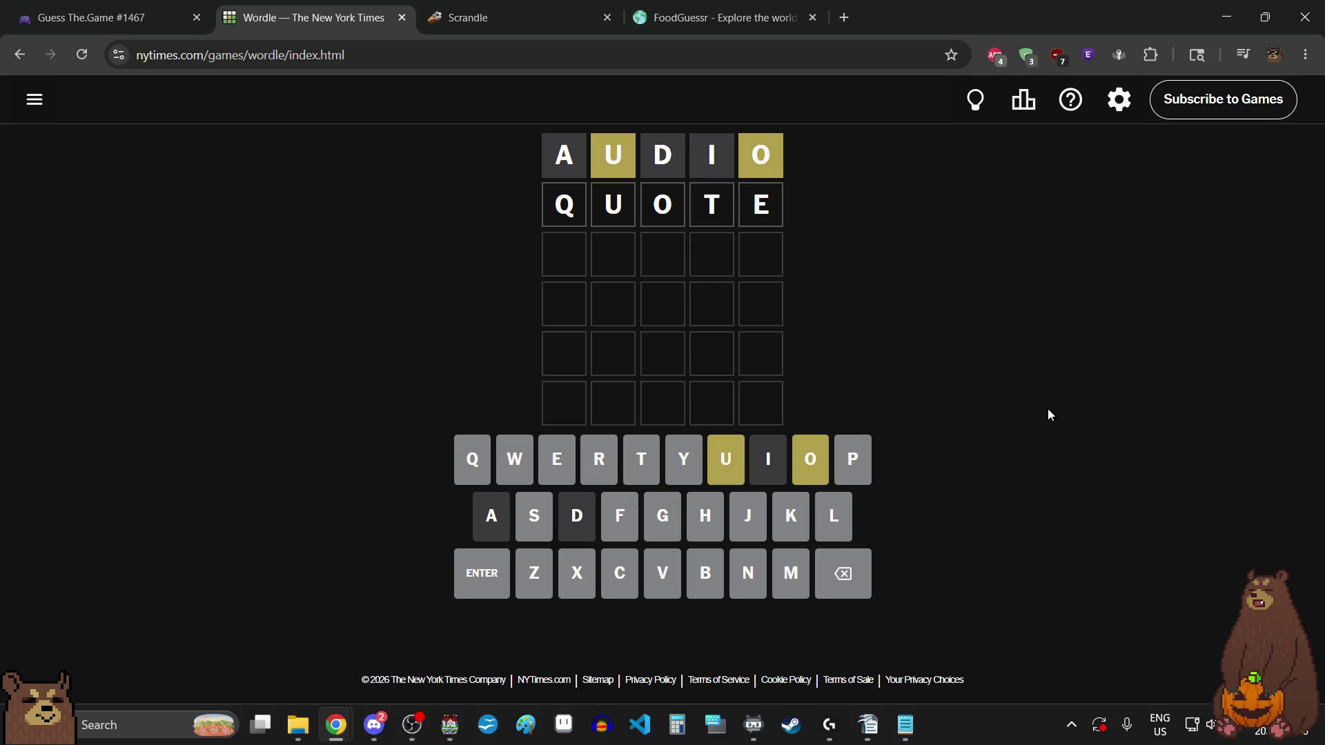
key(Return)
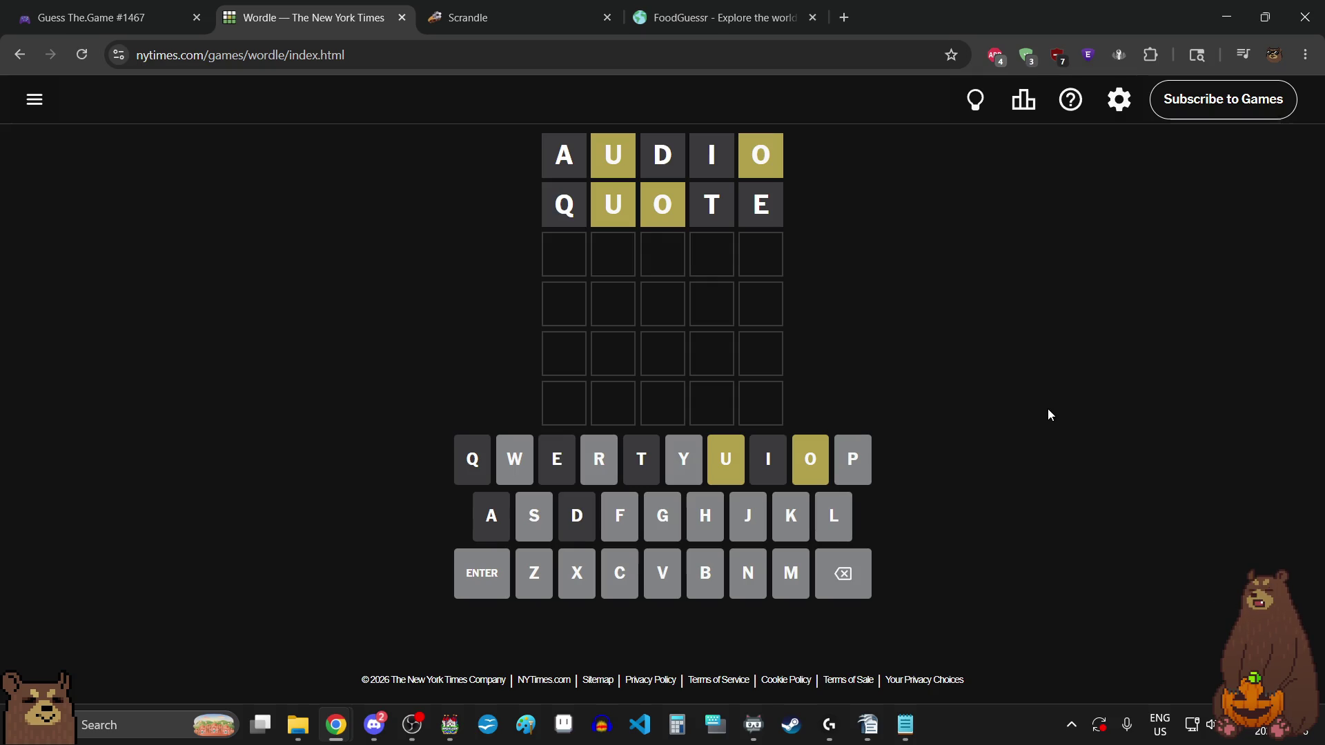
- Clear the stray letters from the third row and enter POUCH as the third guess
text(ou)
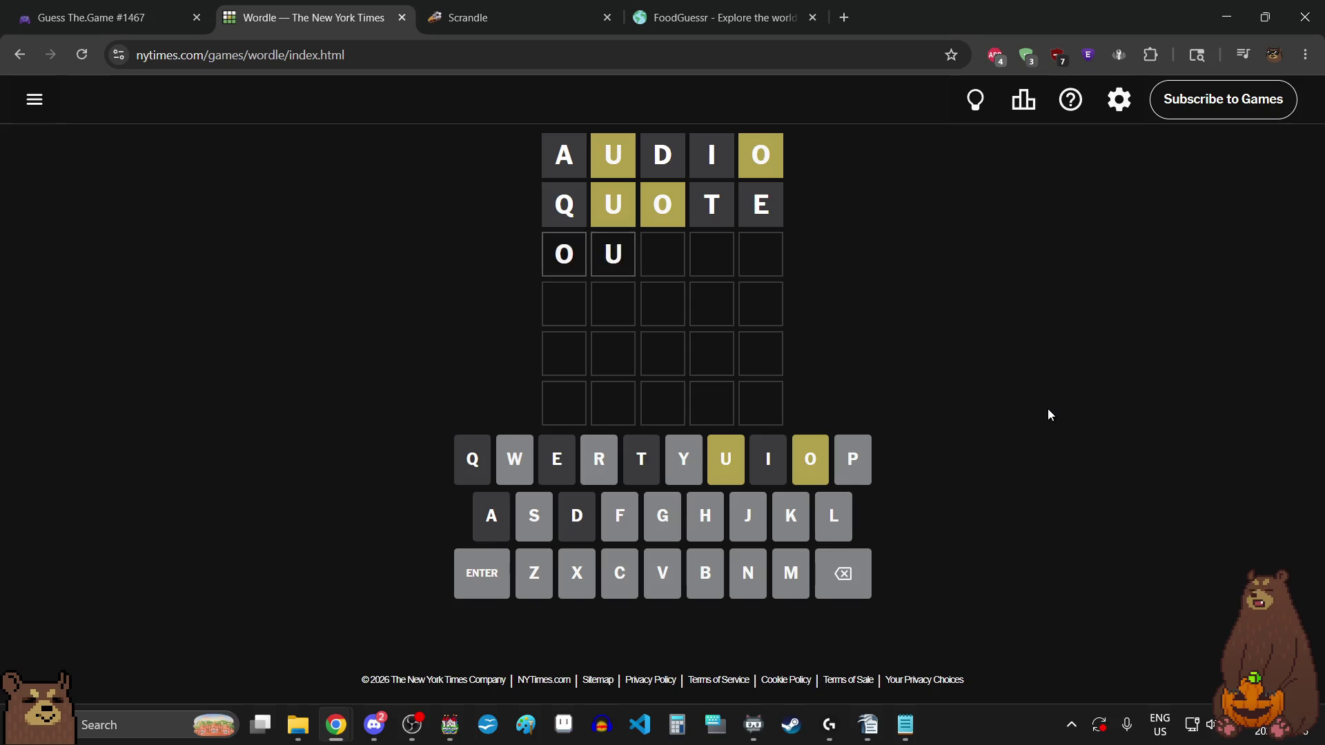
key(BackSpace)
key(BackSpace)
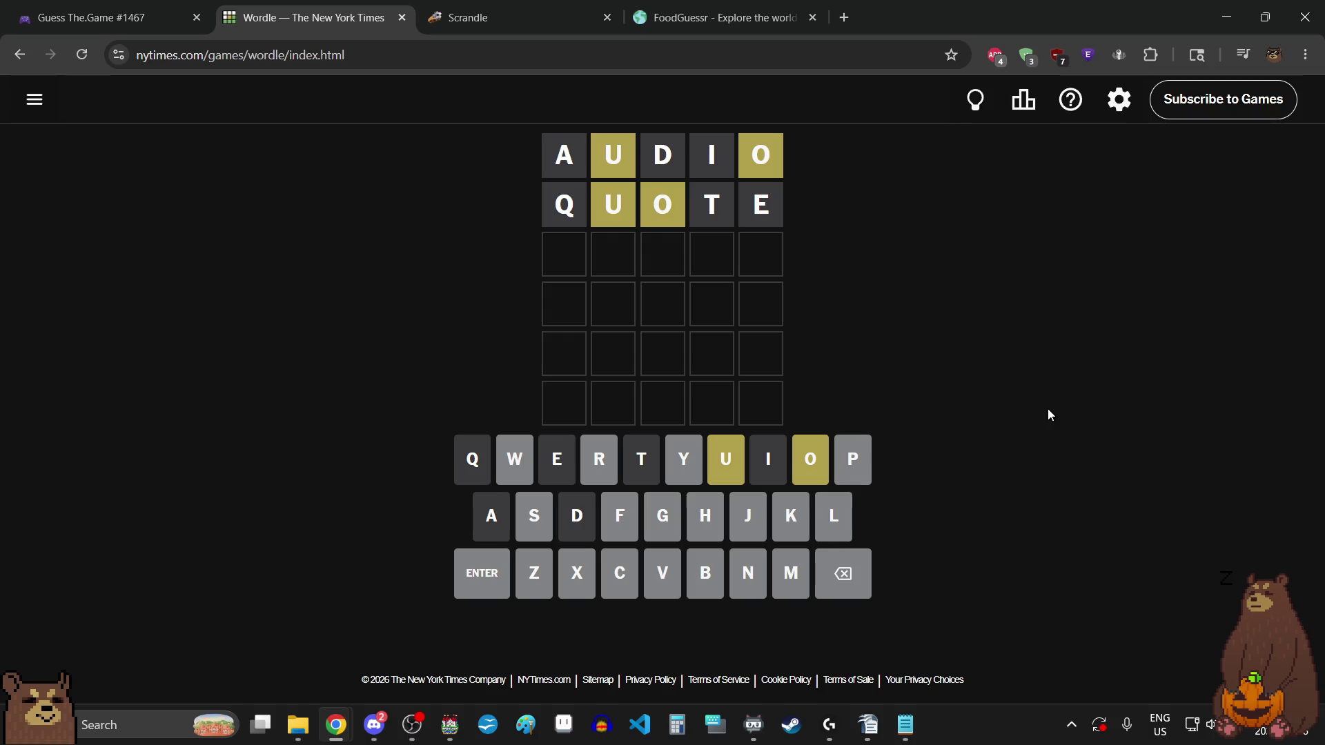
text(w)
key(BackSpace)
text(r)
key(BackSpace)
text(y)
key(BackSpace)
text(pou)
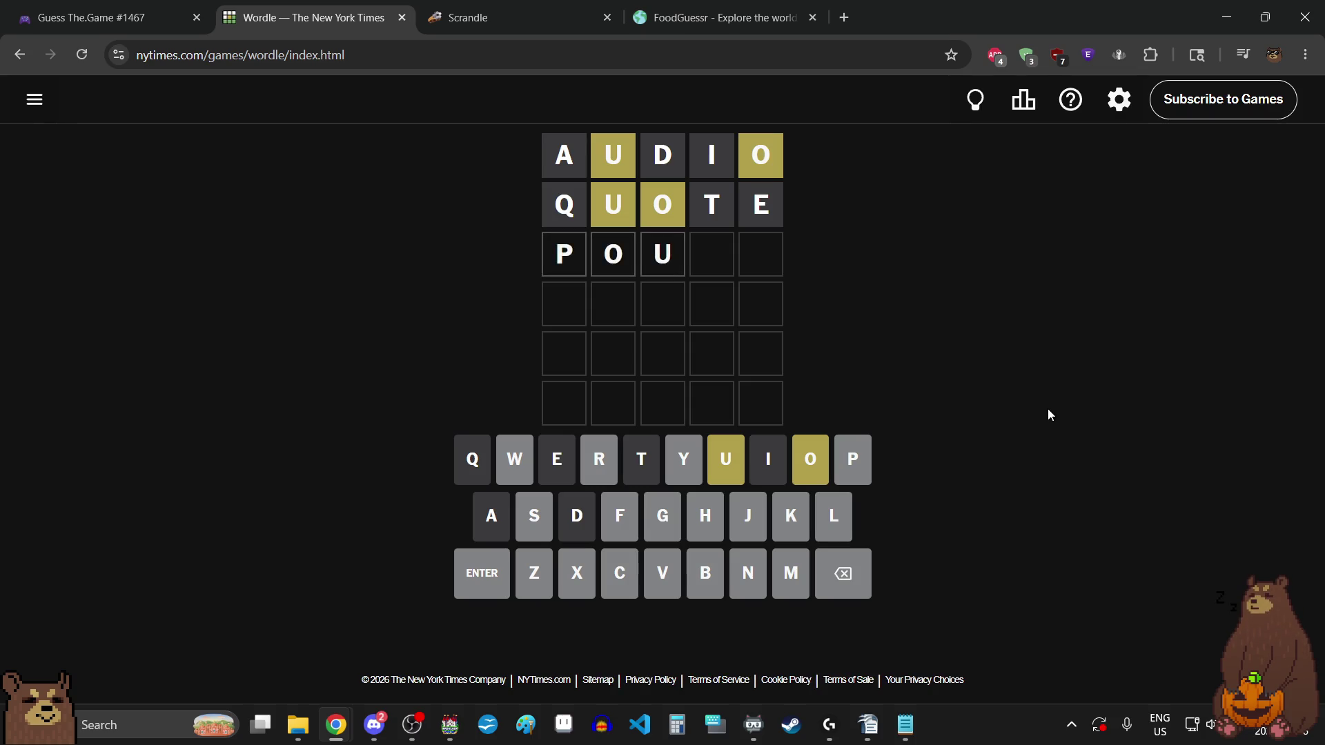
text(ch)
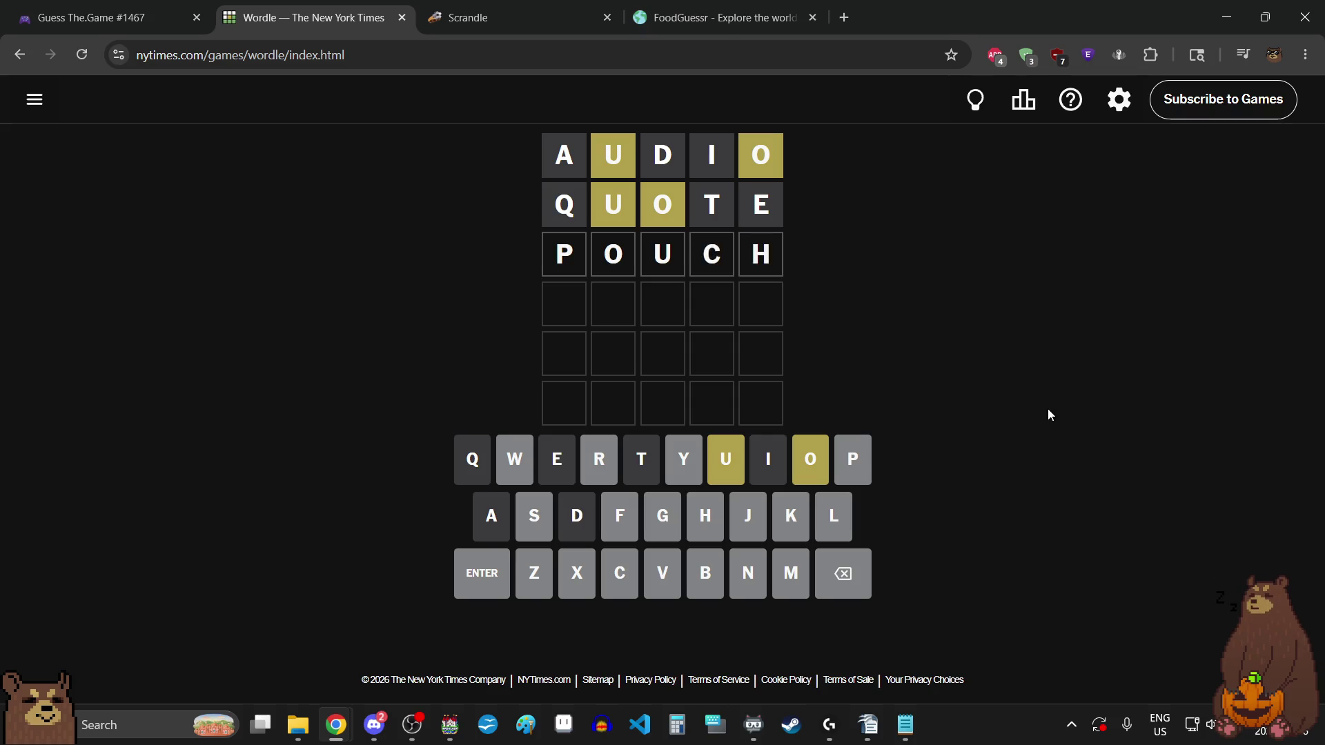
key(Return)
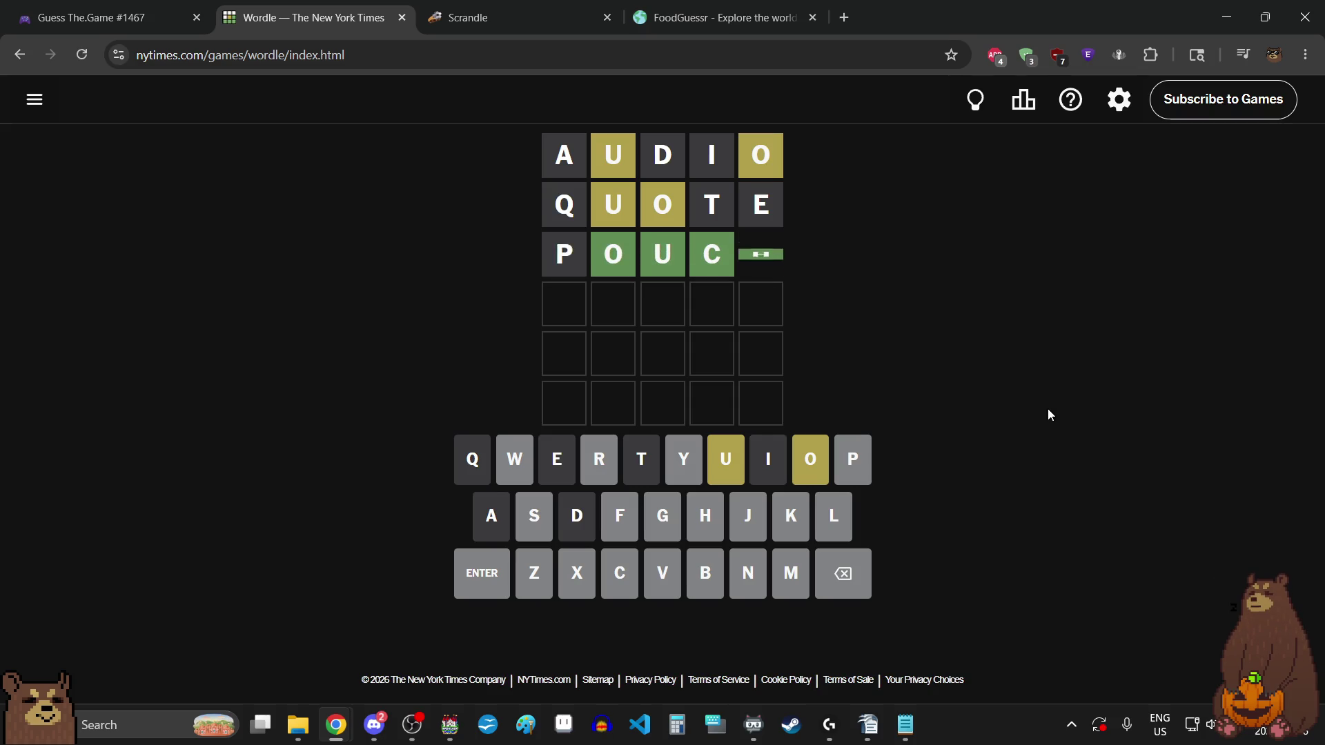
- Enter COUCH as the winning fourth guess and close the congratulations overlay
text(couch)
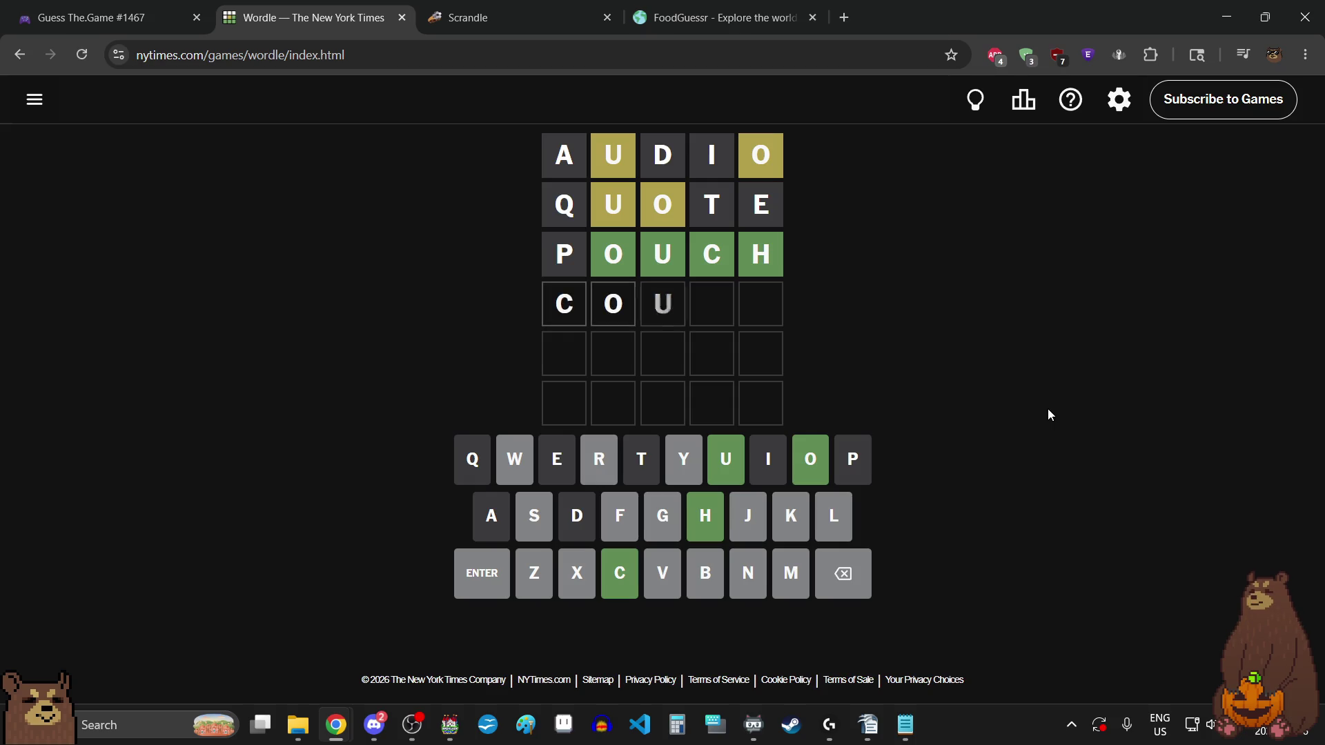
key(Return)
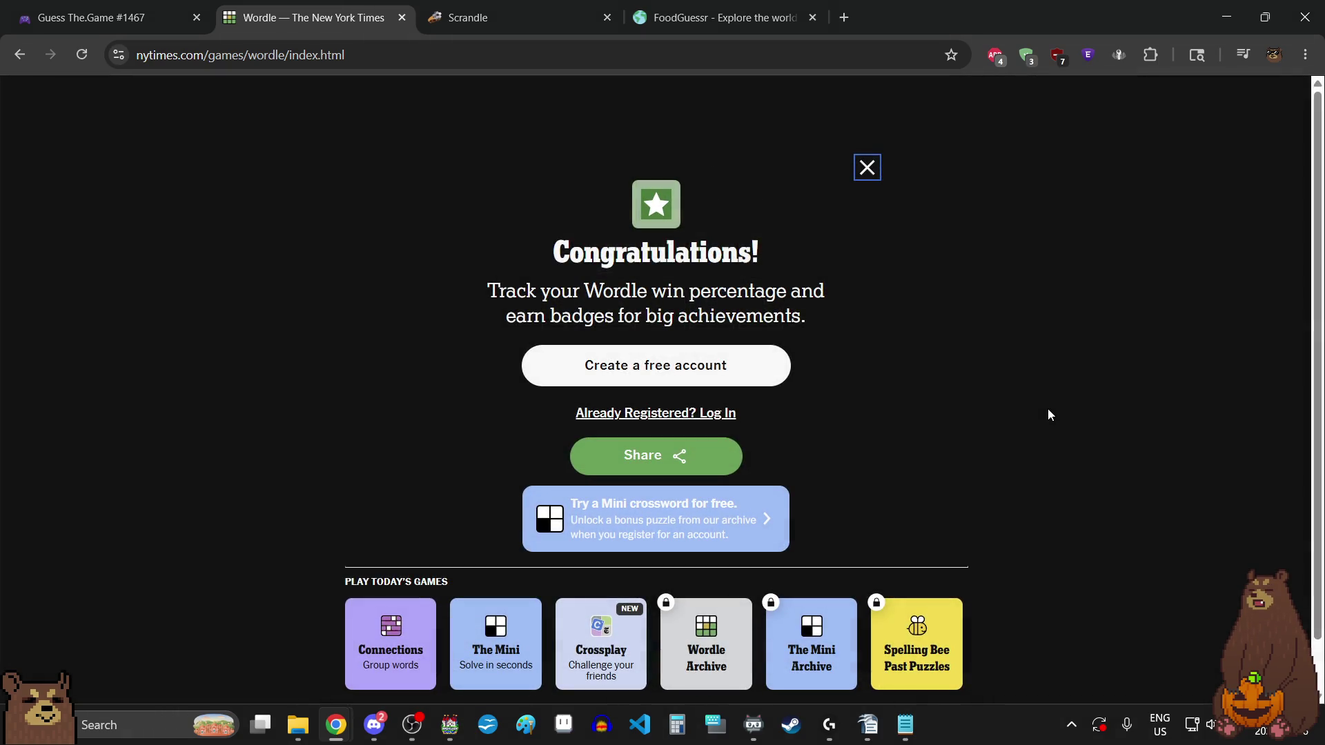
click(862, 178)
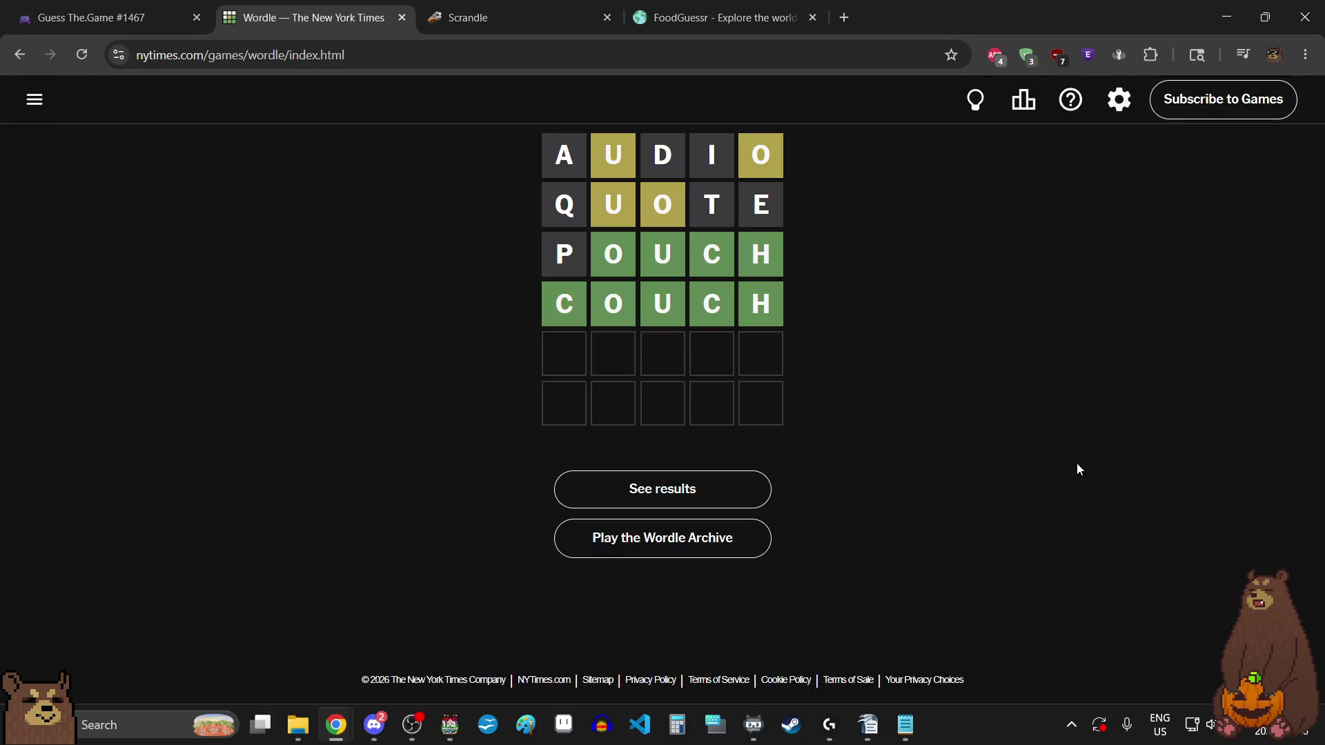
- Switch to Scrandle, close the daily results, and play the 25 May round from History
click(535, 5)
click(586, 415)
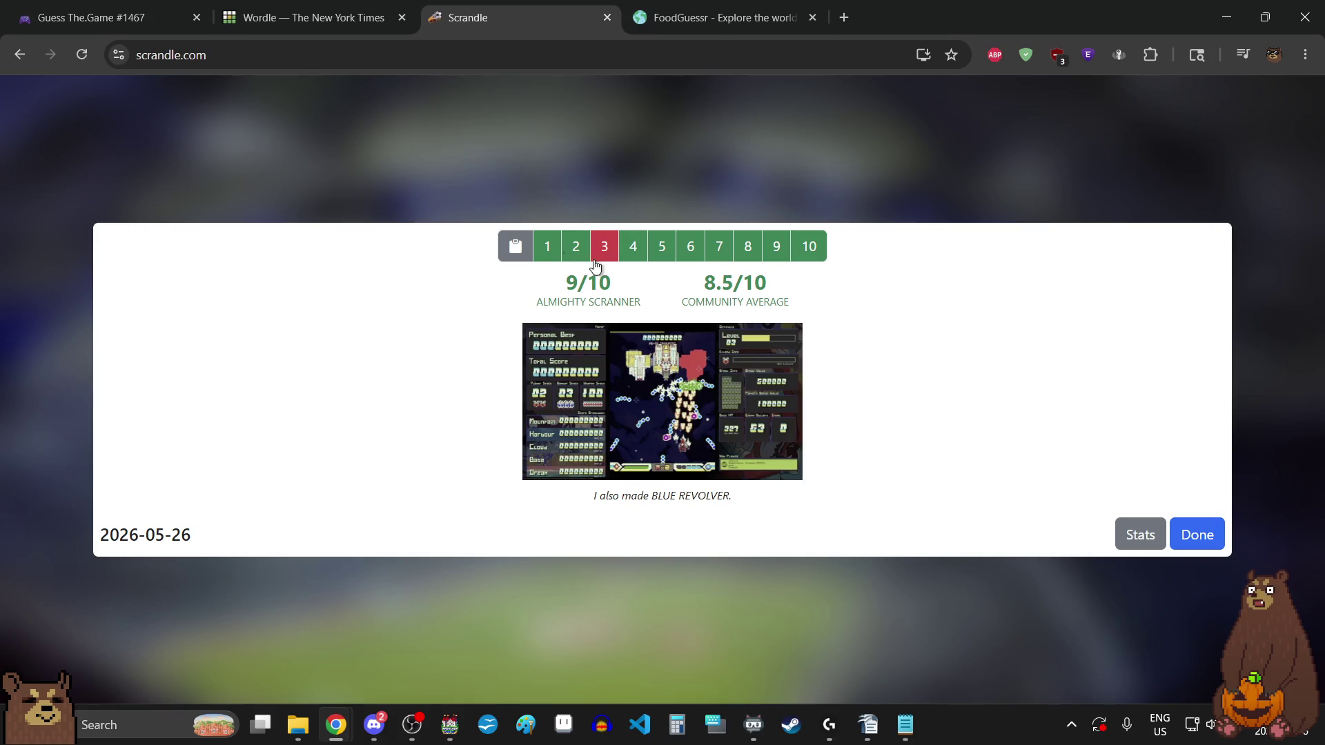
click(1203, 536)
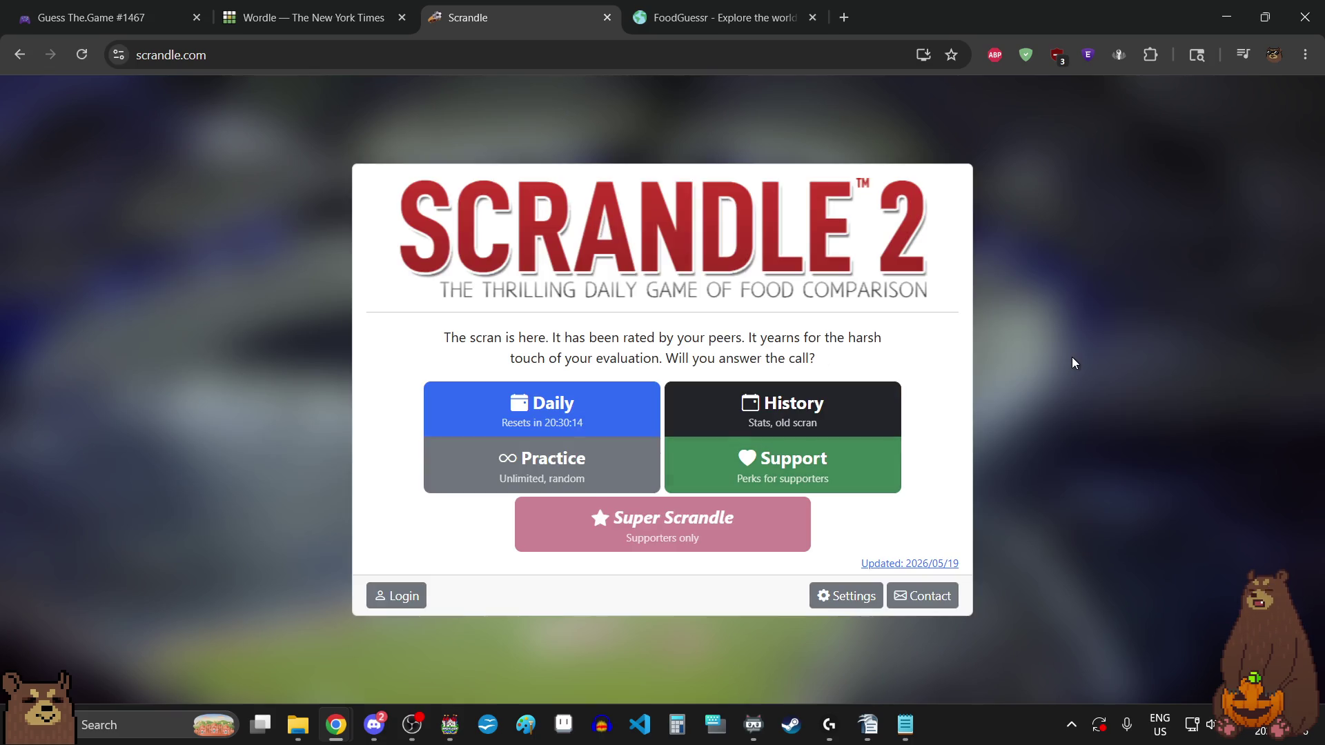
click(851, 409)
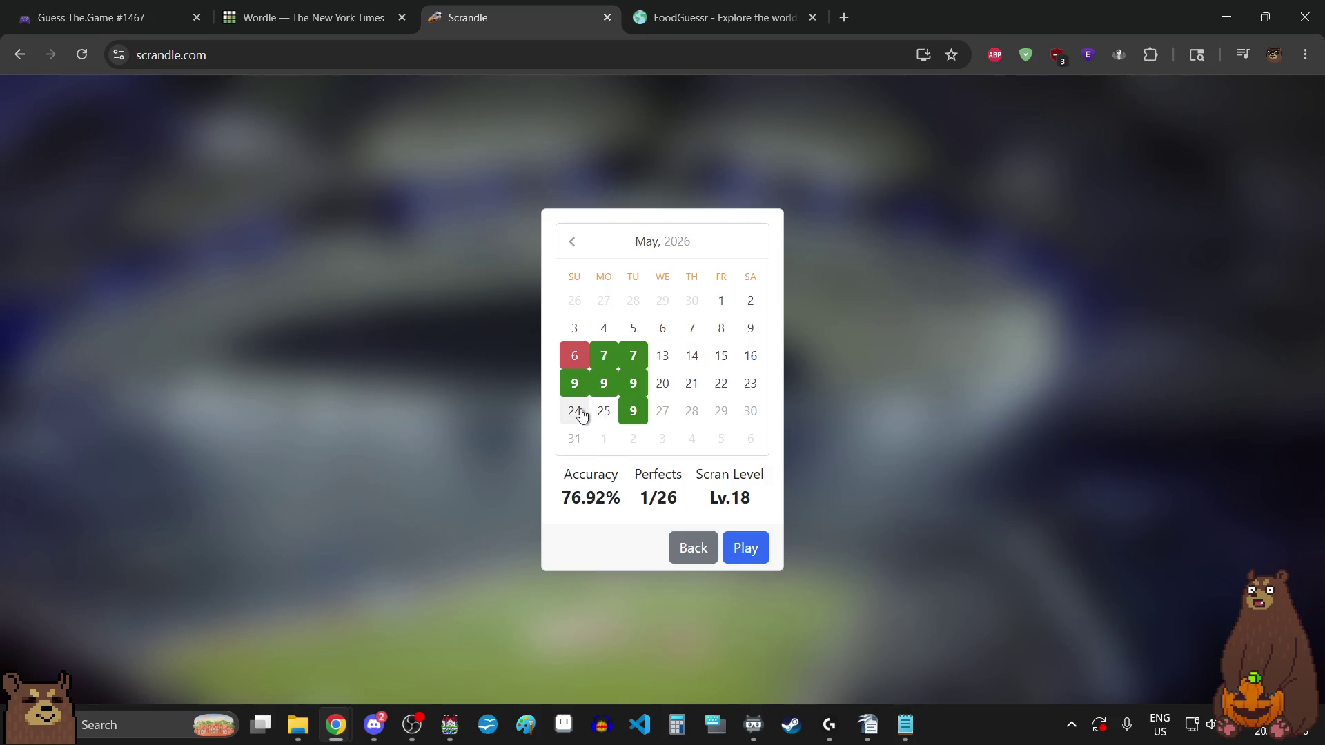
click(604, 411)
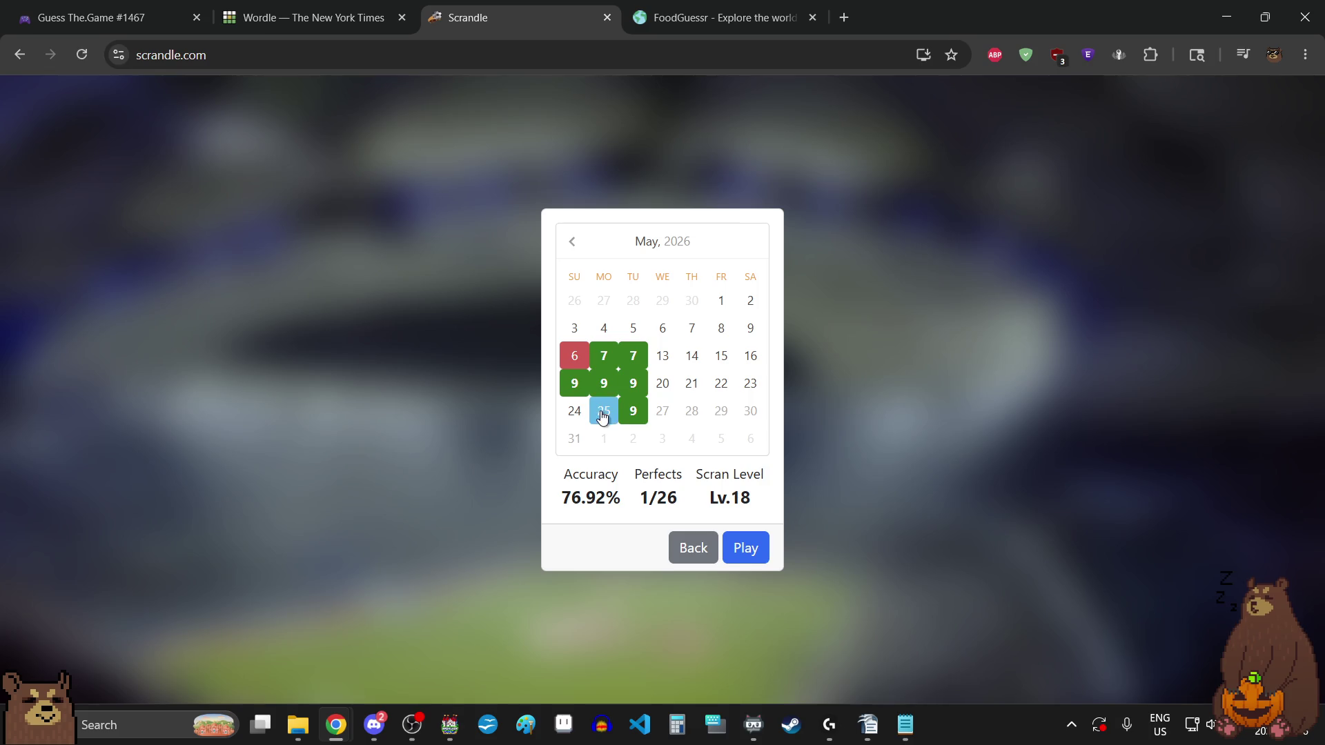
click(752, 558)
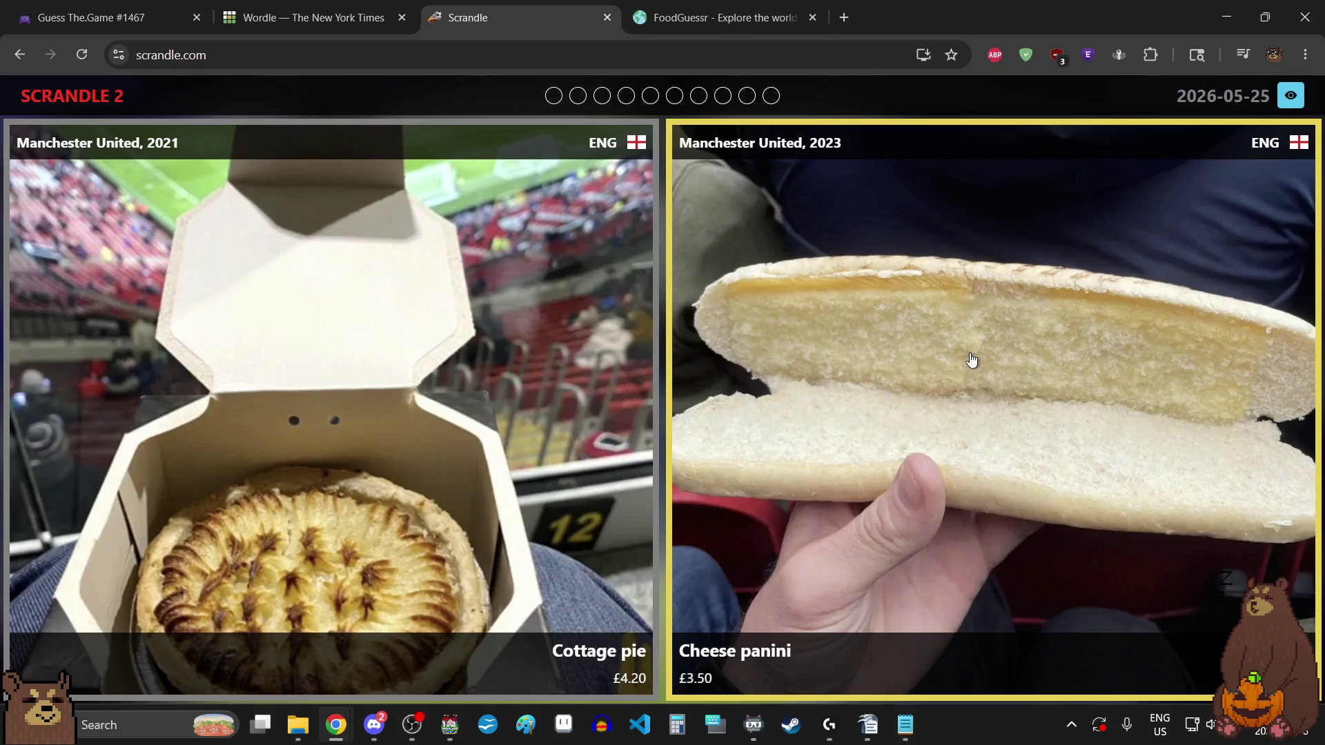
- Pick Cottage pie, Chicken bites, Chinese chicken curry pie, Chicken burger, tacos and Pão com Chouriço
click(547, 434)
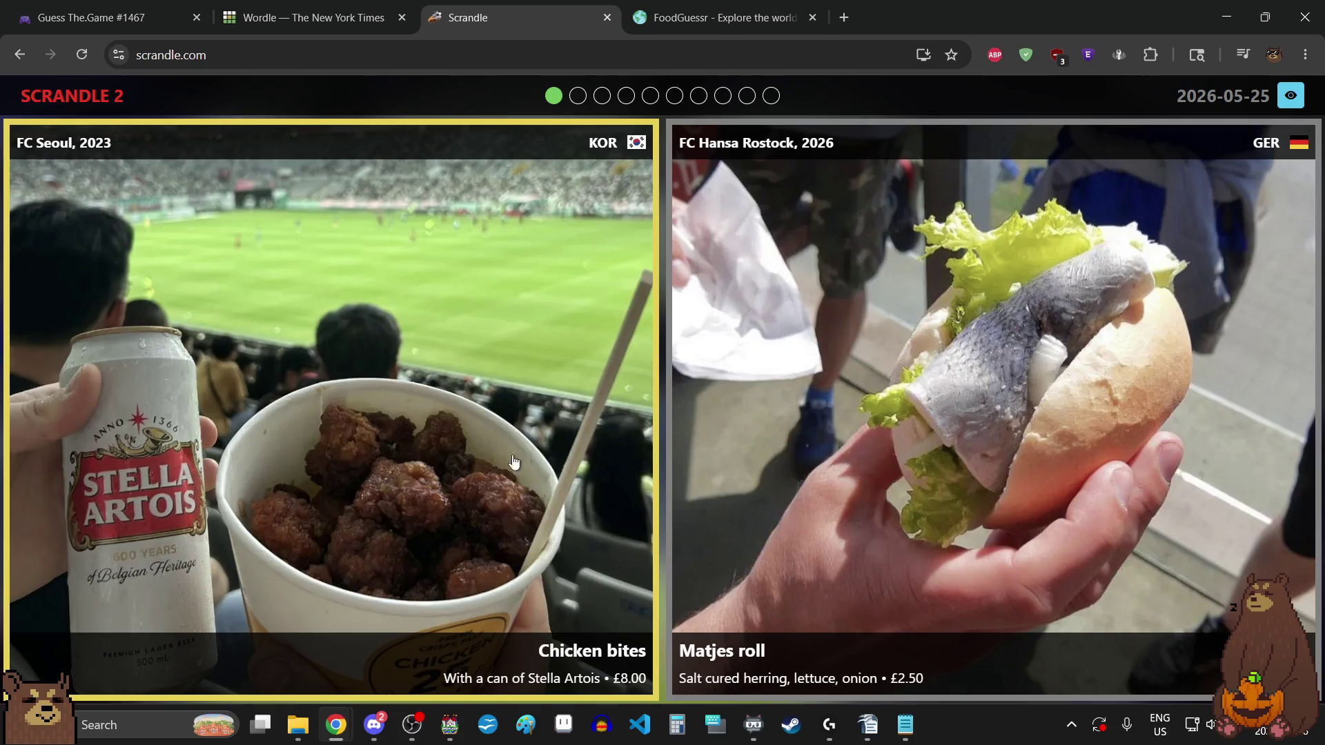
click(487, 463)
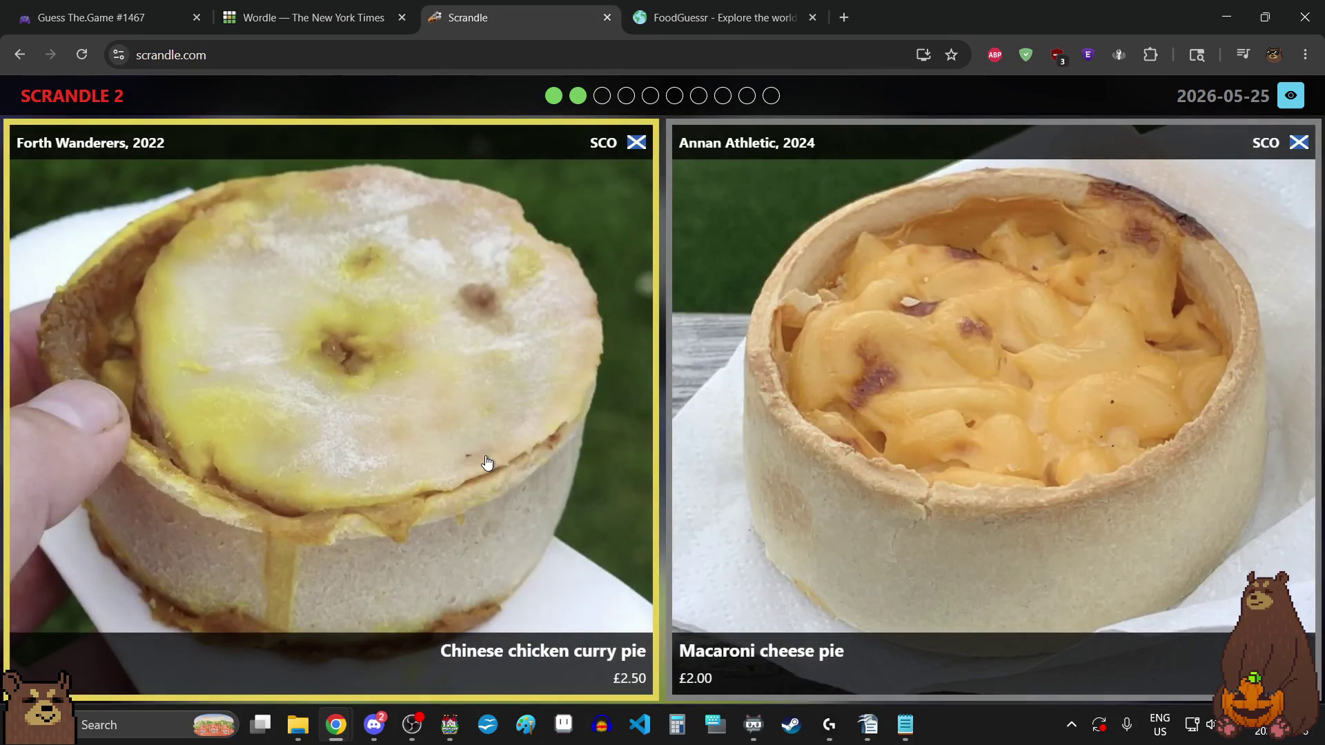
click(487, 463)
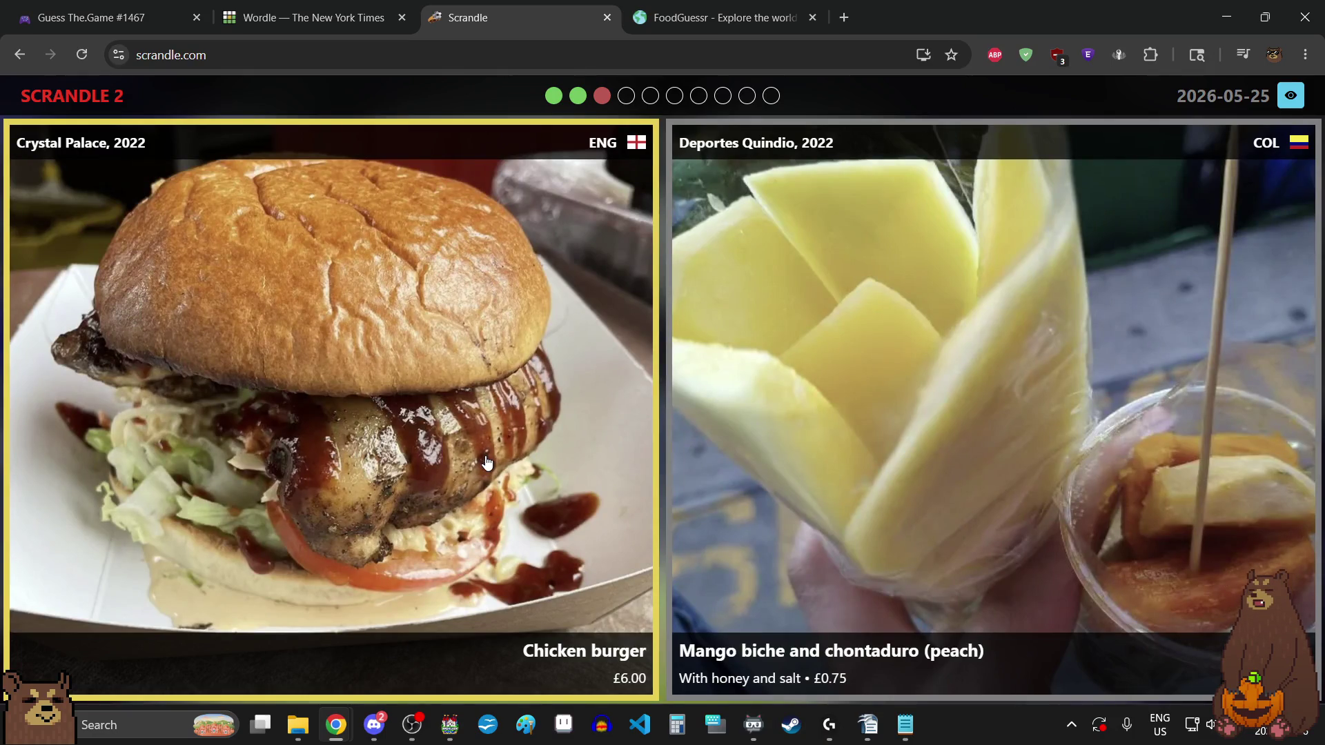
click(487, 463)
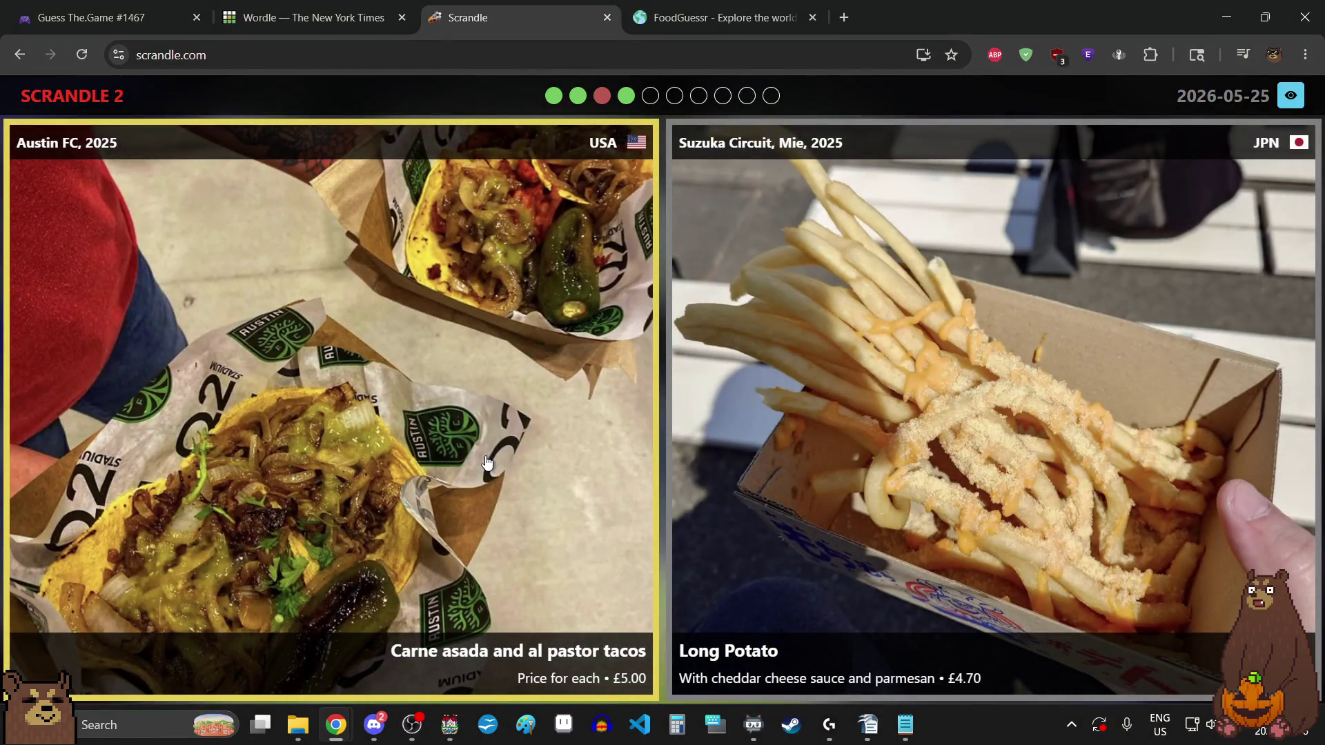
click(488, 463)
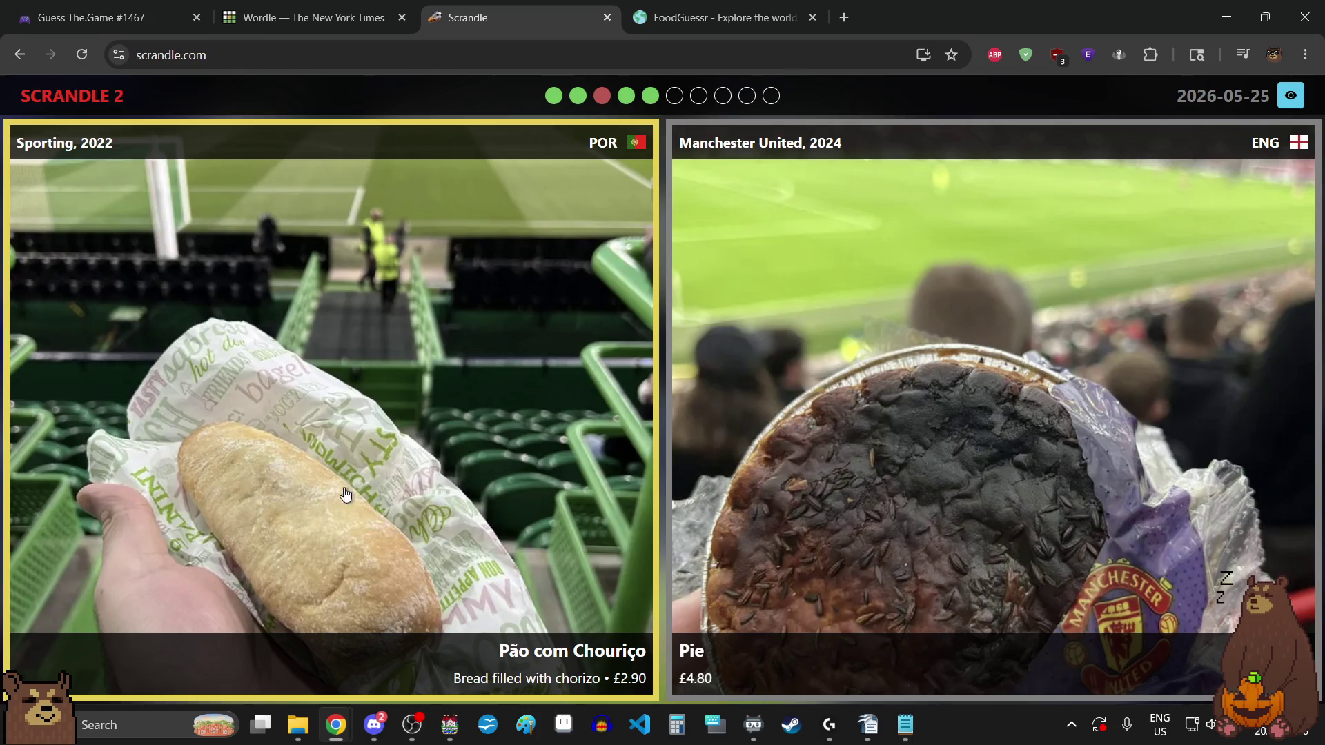
click(458, 431)
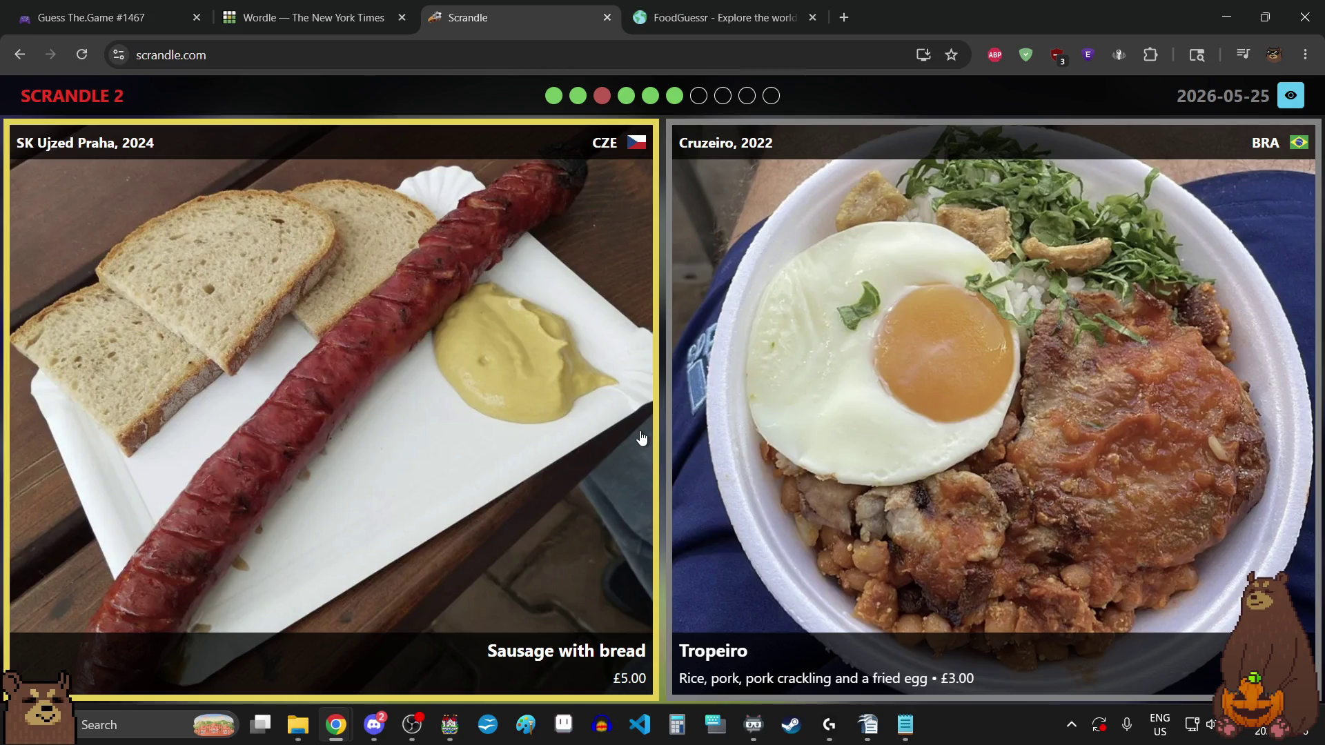
- Pick Tropeiro, Local farm ice cream, Superfood bowl and Pulled beef burger in the remaining pairs
click(960, 399)
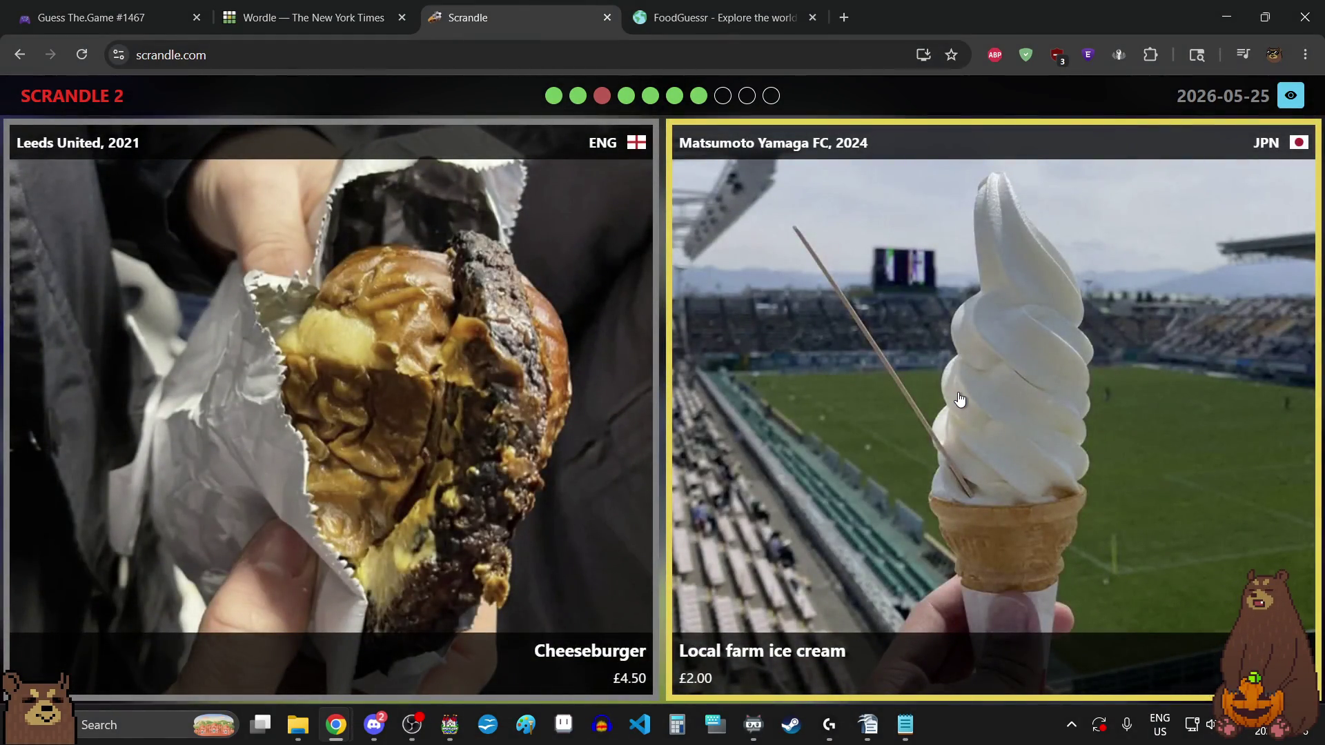
click(960, 400)
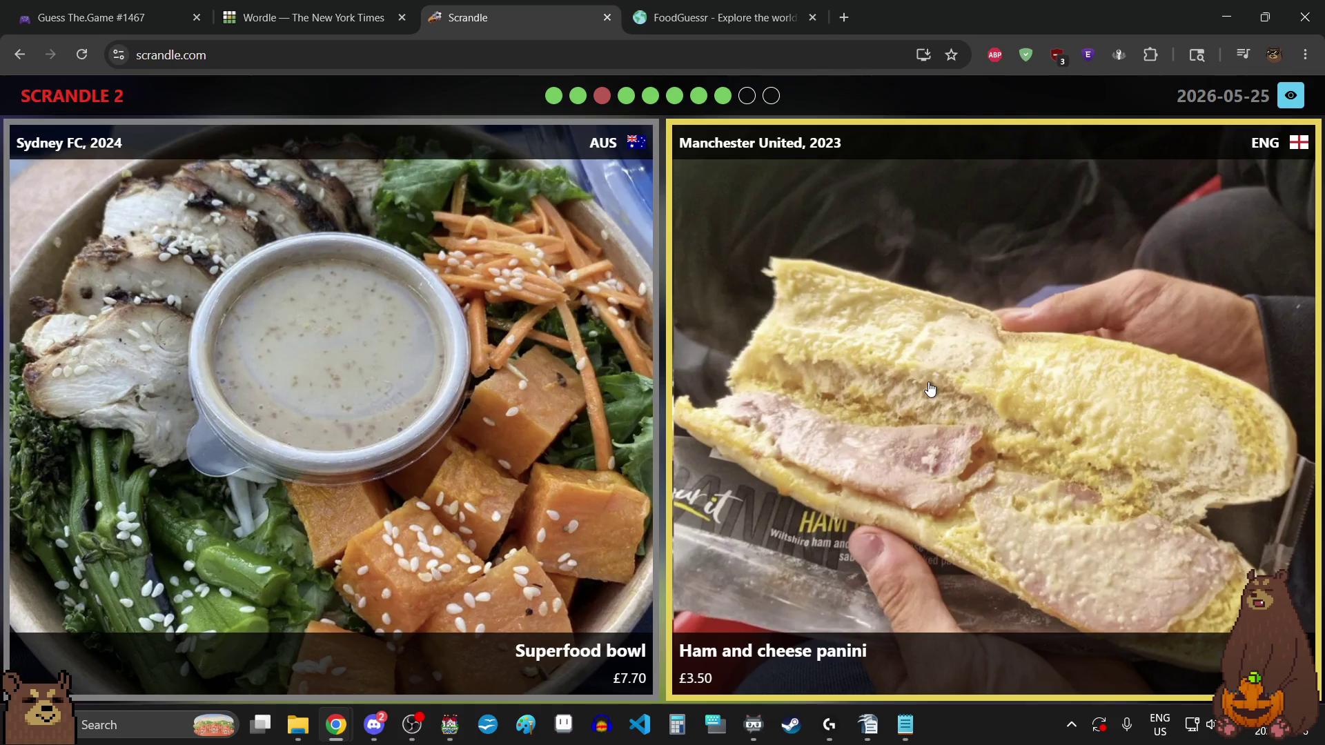
click(380, 420)
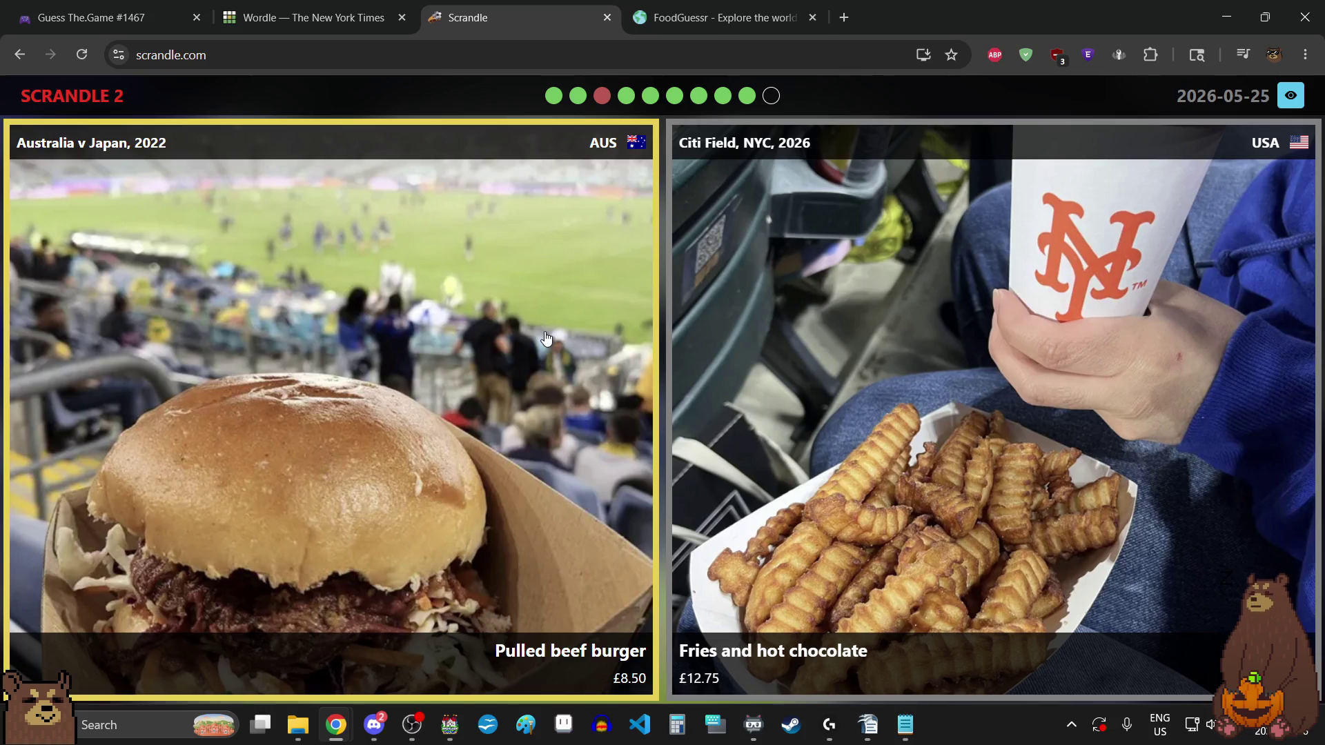
click(338, 17)
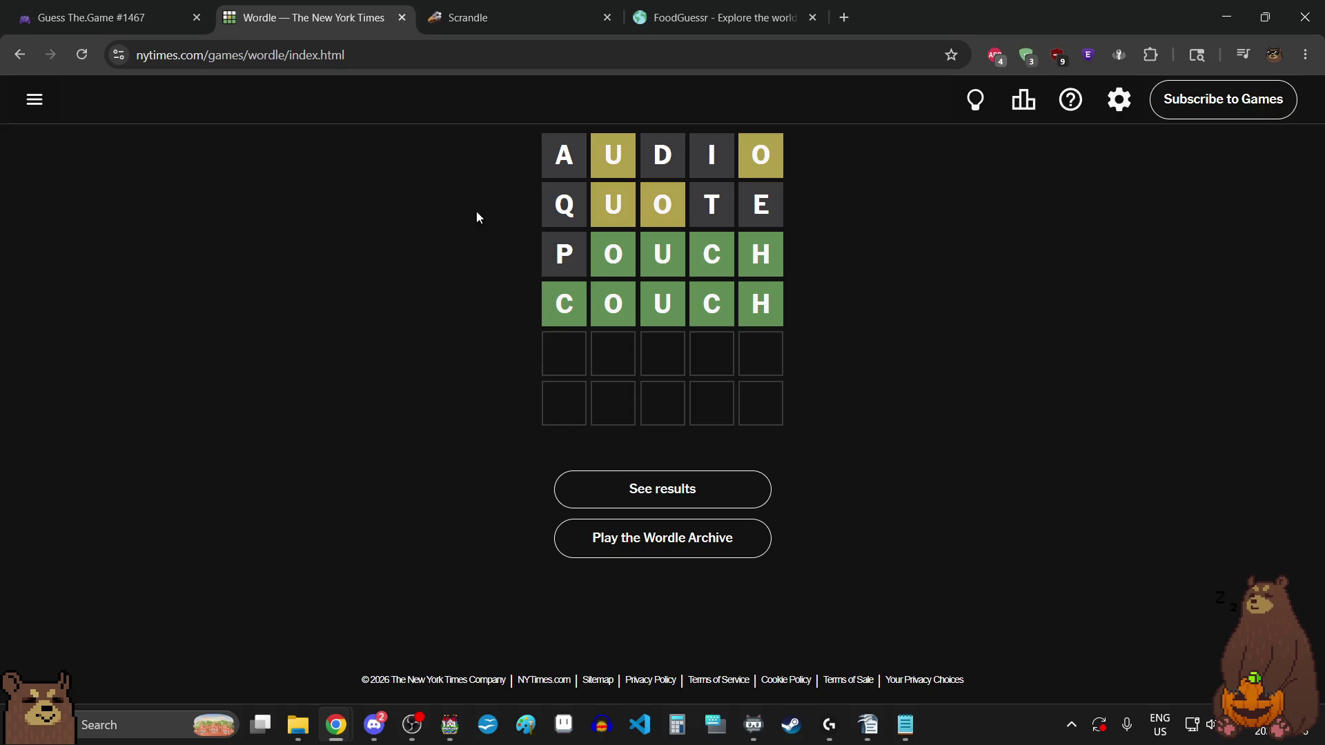
click(559, 8)
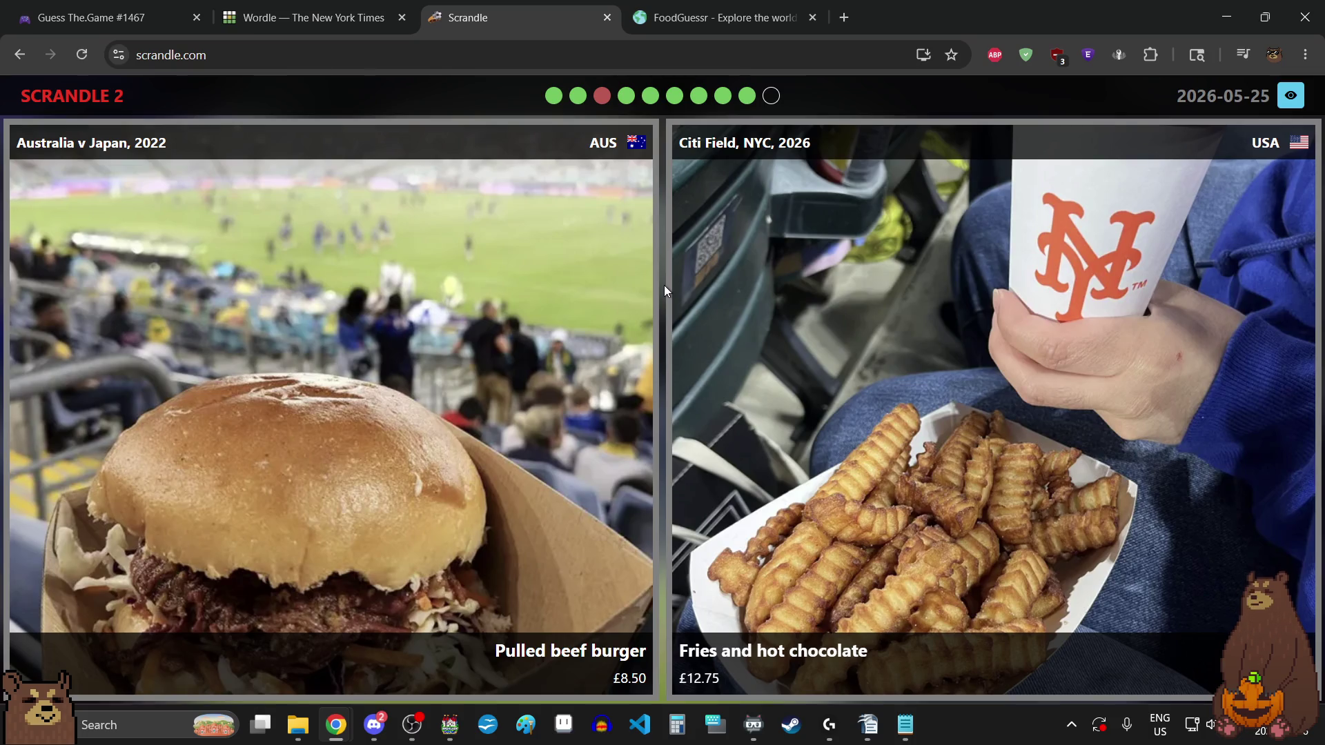
click(490, 455)
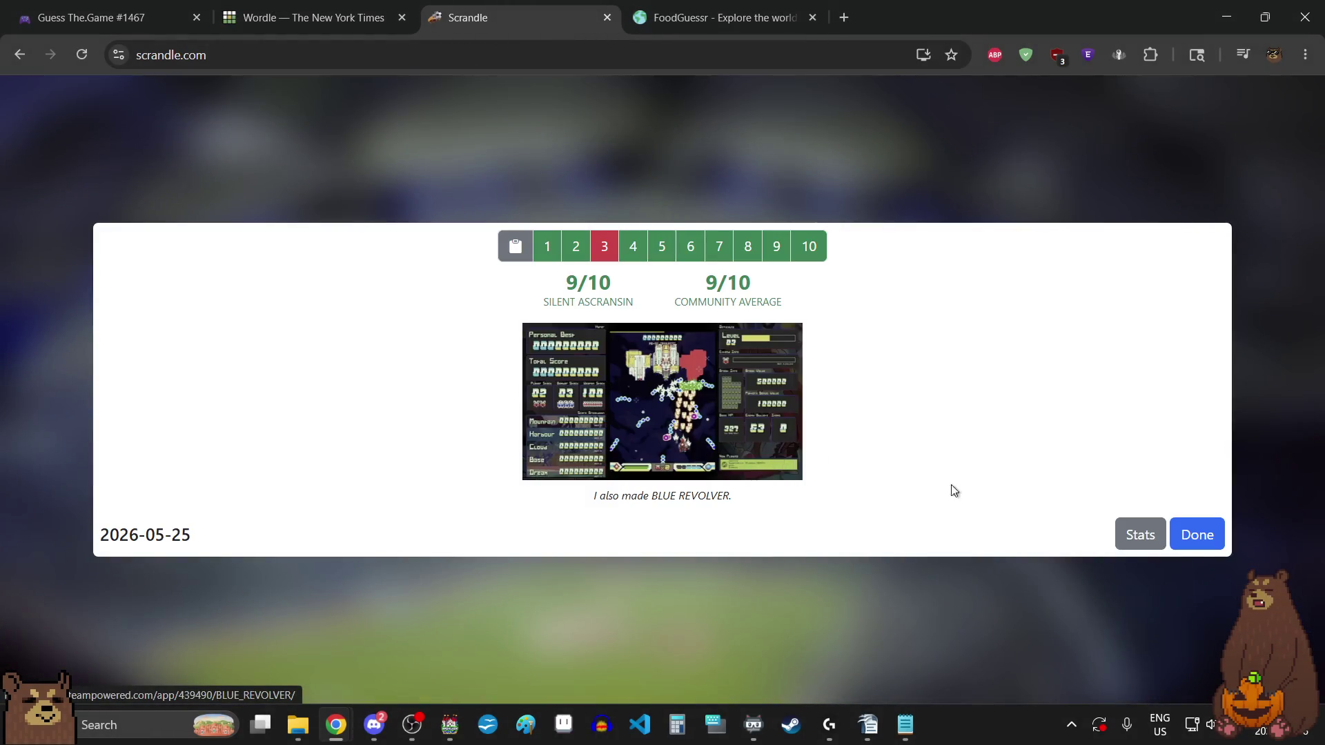
- Close the 9/10 results and play the 24 May round from the History calendar
click(1197, 538)
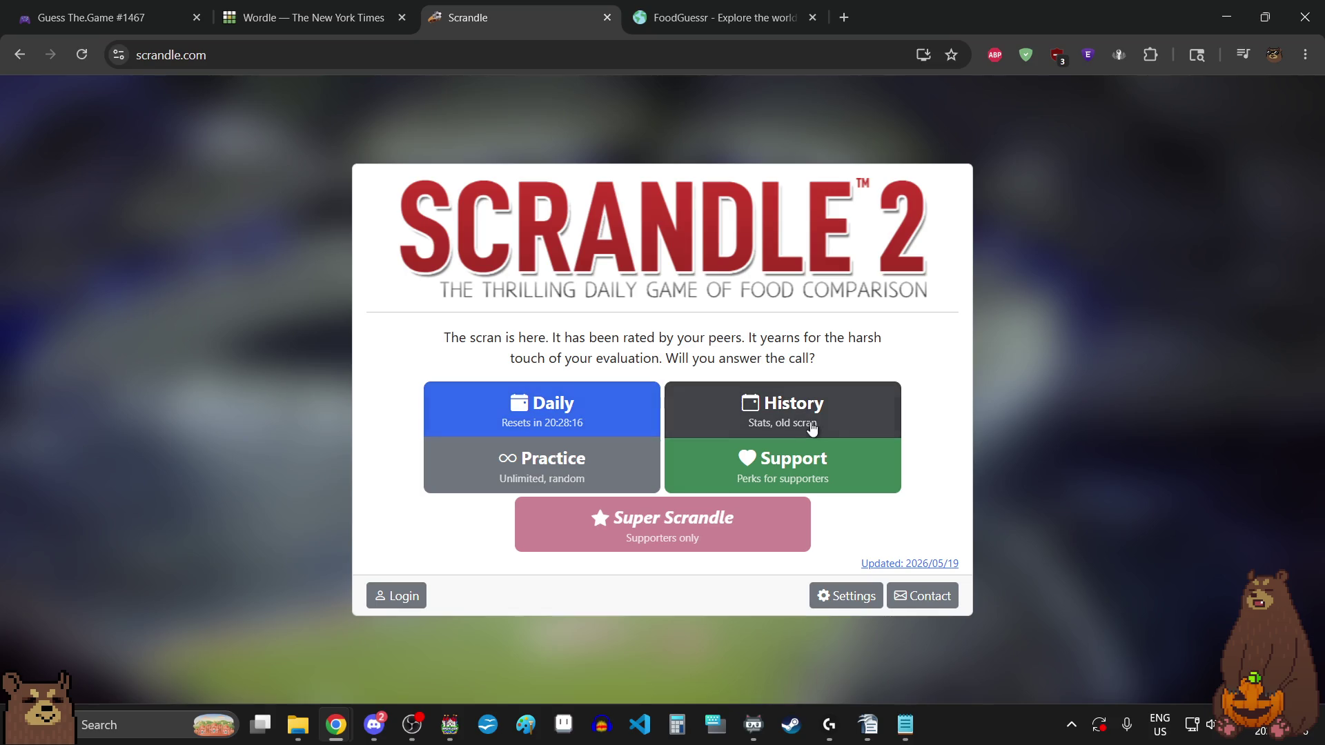
click(807, 419)
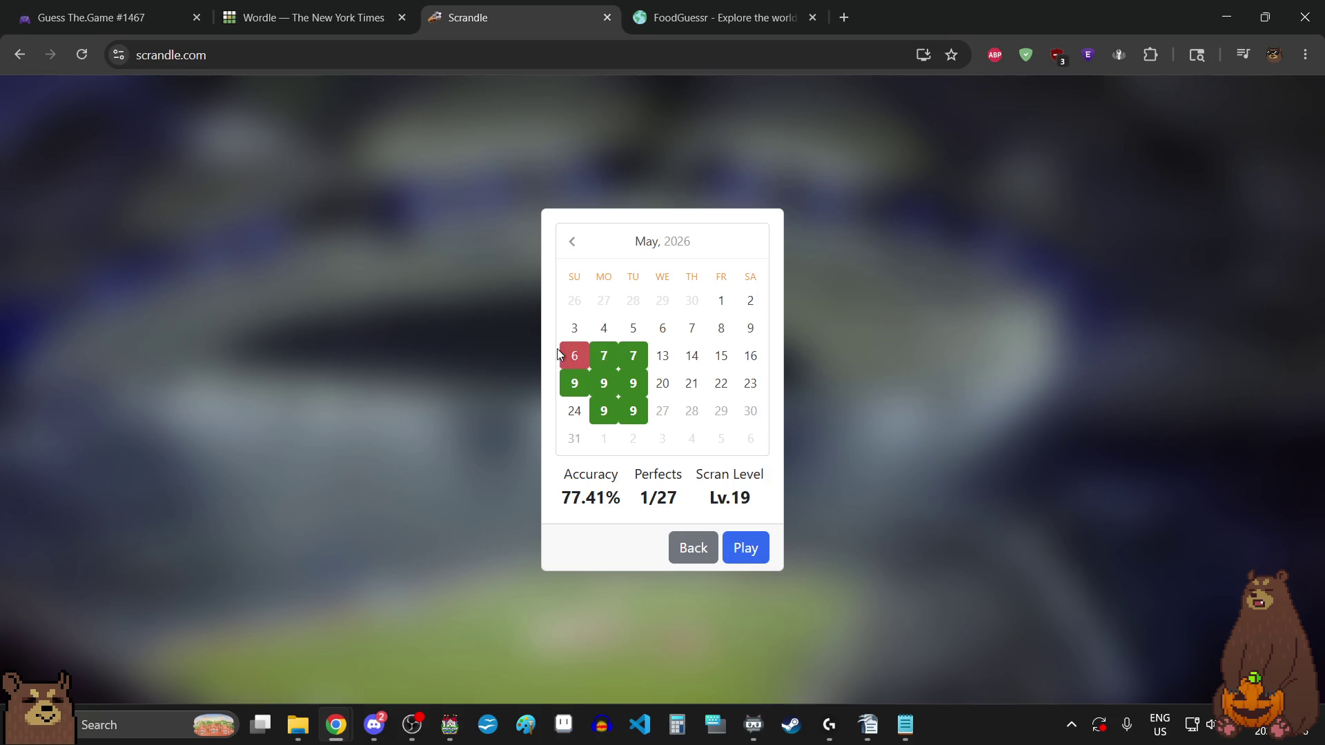
click(575, 411)
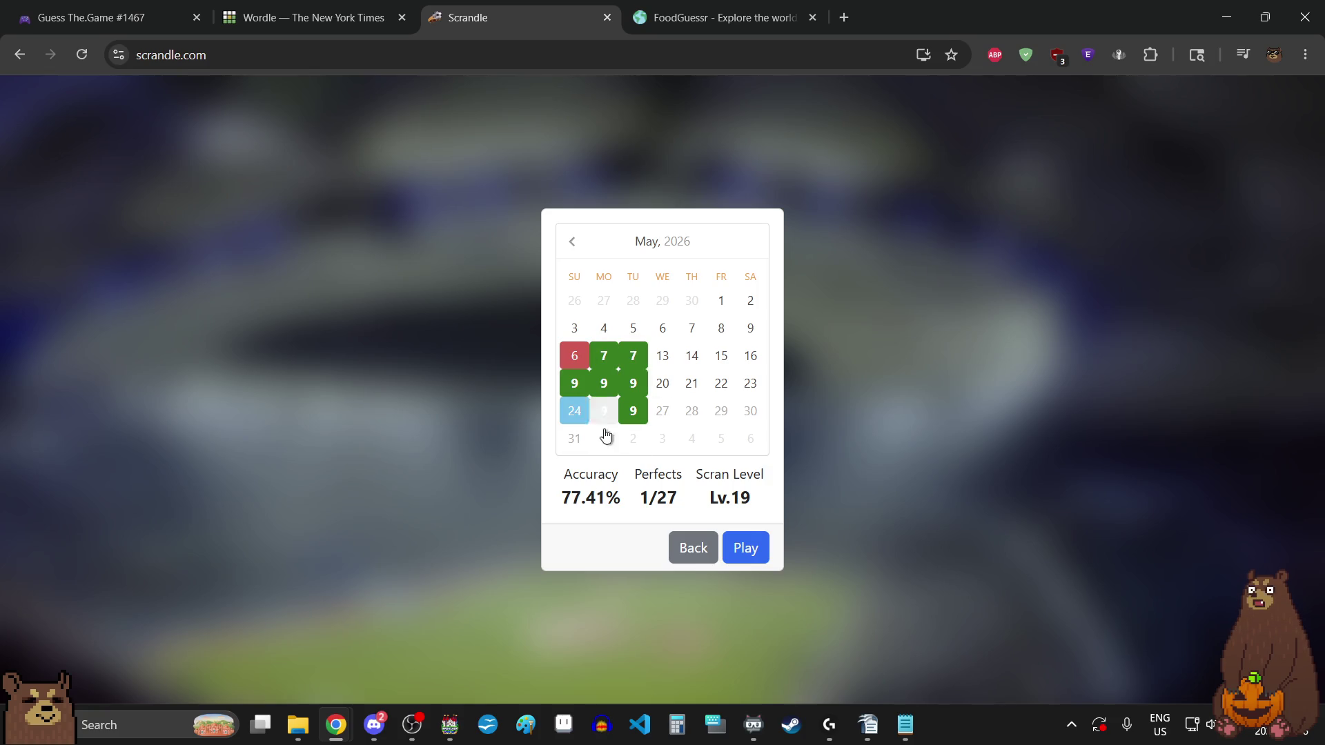
click(745, 548)
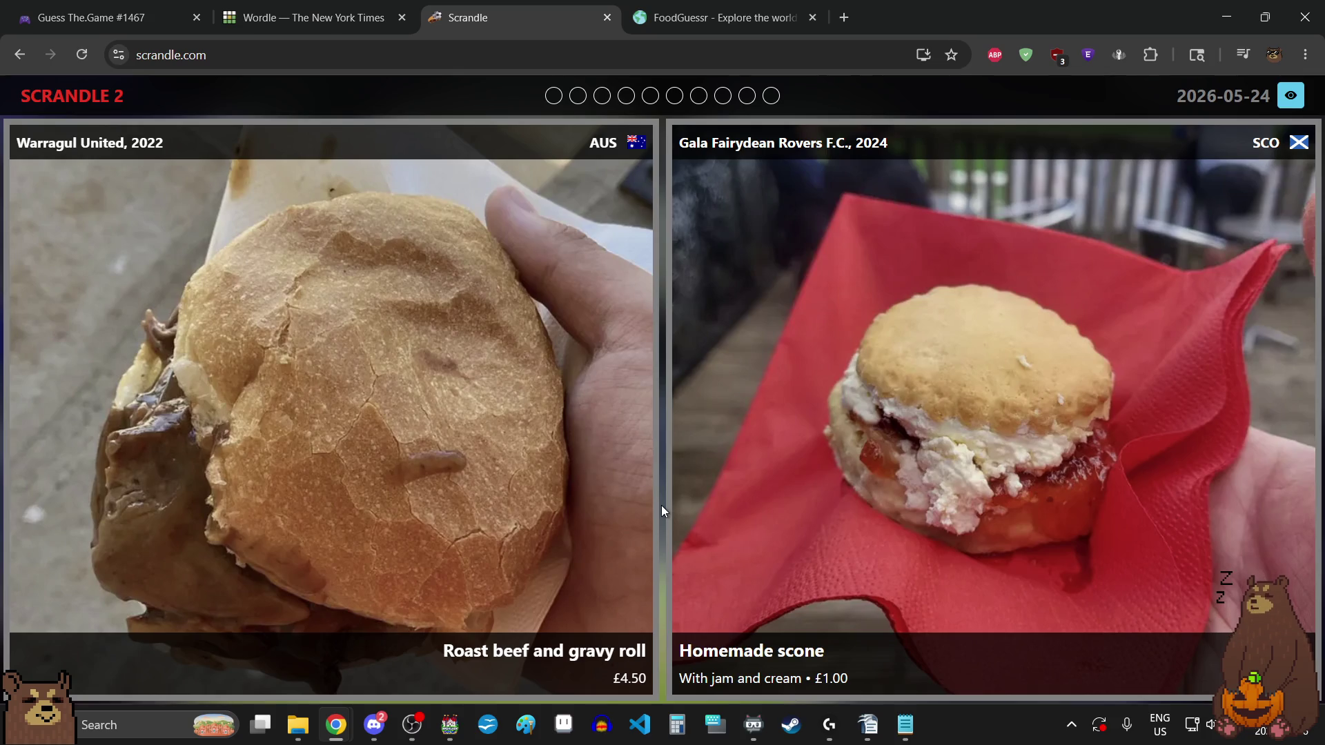
- Pick Homemade scone, Grilled cheese with chicken, and Chicken curry and chips in the first three matchups
click(799, 474)
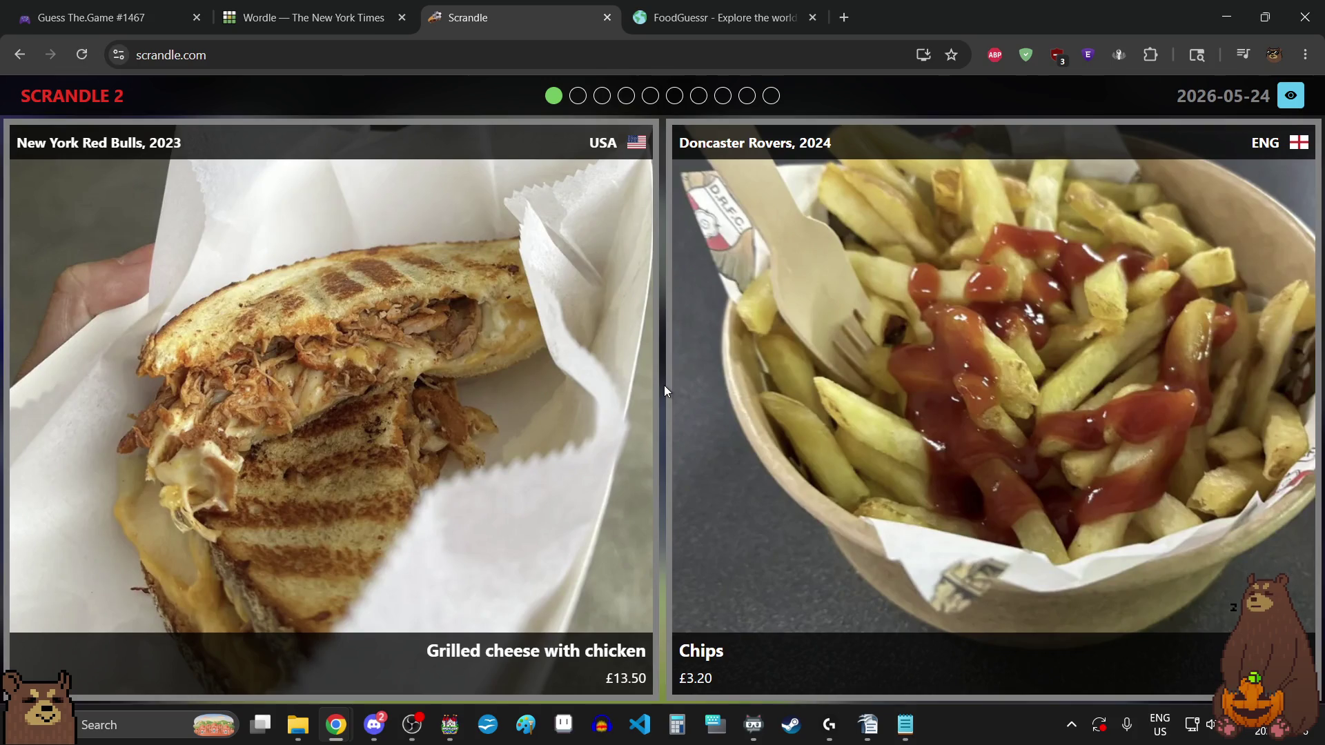
click(331, 504)
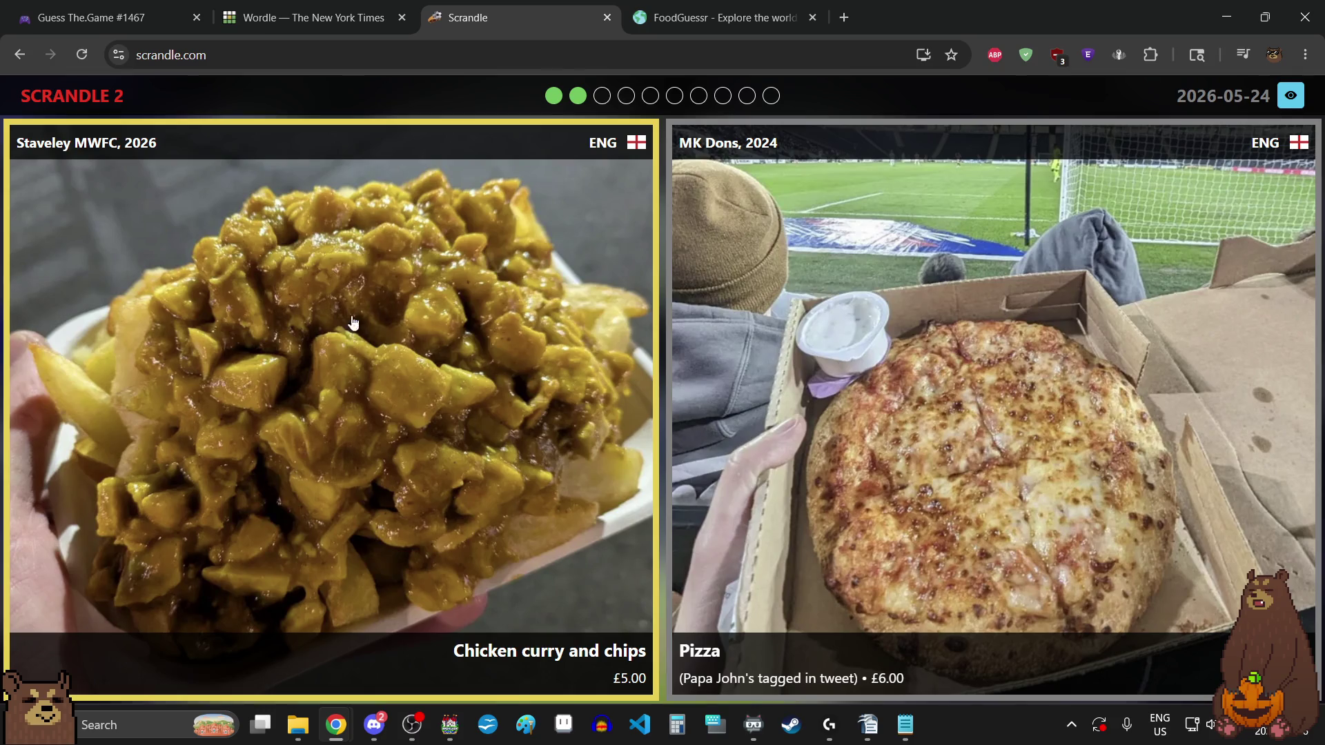
click(440, 332)
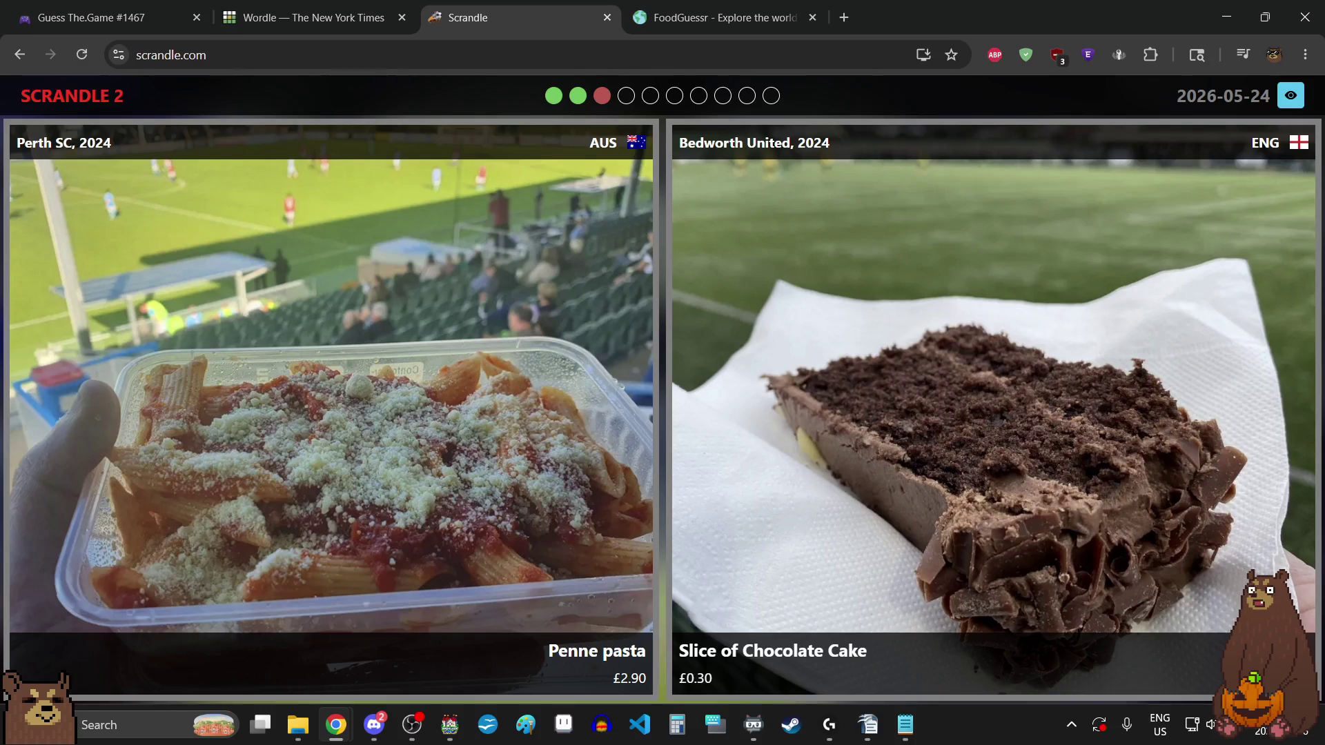
key(alt+Tab)
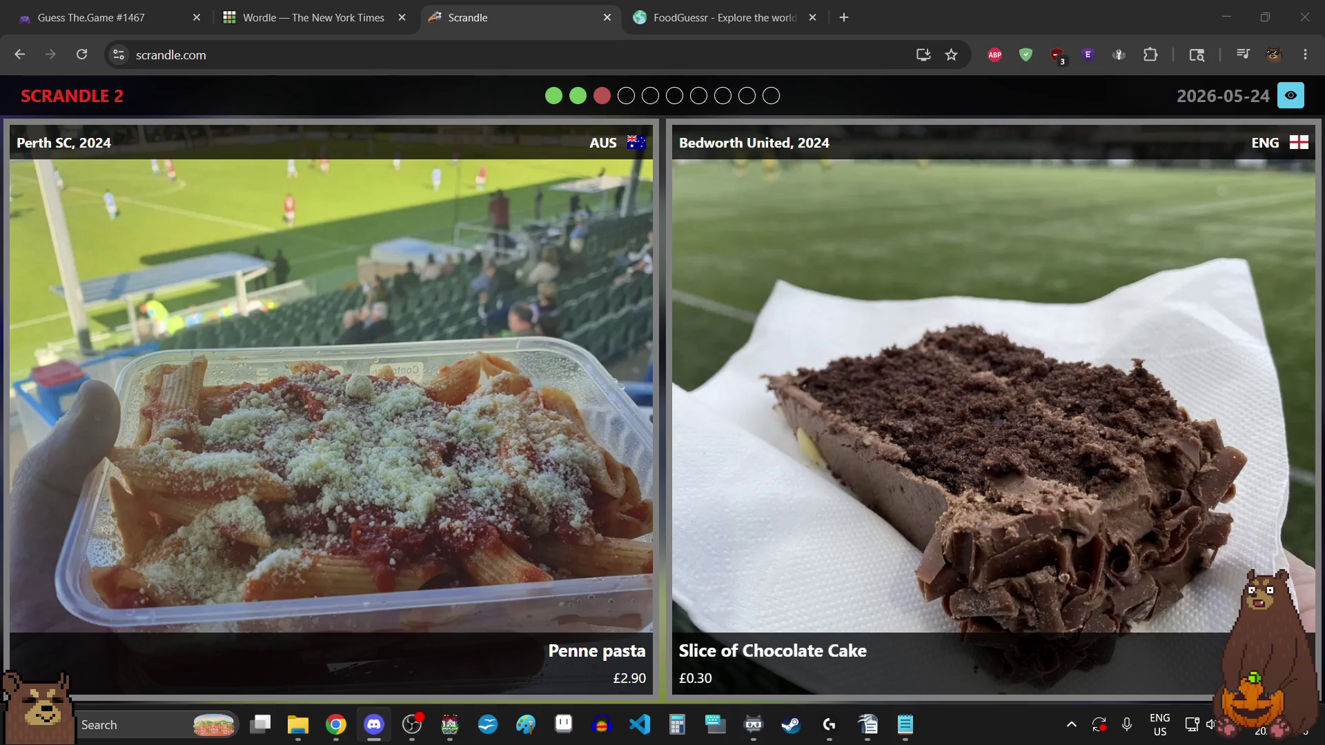
key(alt+Tab)
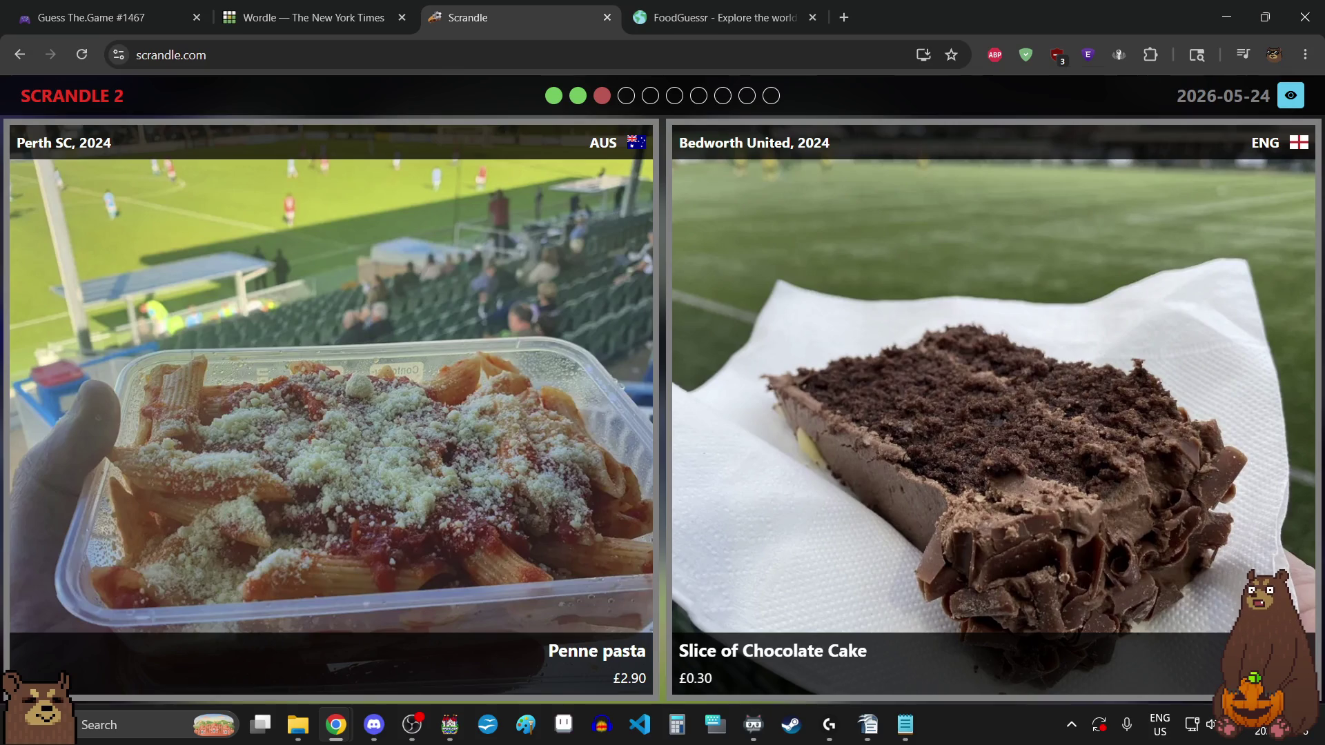
- Pick Chocolate Cake, Mars Duo, Teriyaki skewer, pie and mash, Pastel de carne and Footlong hot dog
click(749, 345)
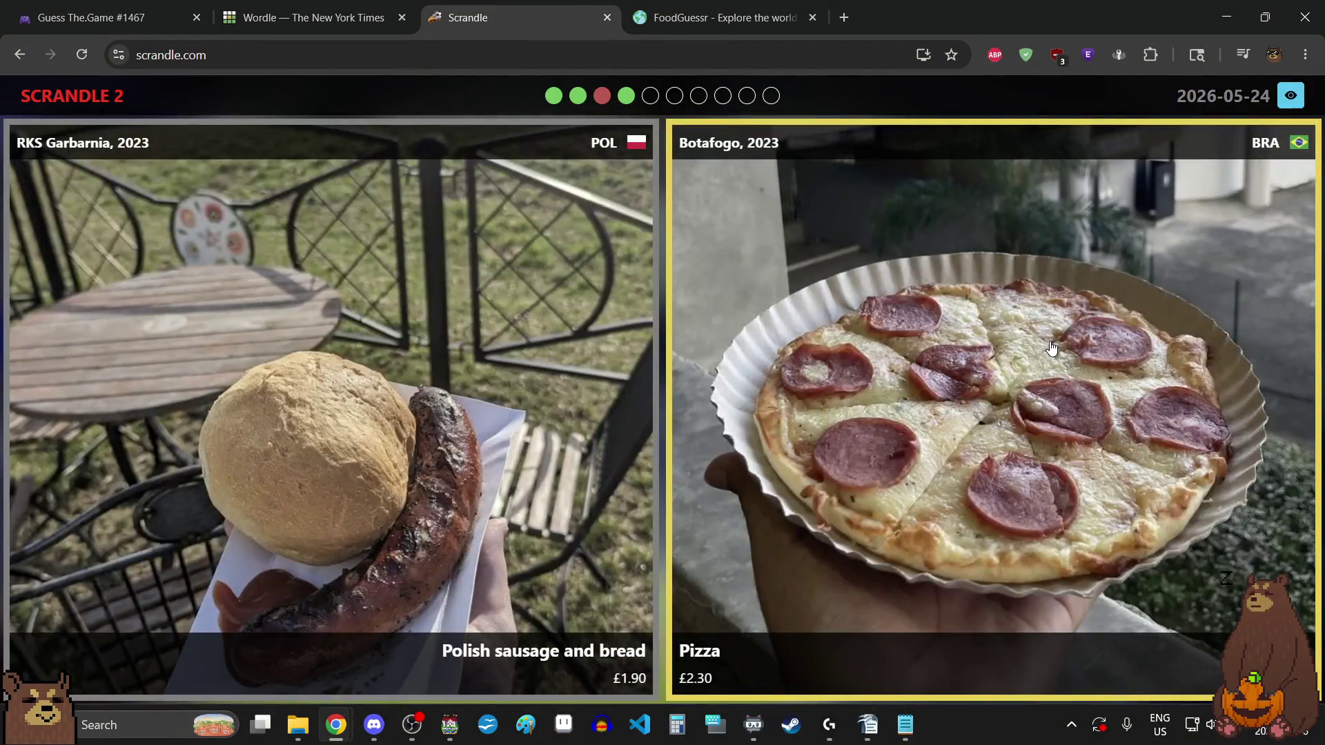
click(495, 482)
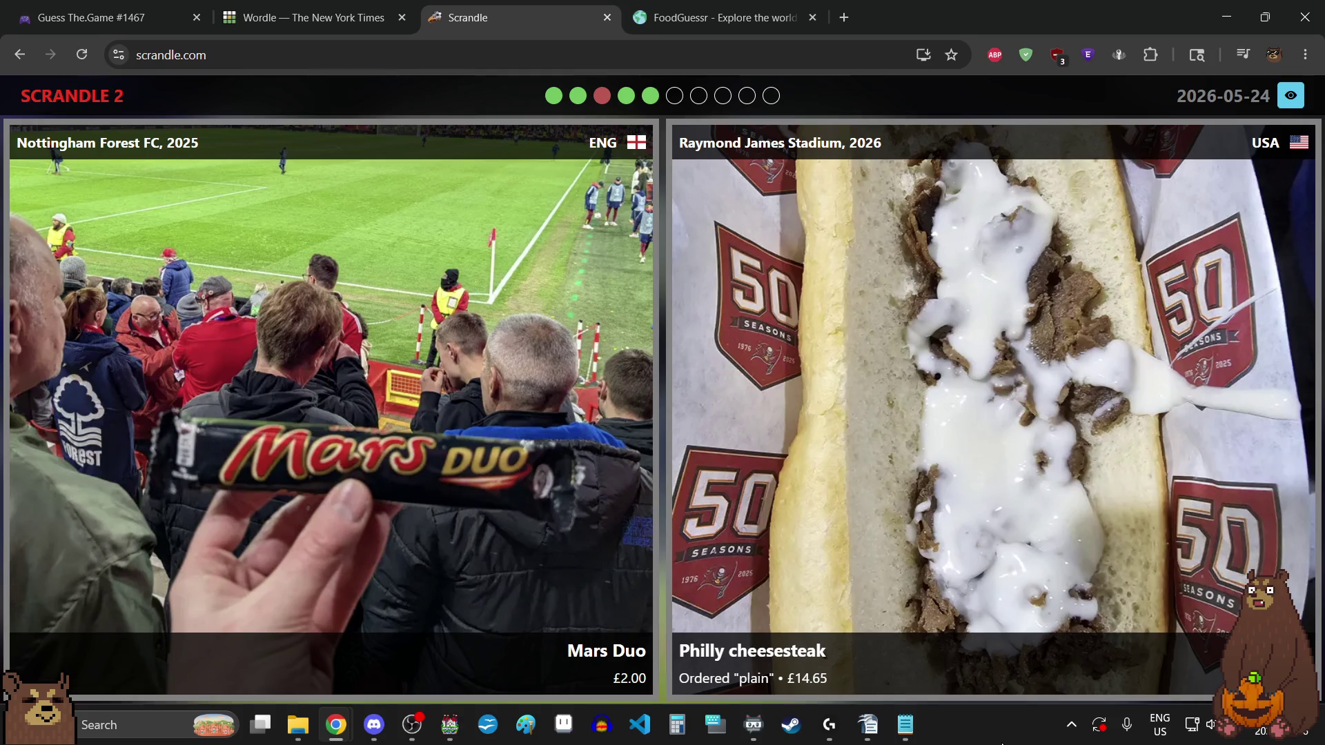
click(595, 609)
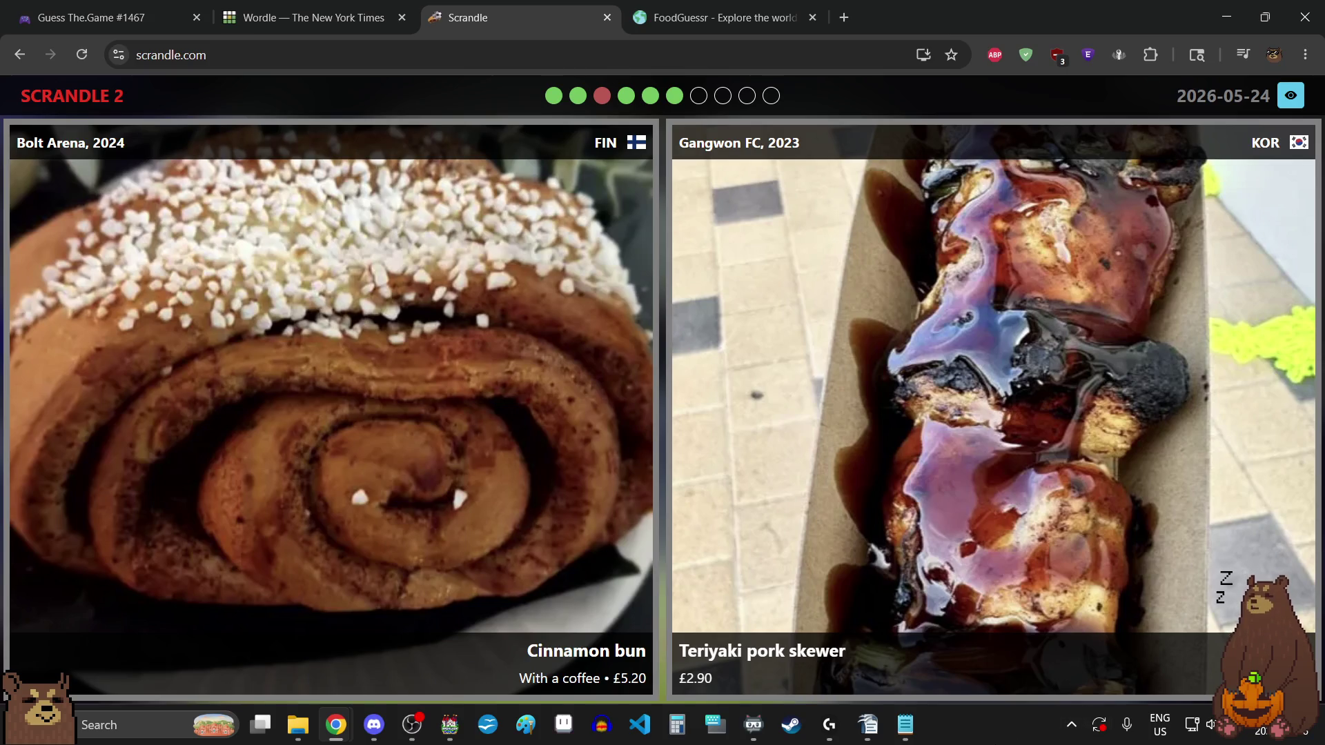
click(946, 479)
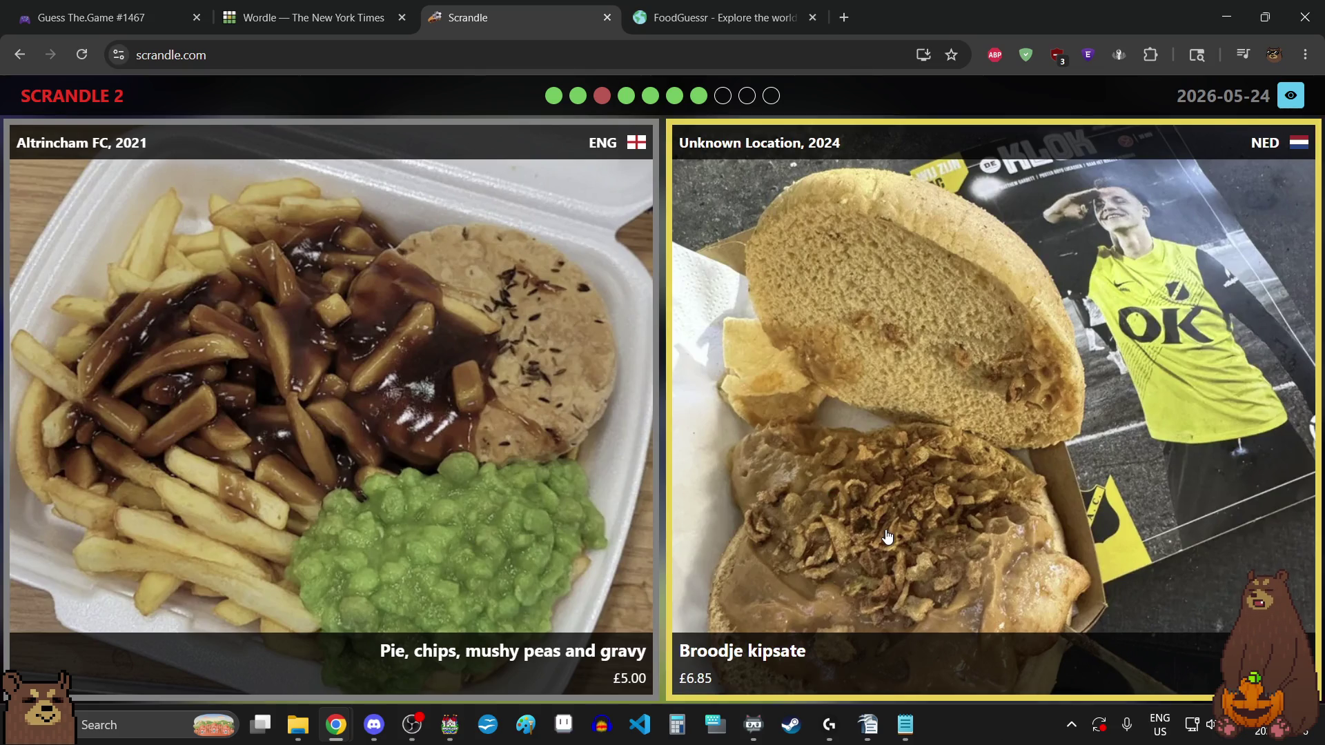
click(536, 509)
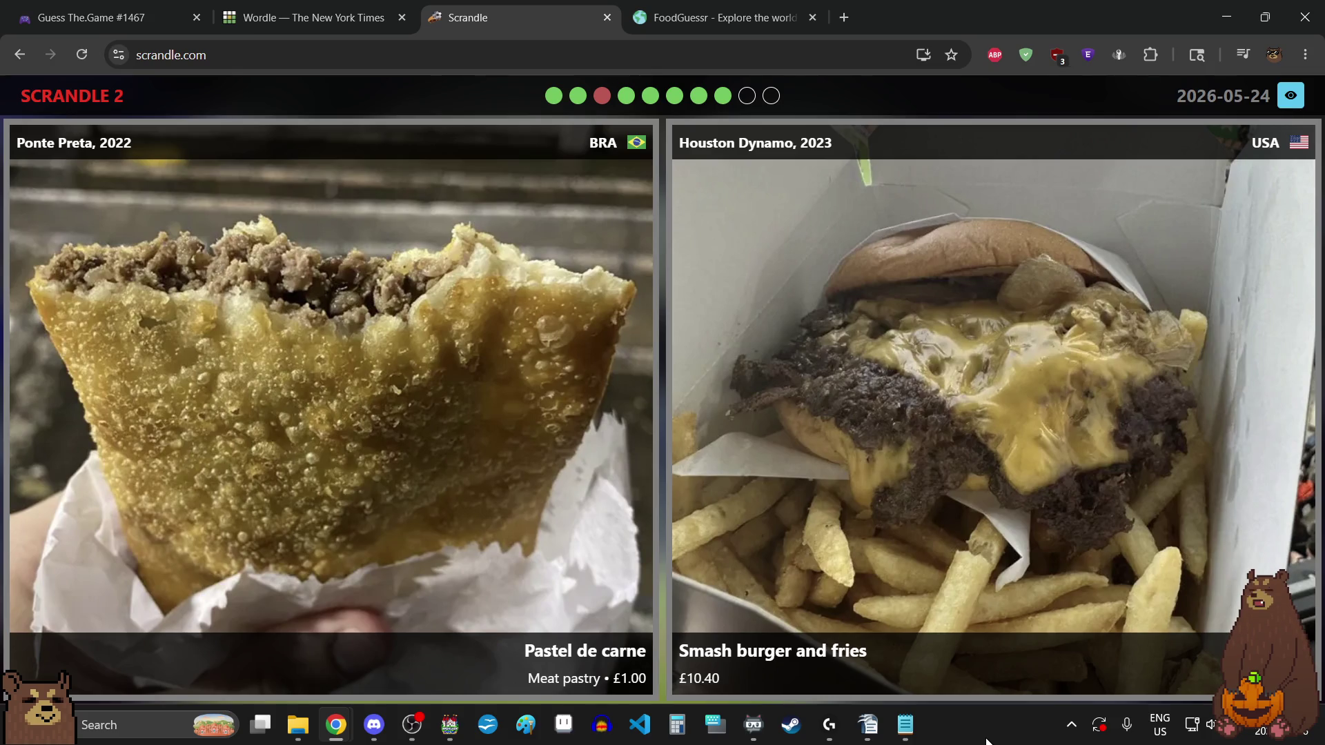
click(481, 460)
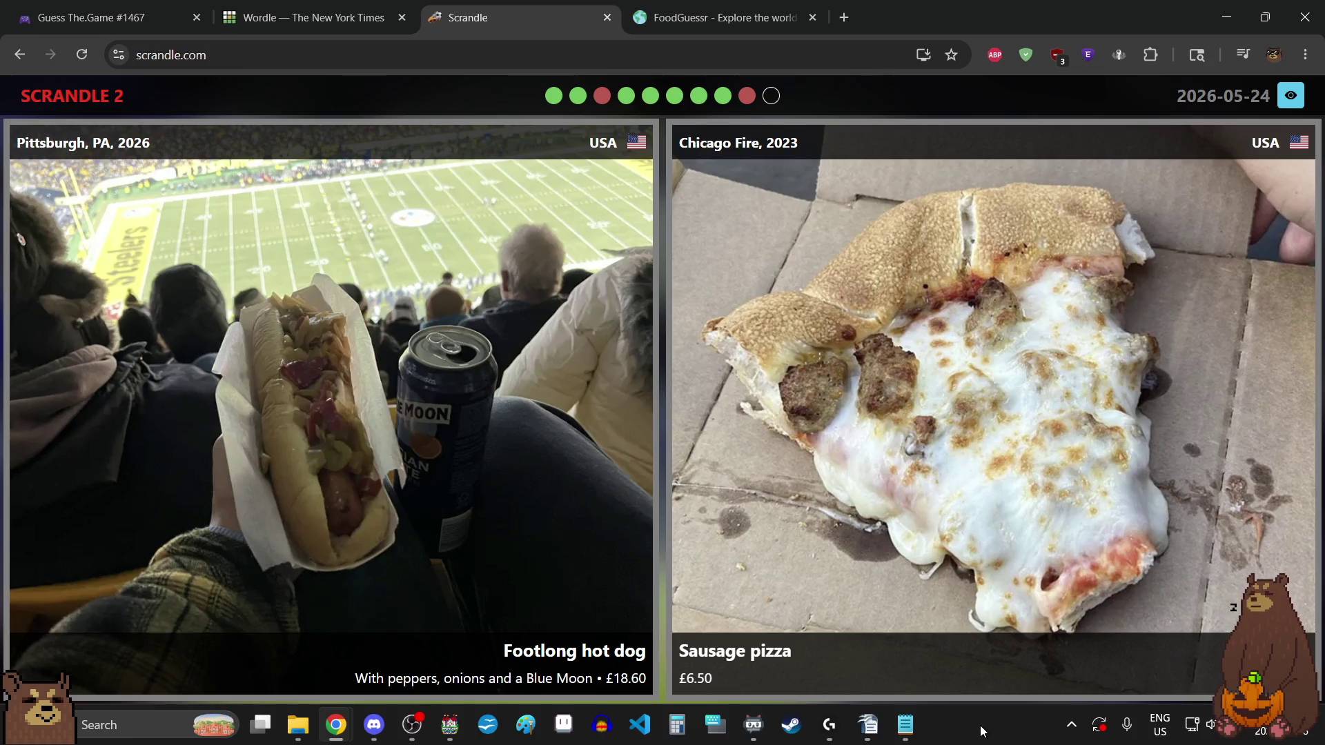
click(546, 461)
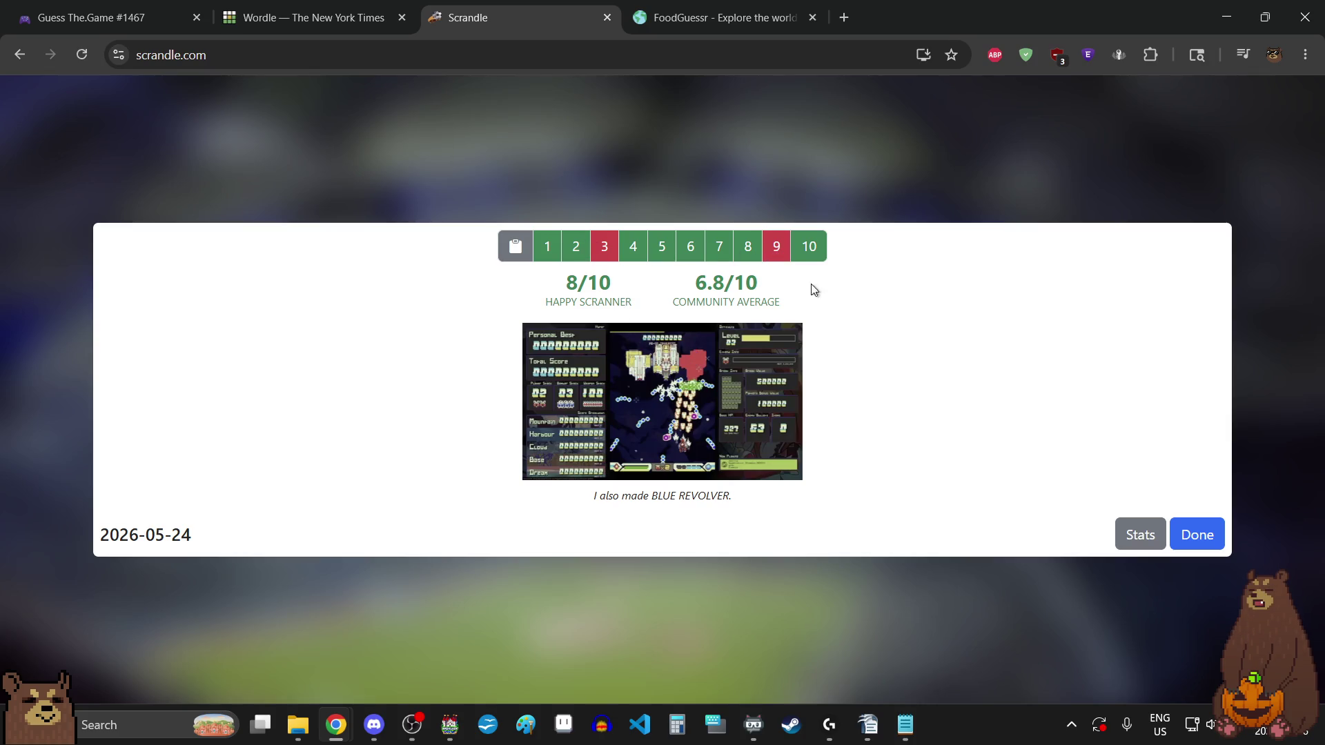
- Close Scrandle's results, view the History calendar, go back, and switch to the Guess The.Game tab
click(1201, 536)
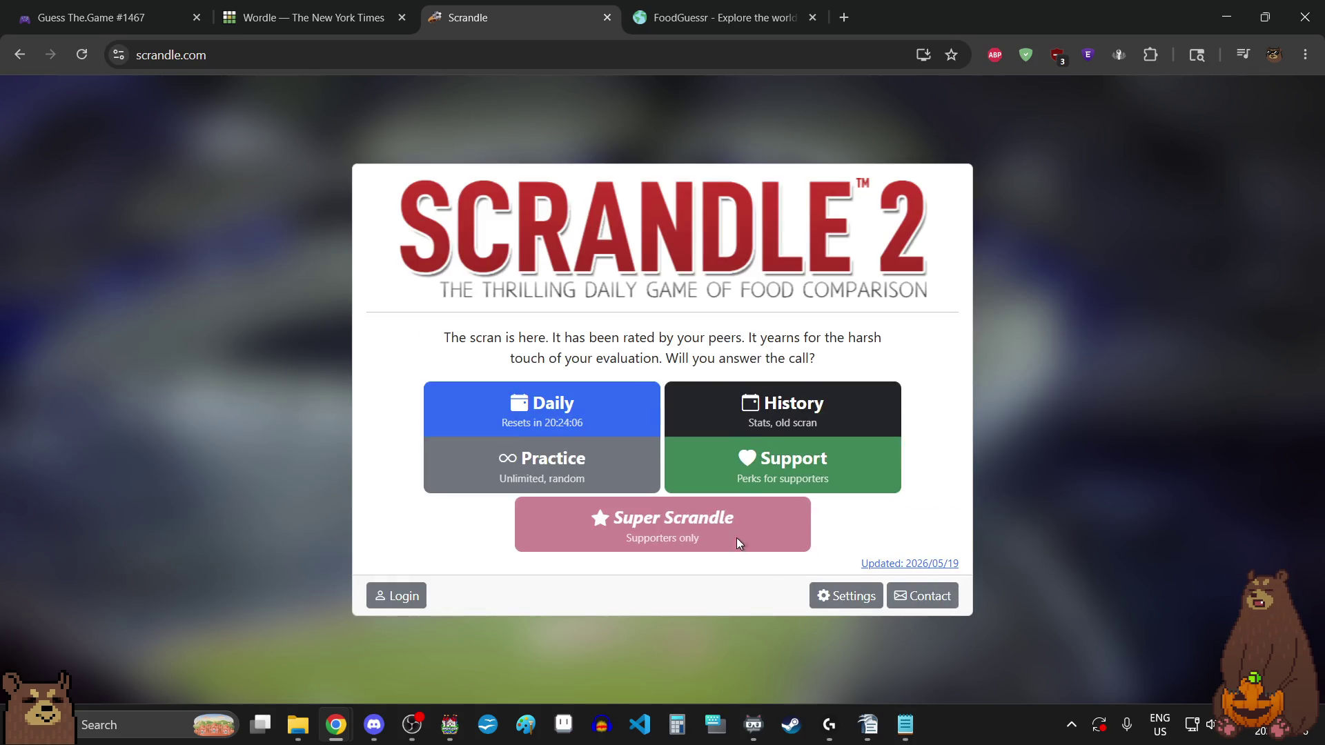
click(763, 399)
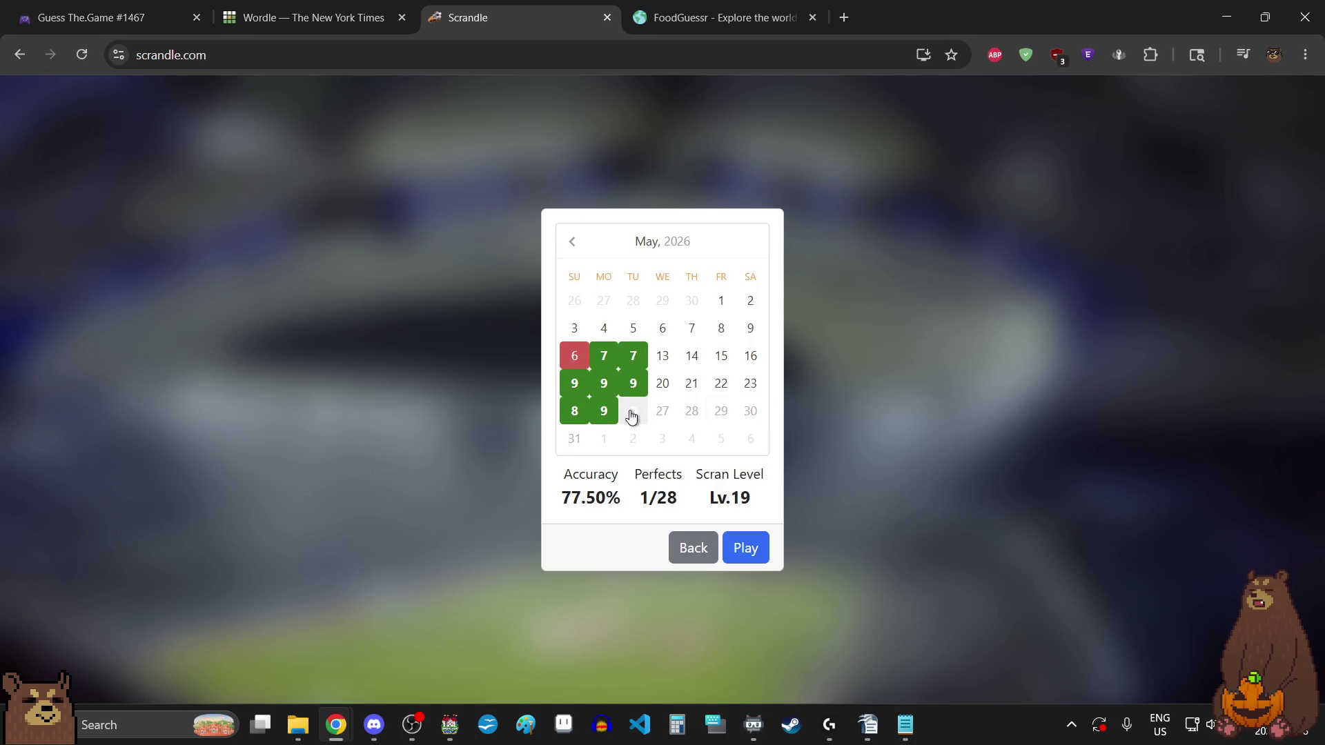
click(690, 547)
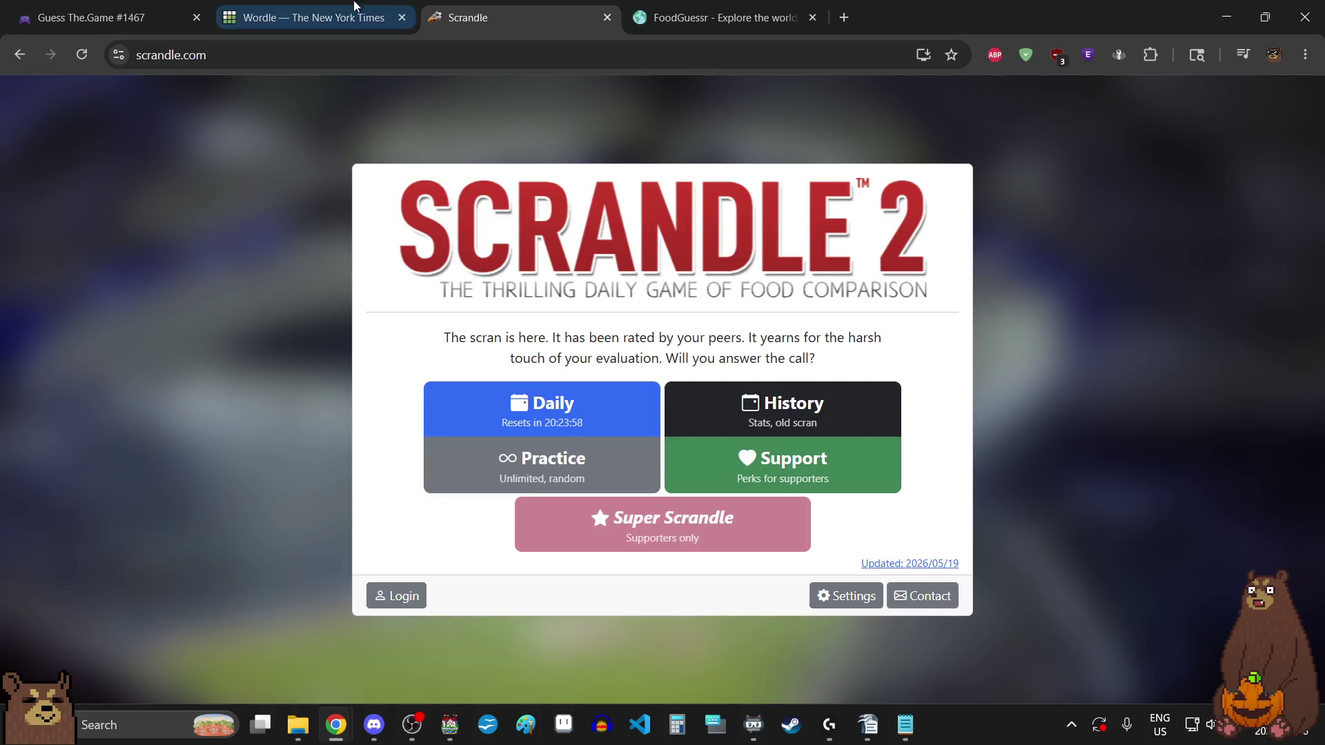
click(111, 18)
scroll(822, 489, down, 2)
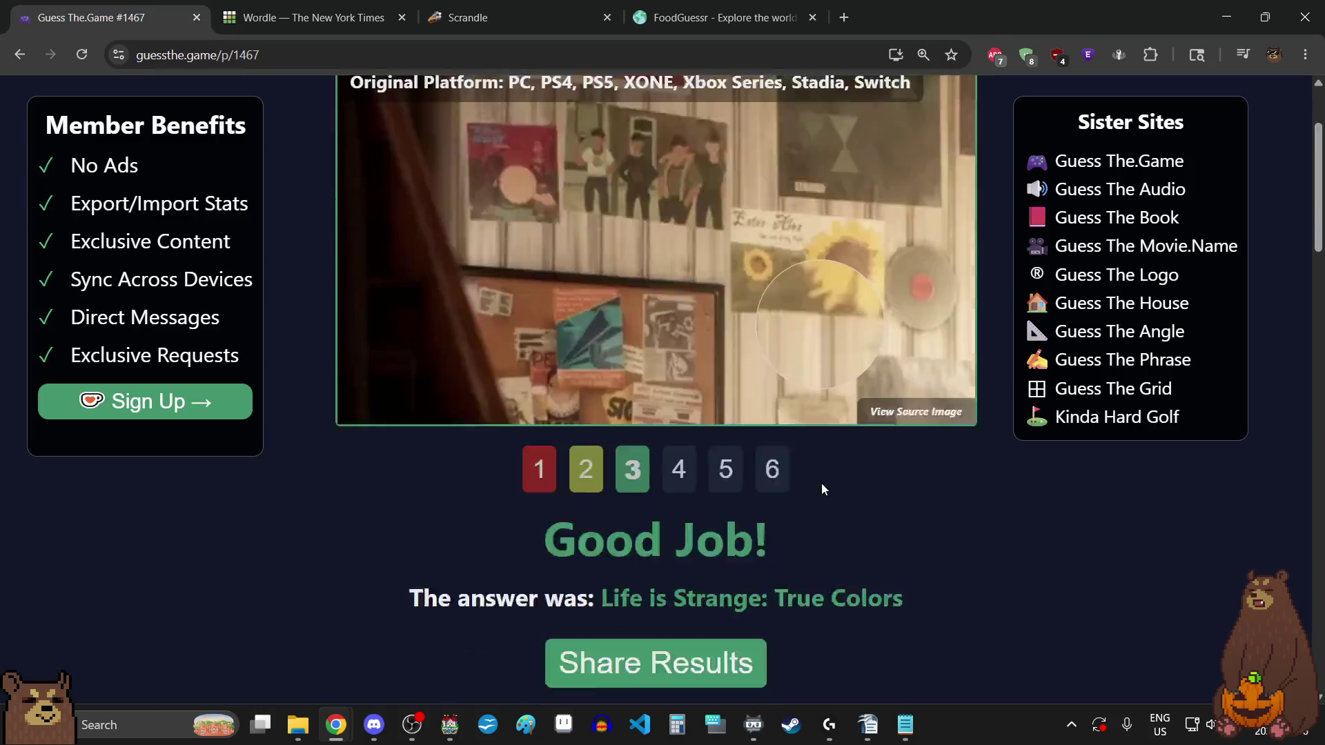
- Browse GuessThe.Game's Play Previous Days list, then minimize Chrome to reveal RPG Maker MV
scroll(822, 489, down, 9)
click(838, 308)
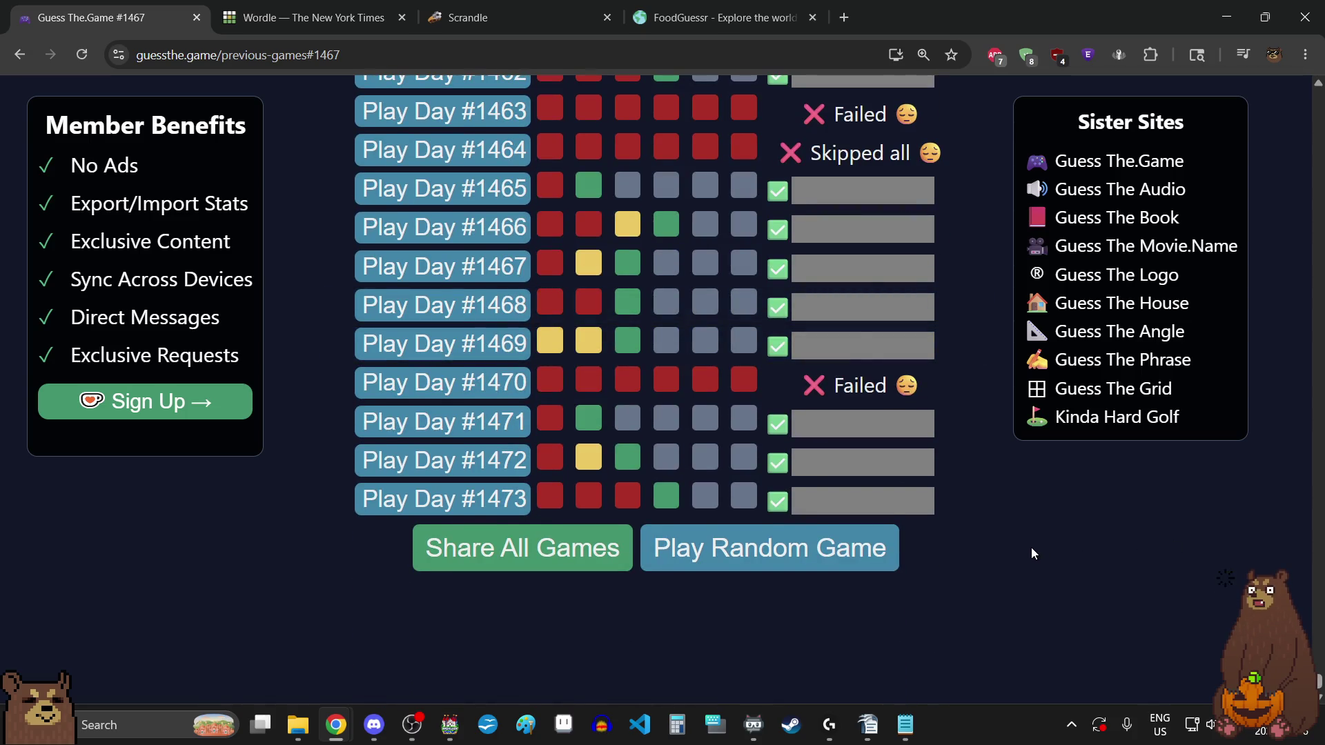
scroll(1032, 553, up, 1)
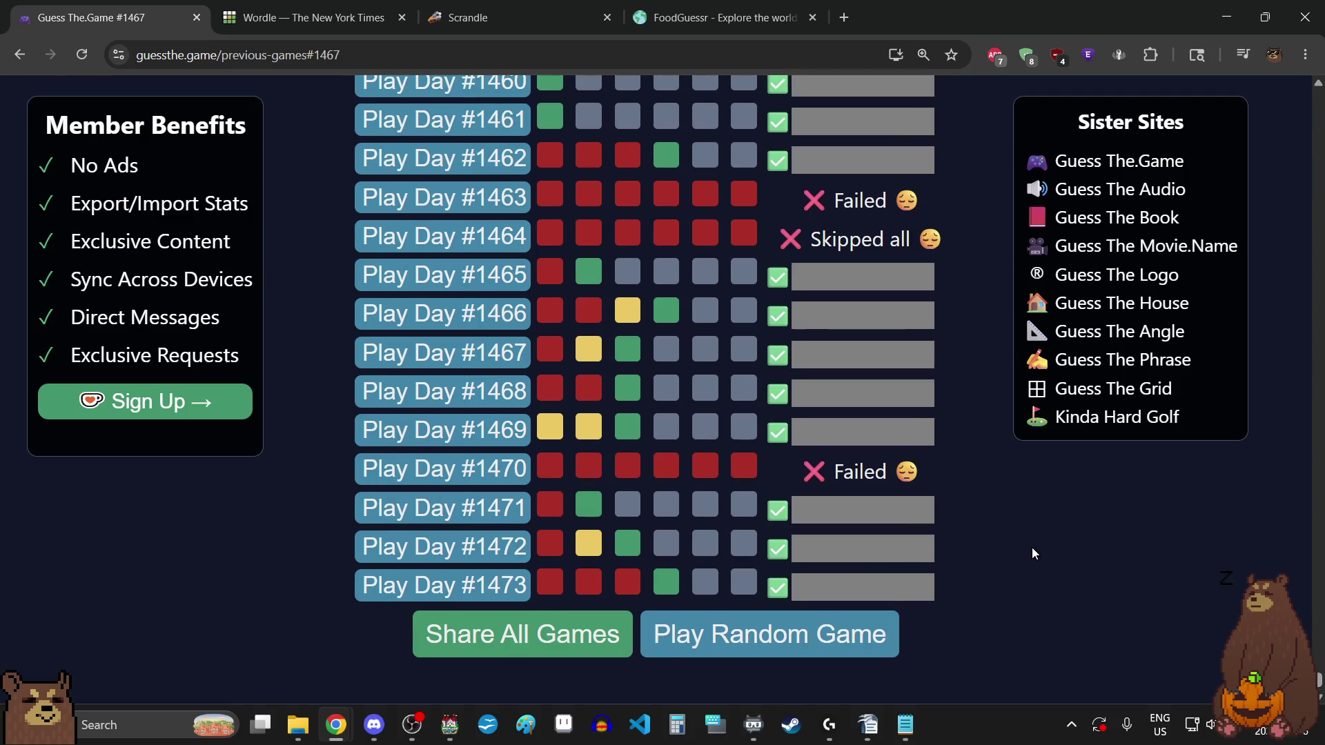
scroll(1032, 548, up, 6)
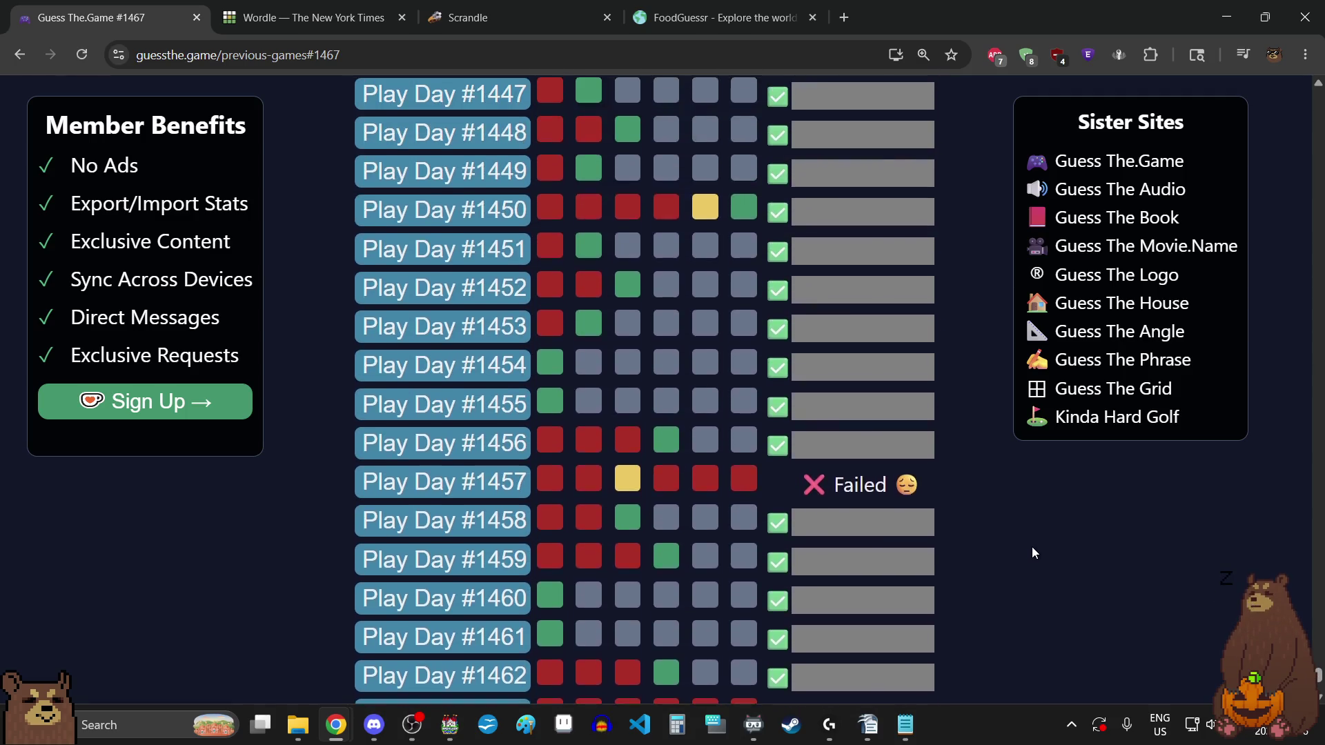
scroll(1032, 547, up, 9)
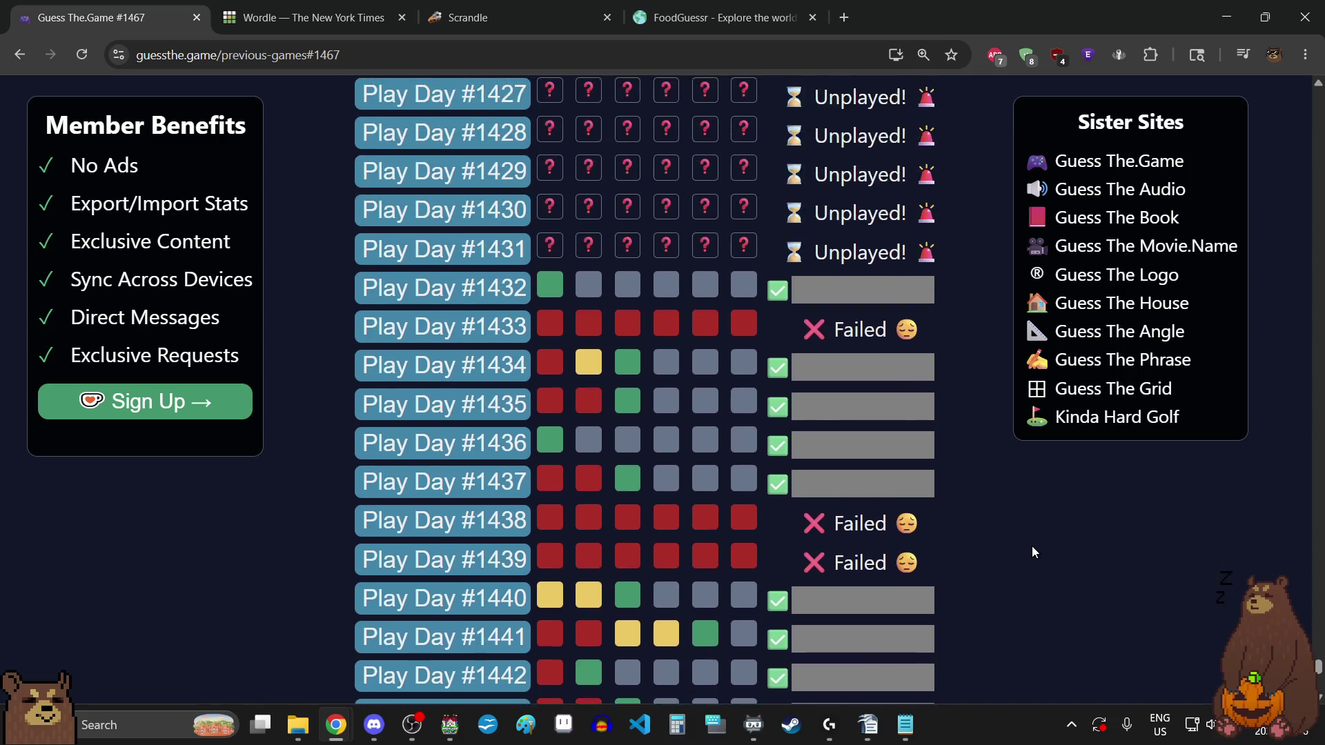
scroll(1033, 552, down, 5)
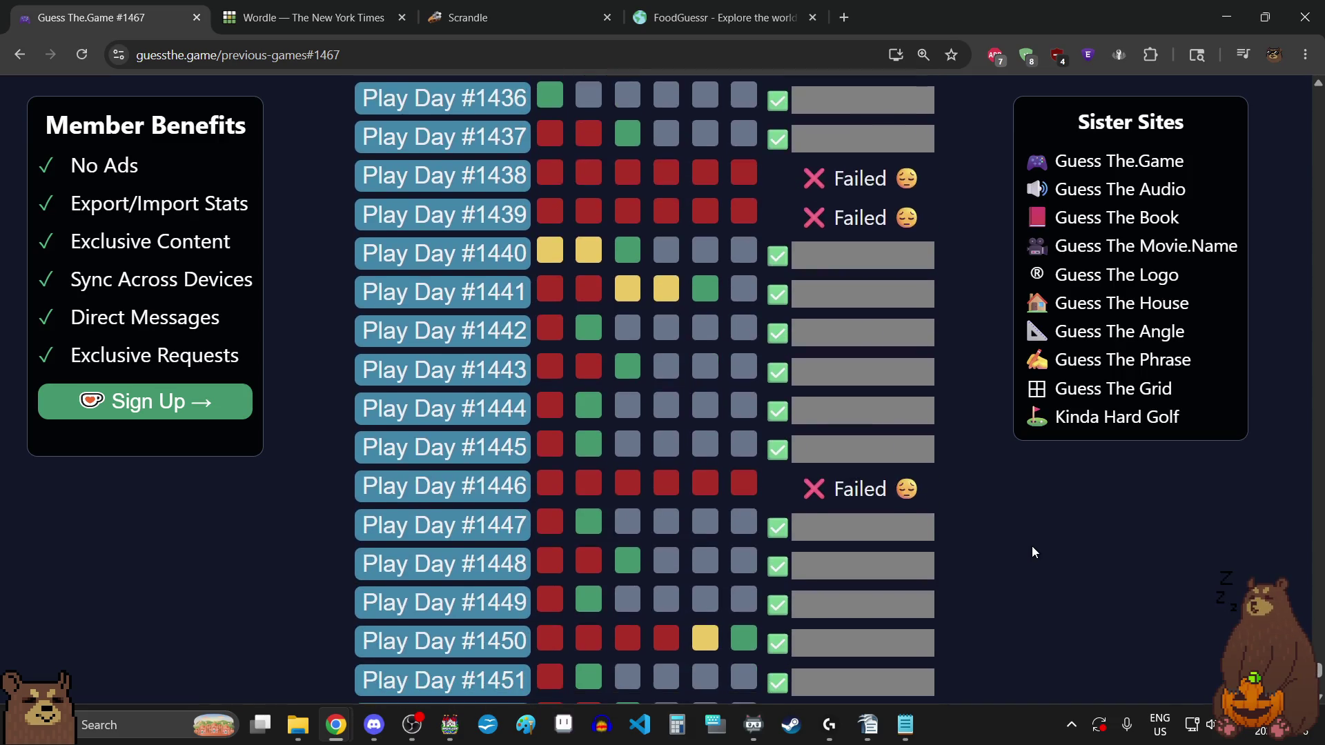
scroll(1034, 552, down, 10)
scroll(1032, 545, down, 3)
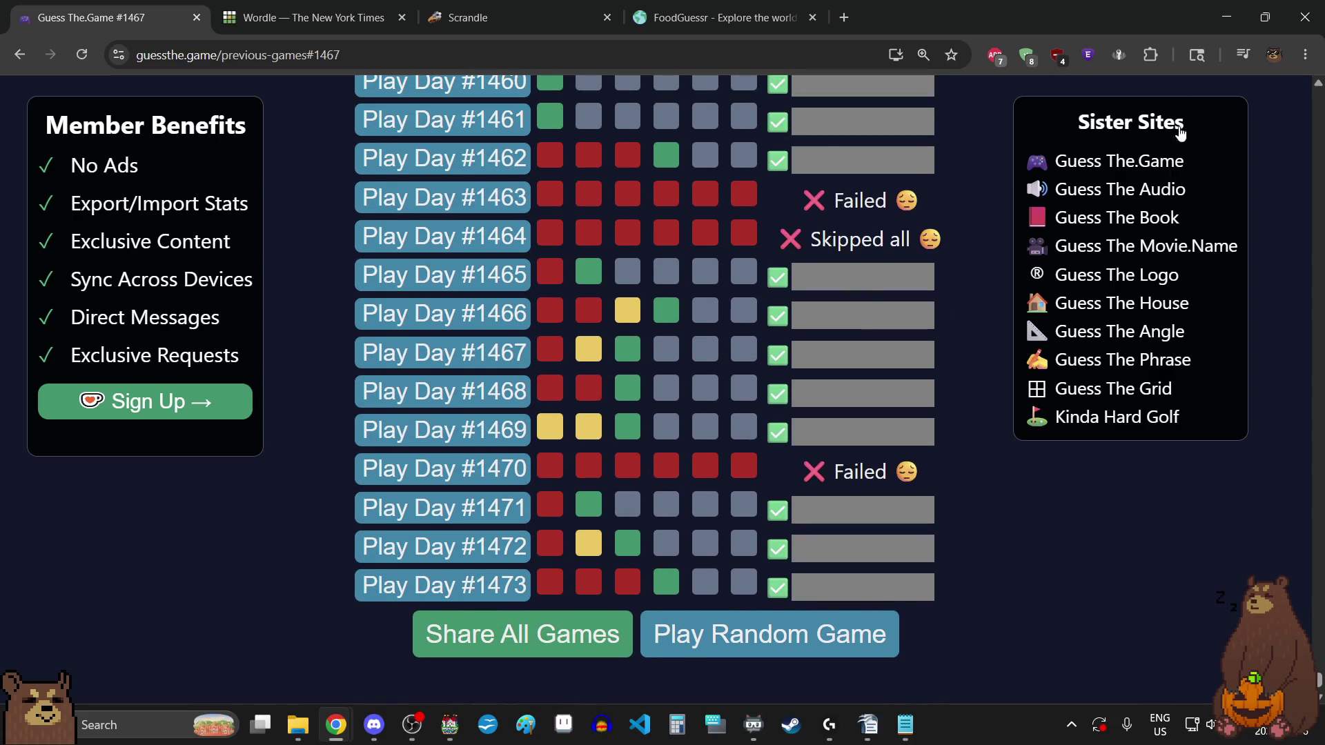
click(1227, 17)
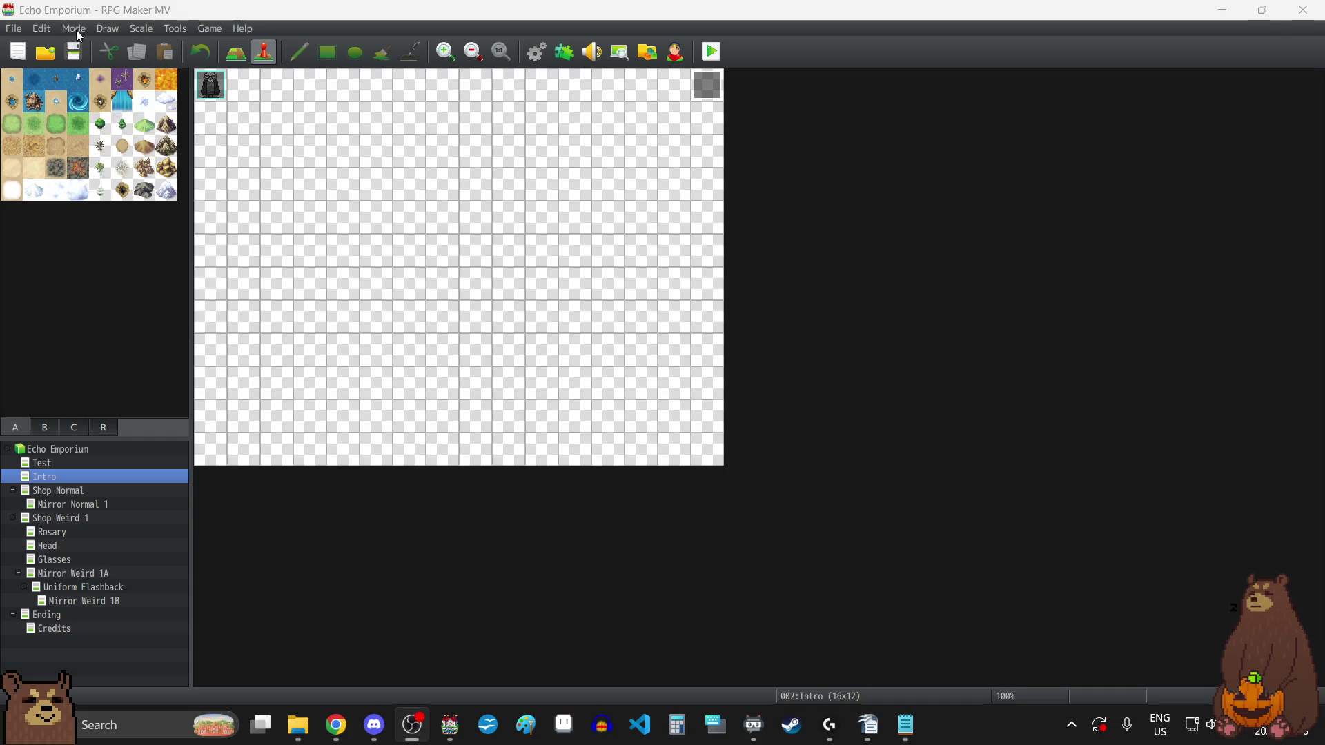
- Bring the RPG Maker MV editor forward and start a playtest of Echo Emporium
click(569, 343)
key(alt+Tab)
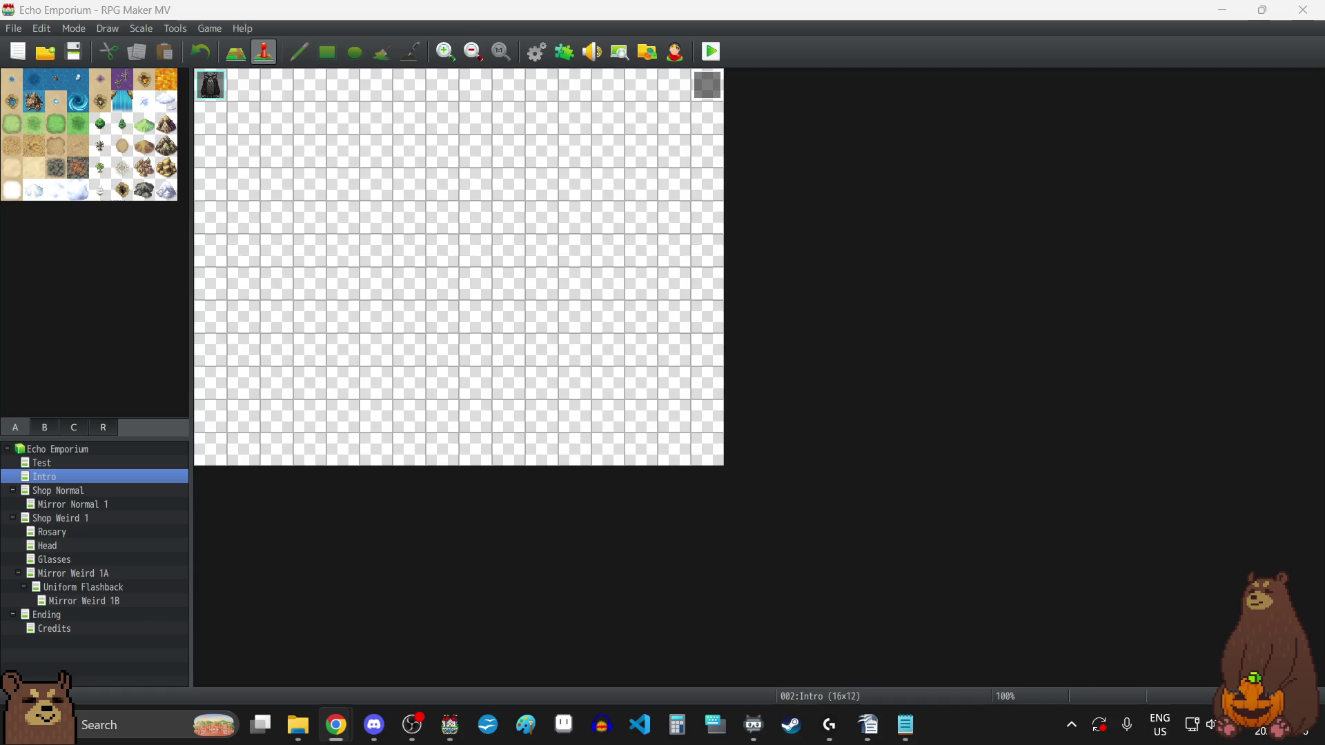
click(710, 51)
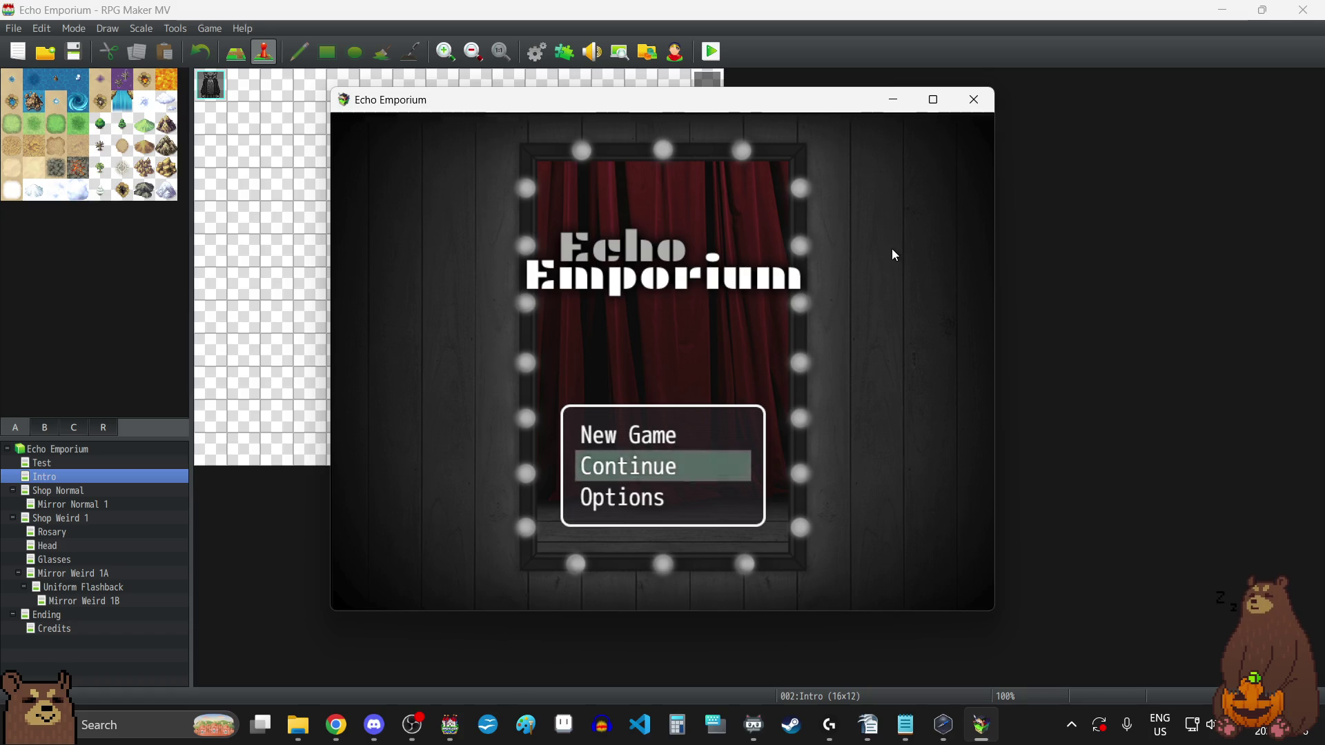
- Go fullscreen with F4 and check the Continue save-file list, then return to the title
key(F4)
key(Up)
key(Down)
key(Return)
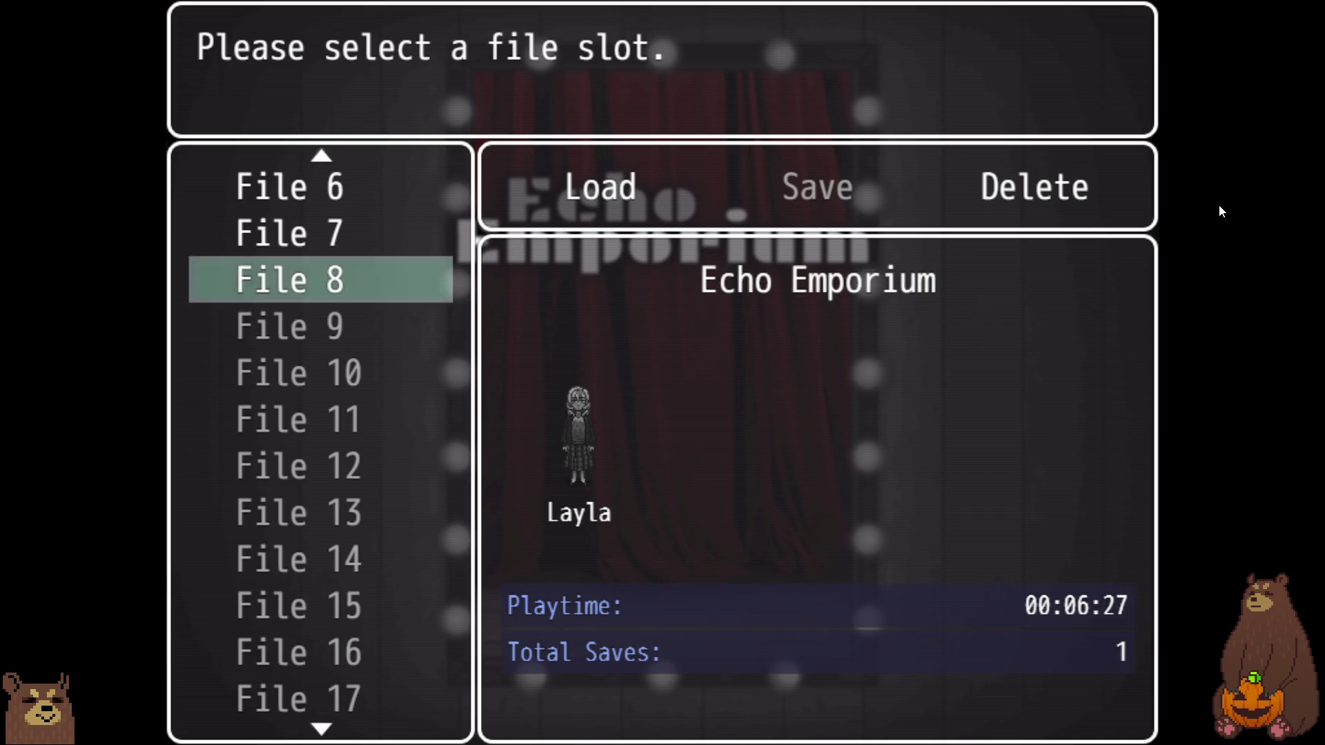
key(Escape)
- Start a New Game and advance past the controls hint to the opening dialogue
key(Up)
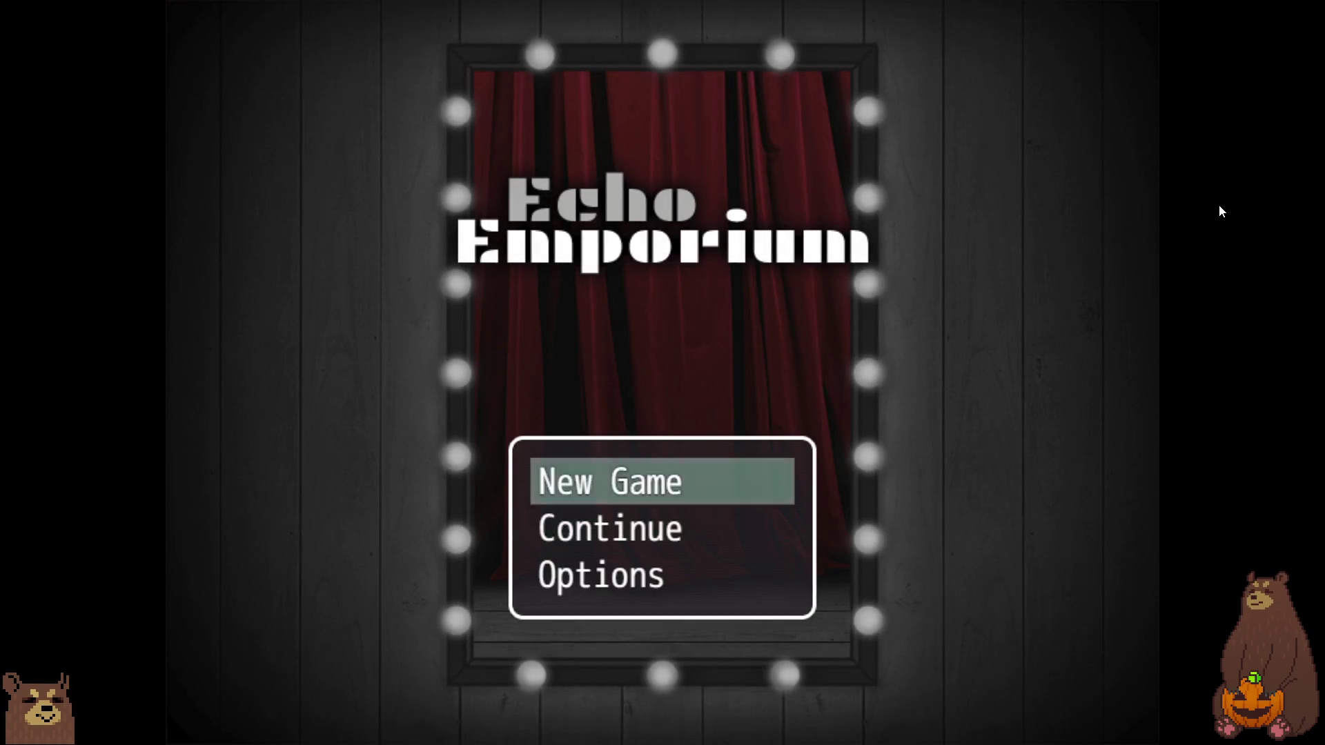
key(Return)
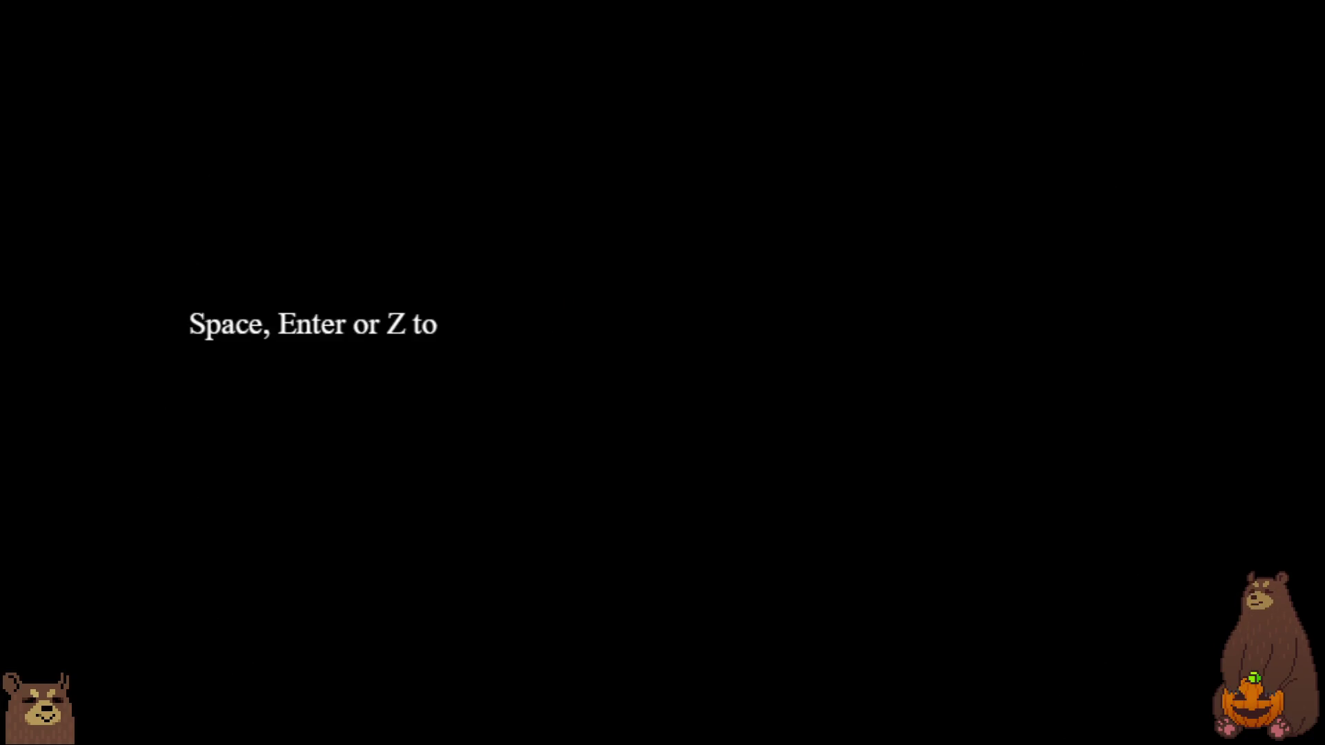
key(Return)
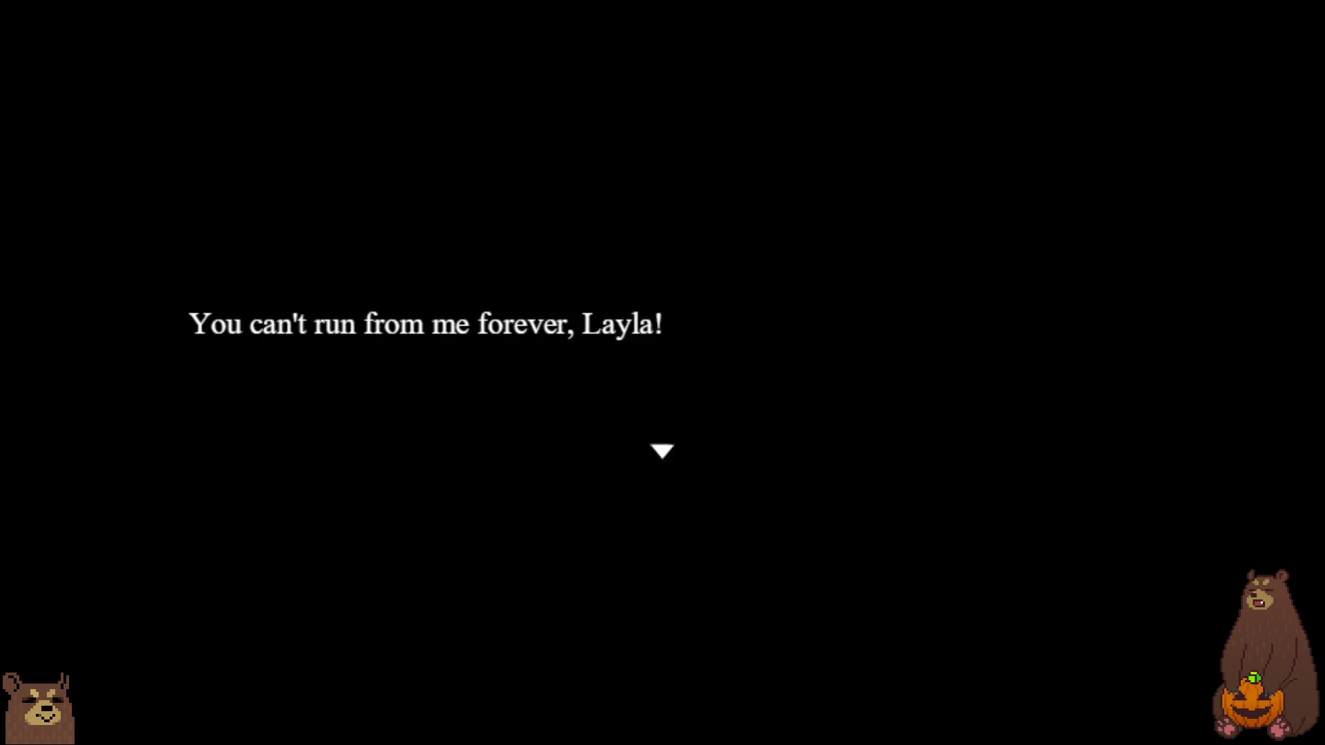
key(Return)
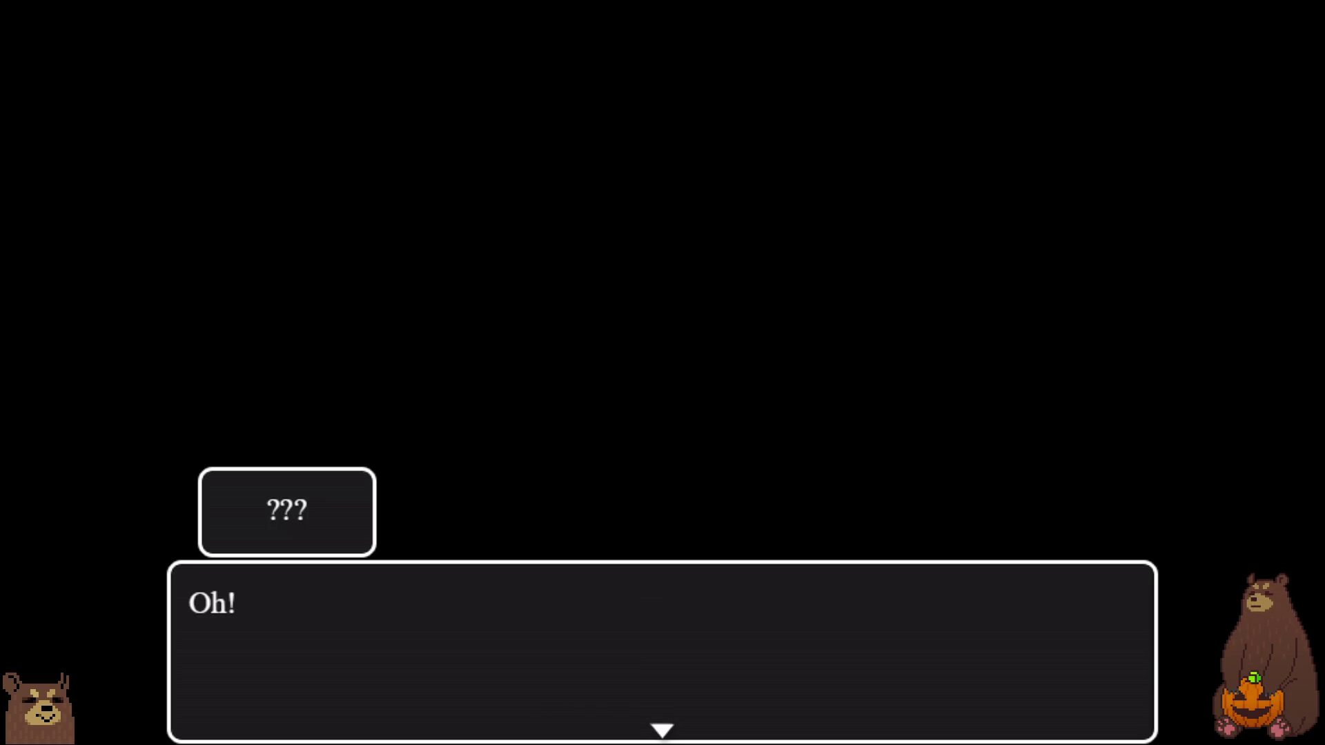
- Advance the "???" speaker's "Oh!" line to "Careful with the door."
key(Return)
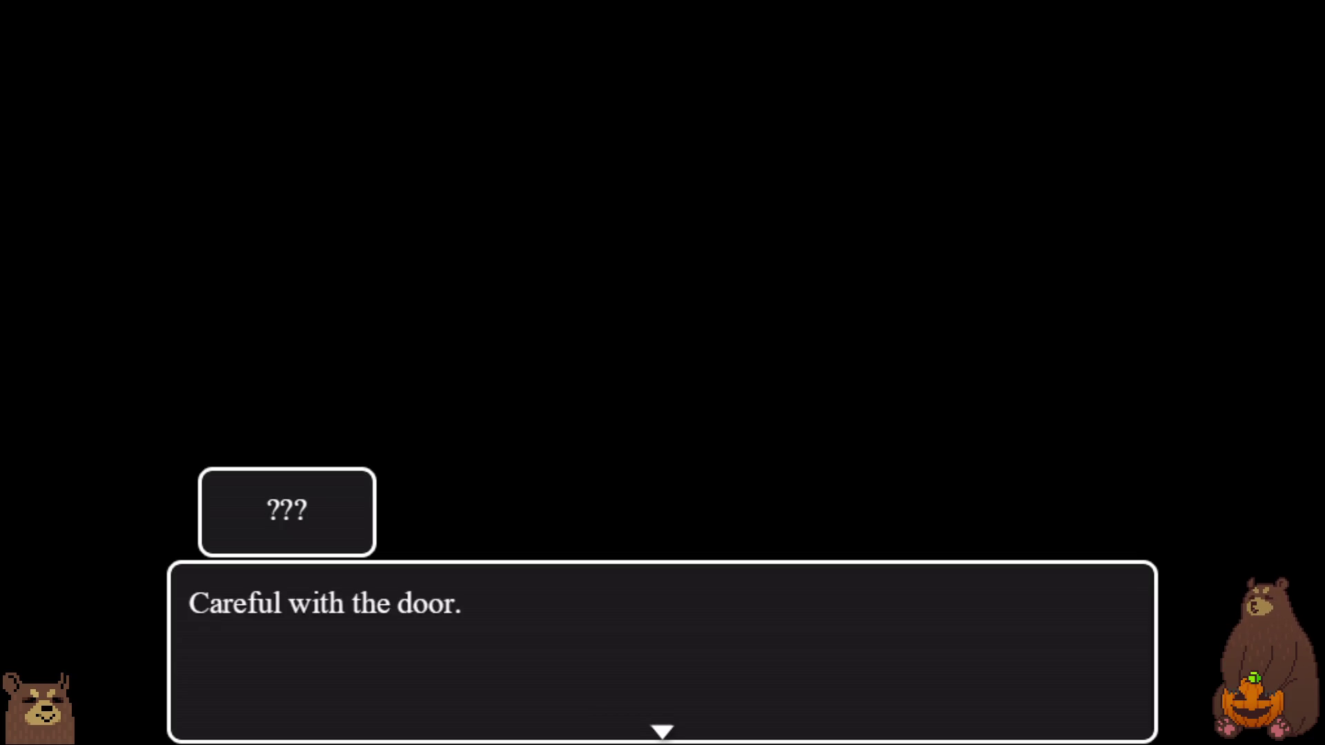
- Advance past the door warning and Layla's reaction to the Shopkeeper's welcome to Echo Emporium
key(Return)
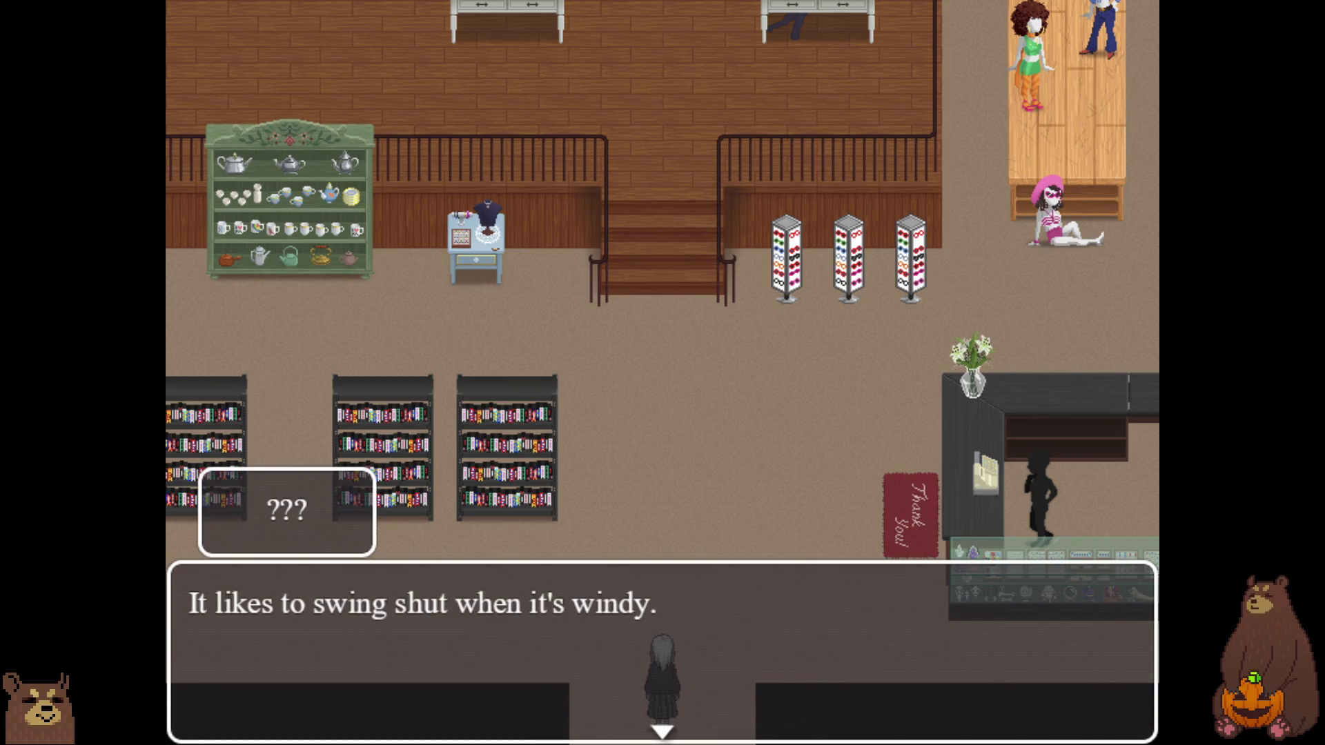
key(Return)
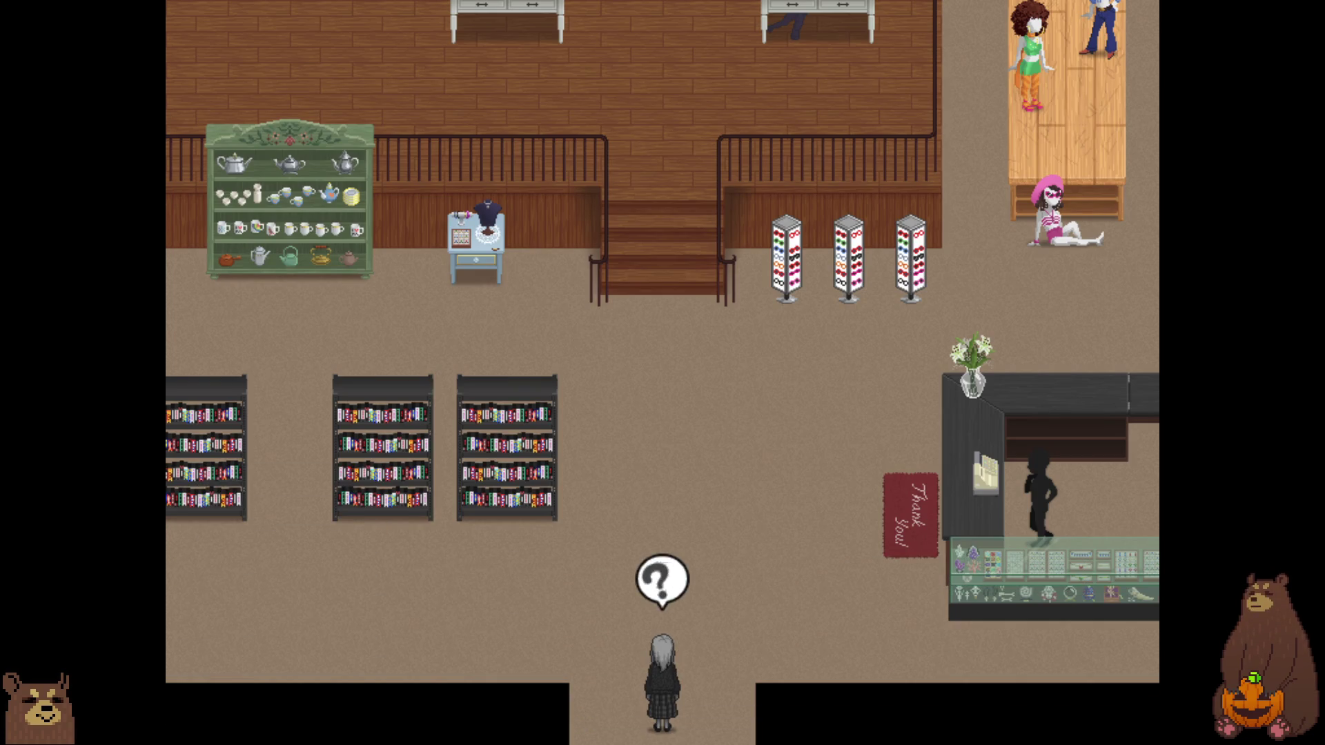
key(Return)
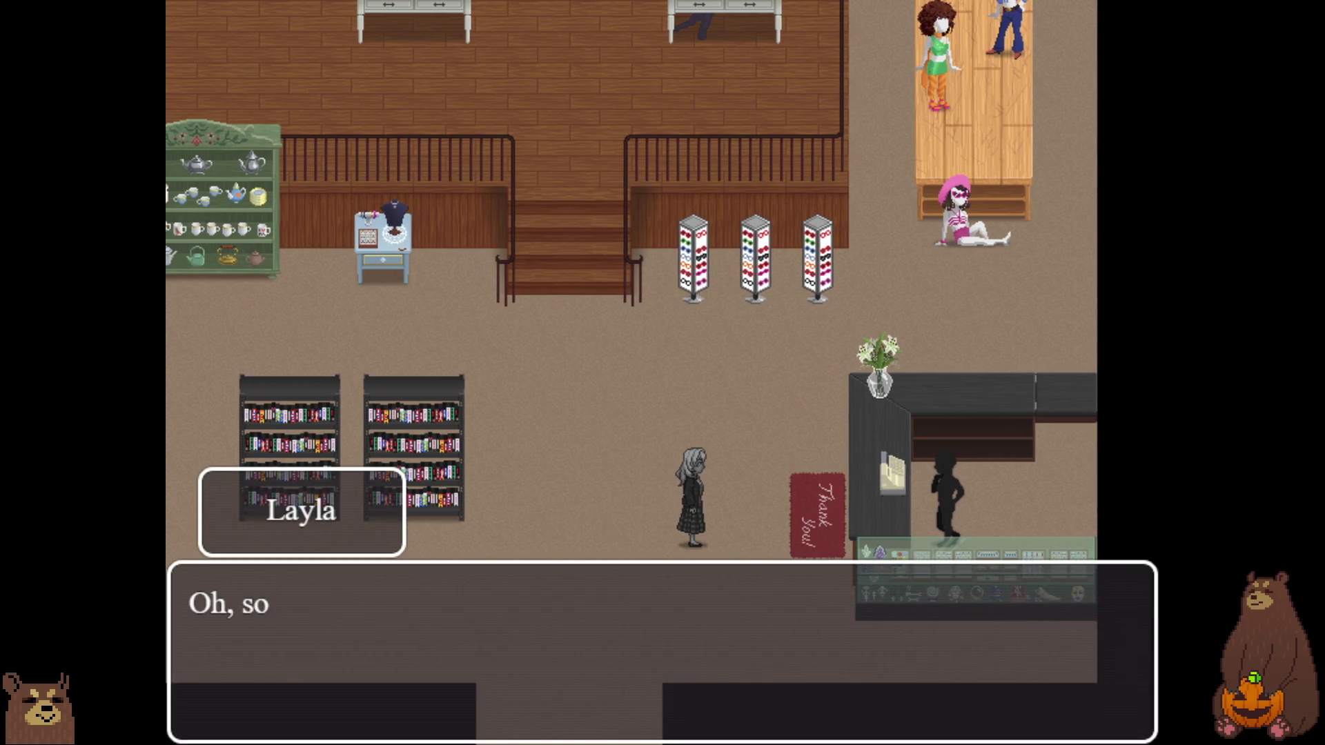
key(Return)
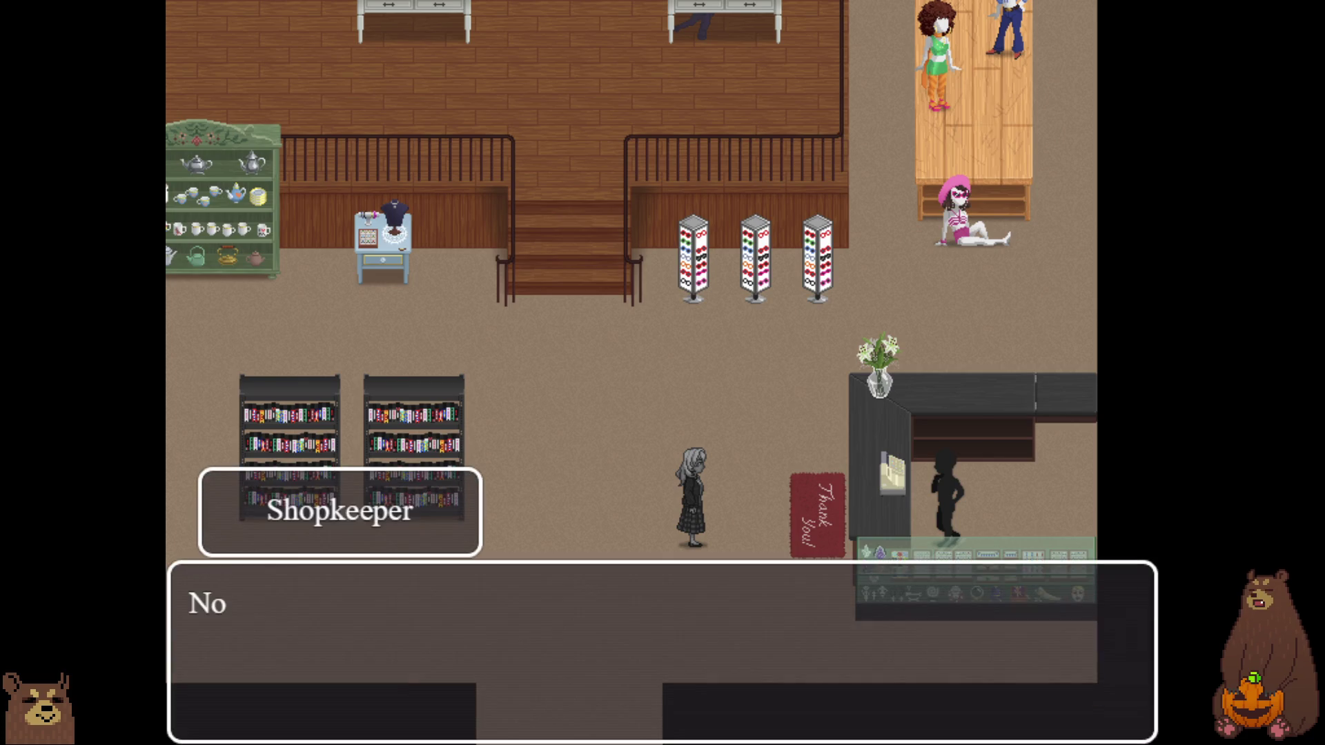
key(Return)
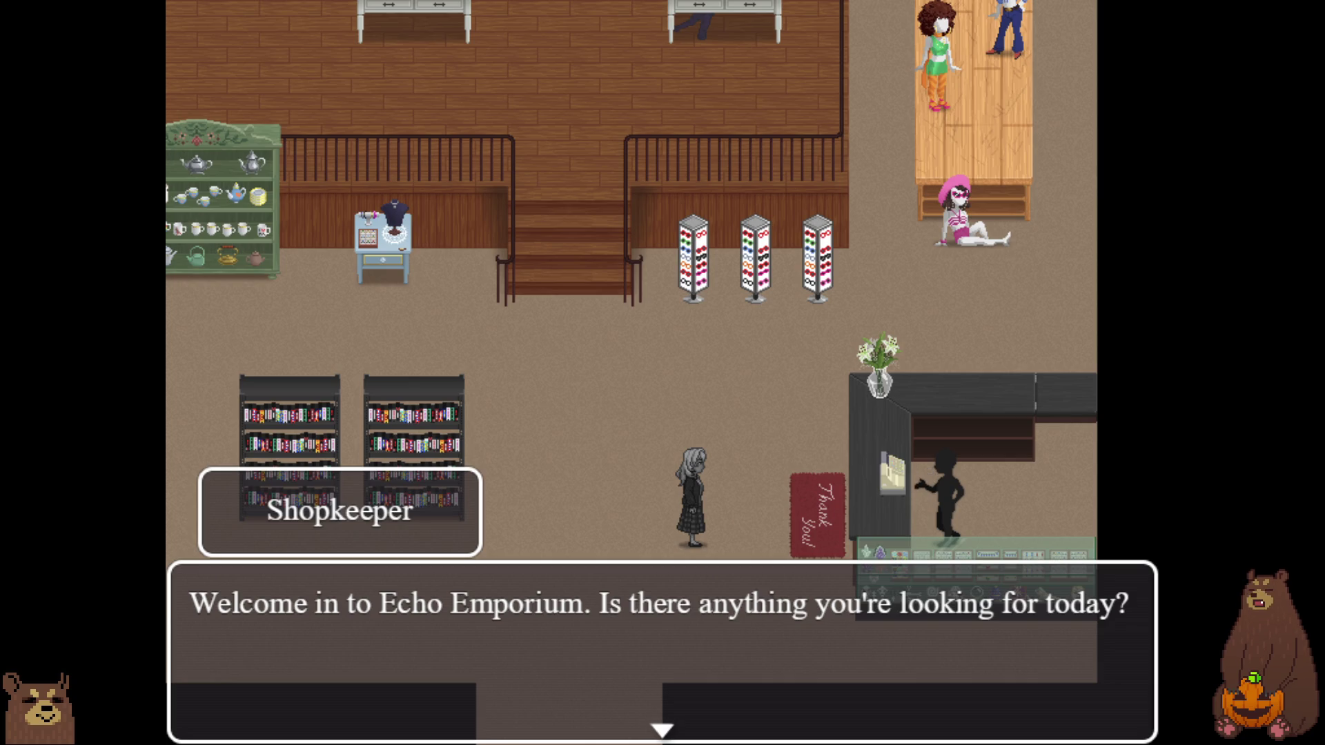
- Advance Layla and the Shopkeeper's thrift boutique conversation until the WASD/Arrow Keys controls tip appears
key(Return)
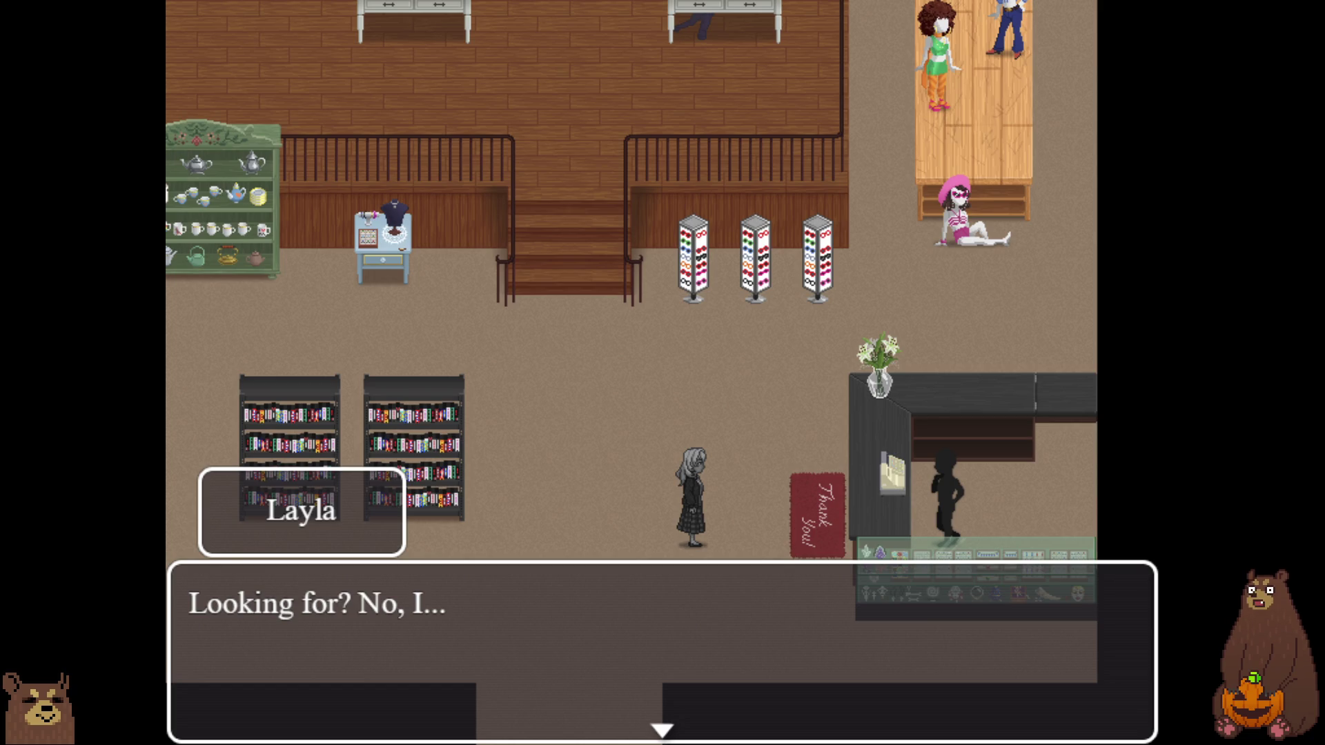
key(Return)
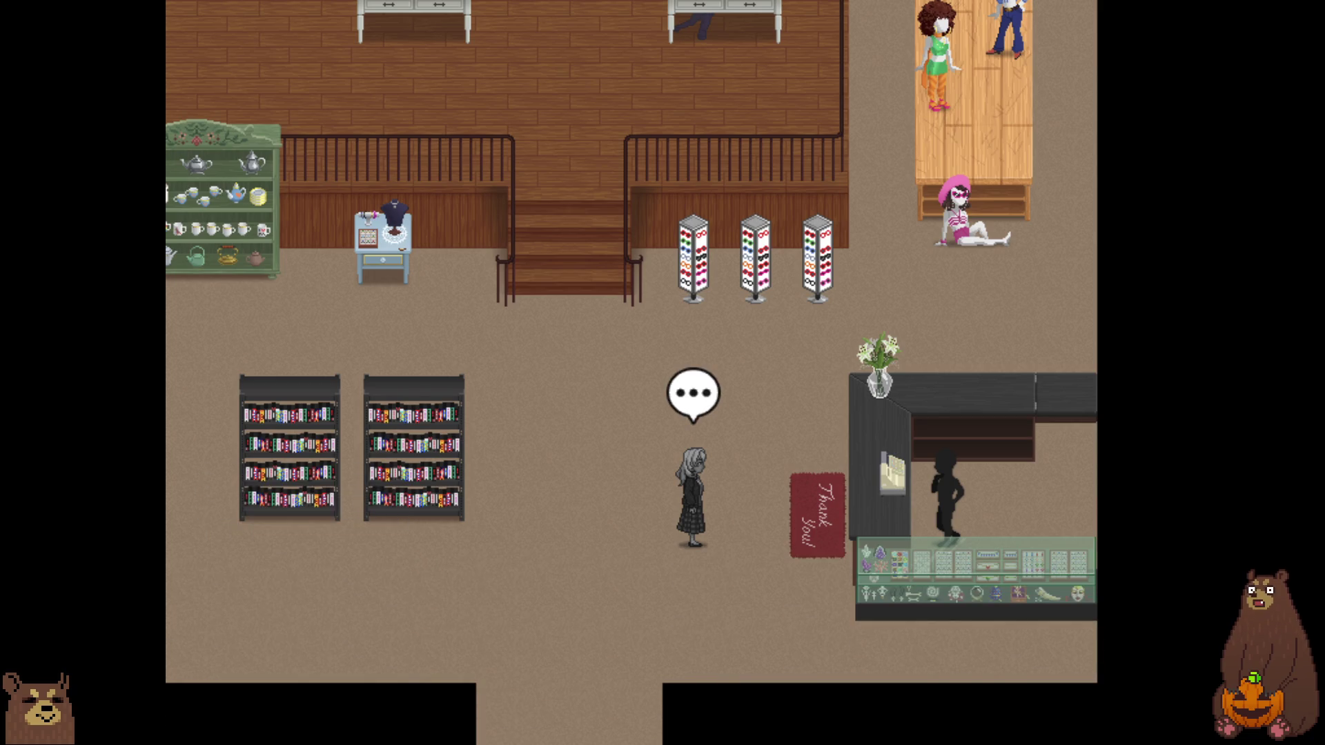
key(Return)
key(Return)
key(Return)
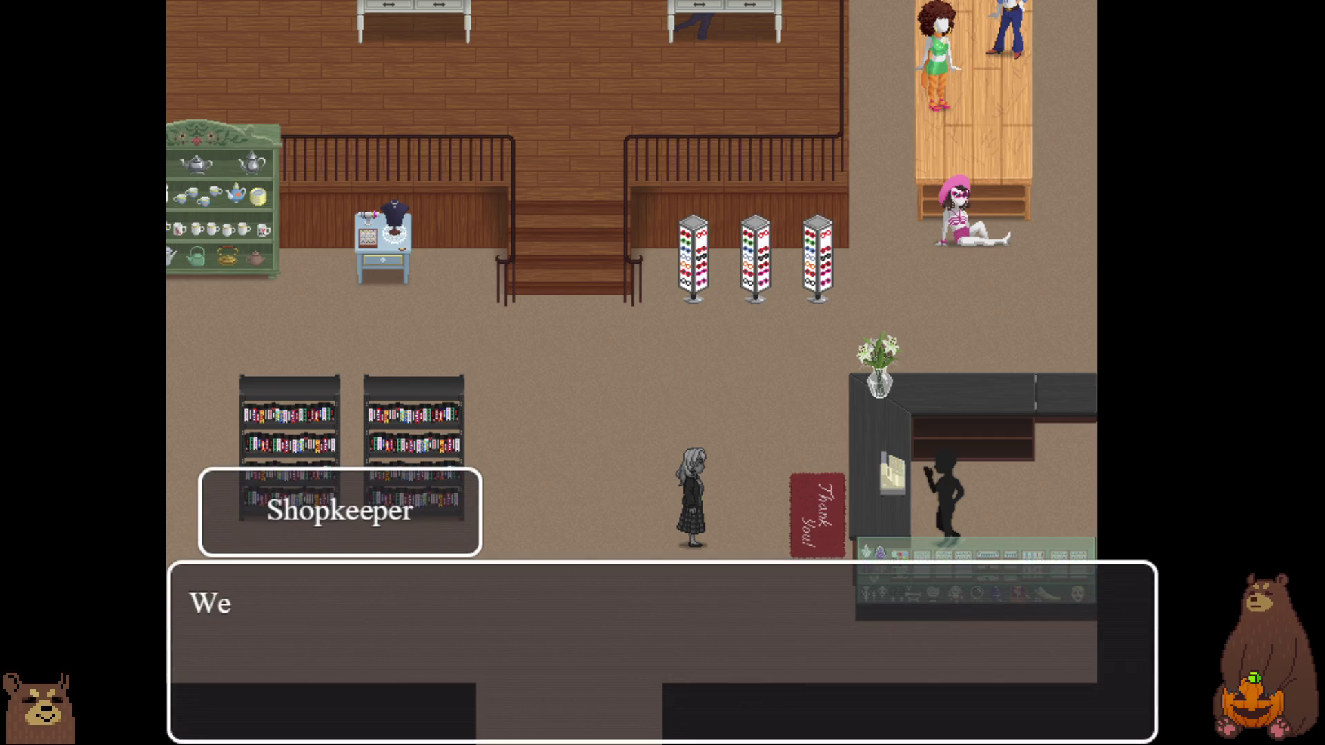
key(Return)
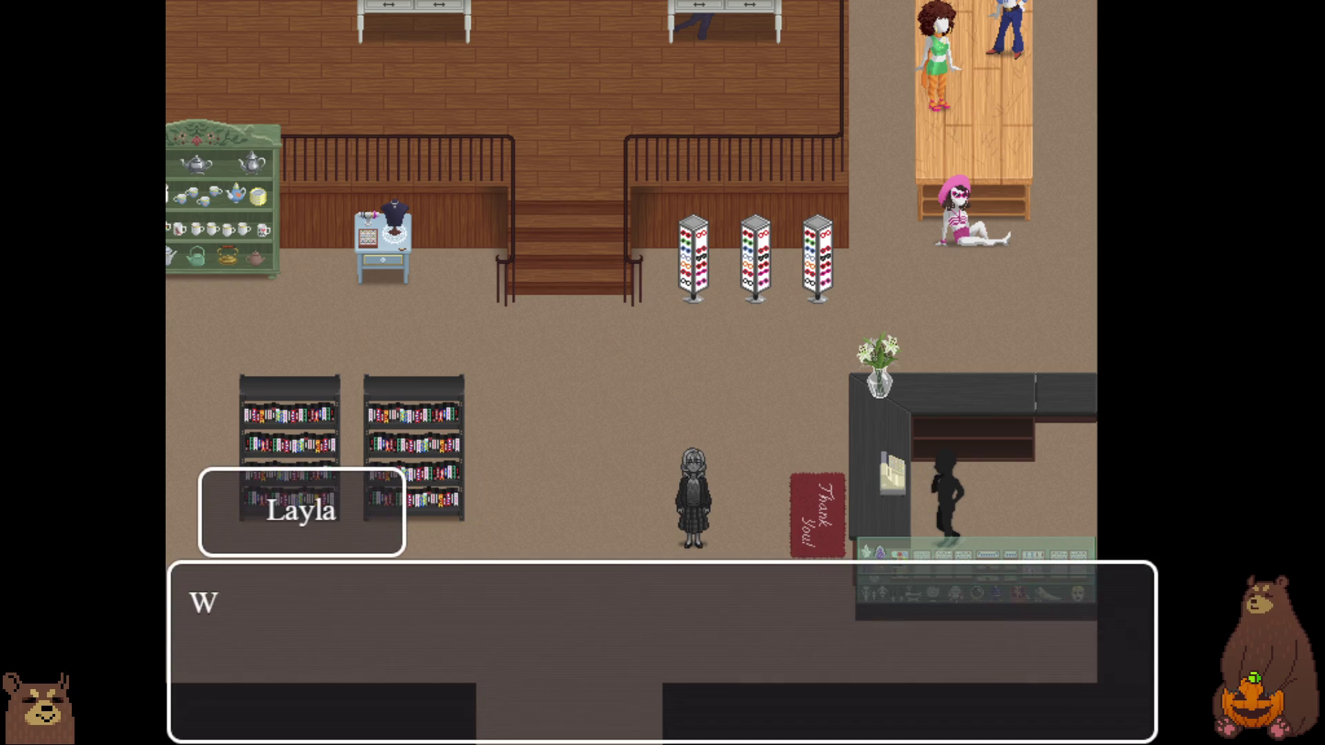
key(Return)
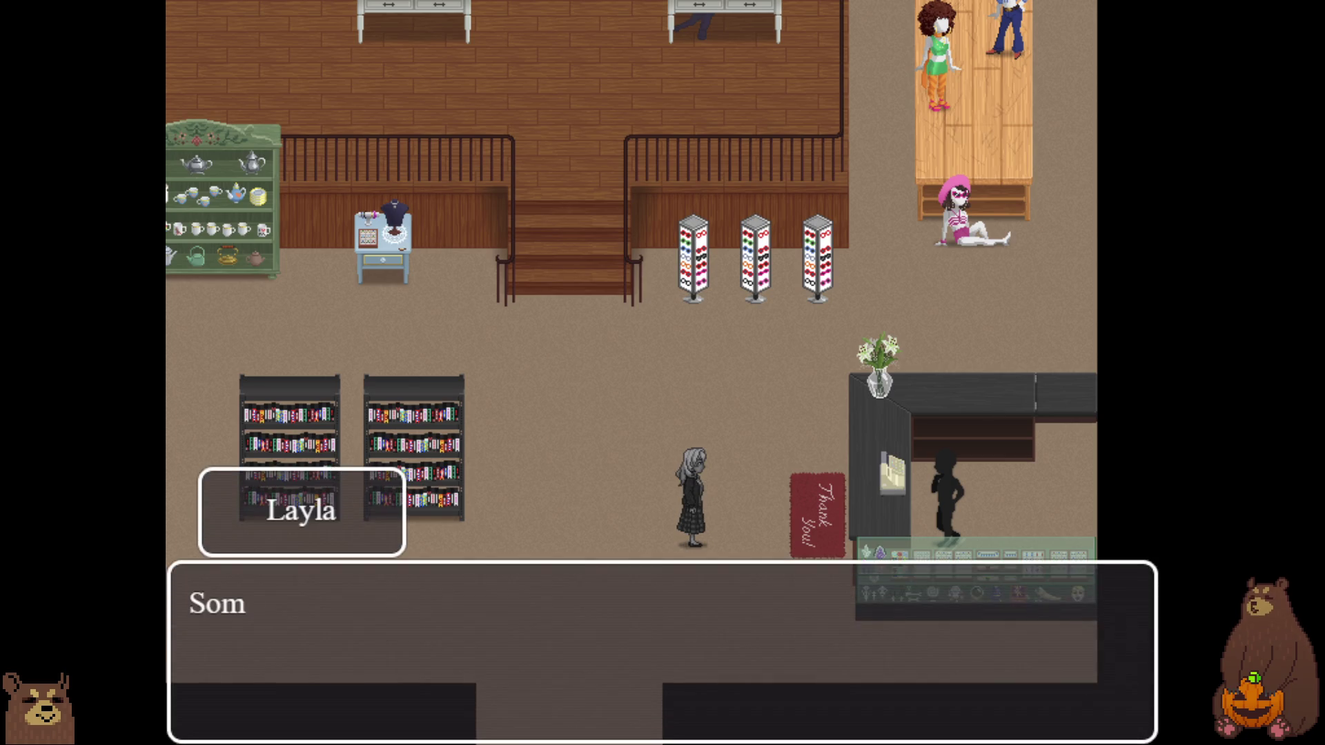
key(Return)
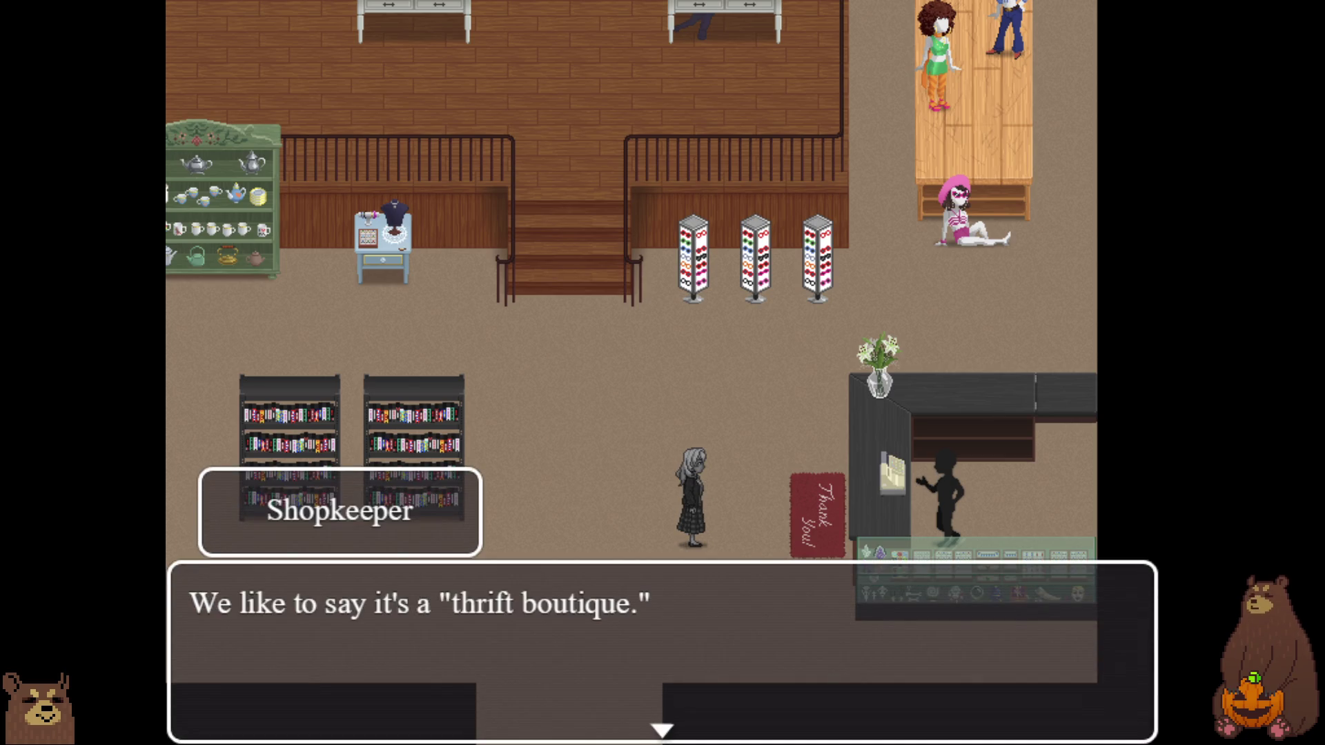
key(Return)
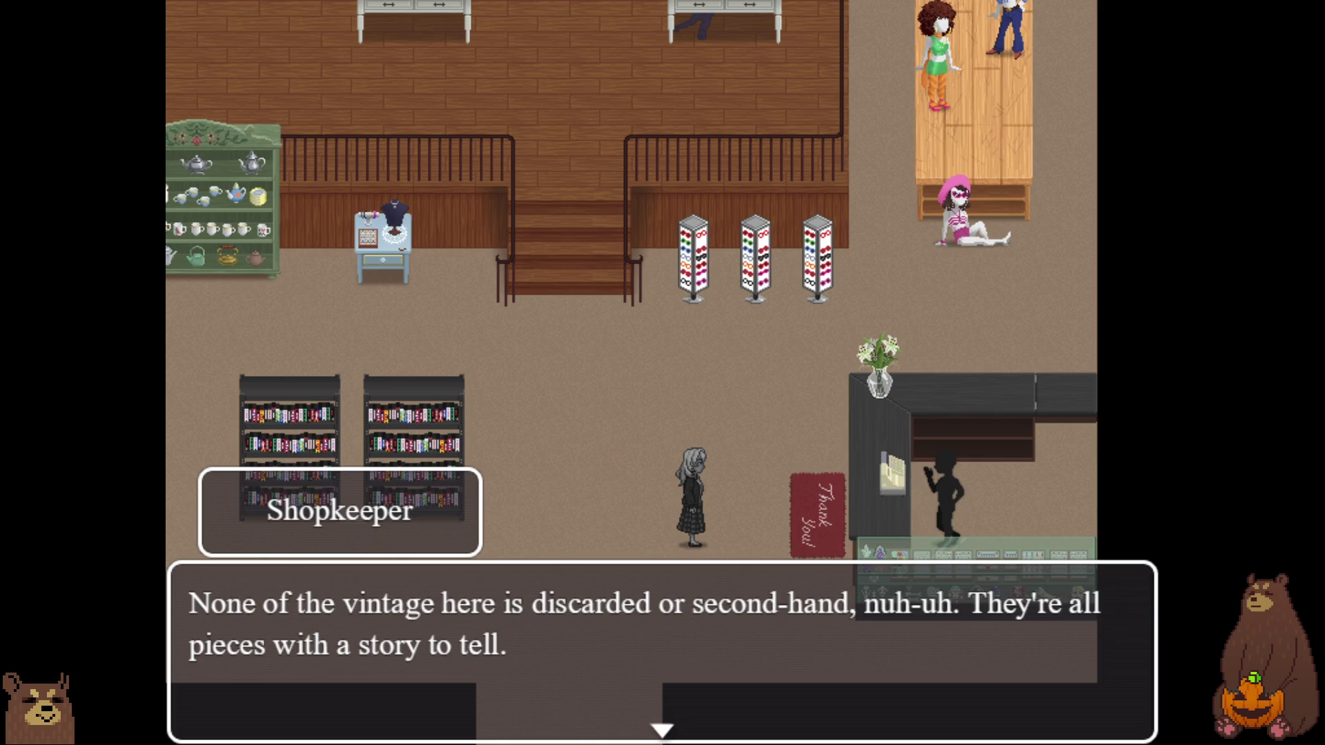
key(Return)
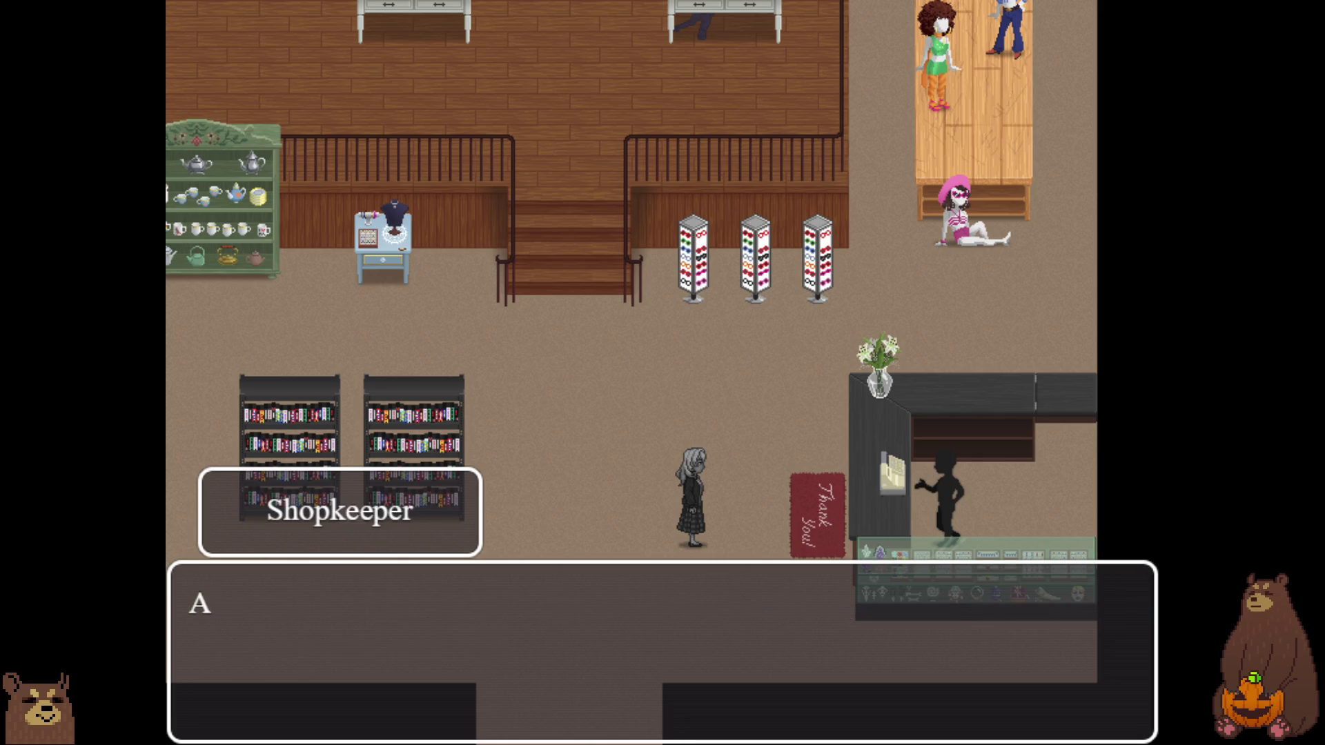
key(Return)
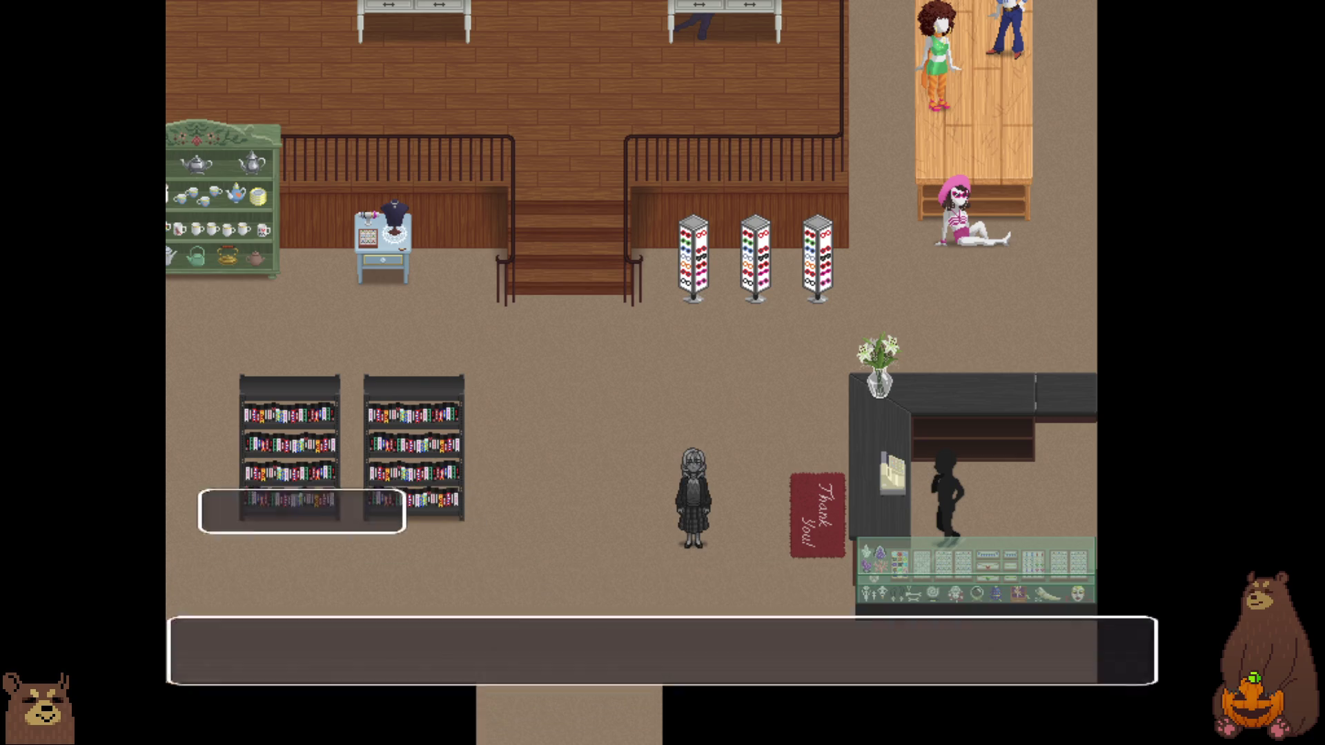
key(Return)
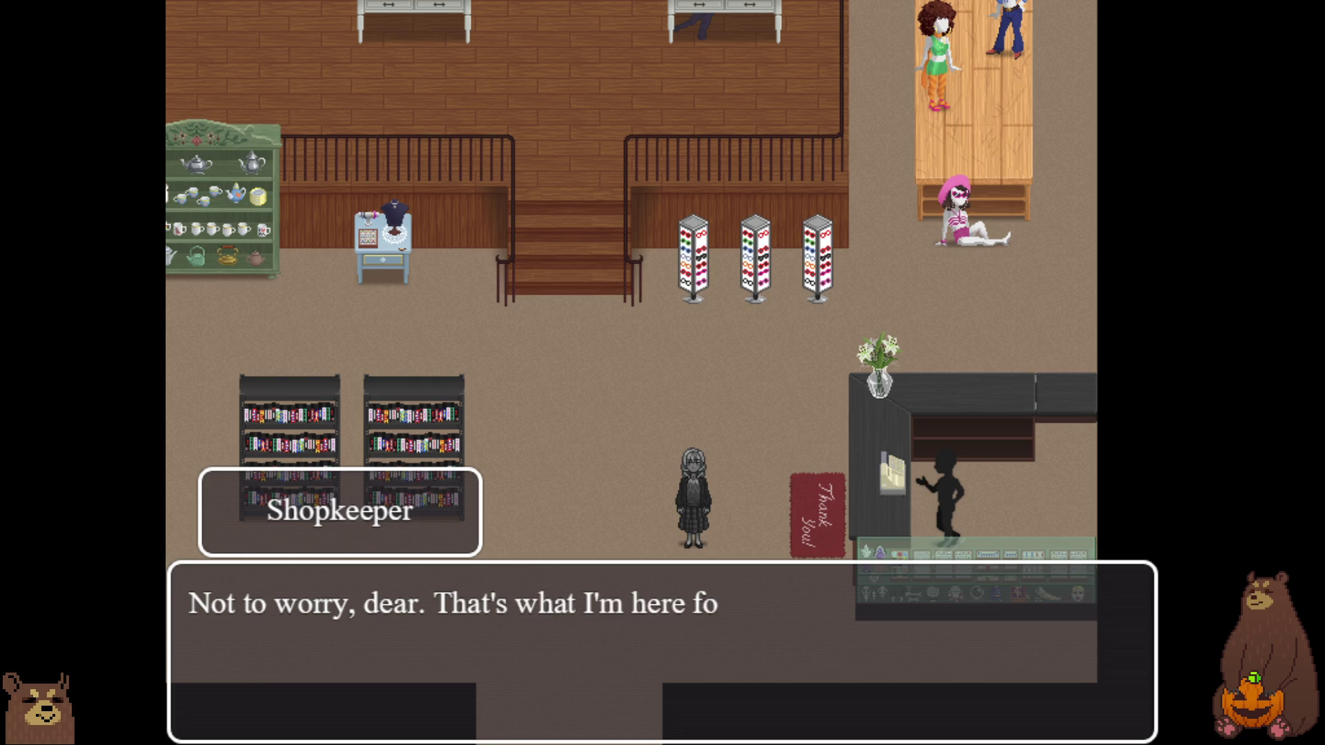
key(Return)
key(Return)
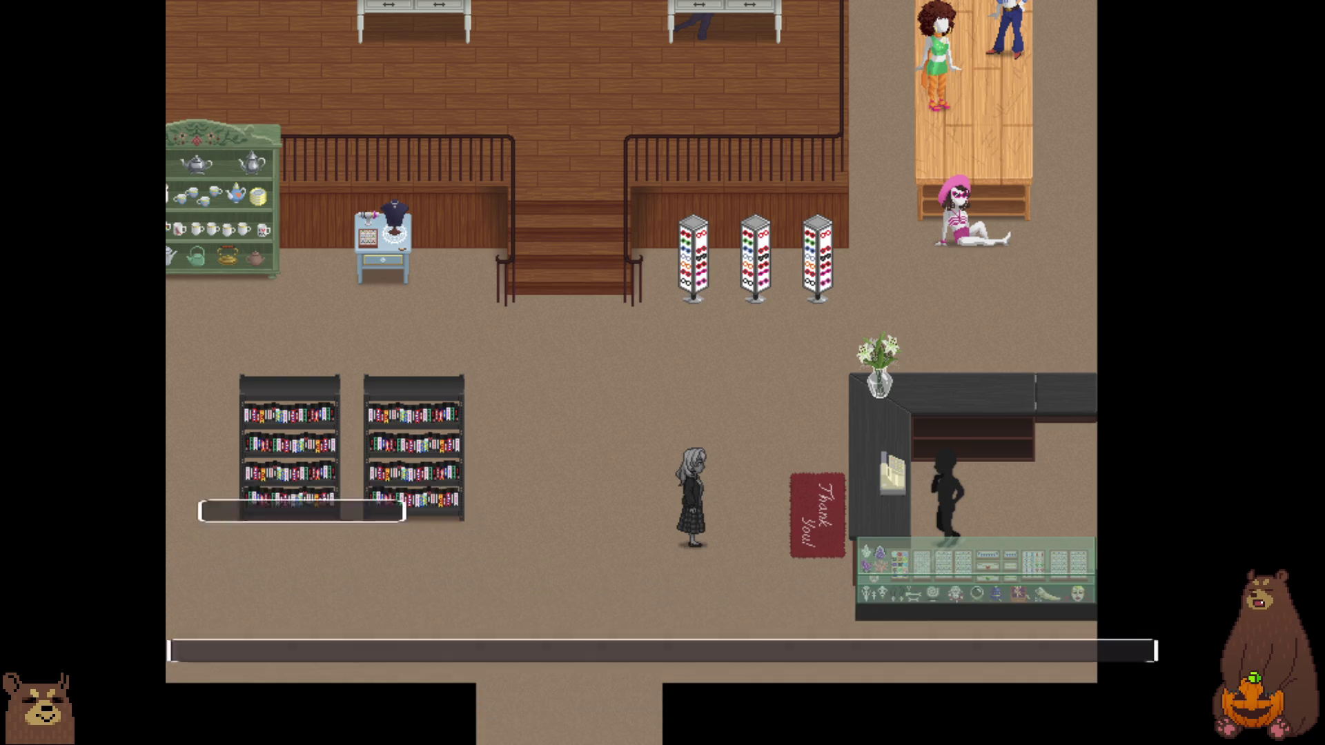
key(Return)
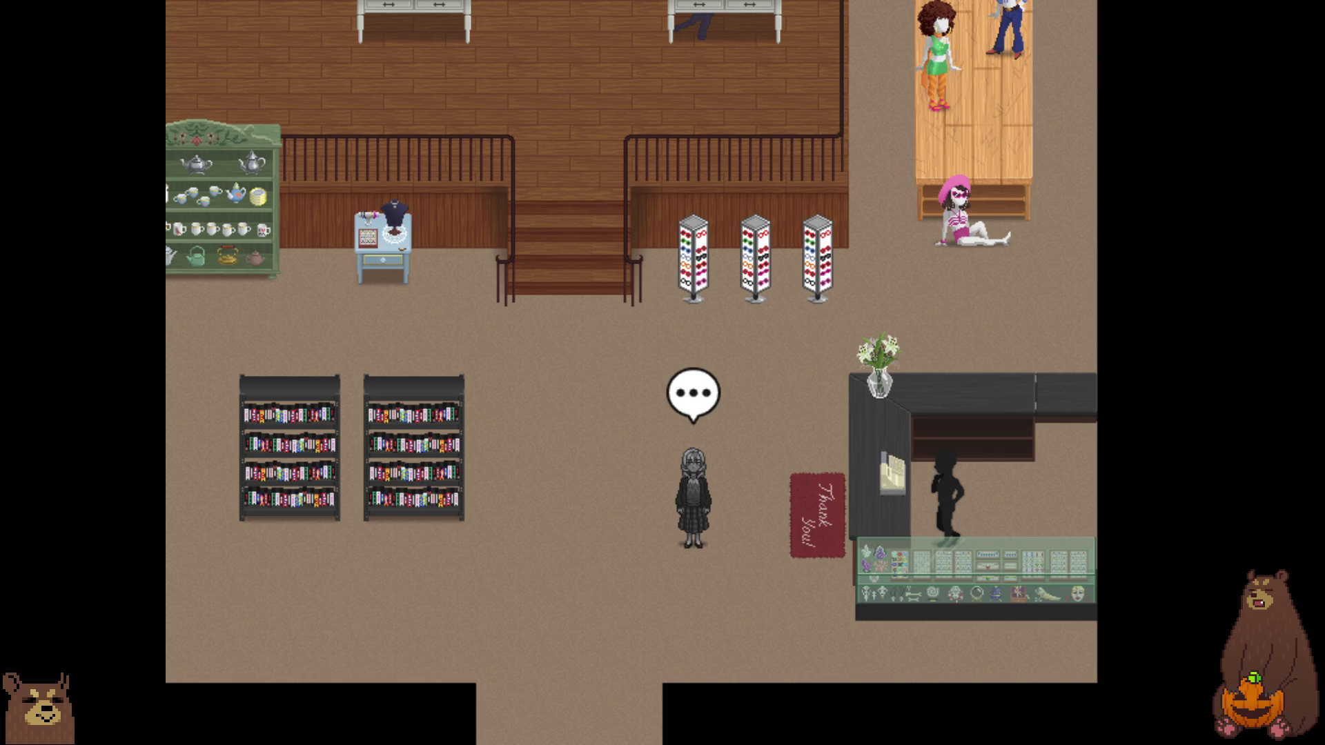
key(Return)
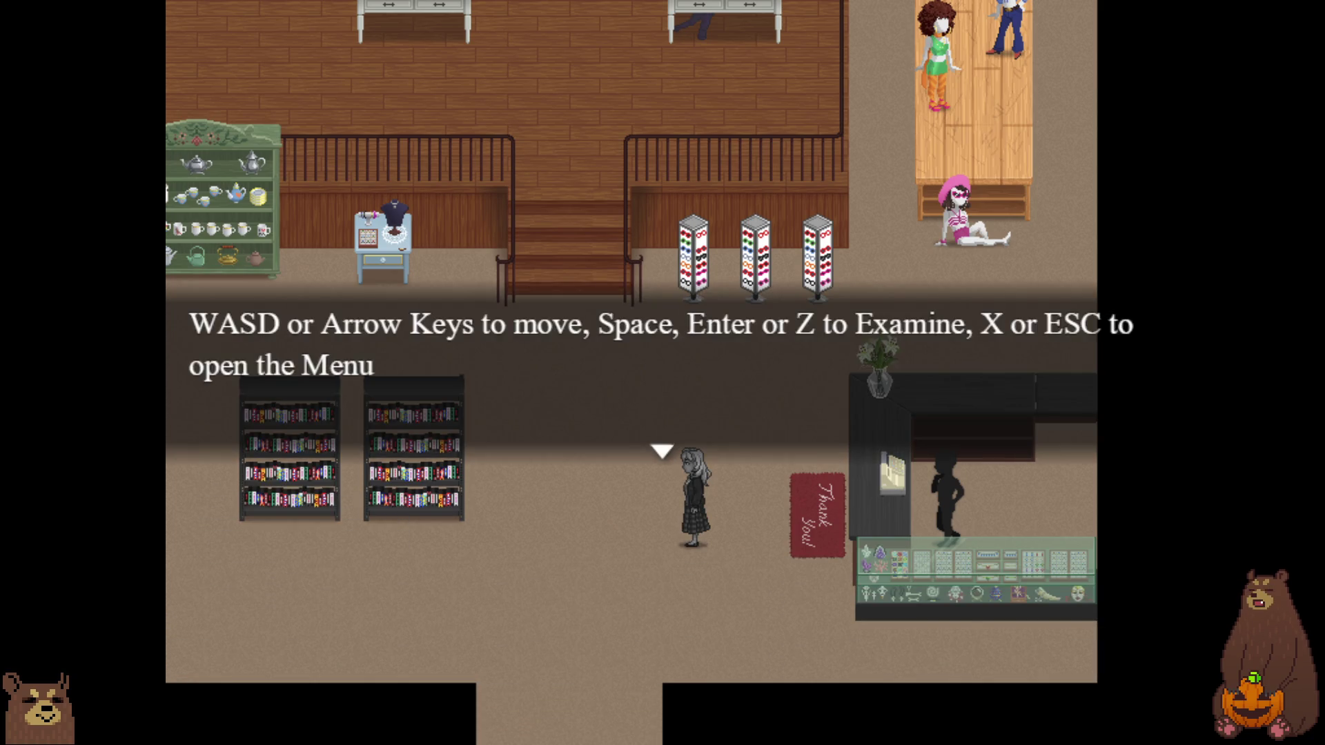
- Dismiss the controls tip, open Save from the game menu and save into File 9
key(Return)
key(Escape)
key(Down)
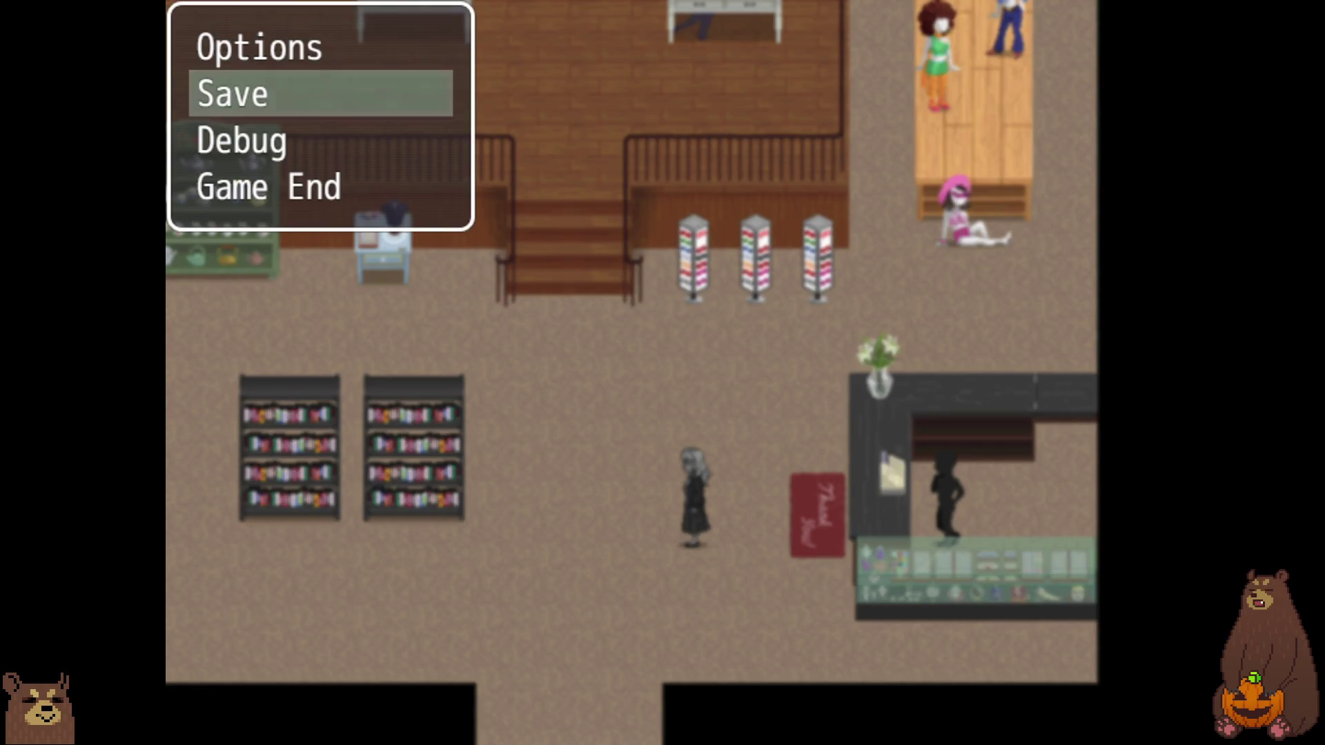
key(Escape)
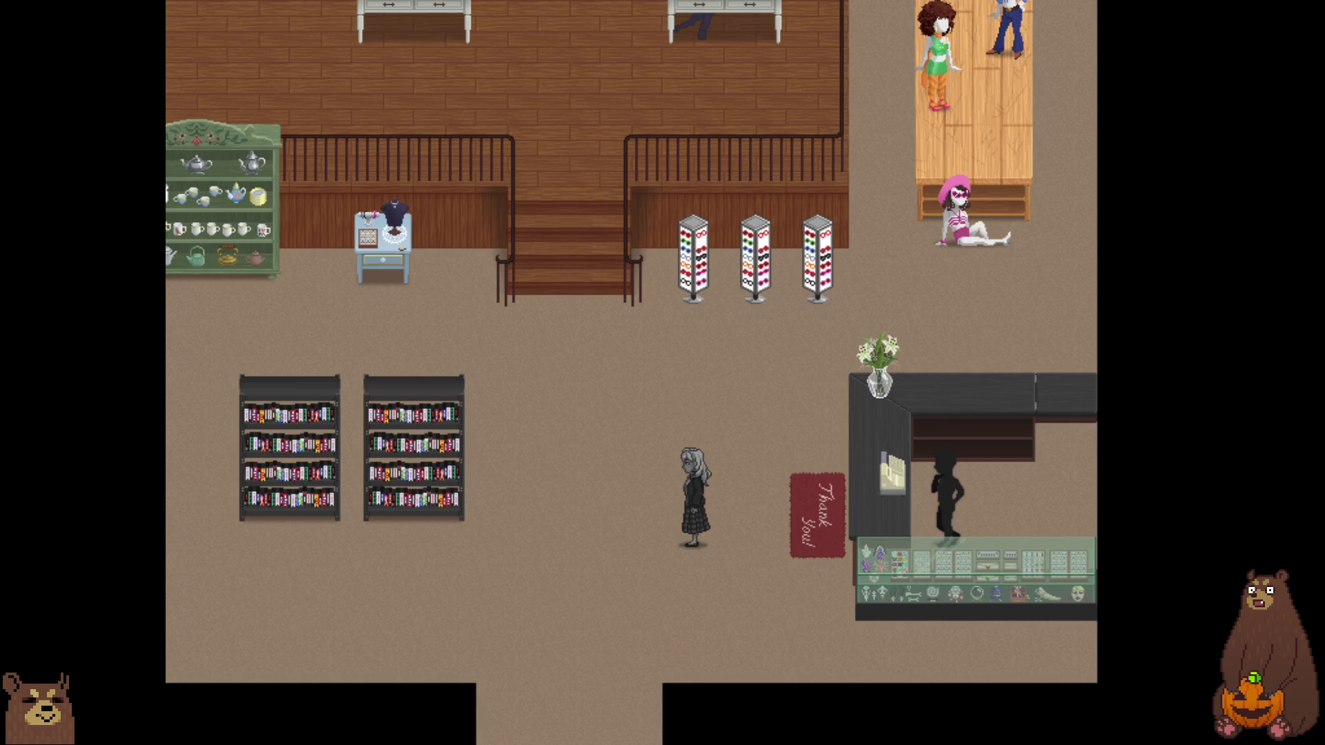
key(Escape)
key(Down)
key(Return)
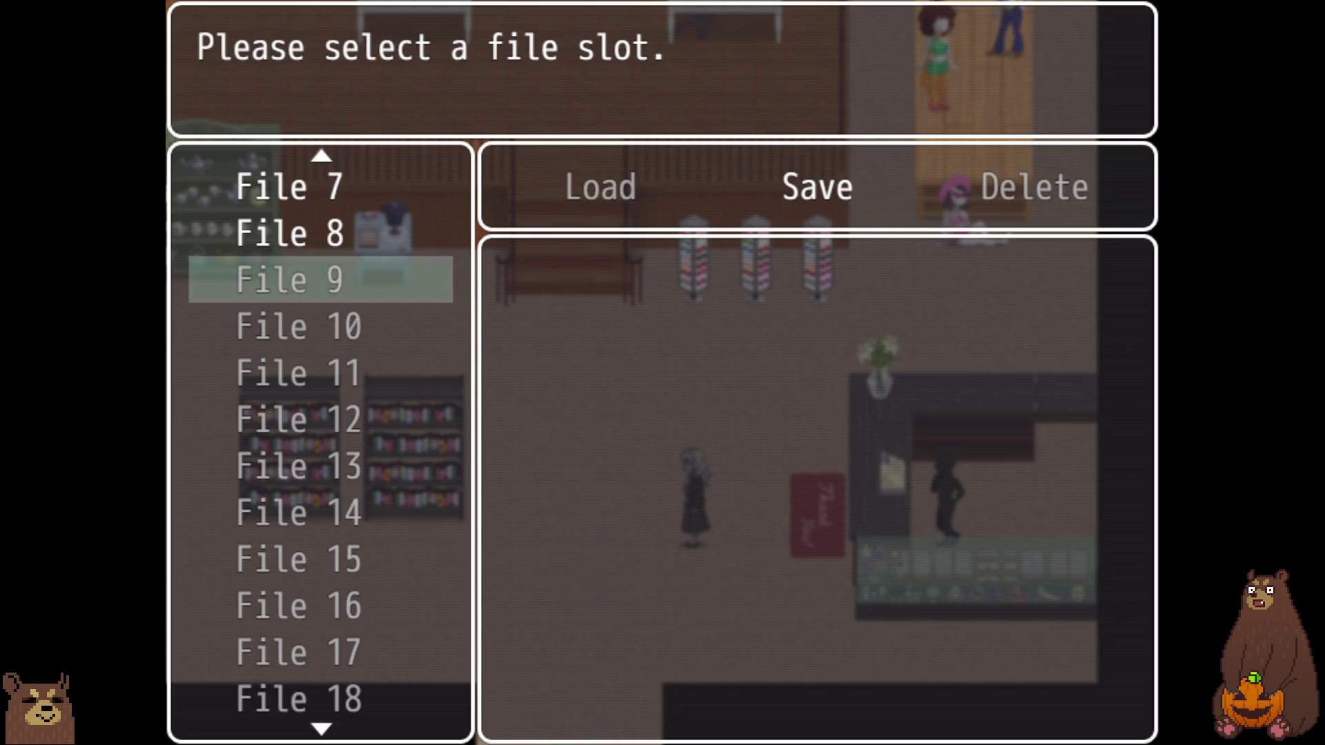
key(Return)
key(Return)
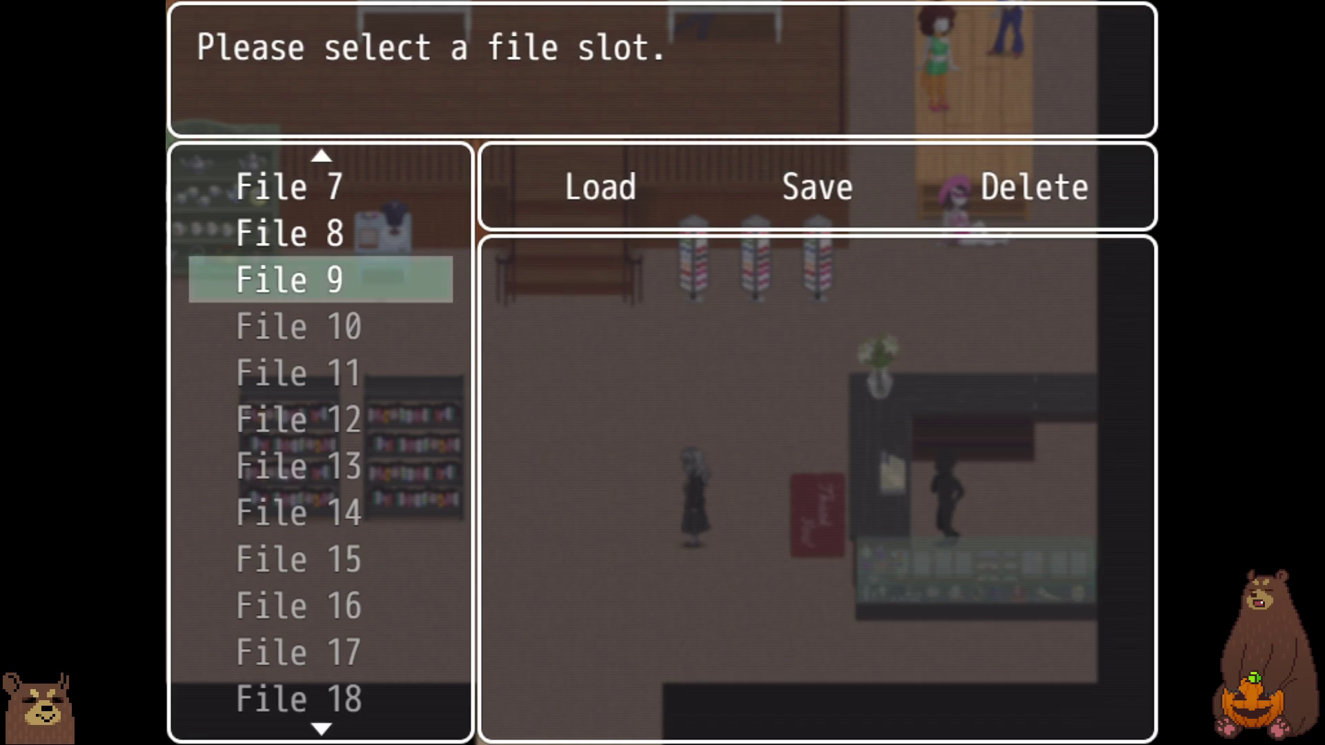
key(Up)
key(Up)
key(Up)
- Delete and confirm removal of the saves in Files 1 through 4
key(Return)
key(Right)
key(Return)
key(Return)
key(Down)
key(Return)
key(Right)
key(Return)
key(Return)
key(Down)
key(Return)
key(Right)
key(Return)
key(Return)
key(Down)
key(Return)
key(Right)
key(Return)
key(Return)
key(Down)
key(Return)
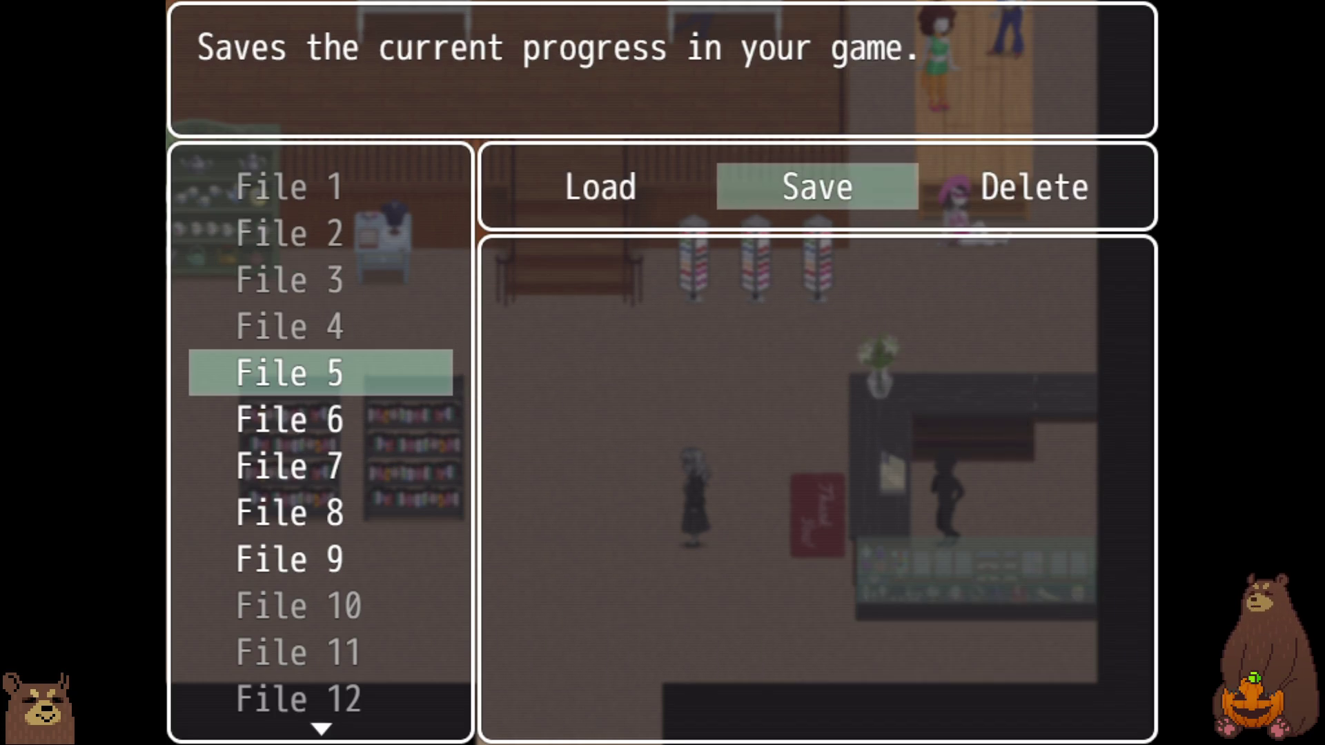
key(Right)
key(Return)
- Delete the saves in Files 5 through 9, leaving File 1 at 00:17:02 with 2 total saves
key(Return)
key(Down)
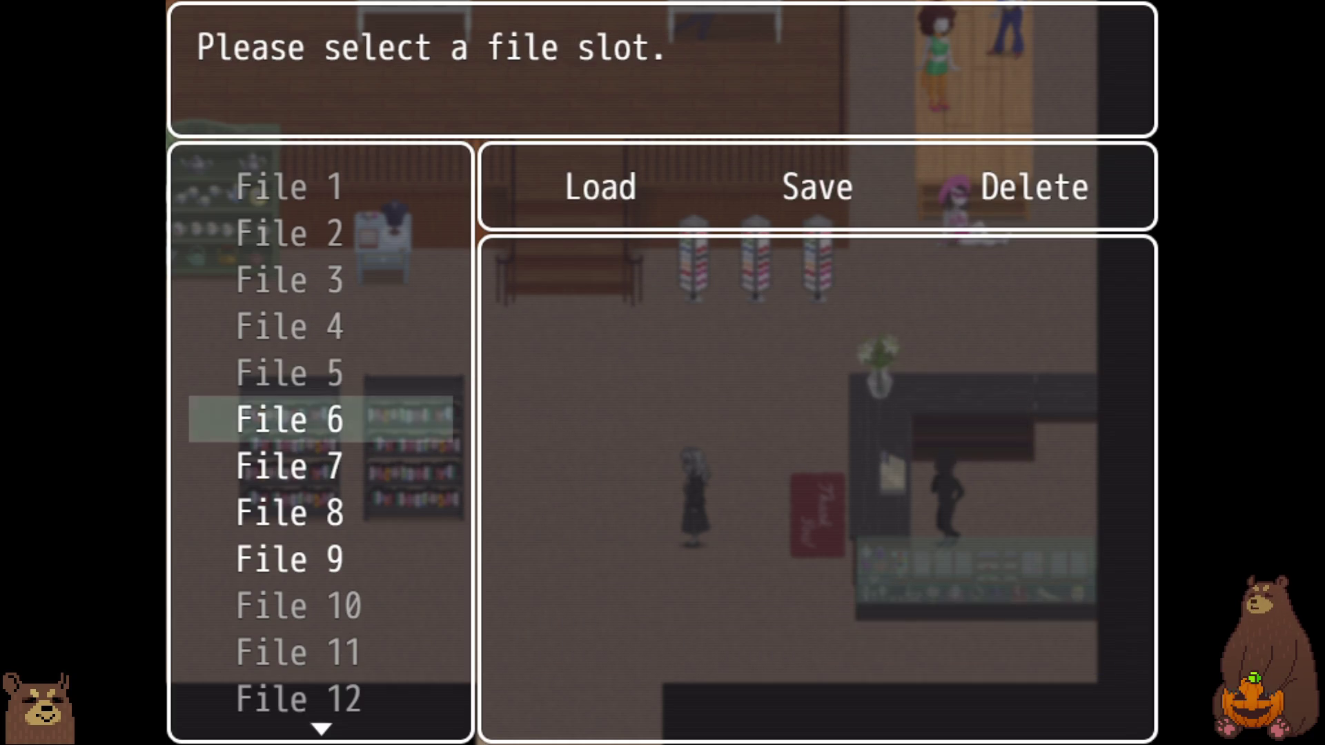
key(Return)
key(Right)
key(Return)
key(Return)
key(Down)
key(Return)
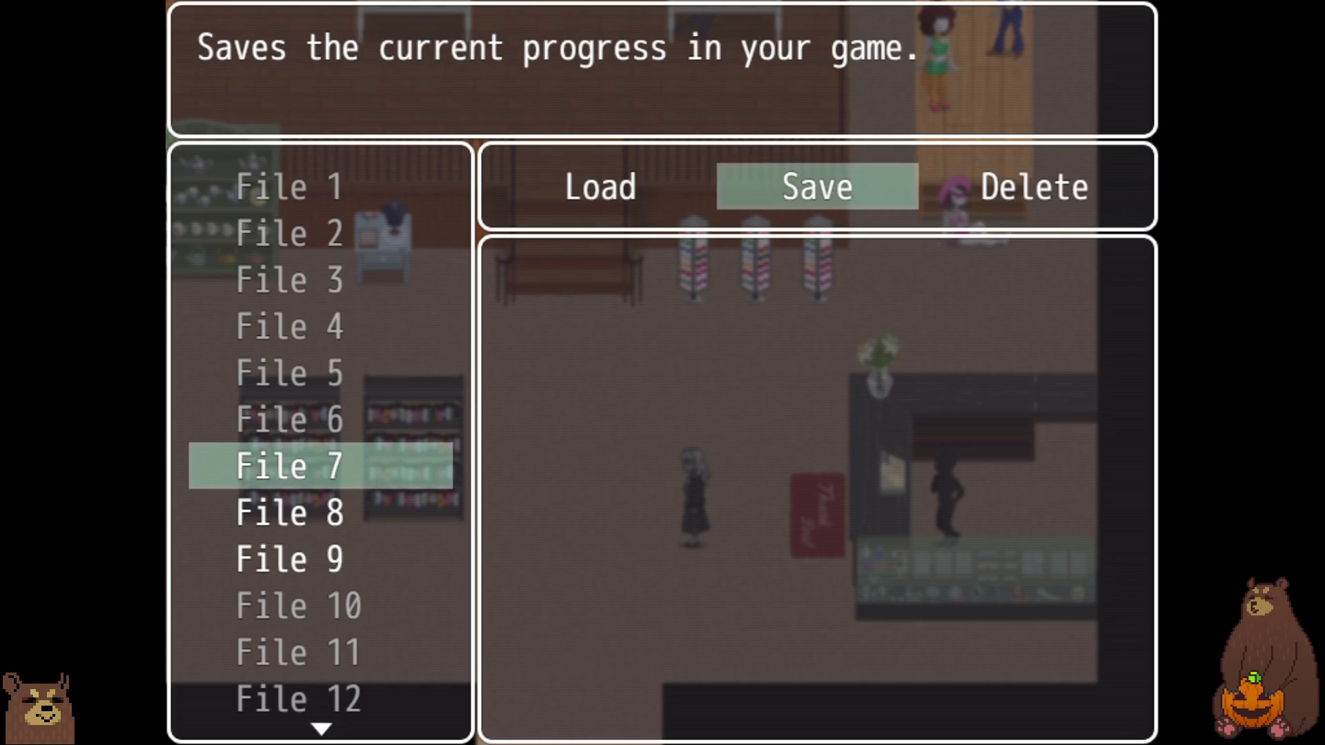
key(Right)
key(Return)
key(Return)
key(Down)
key(Return)
key(Return)
key(Return)
key(Down)
key(Return)
key(Right)
key(Return)
key(Return)
key(Up)
key(Up)
key(Up)
key(Up)
key(Up)
key(Up)
key(Return)
key(Return)
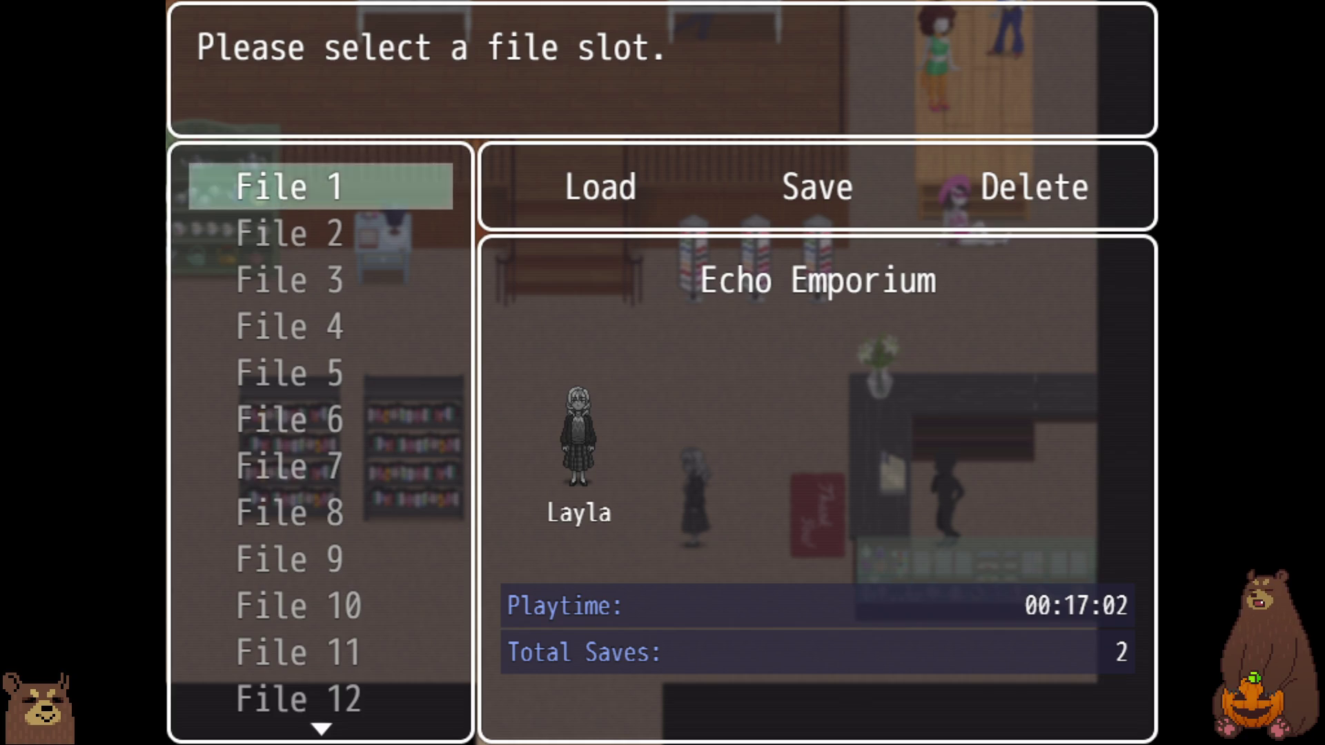
- Save the game into File 2 and reopen the save slots
key(Down)
key(Return)
key(Return)
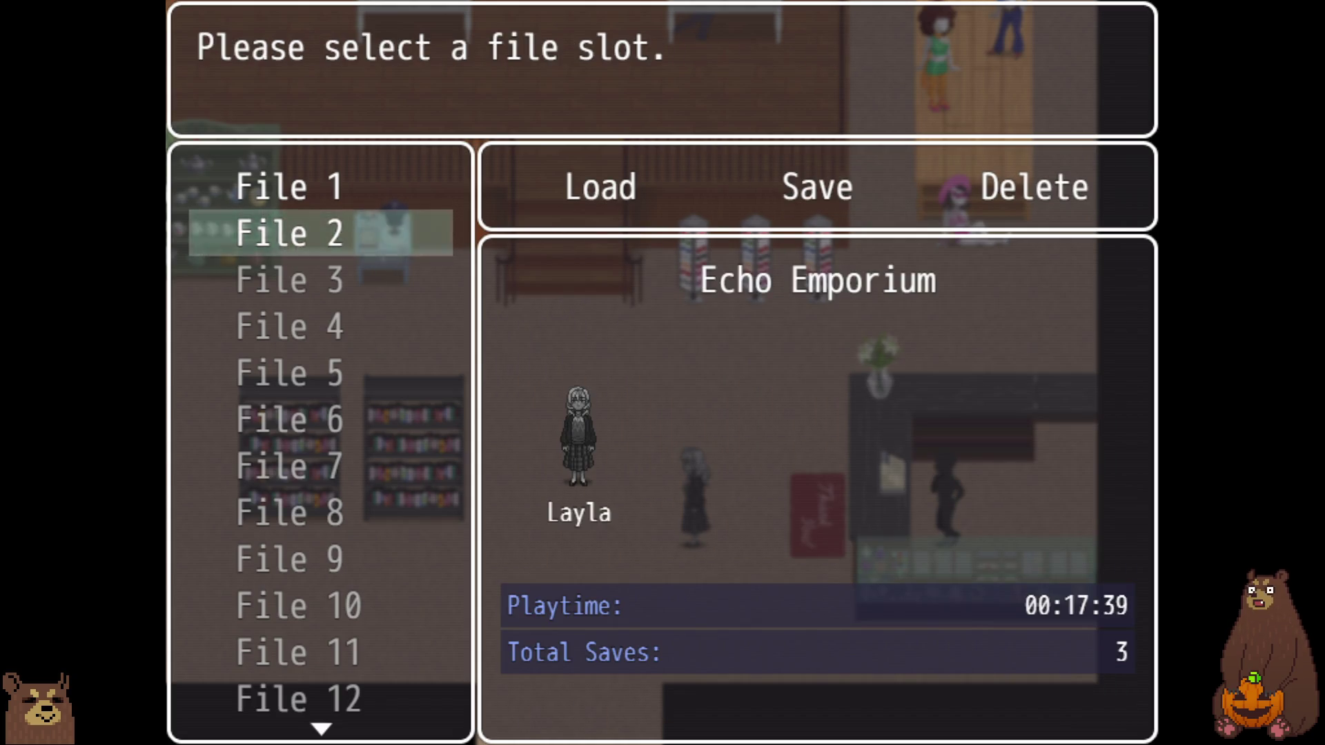
key(Escape)
key(Return)
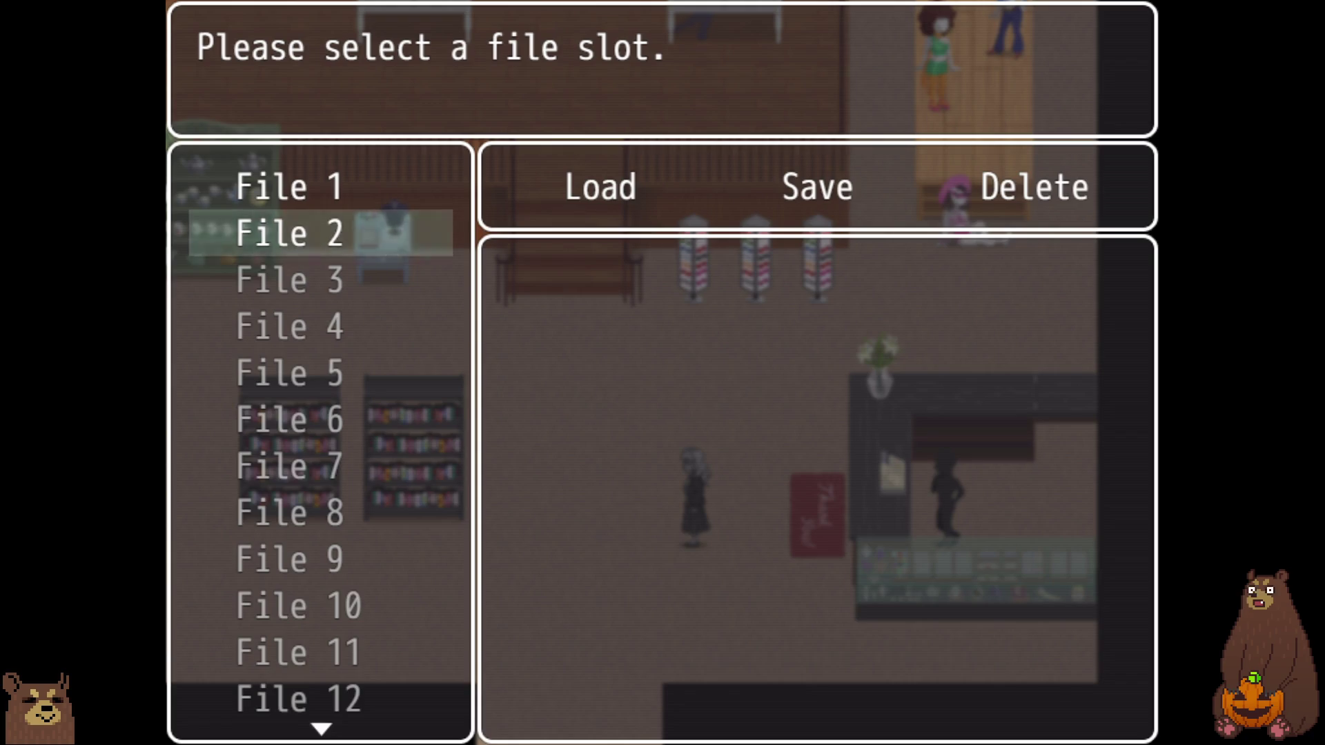
- Save current progress into File 3 and the empty File 4
key(Down)
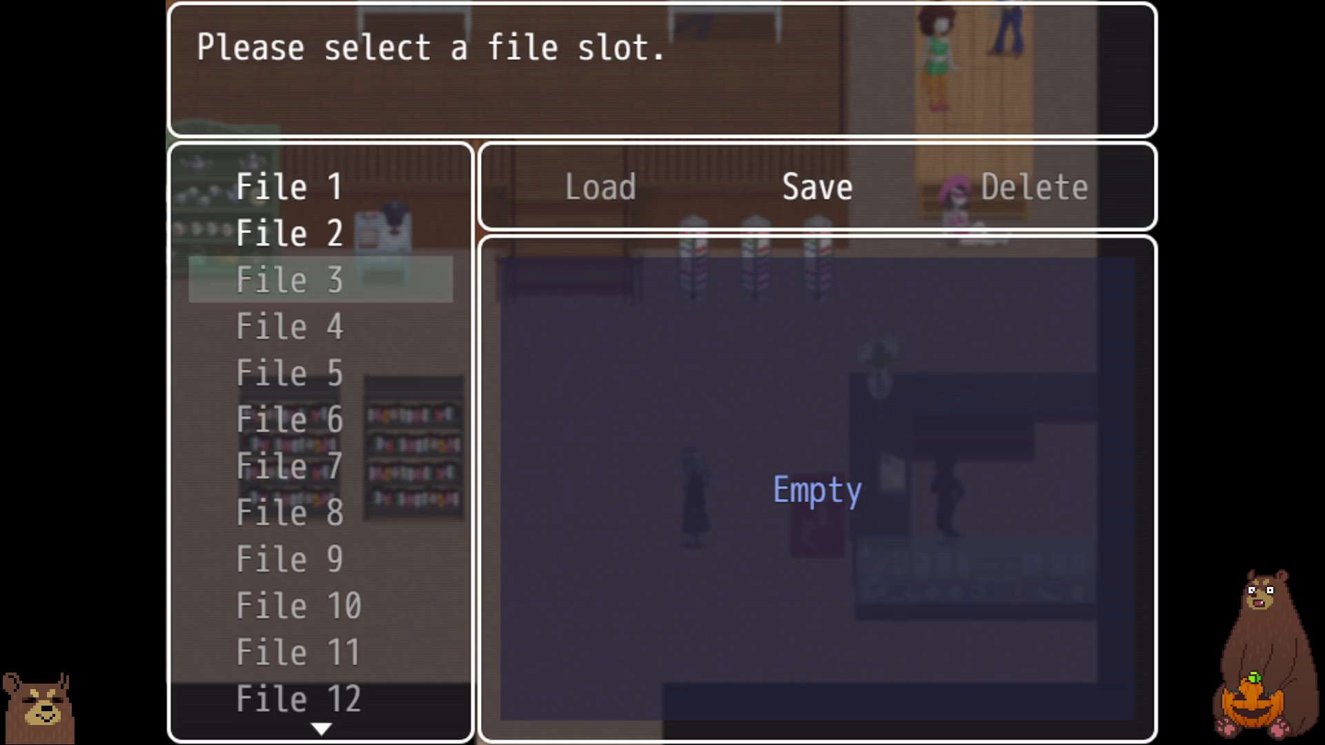
key(Return)
key(Return)
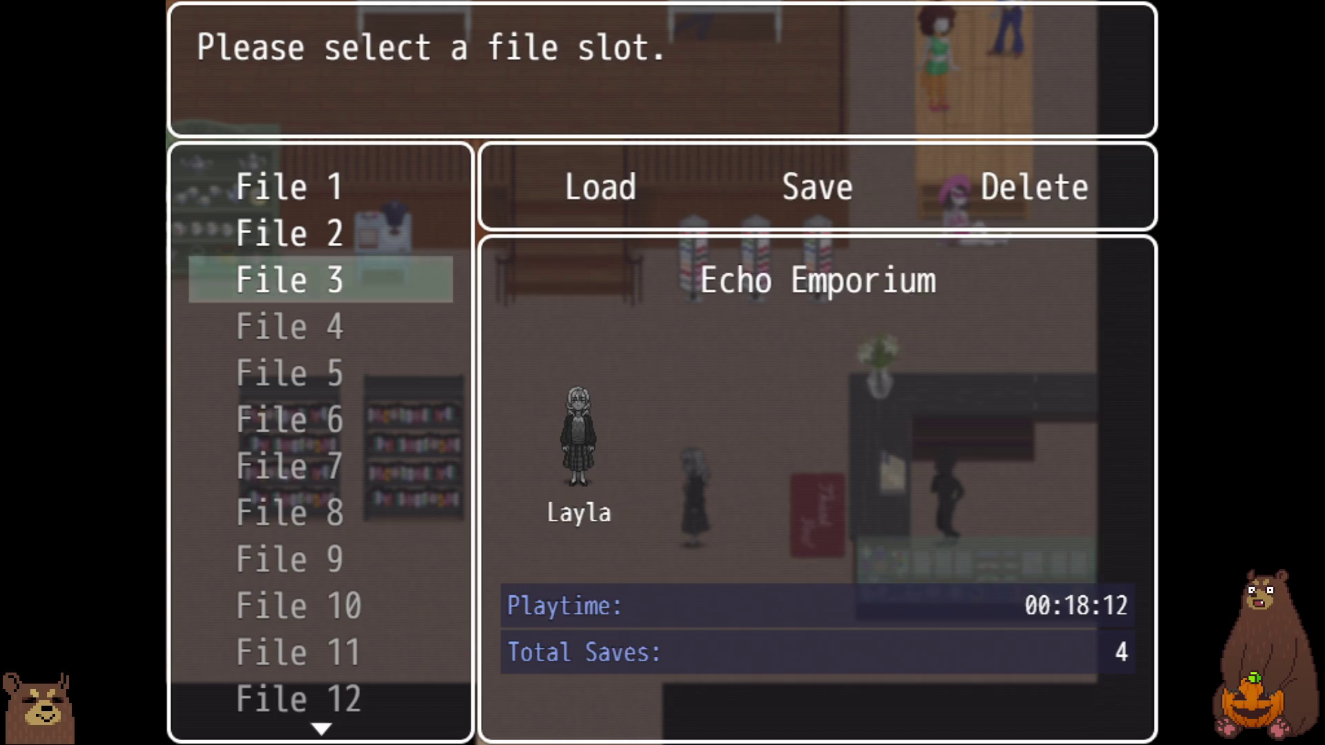
key(Down)
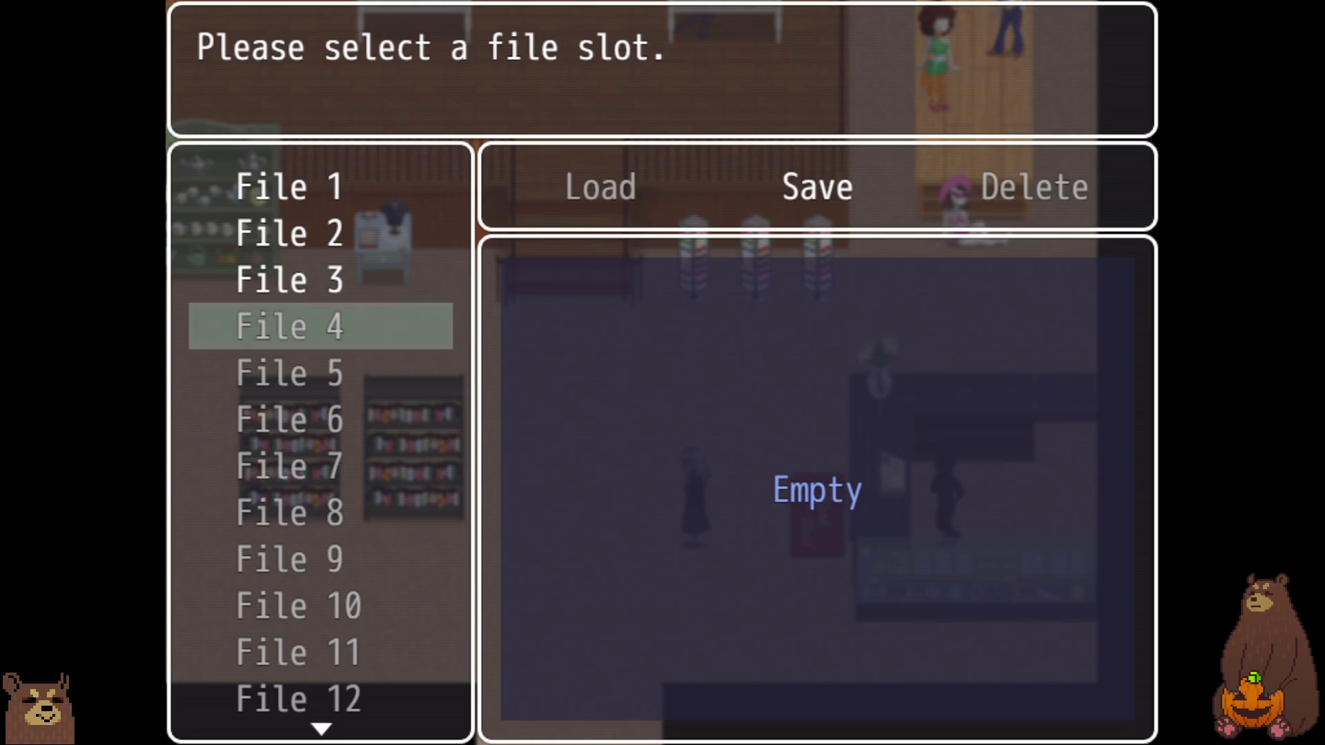
key(Return)
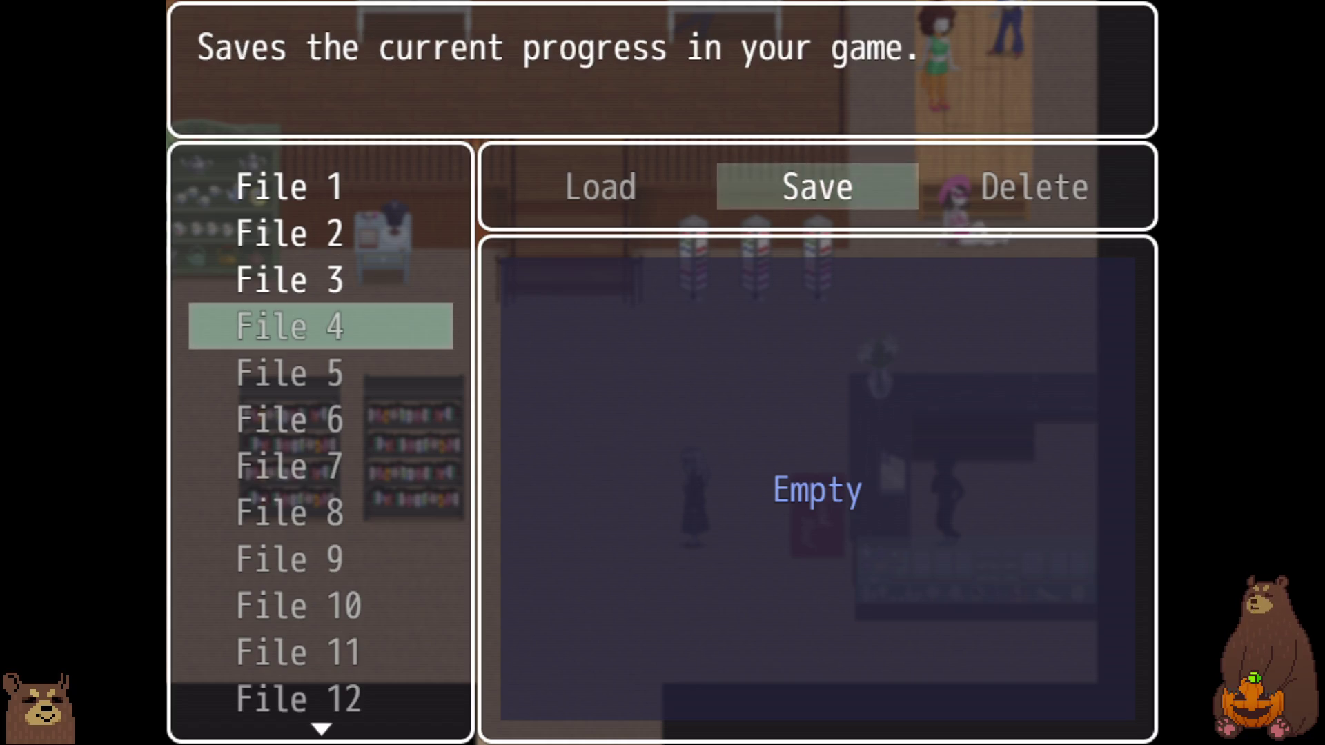
key(Return)
- Compare File 3 and File 4 save info, then return to the game menu
key(Up)
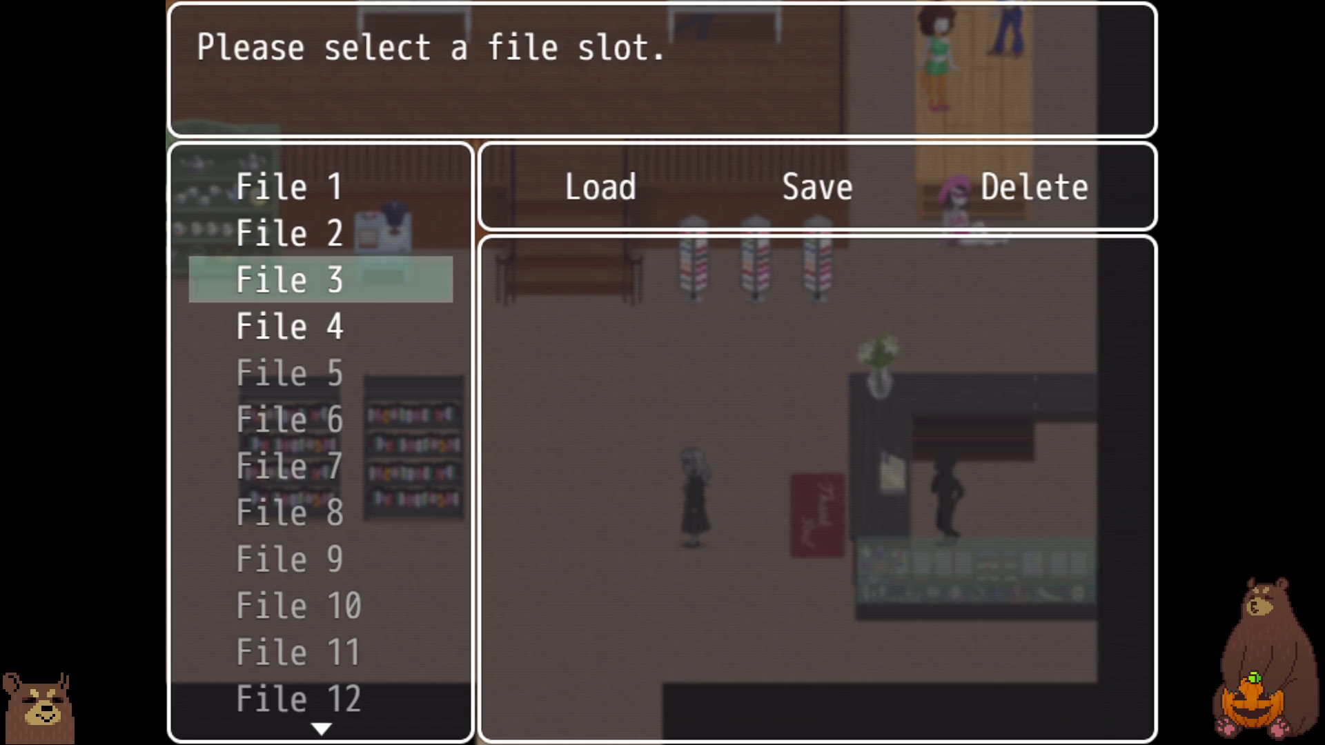
key(Down)
key(Up)
key(Down)
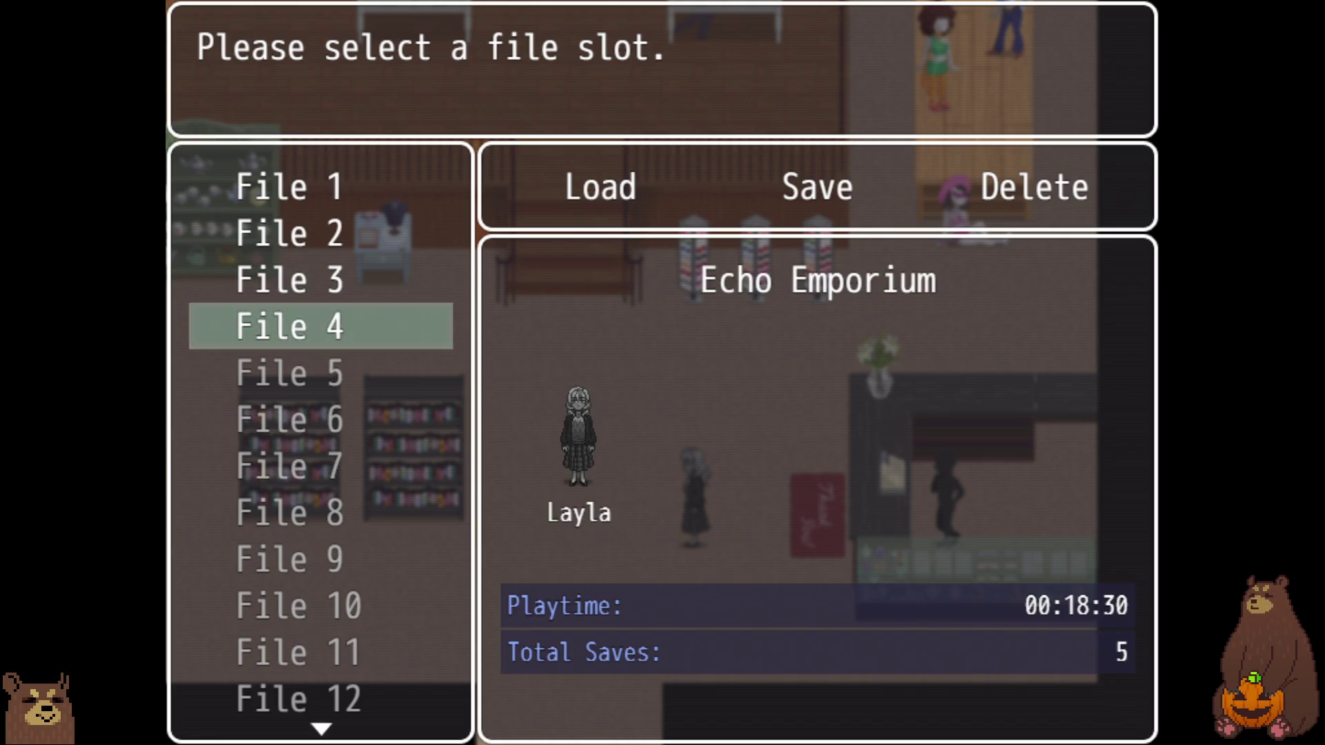
key(Up)
key(Escape)
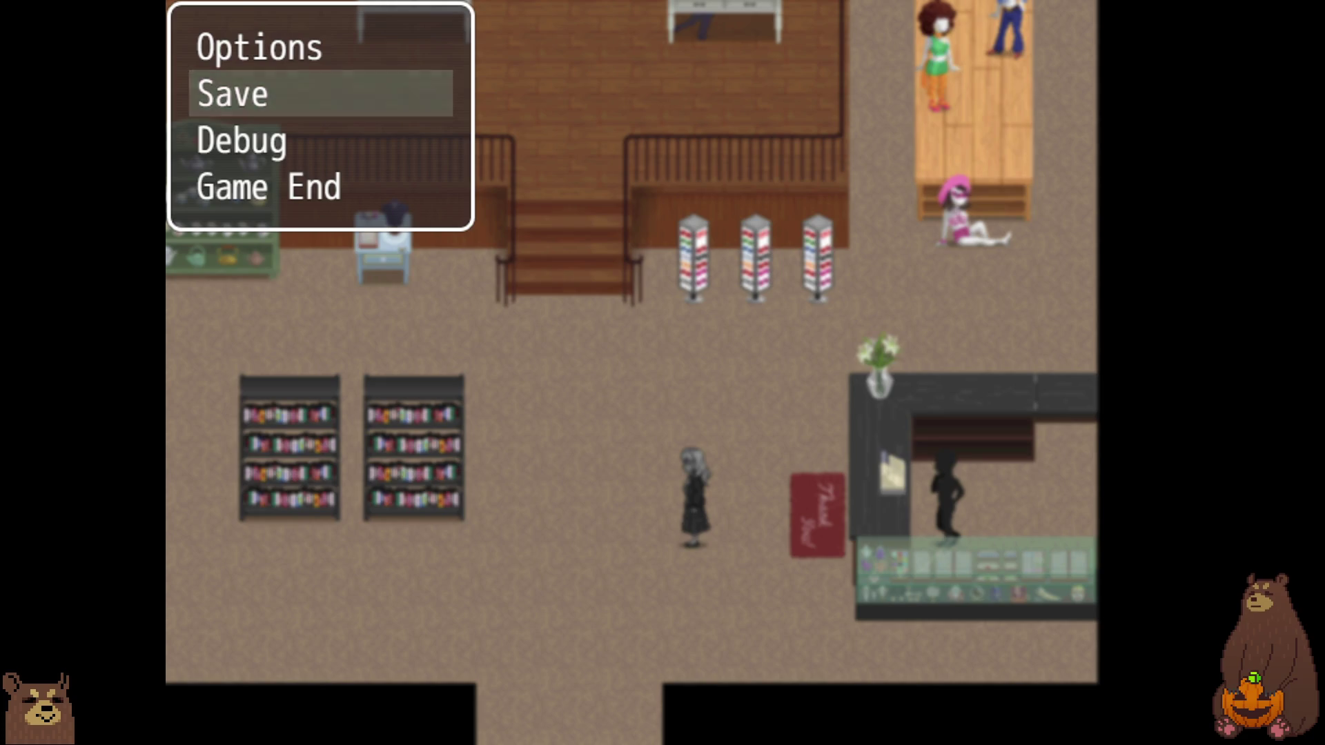
- Reopen the save screen and delete the File 4 save
key(Return)
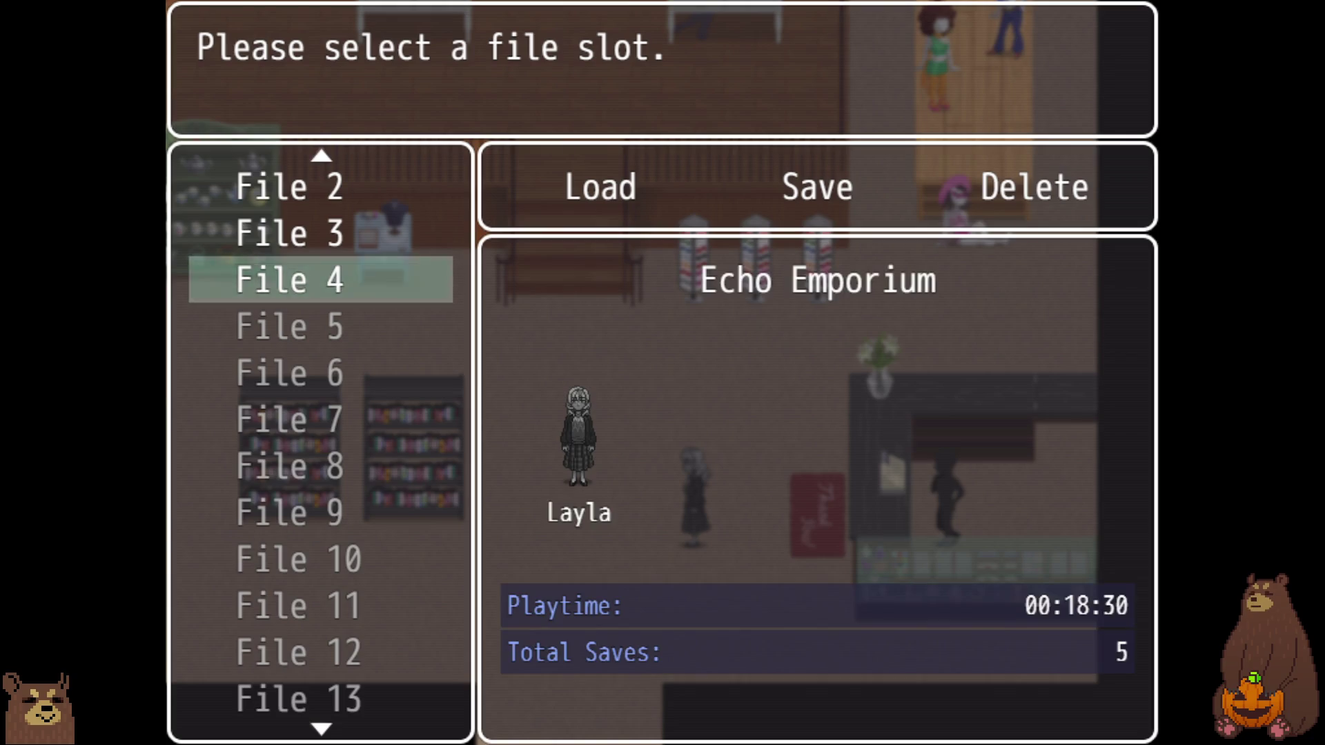
key(Escape)
key(Return)
key(Return)
key(Right)
key(Return)
key(Return)
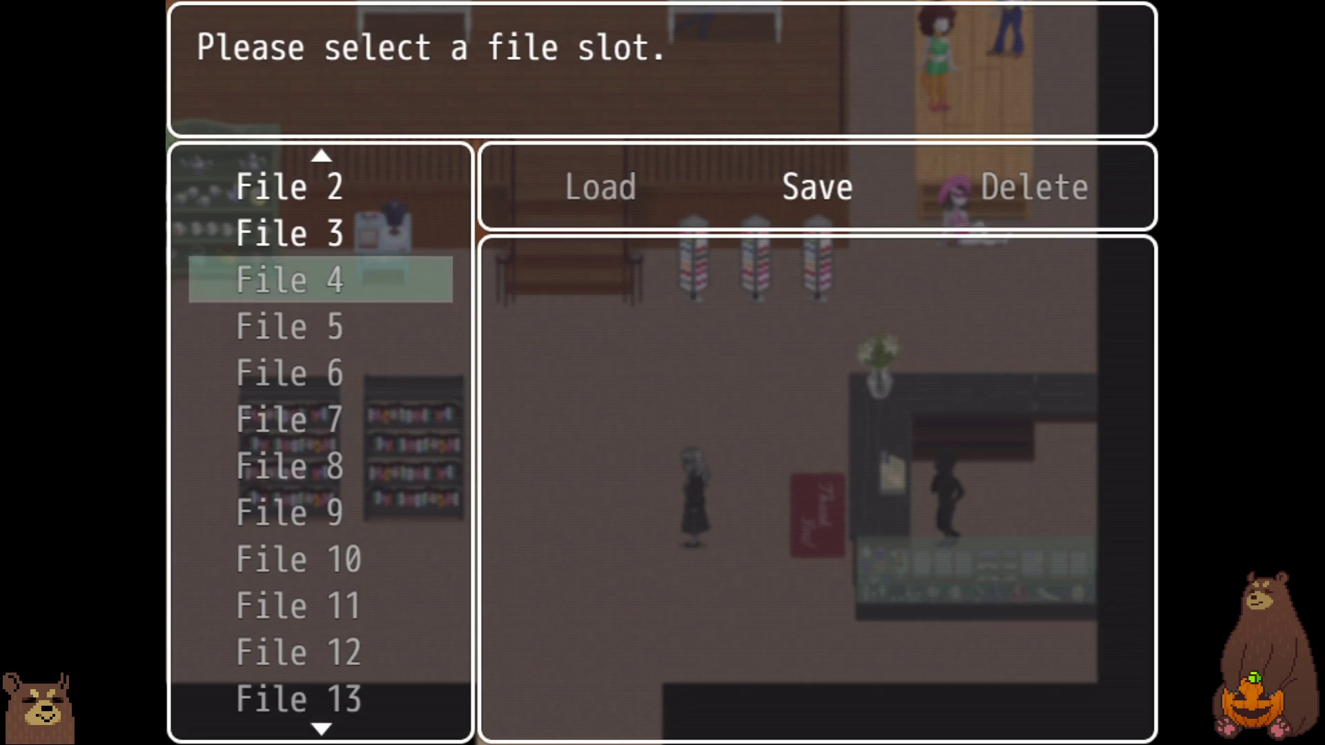
key(Up)
- Delete the saves in File 3 and File 2, confirming each with Yes
key(Return)
key(Right)
key(Return)
key(Return)
key(Up)
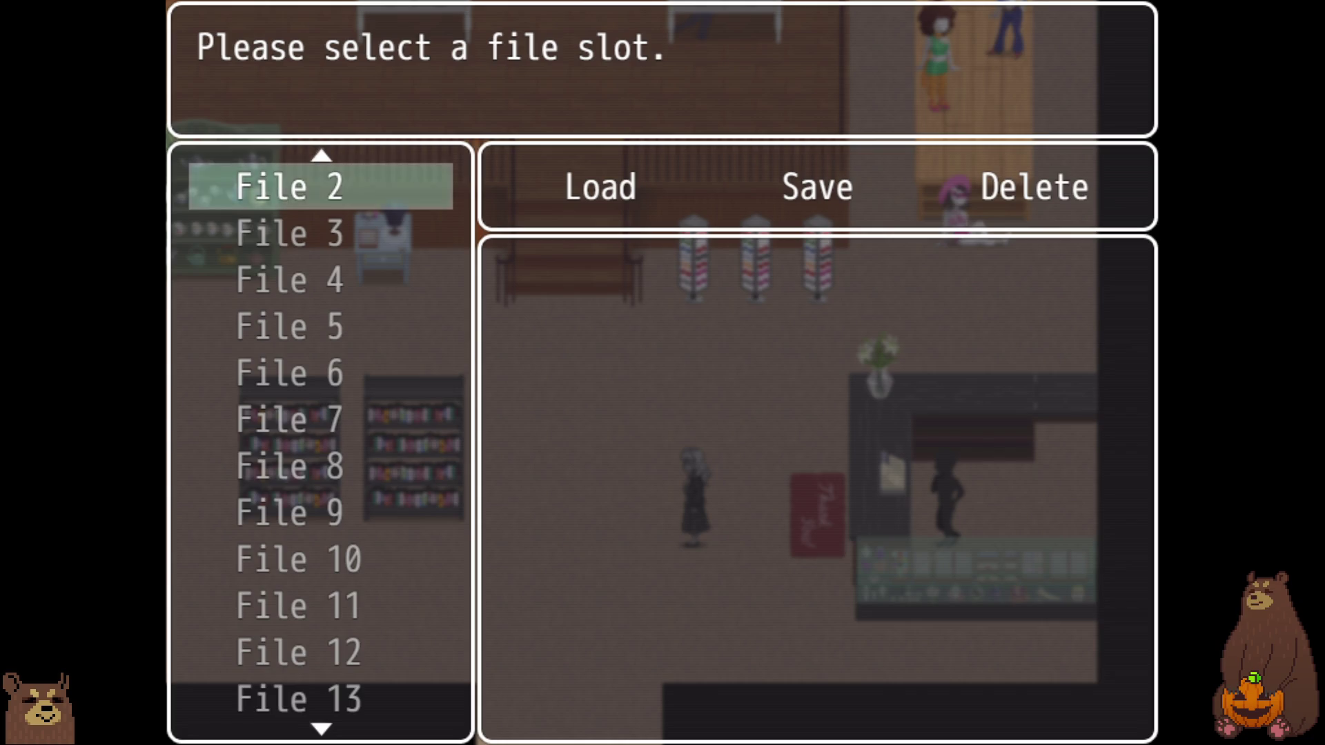
key(Return)
key(Right)
key(Return)
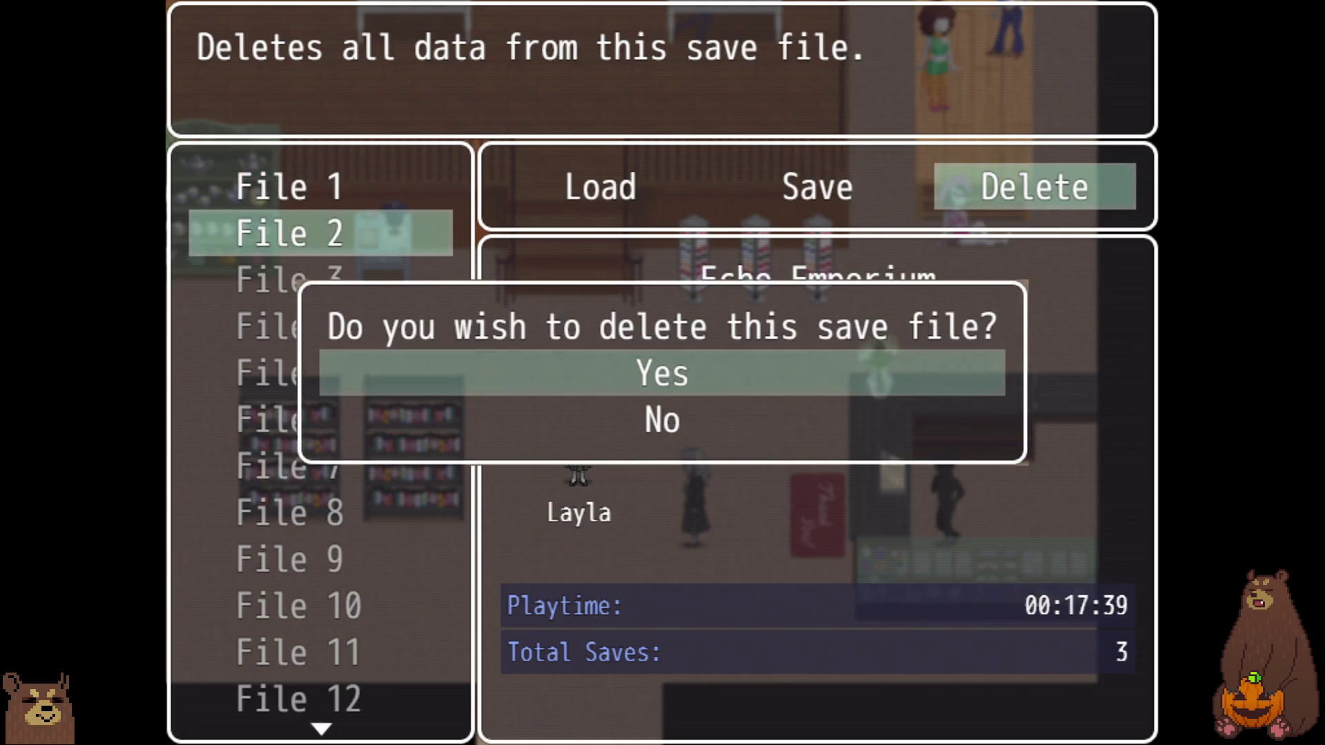
key(Return)
- Check File 1, back out to the map, leave fullscreen and close the playtest window
key(Up)
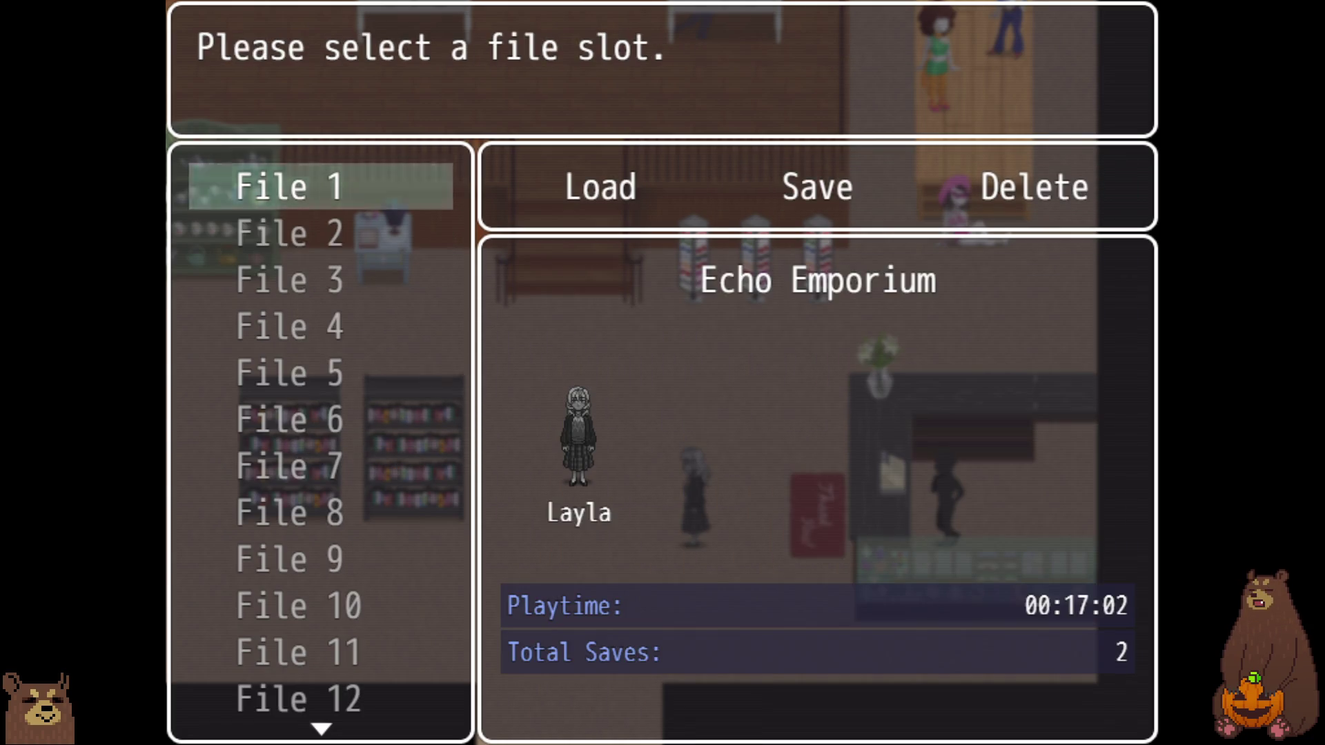
key(Escape)
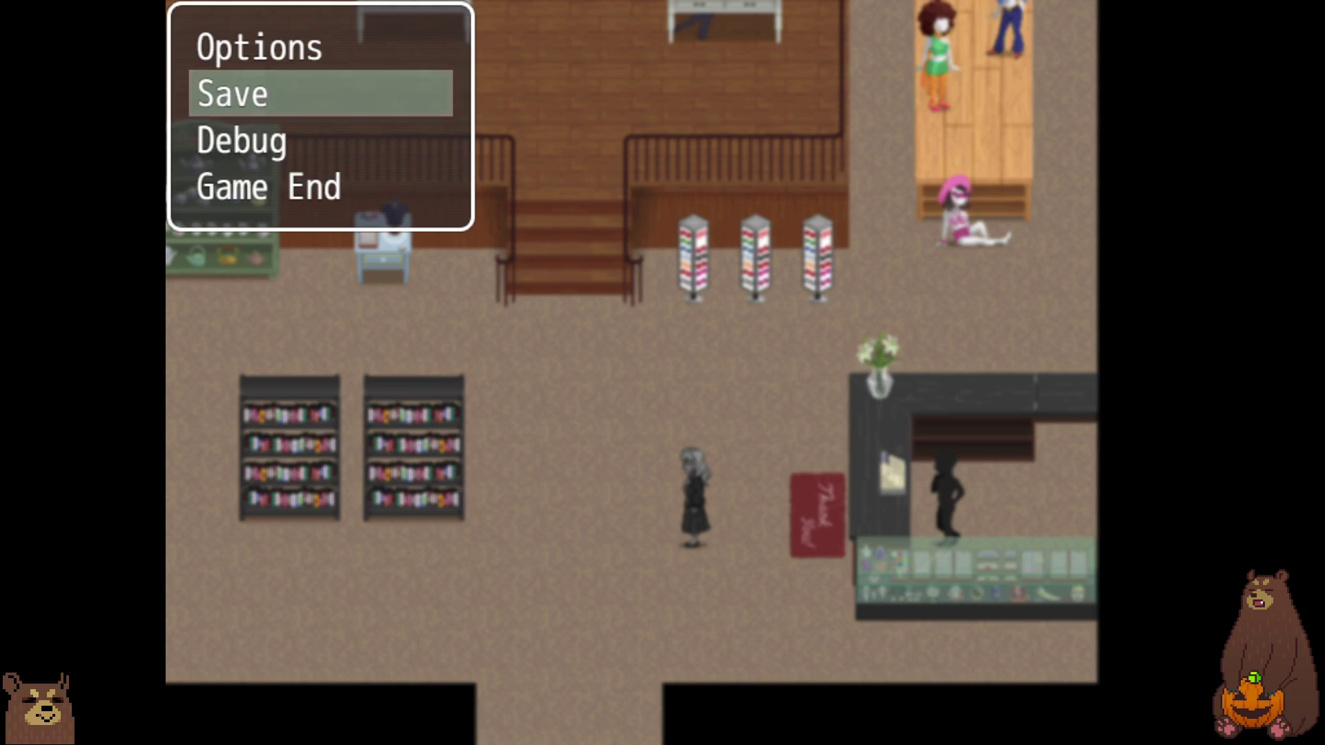
key(Escape)
key(F4)
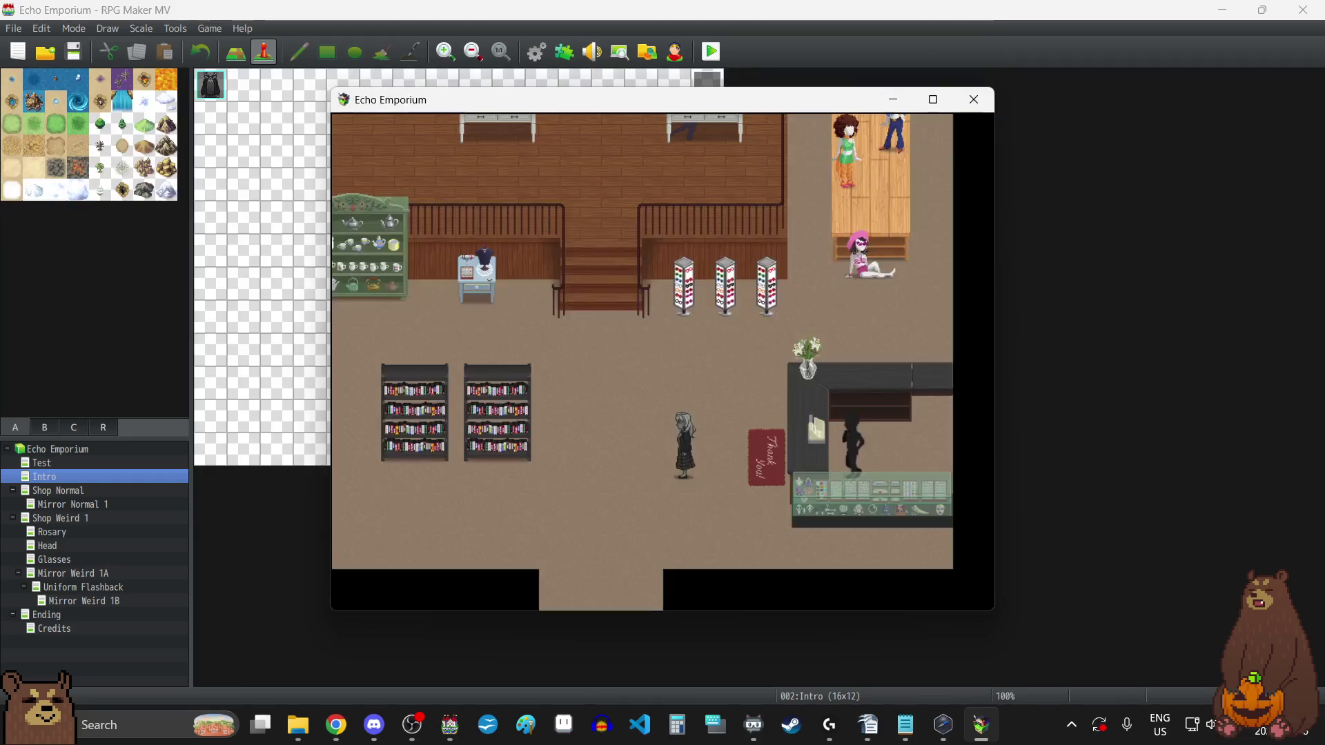
click(977, 99)
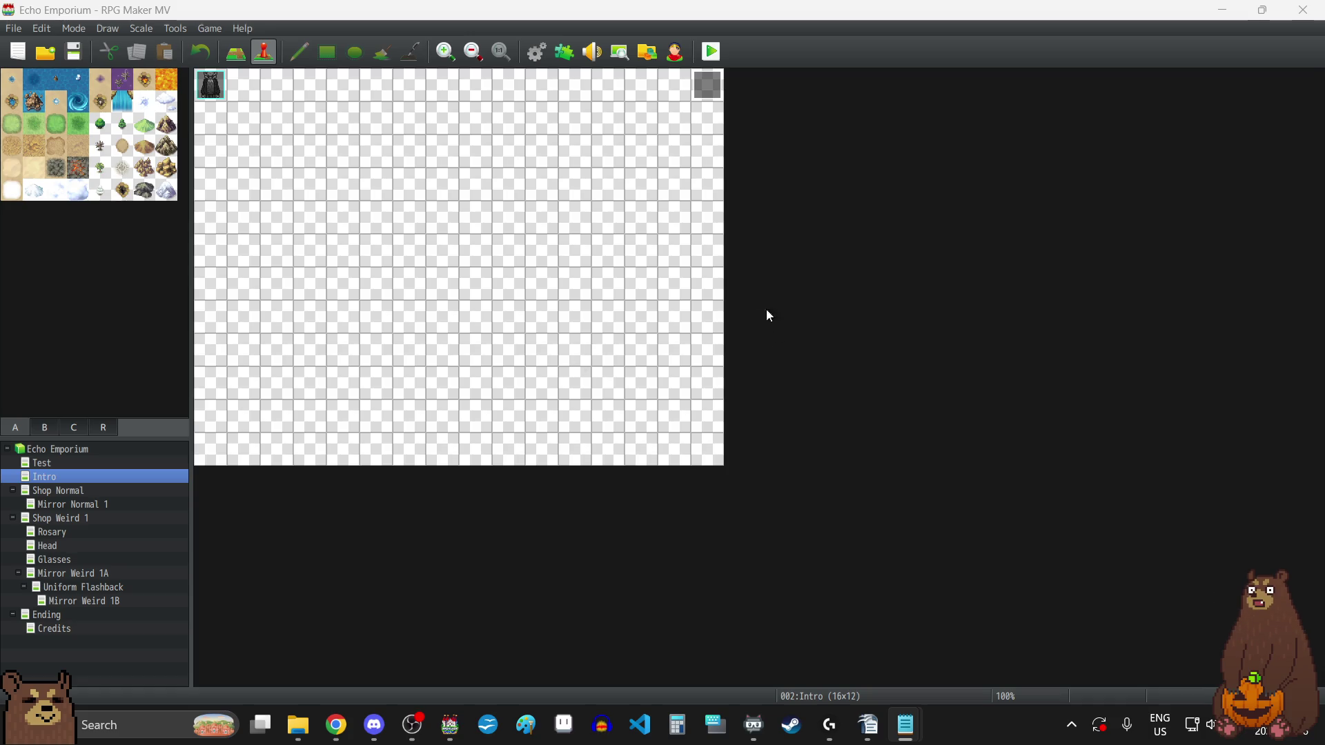
click(564, 52)
scroll(607, 449, down, 3)
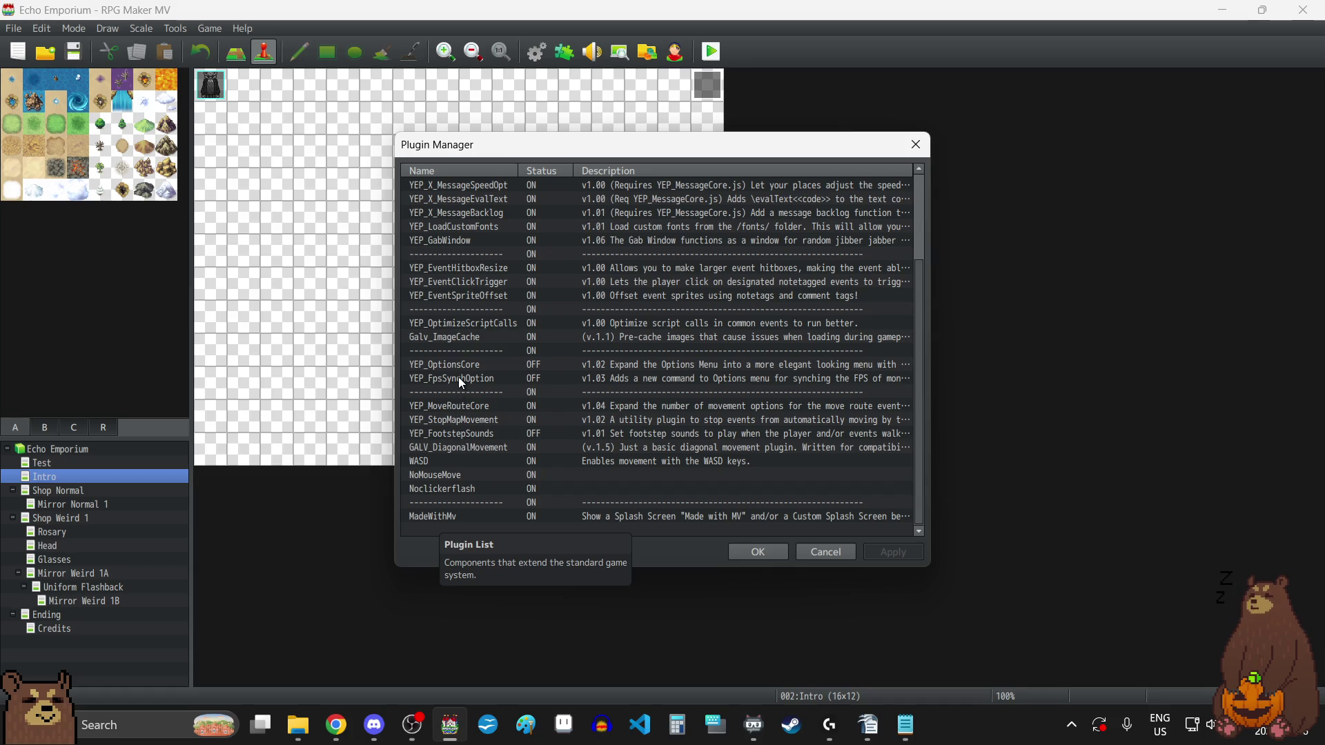
scroll(458, 377, up, 3)
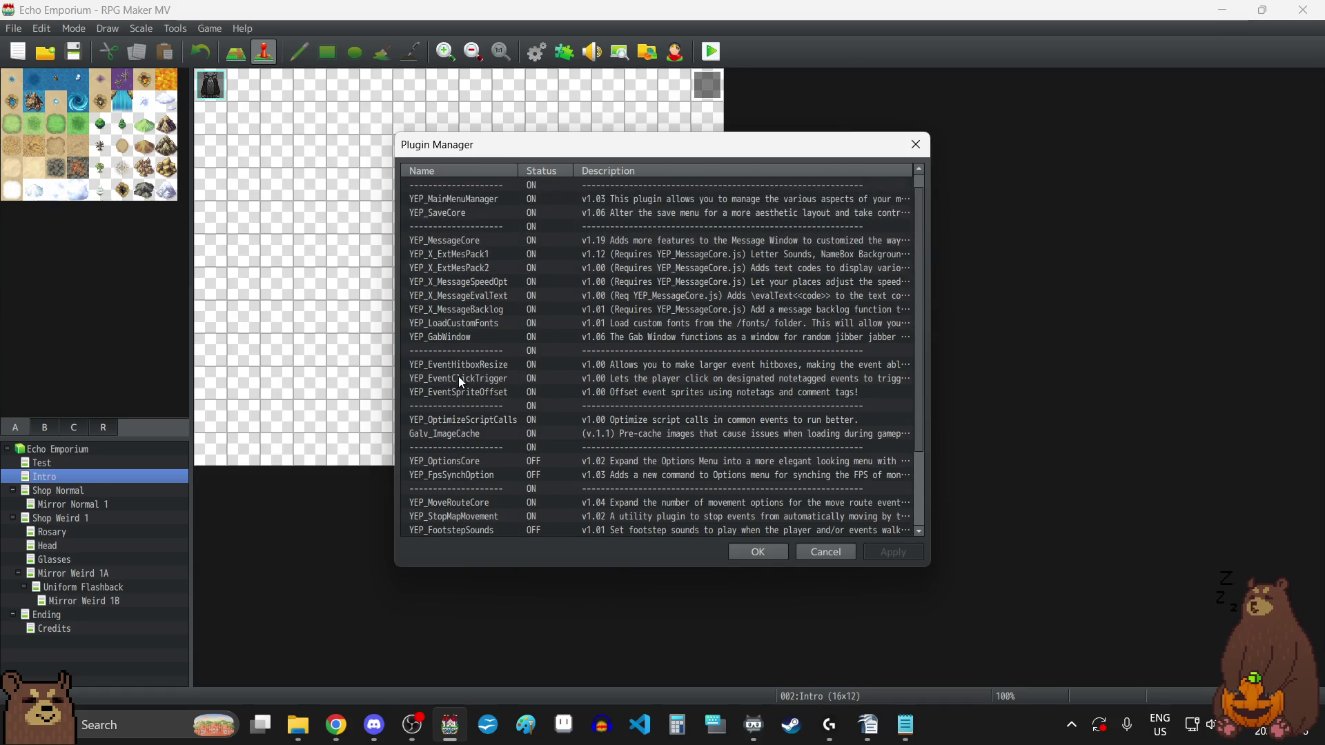
scroll(459, 379, up, 1)
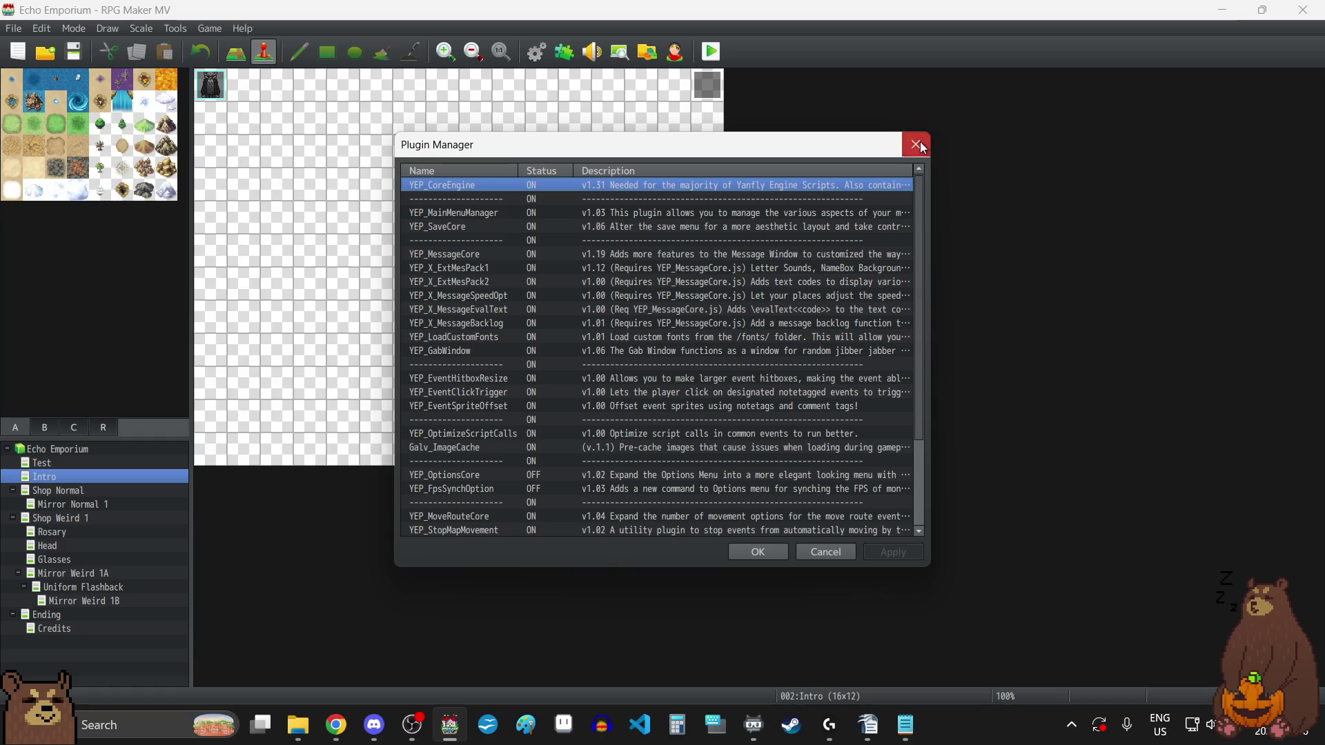
click(916, 145)
key(alt+Tab)
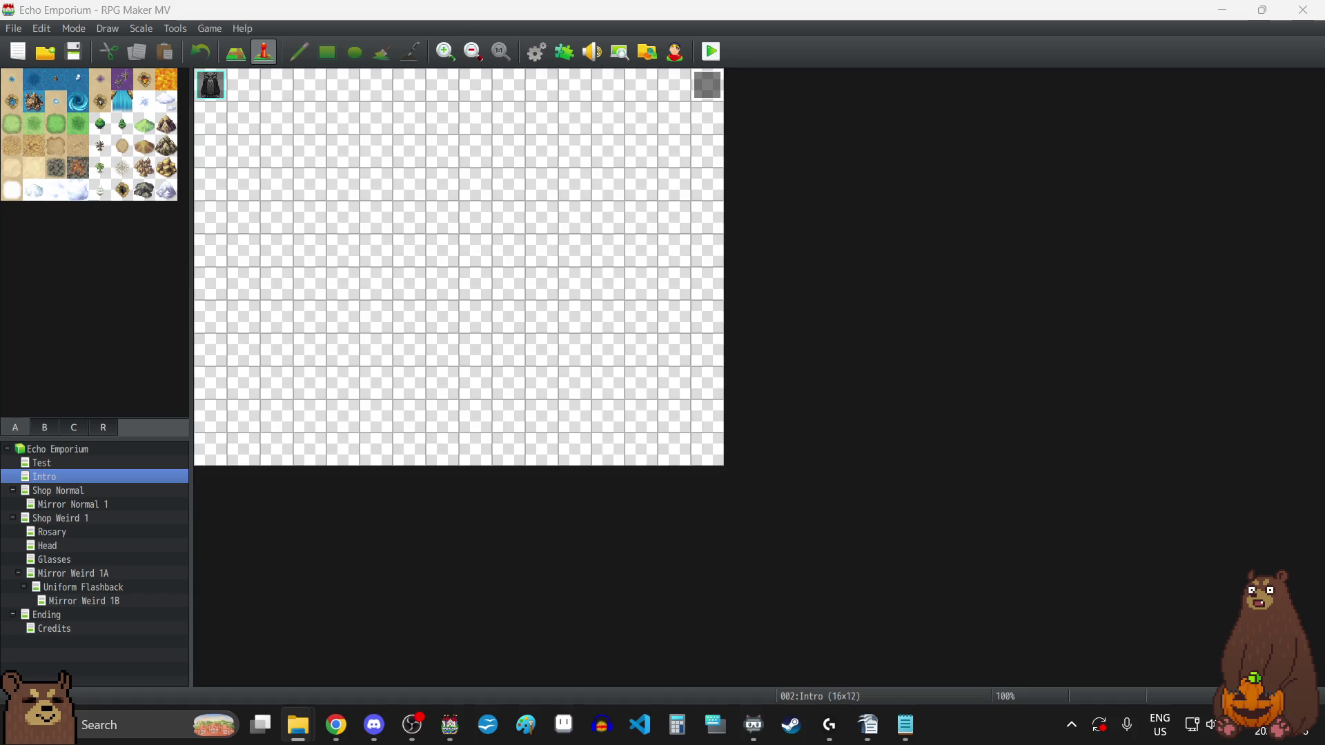
- Add AccuratePlaytime as an ON entry in the Plugin Manager and save the plugin list
click(564, 50)
double_click(483, 532)
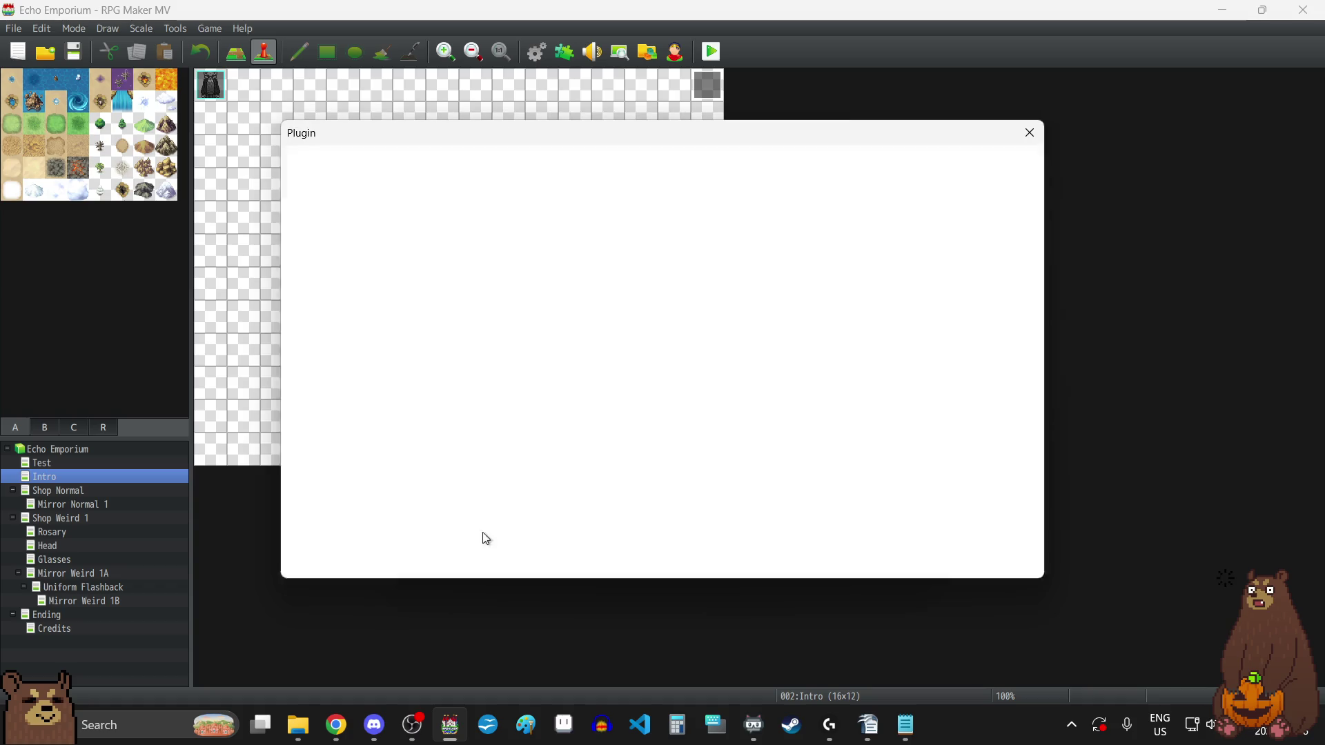
click(488, 192)
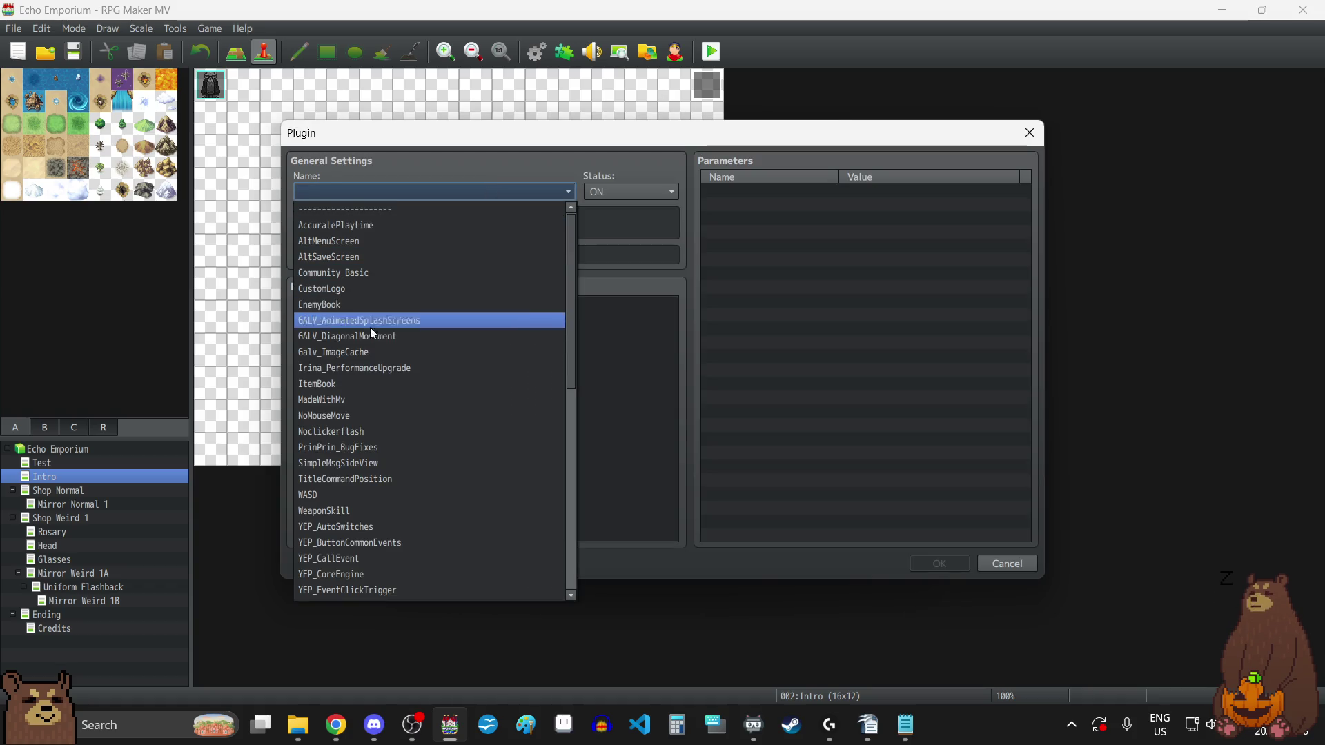
click(366, 233)
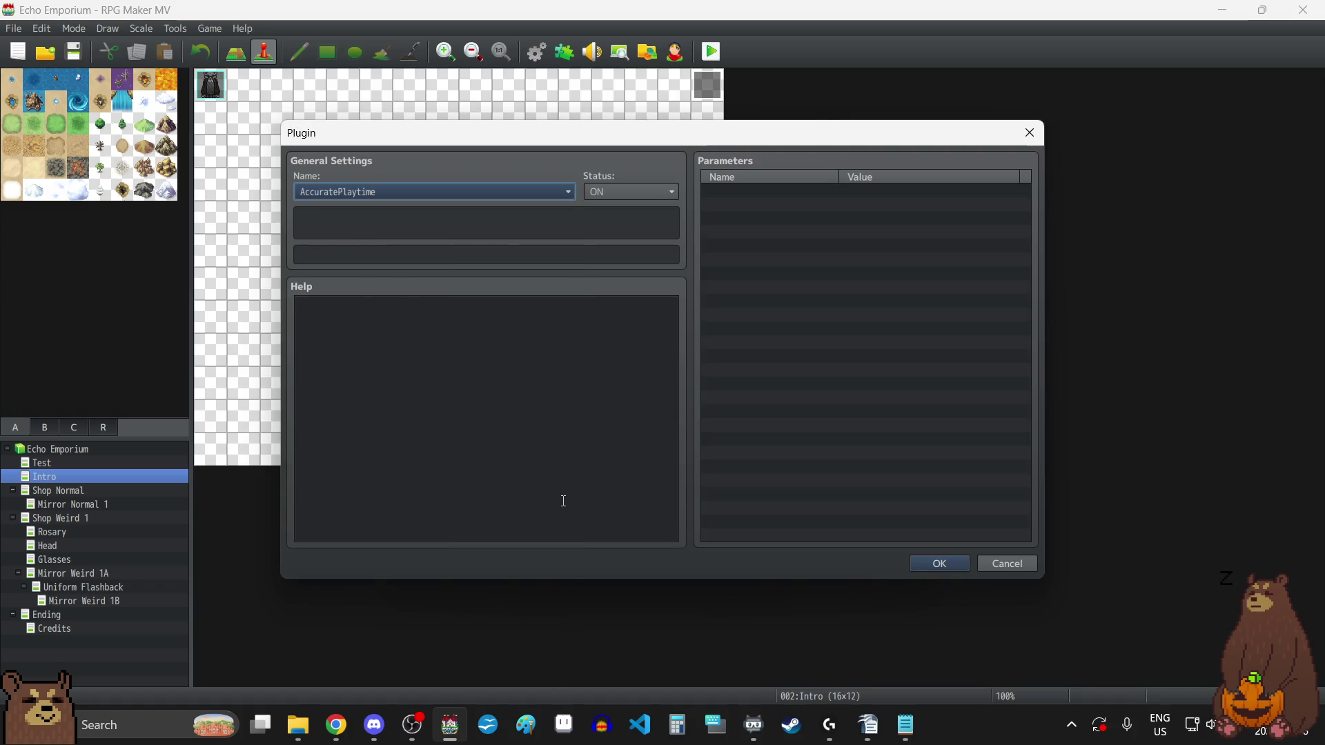
click(932, 566)
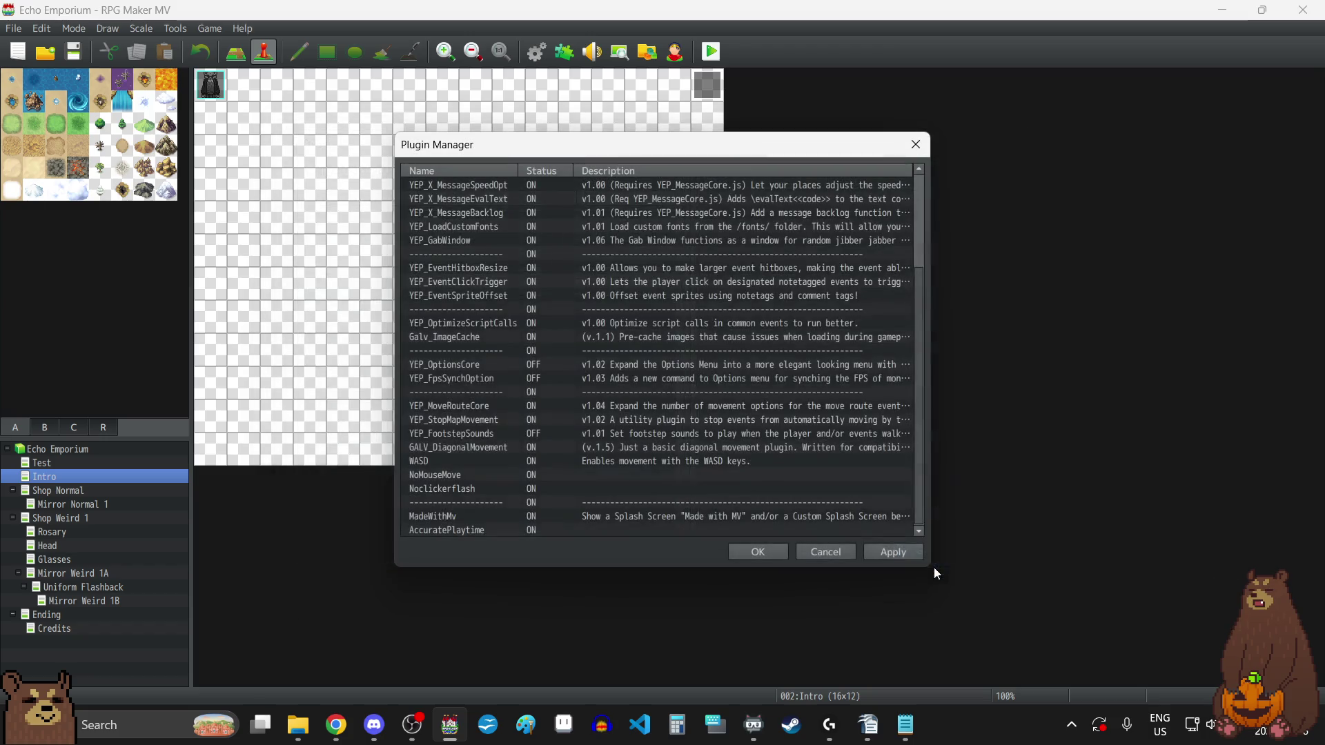
click(458, 529)
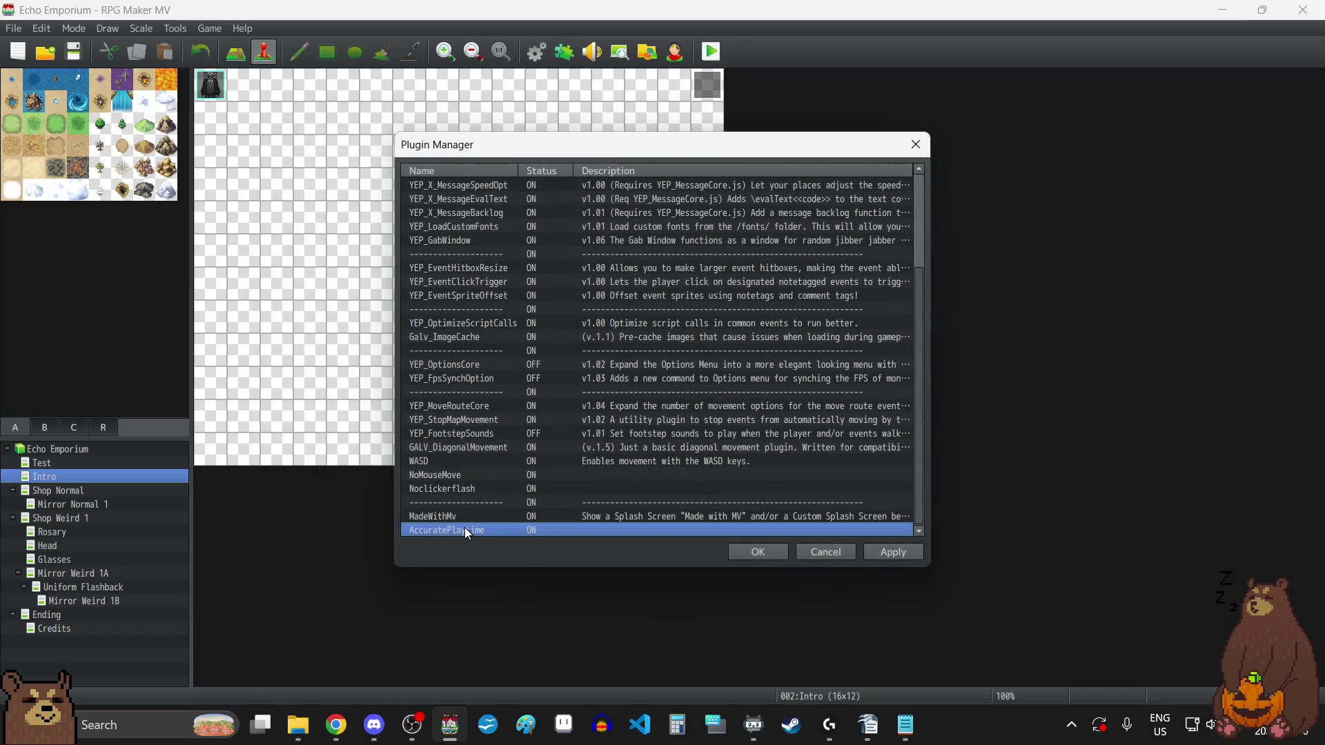
click(766, 552)
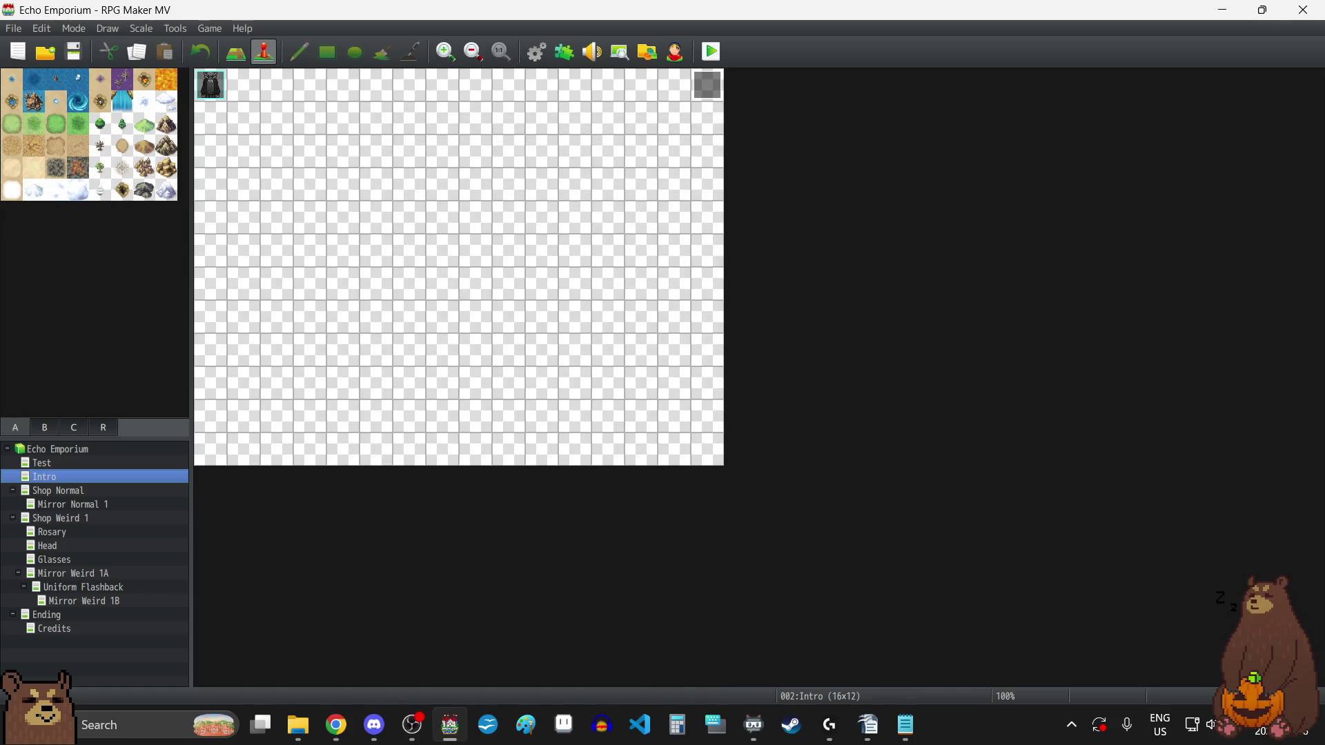
key(alt+Tab)
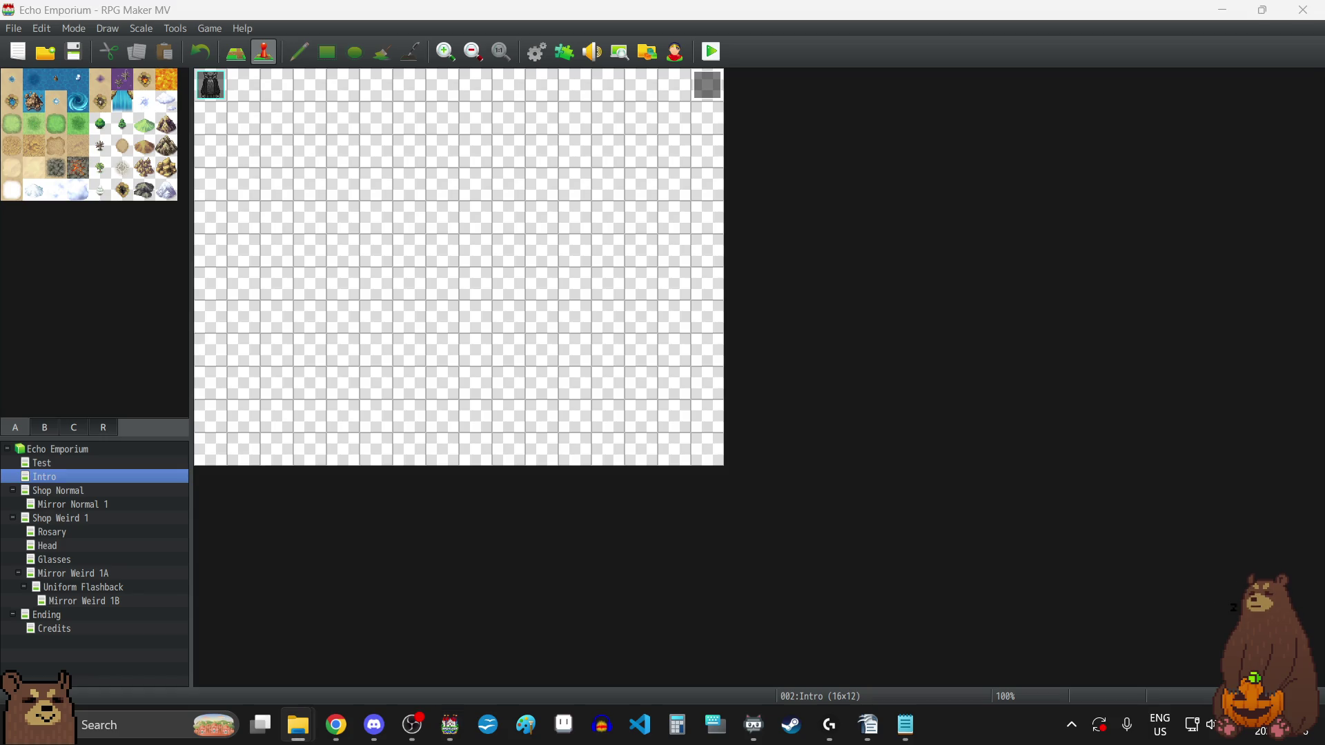
- Start a fullscreen playtest and cycle the F2 meter from frame rate to milliseconds
click(711, 52)
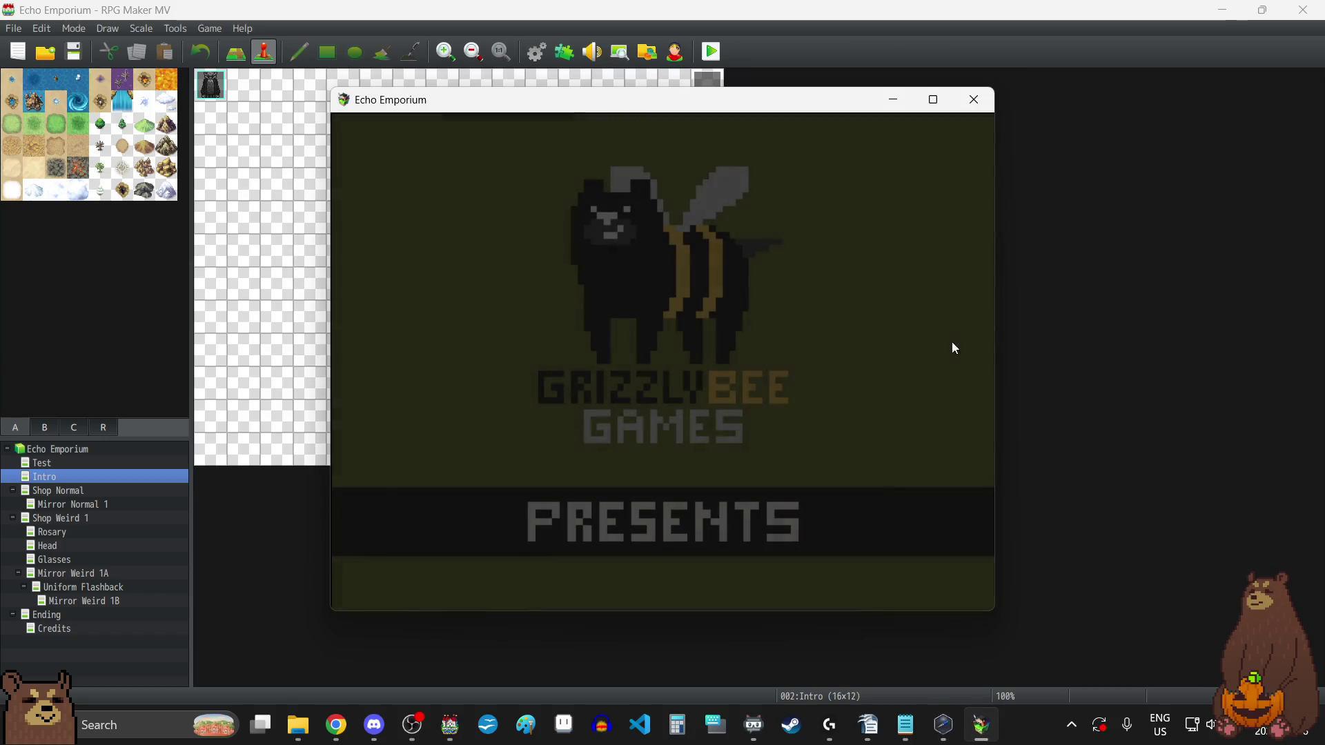
key(F4)
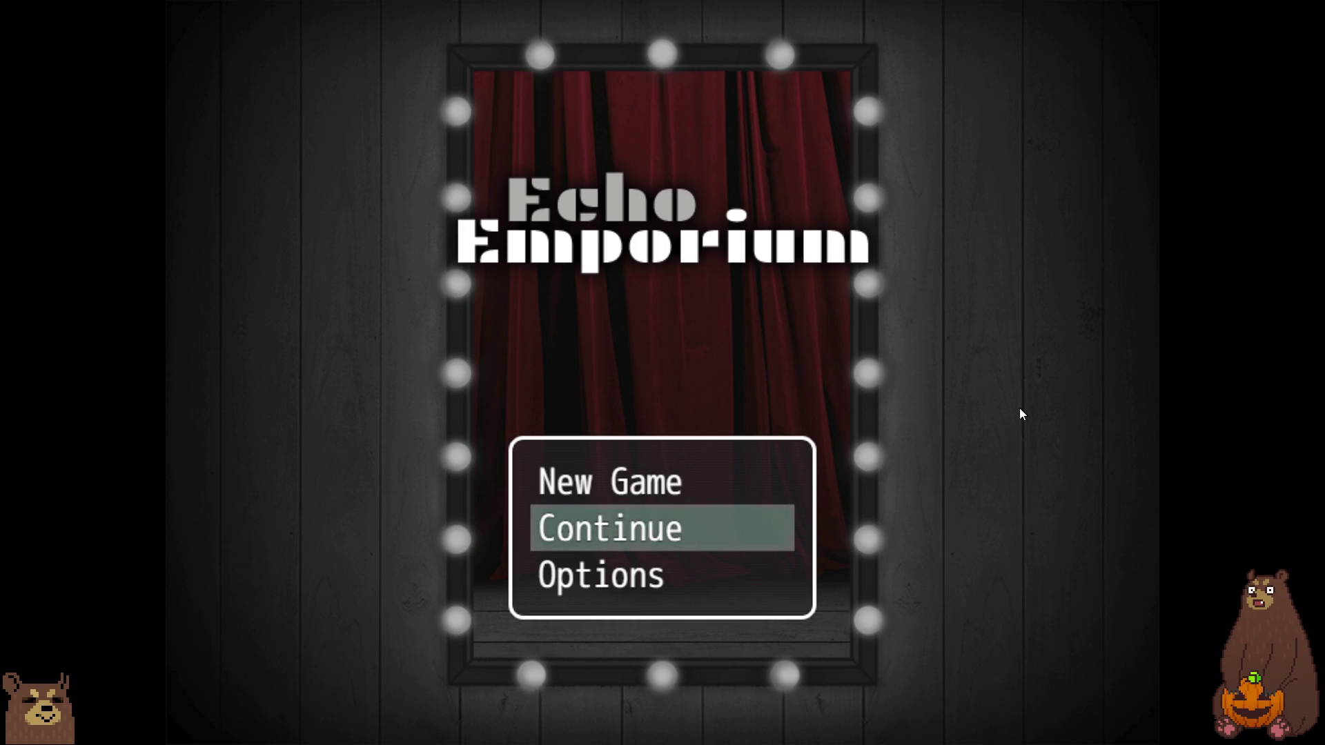
key(F2)
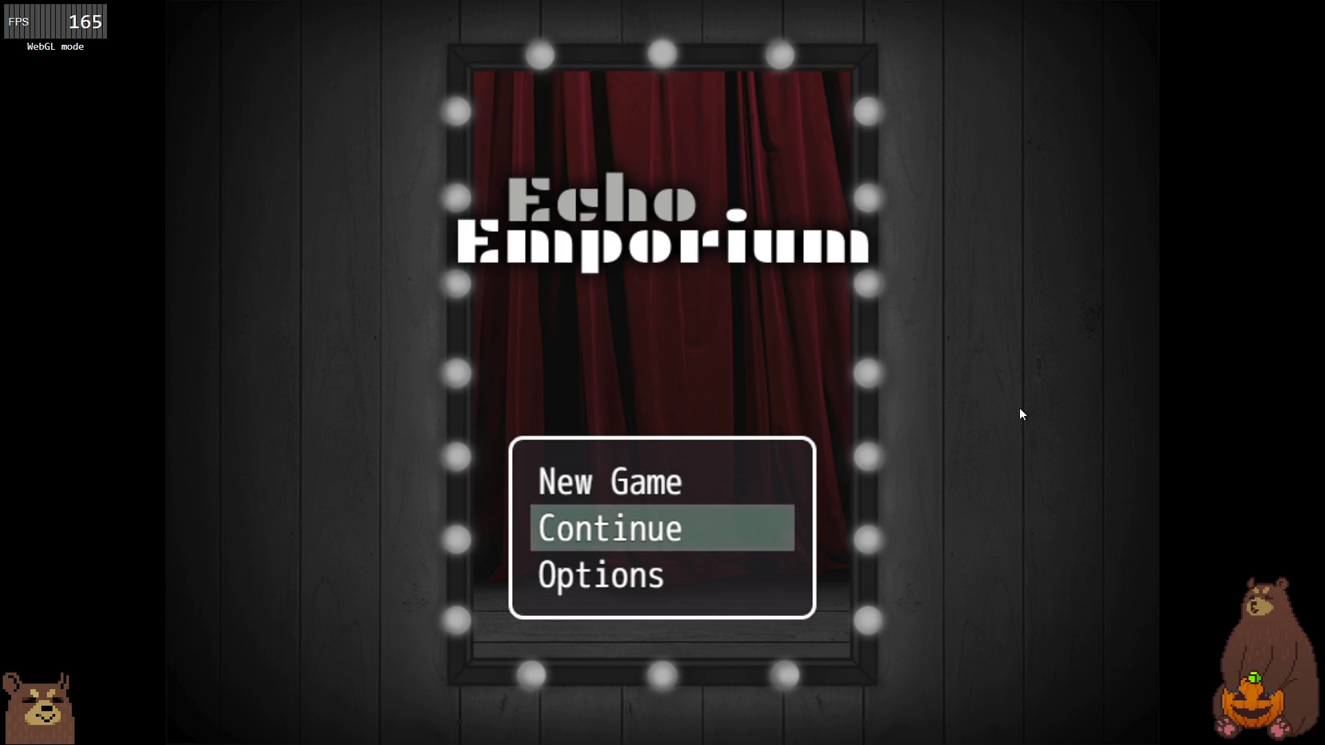
key(F2)
key(F2)
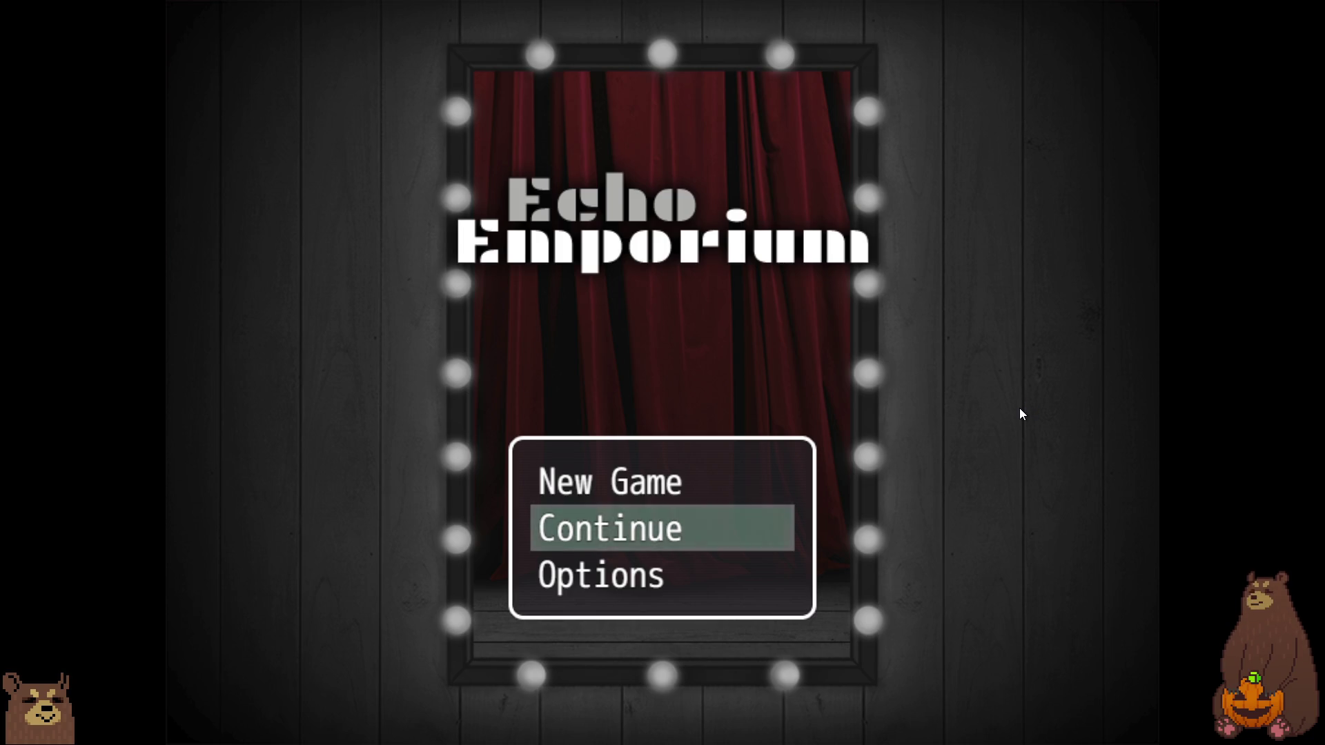
- Delete the File 1 save via Continue, return to the title menu, and leave fullscreen
key(Return)
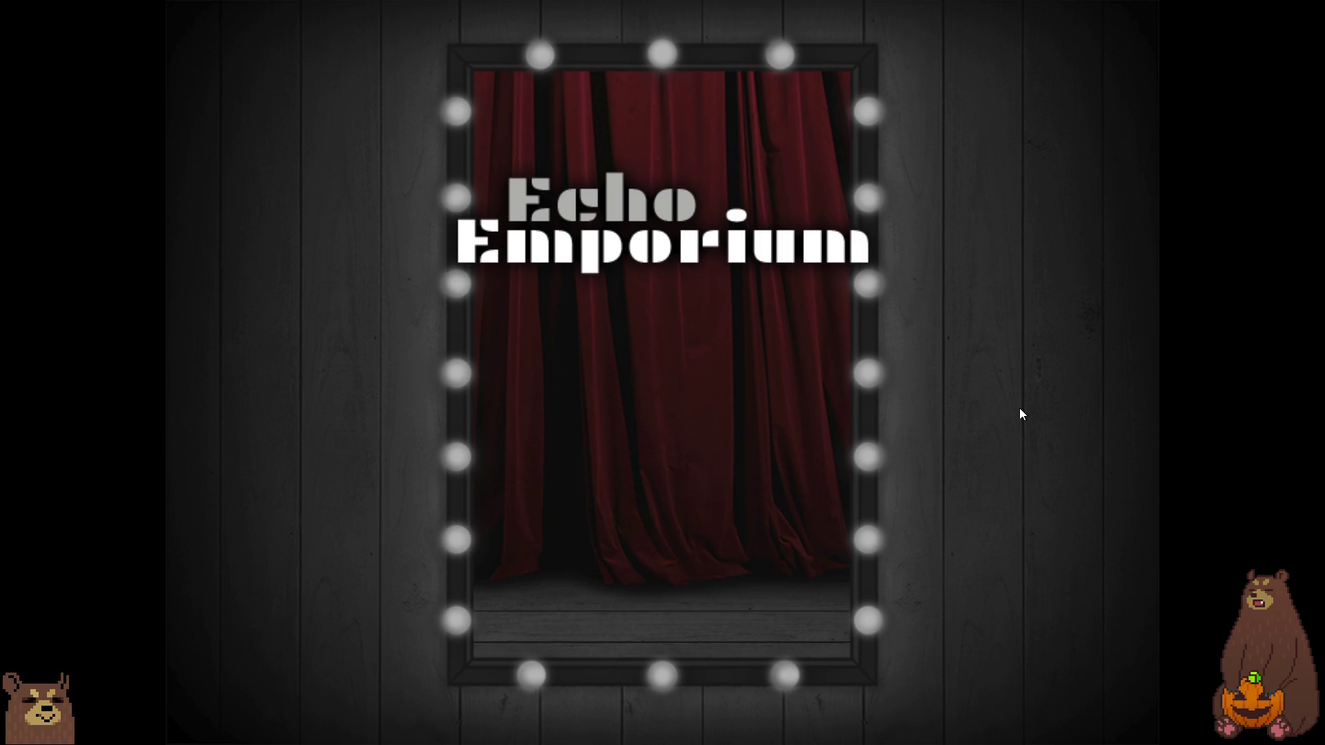
key(Return)
key(Right)
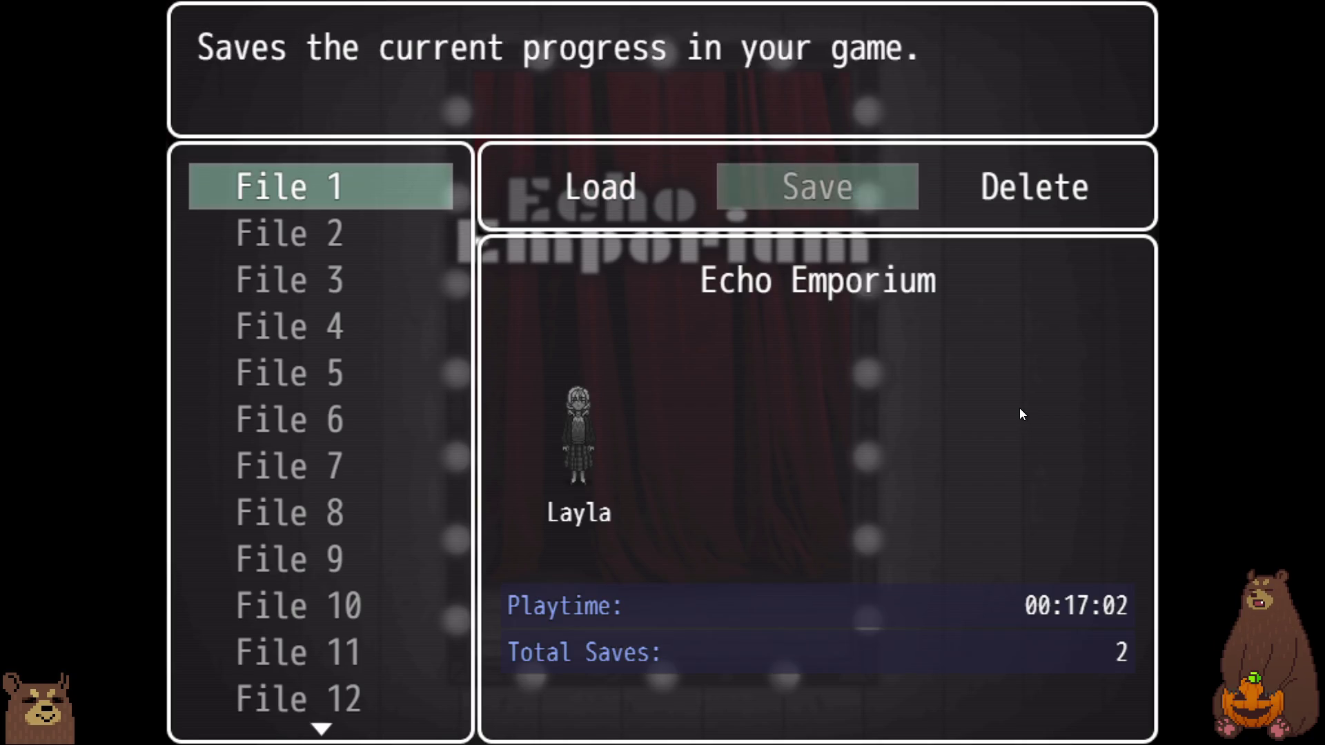
key(Right)
key(Return)
key(Return)
key(Escape)
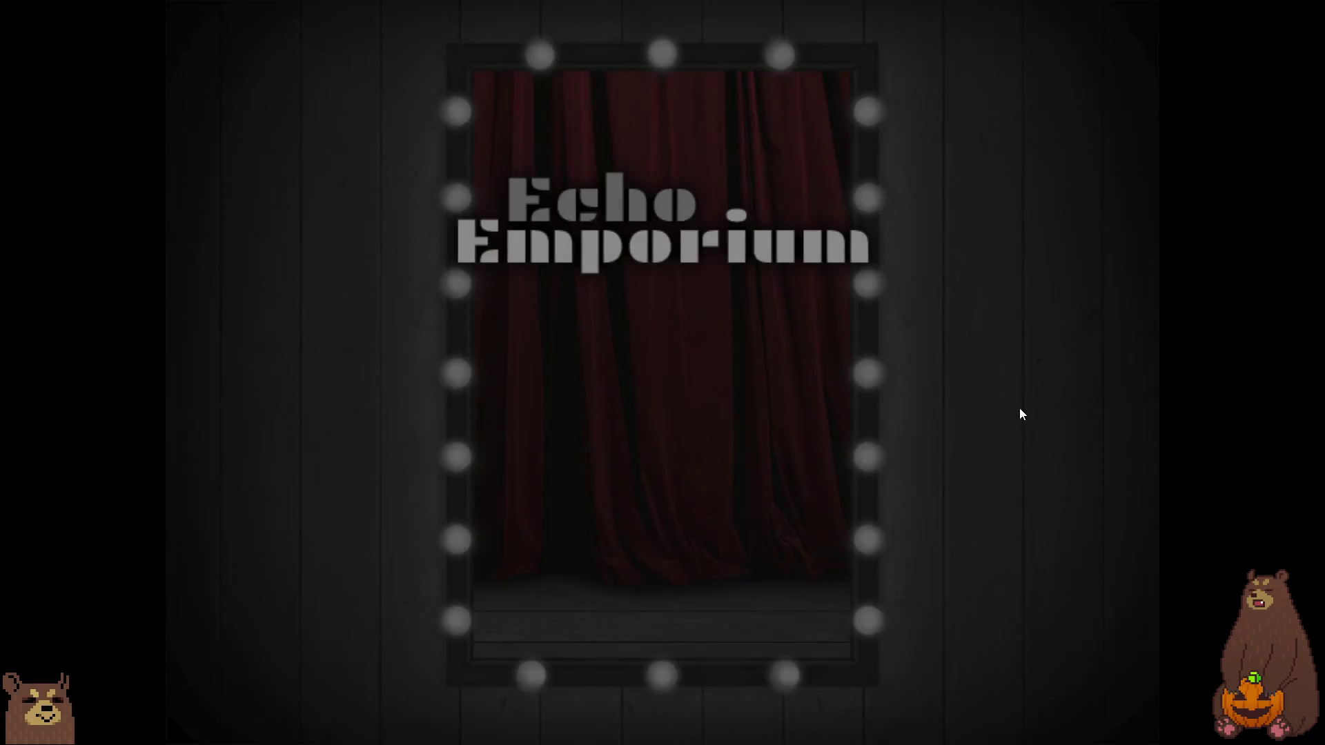
key(F4)
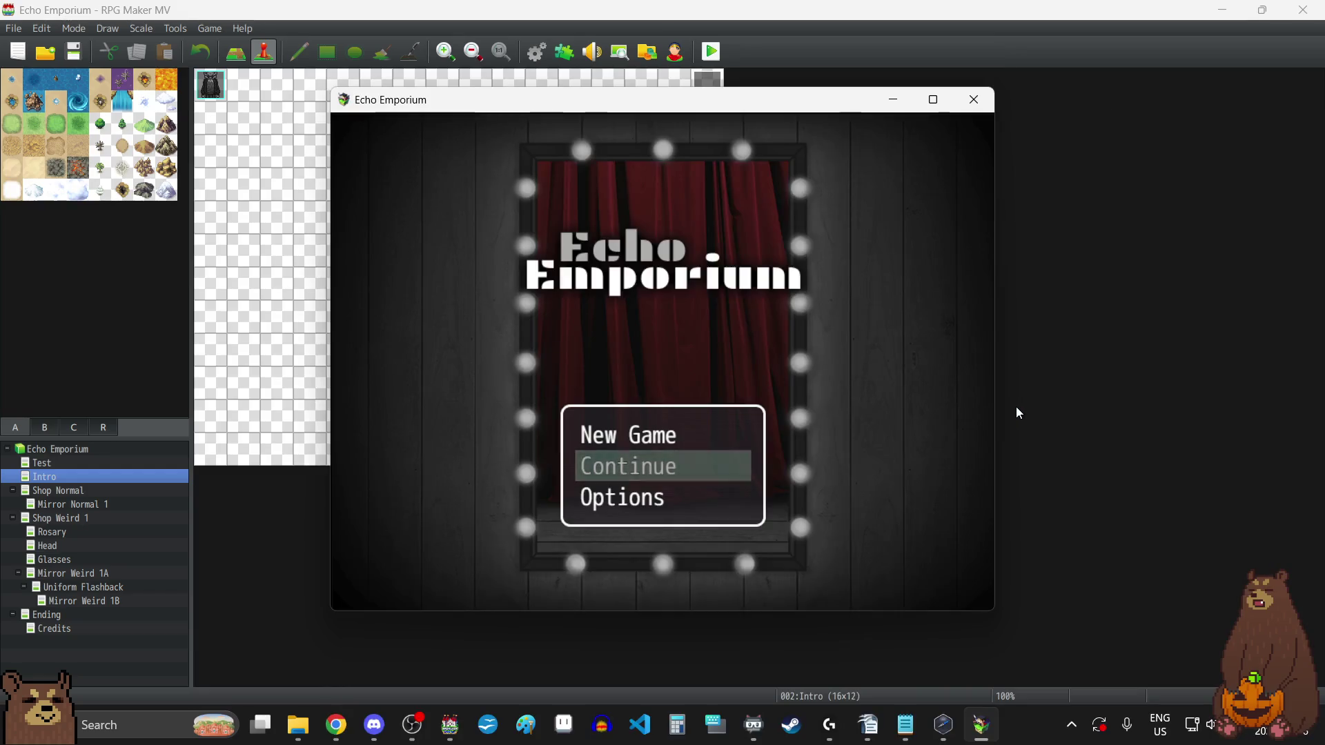
- Close the playtest window and open the Database on the System settings
click(979, 97)
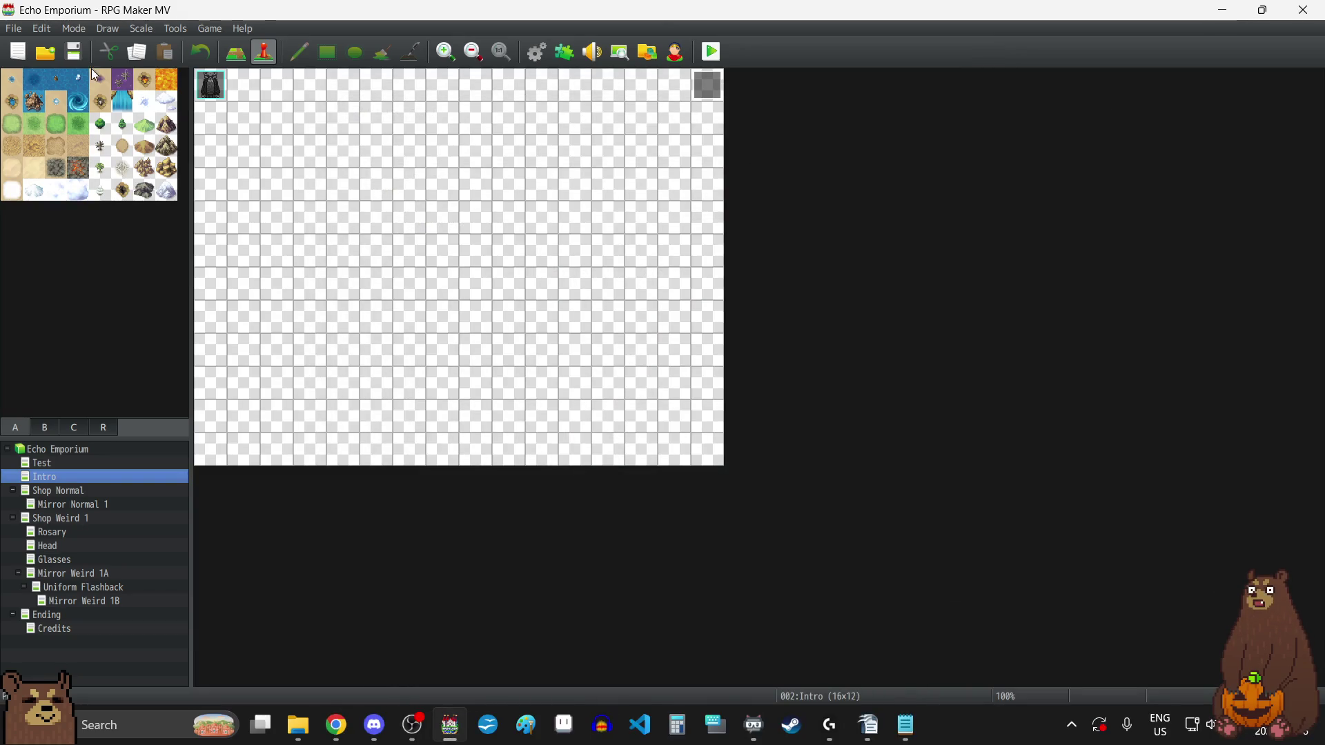
click(539, 55)
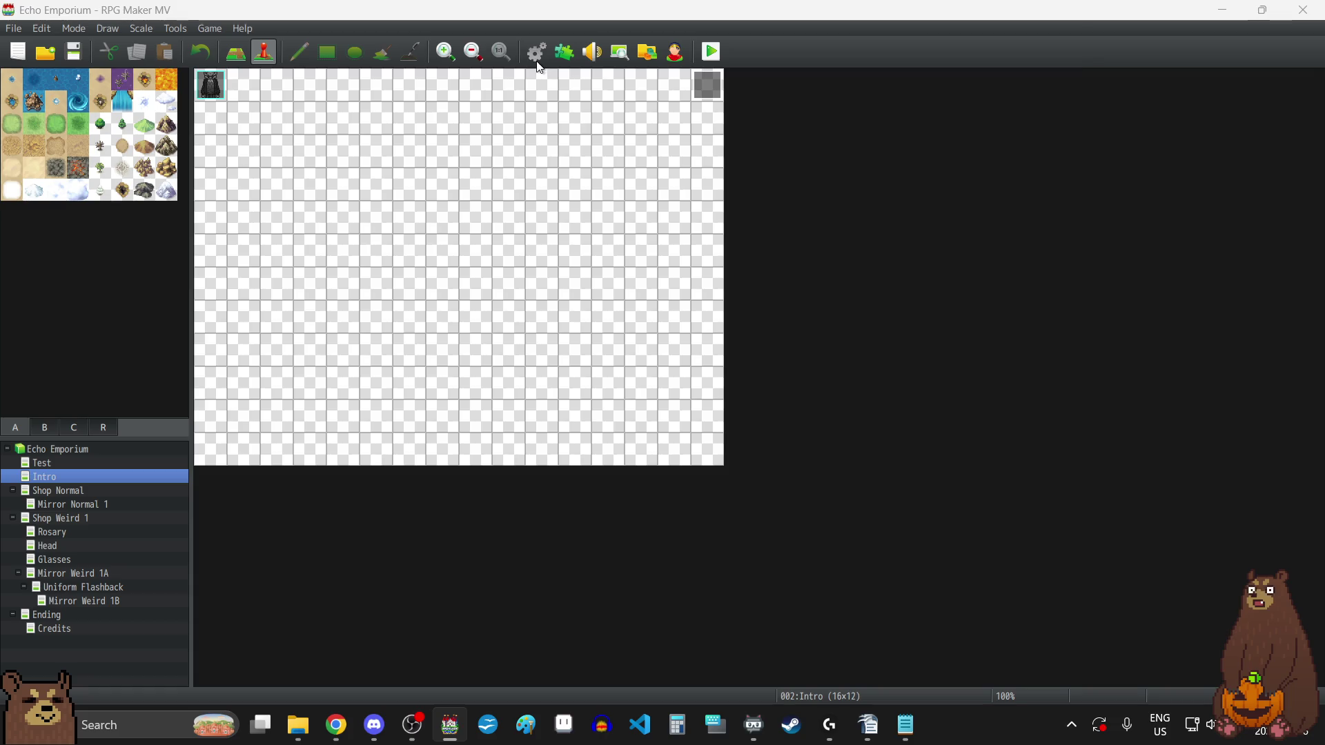
click(320, 399)
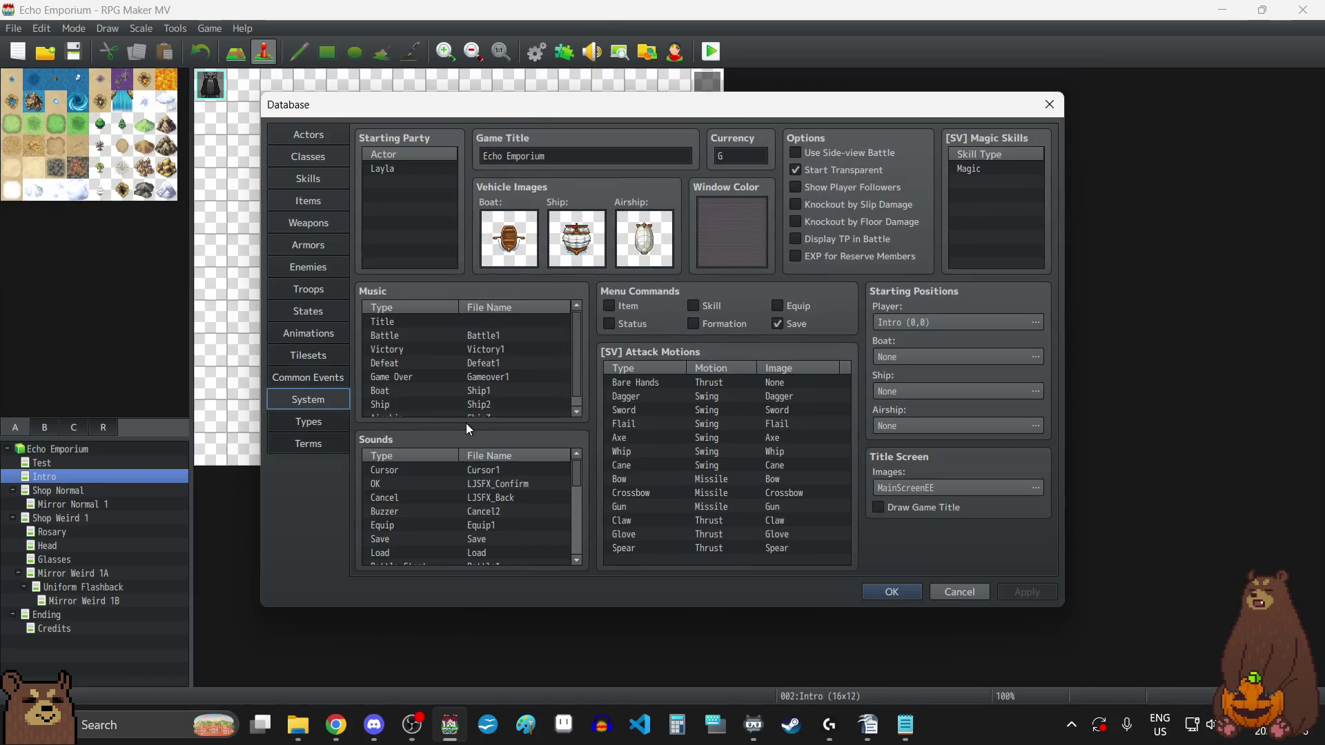
- Open the audio picker for the Save sound effect, currently Save at 10% volume
scroll(445, 493, down, 2)
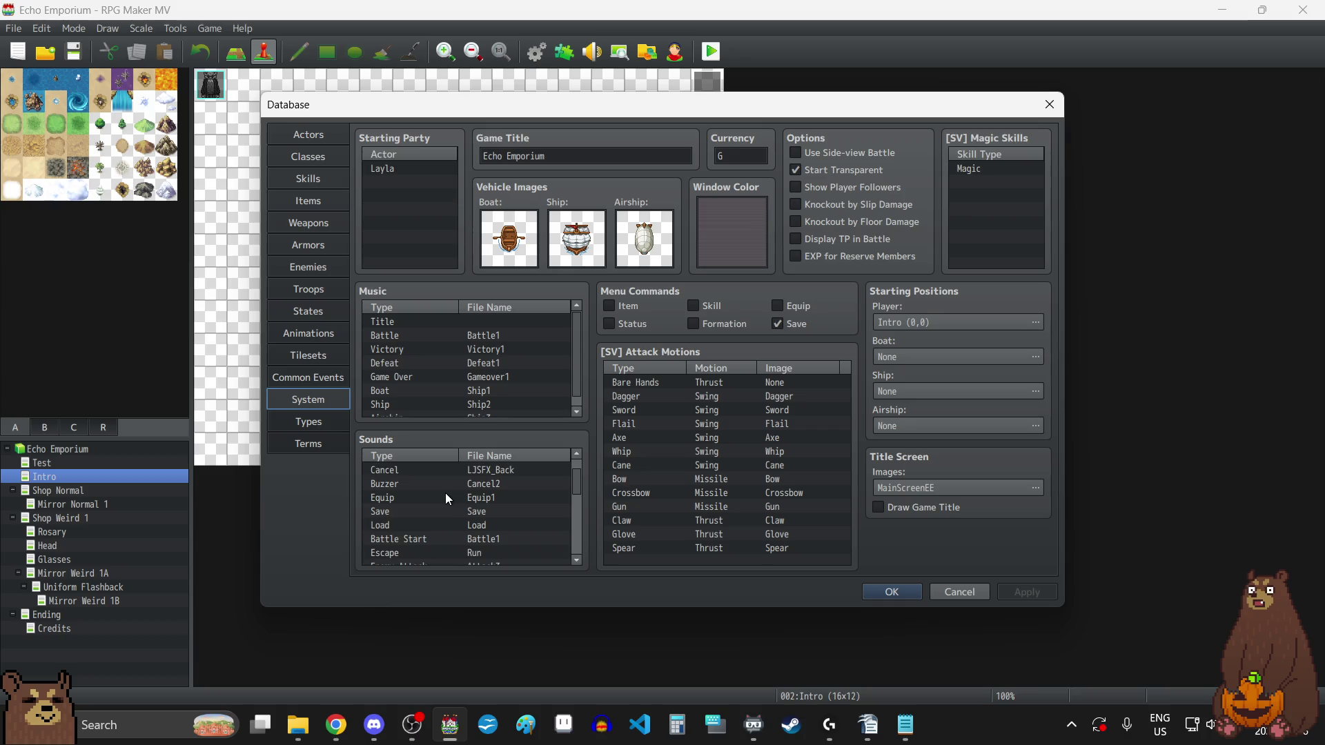
click(476, 484)
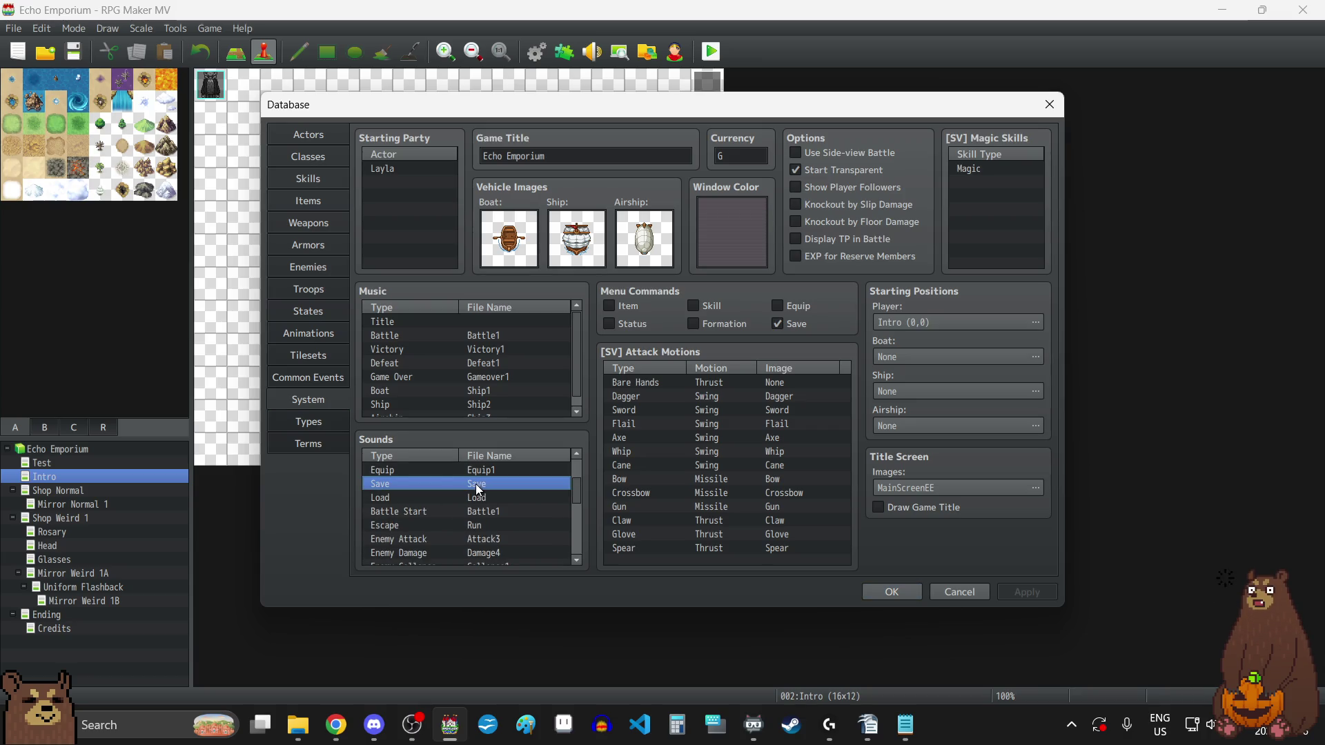
scroll(477, 490, up, 2)
scroll(481, 511, down, 1)
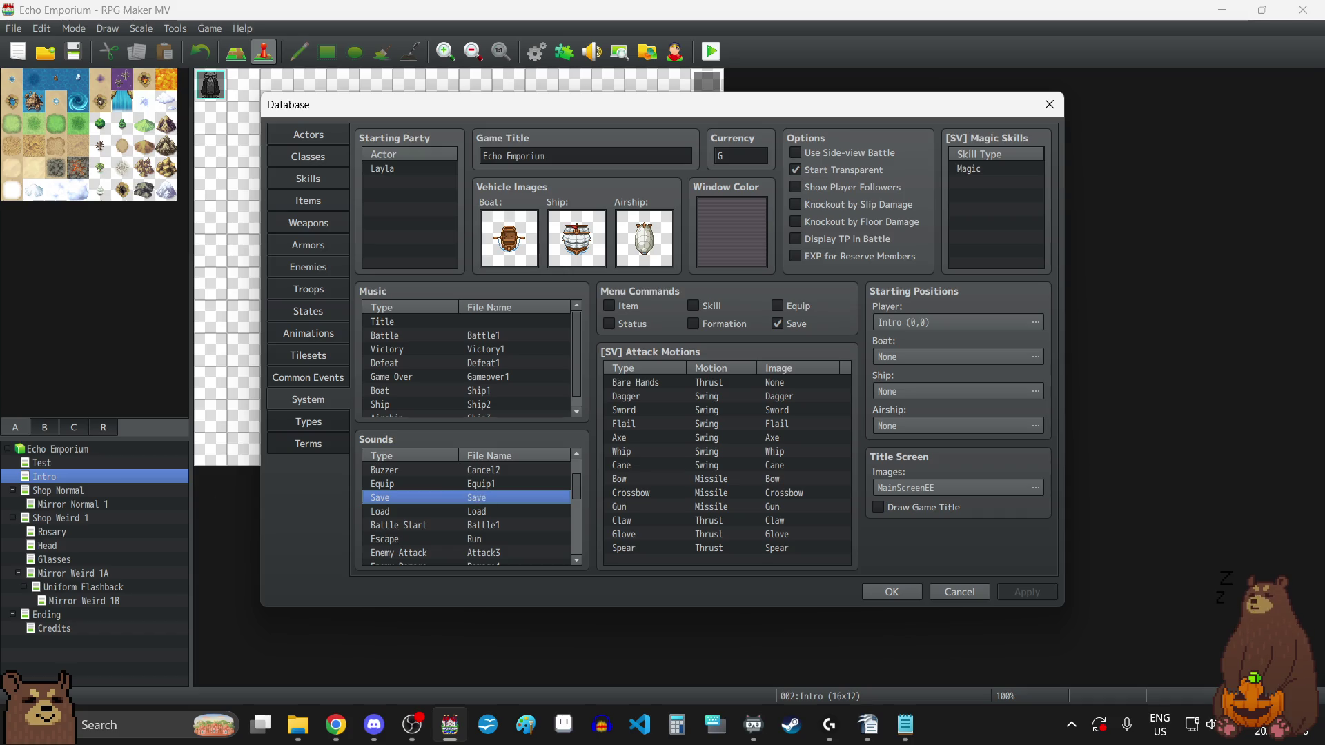
double_click(483, 499)
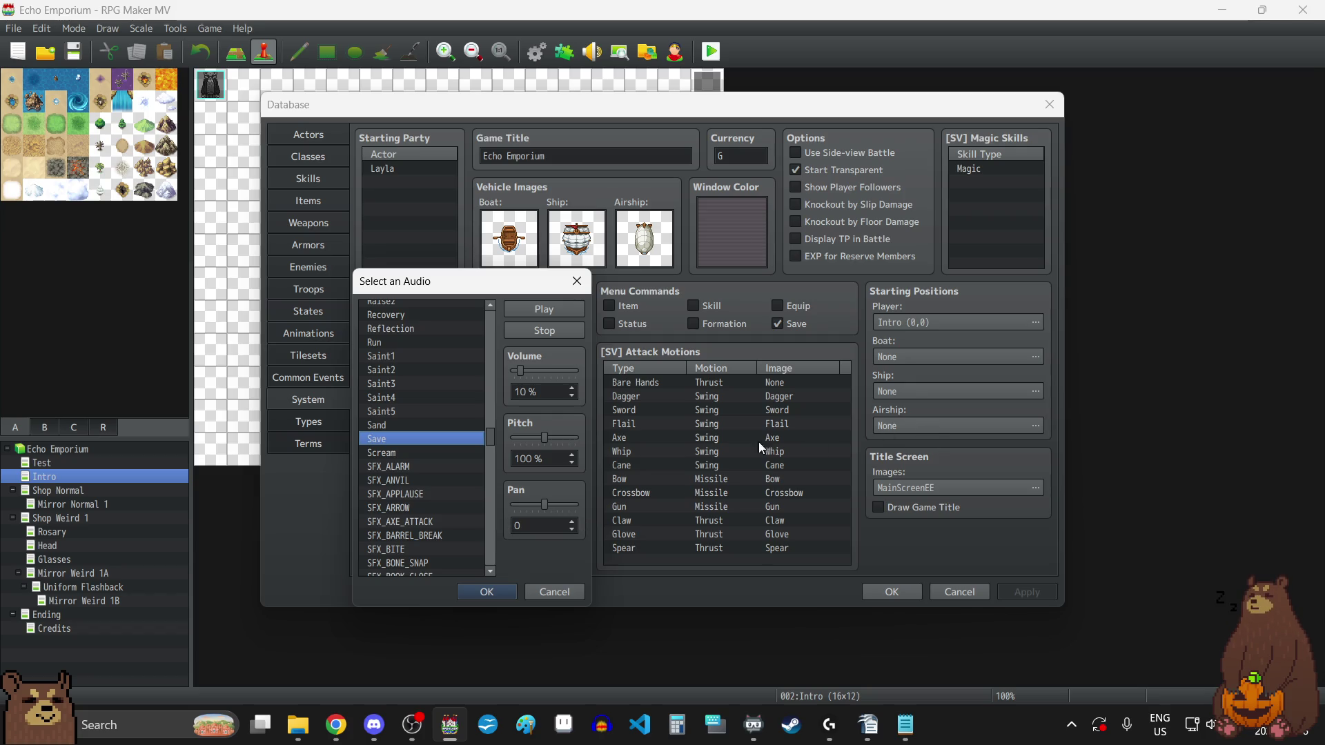
scroll(412, 446, down, 4)
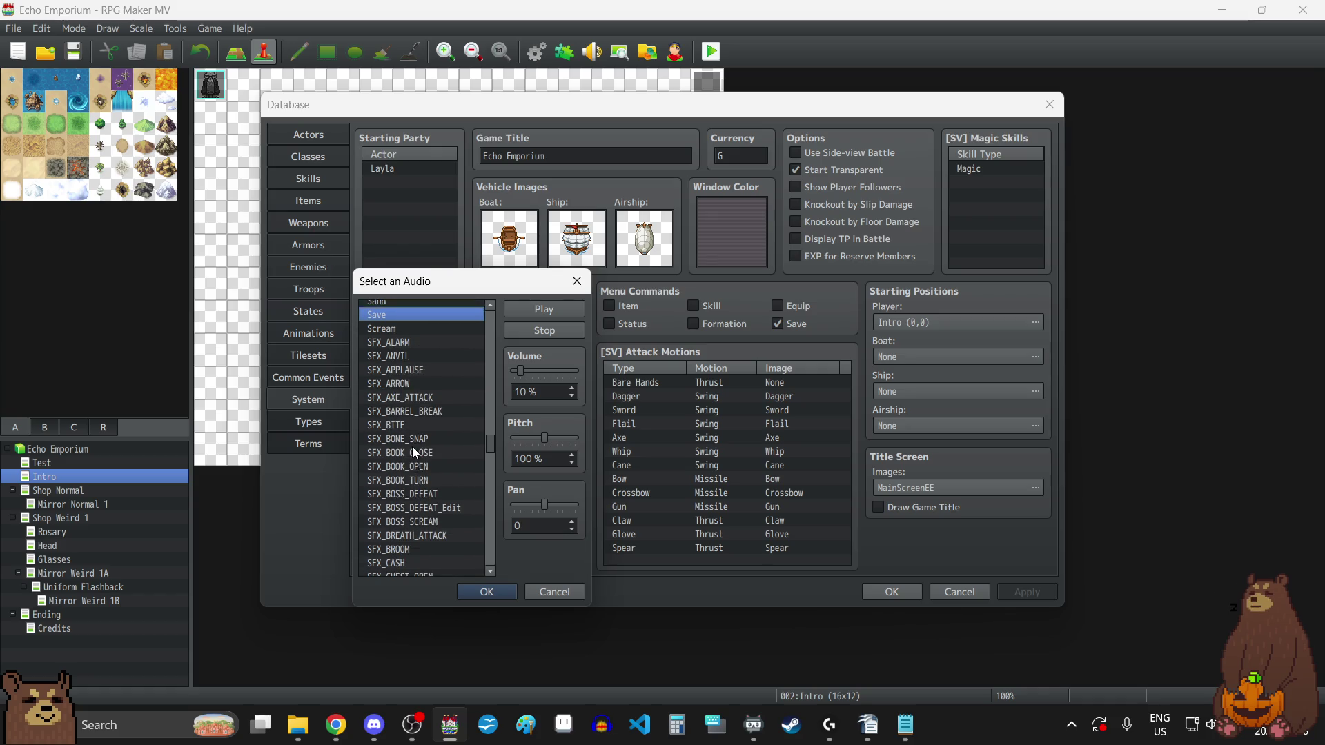
scroll(412, 447, down, 2)
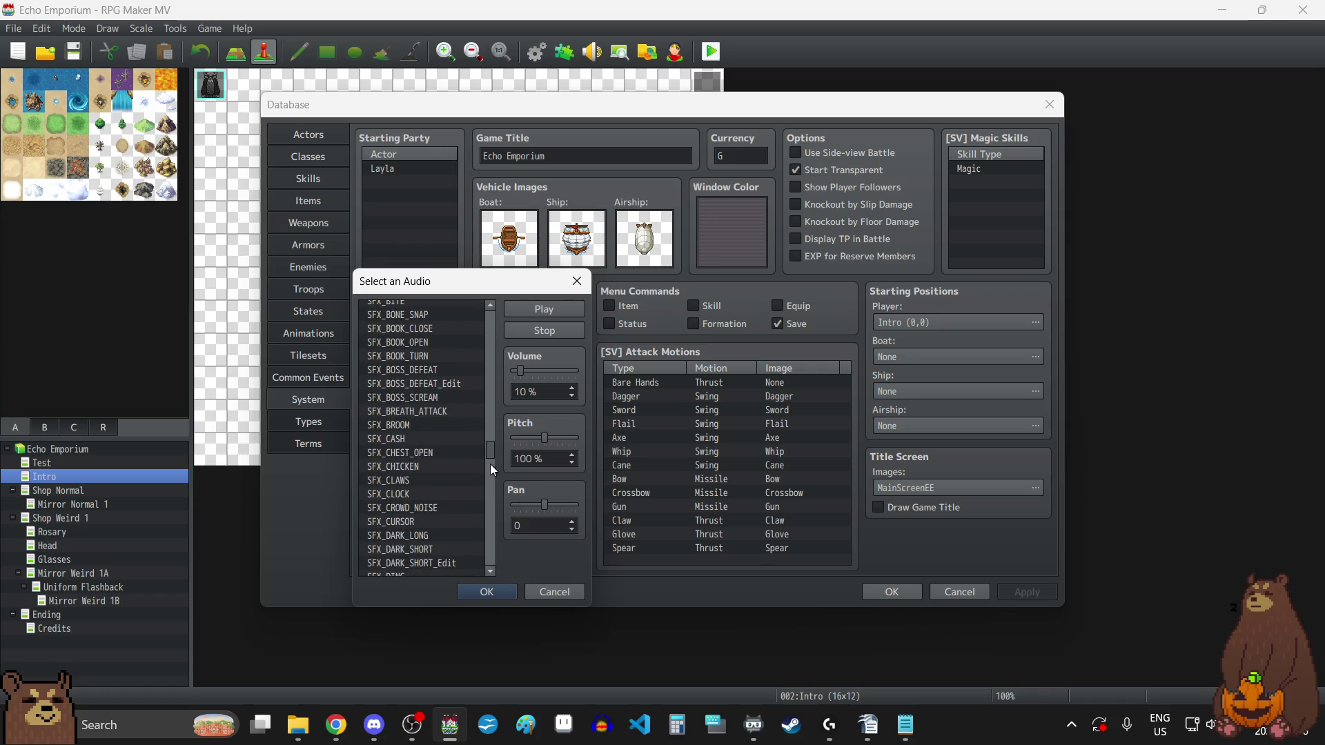
mouse_move(491, 450)
mouse_down()
mouse_move(486, 520)
mouse_move(486, 506)
mouse_up()
click(395, 364)
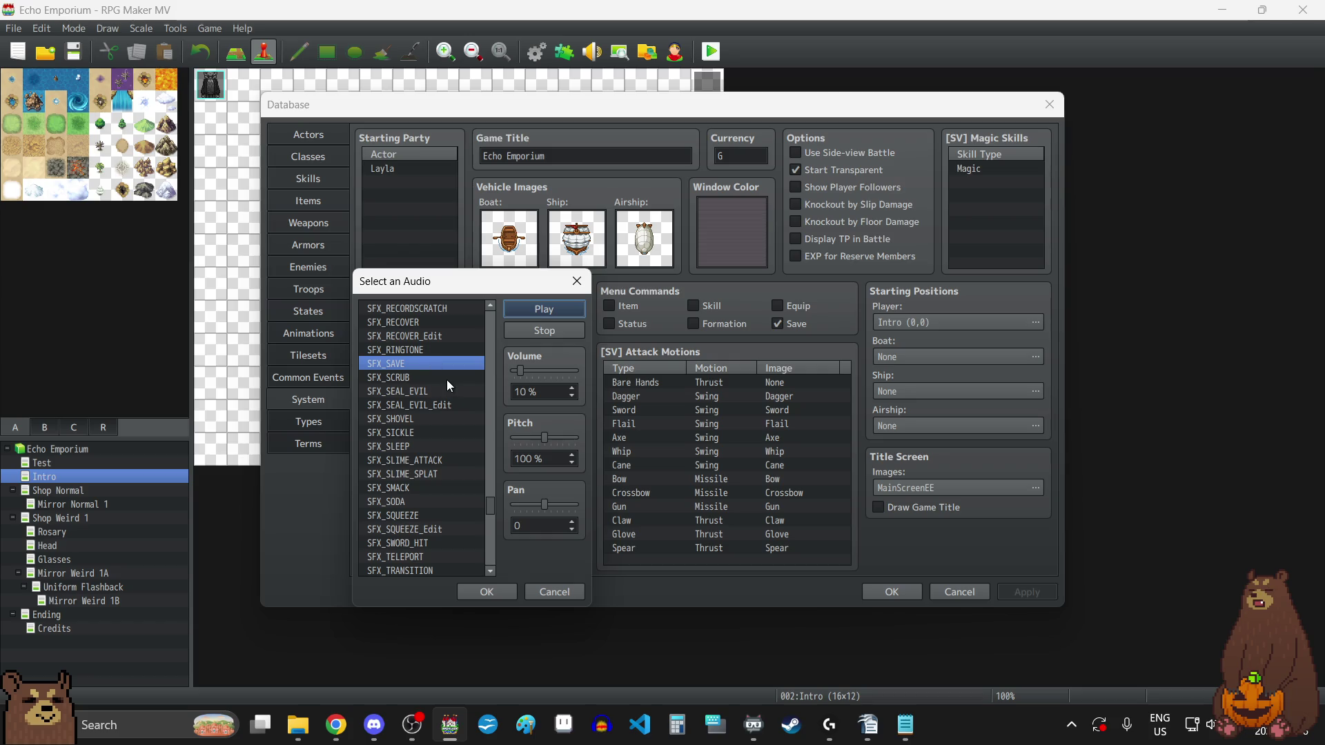
scroll(450, 433, up, 4)
scroll(448, 433, up, 2)
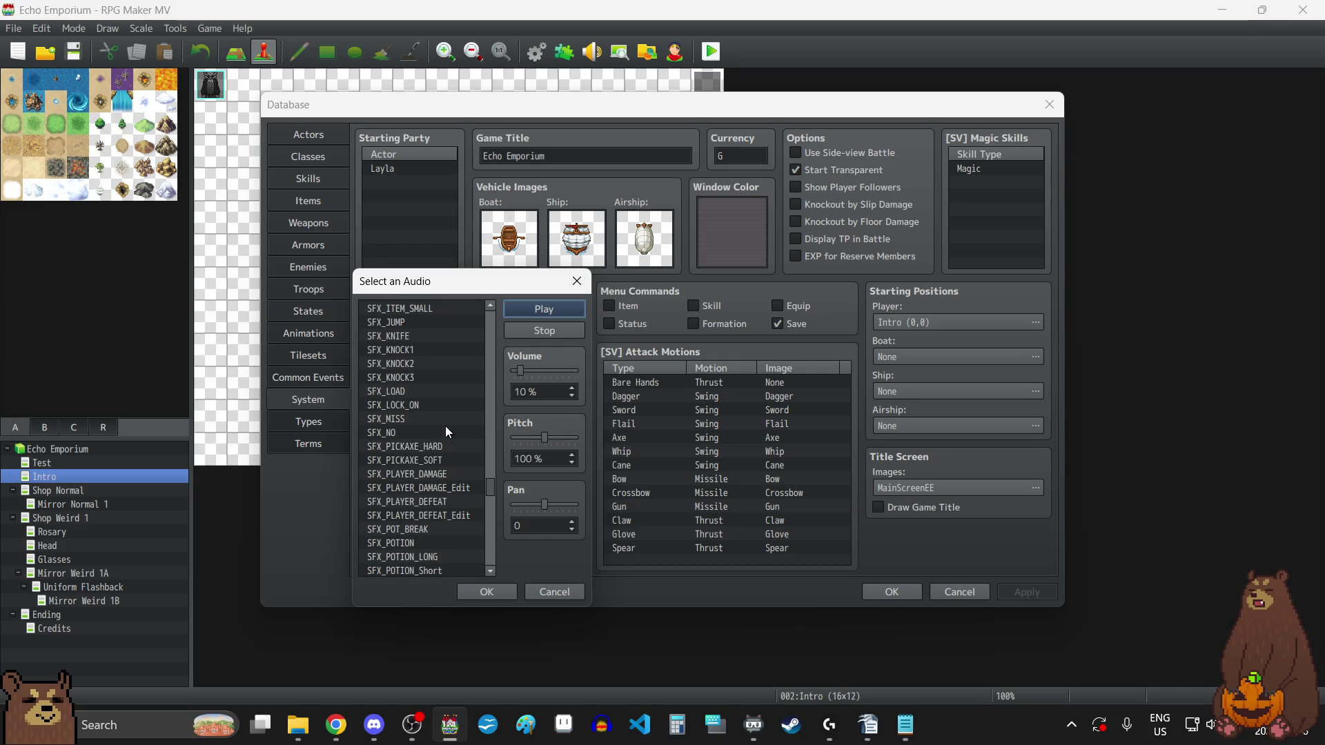
click(412, 393)
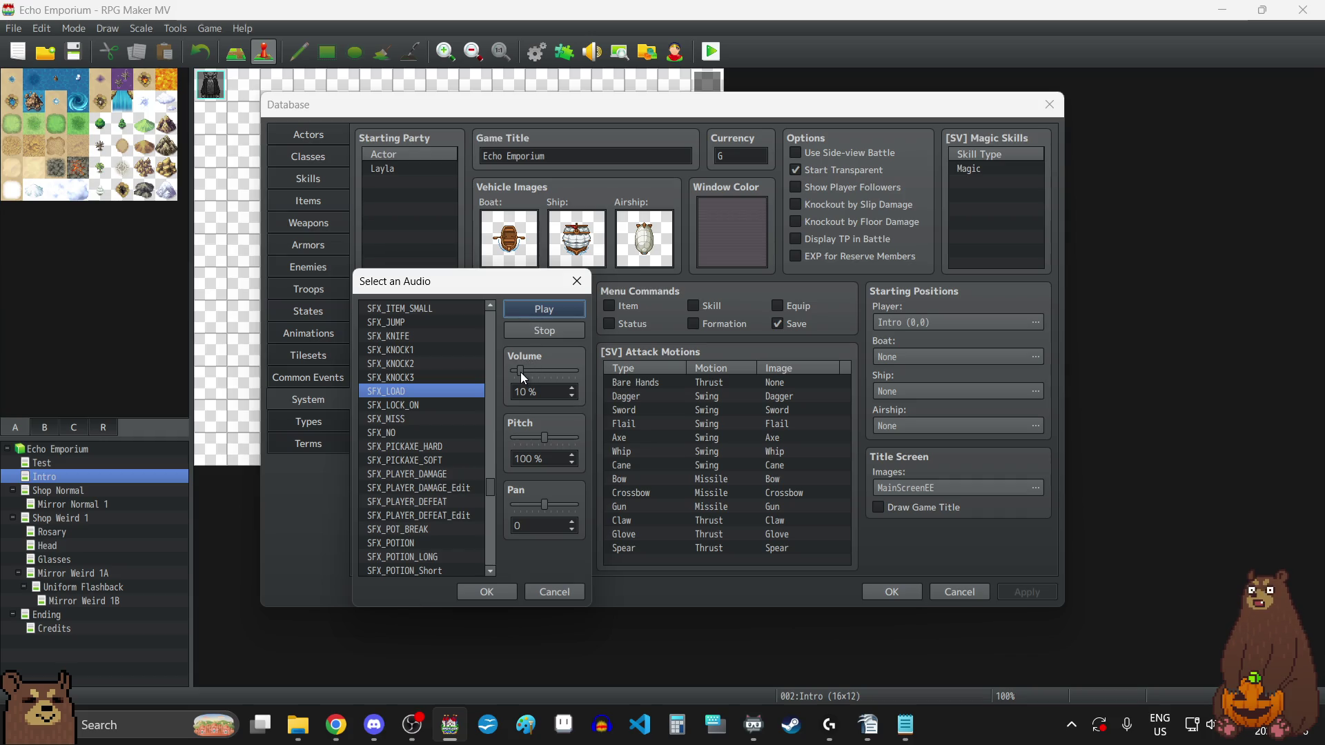
click(578, 280)
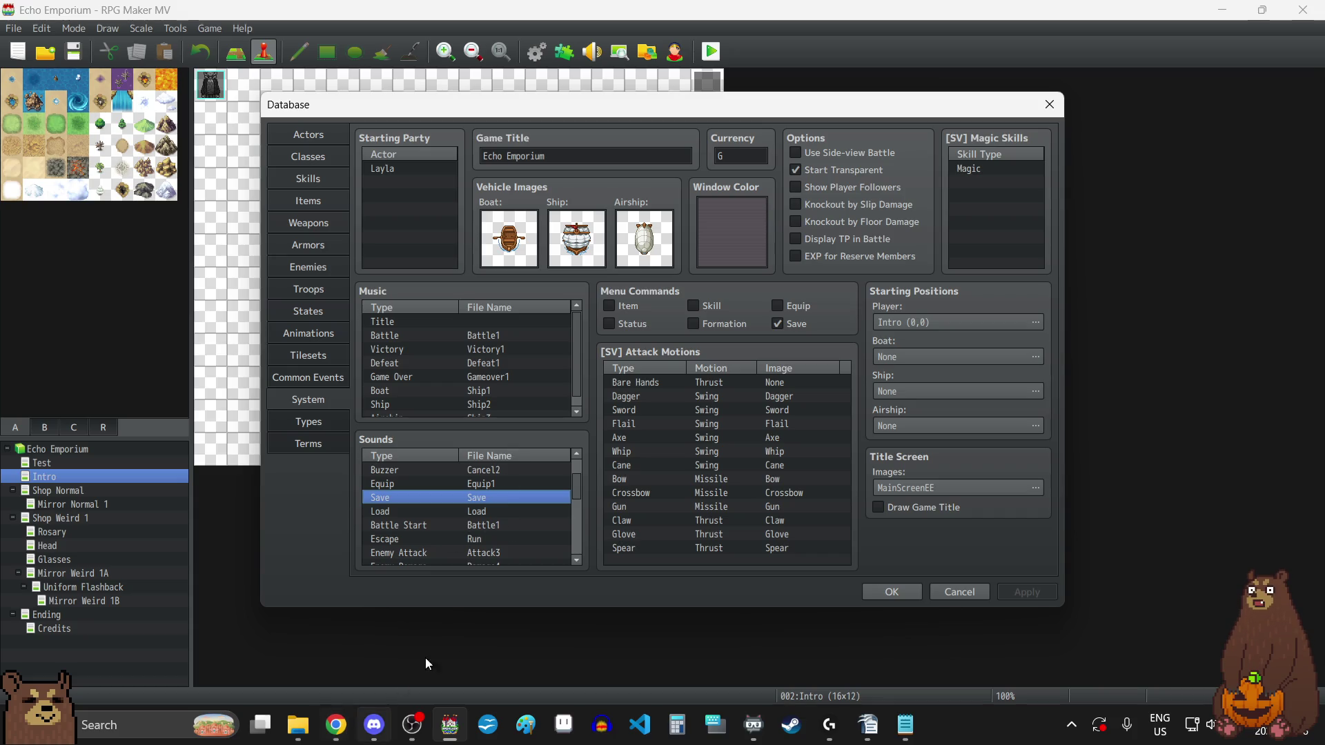
double_click(451, 497)
scroll(430, 434, up, 10)
scroll(433, 421, down, 7)
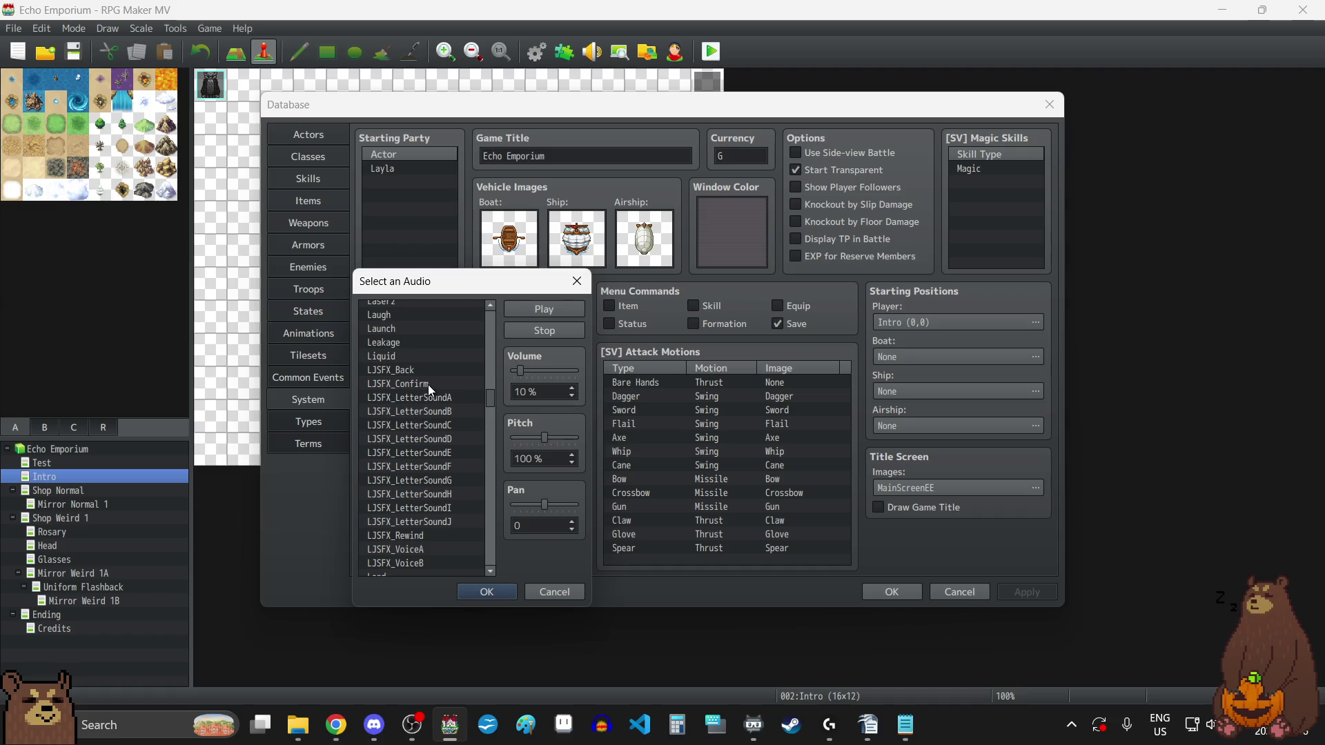
click(571, 282)
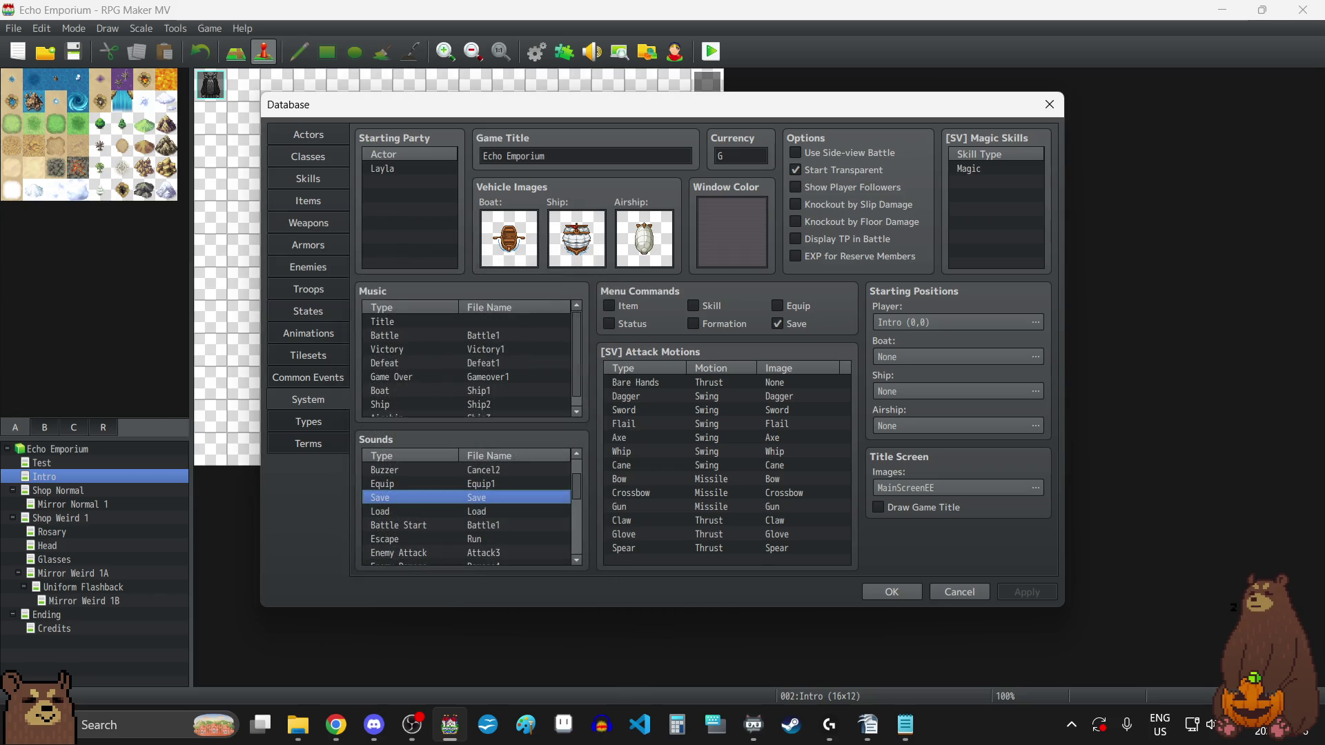
key(alt+Tab)
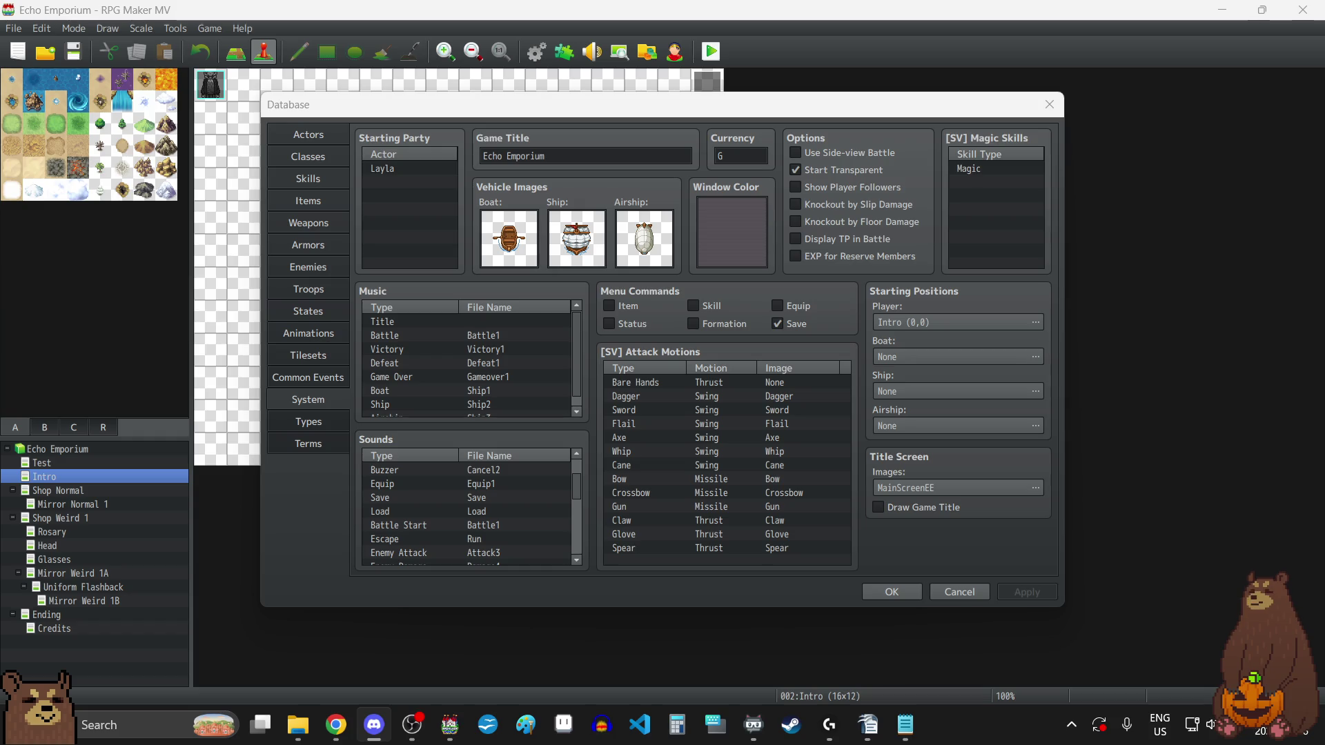
- In the Save sound's audio picker, preview SFX_SAVE at 10% and then at 50% volume
key(alt+Tab)
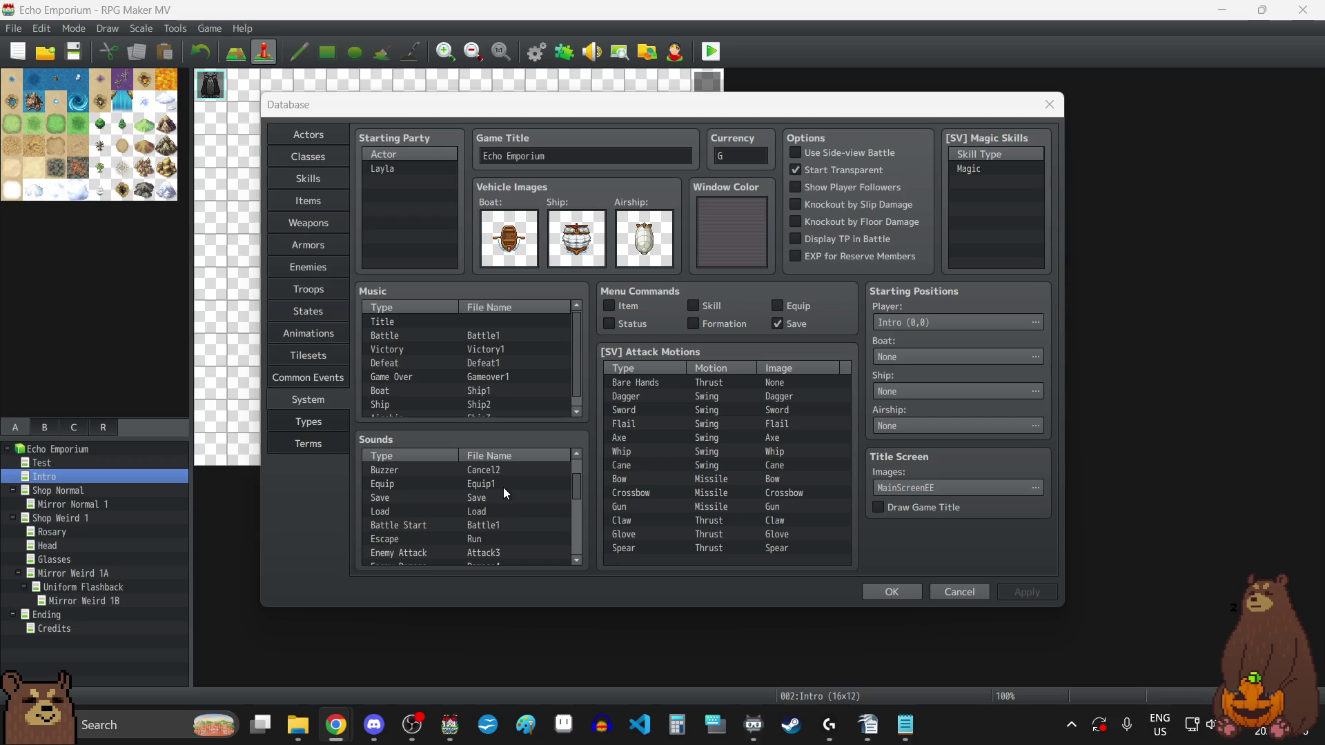
scroll(498, 477, down, 3)
scroll(496, 474, up, 2)
click(486, 483)
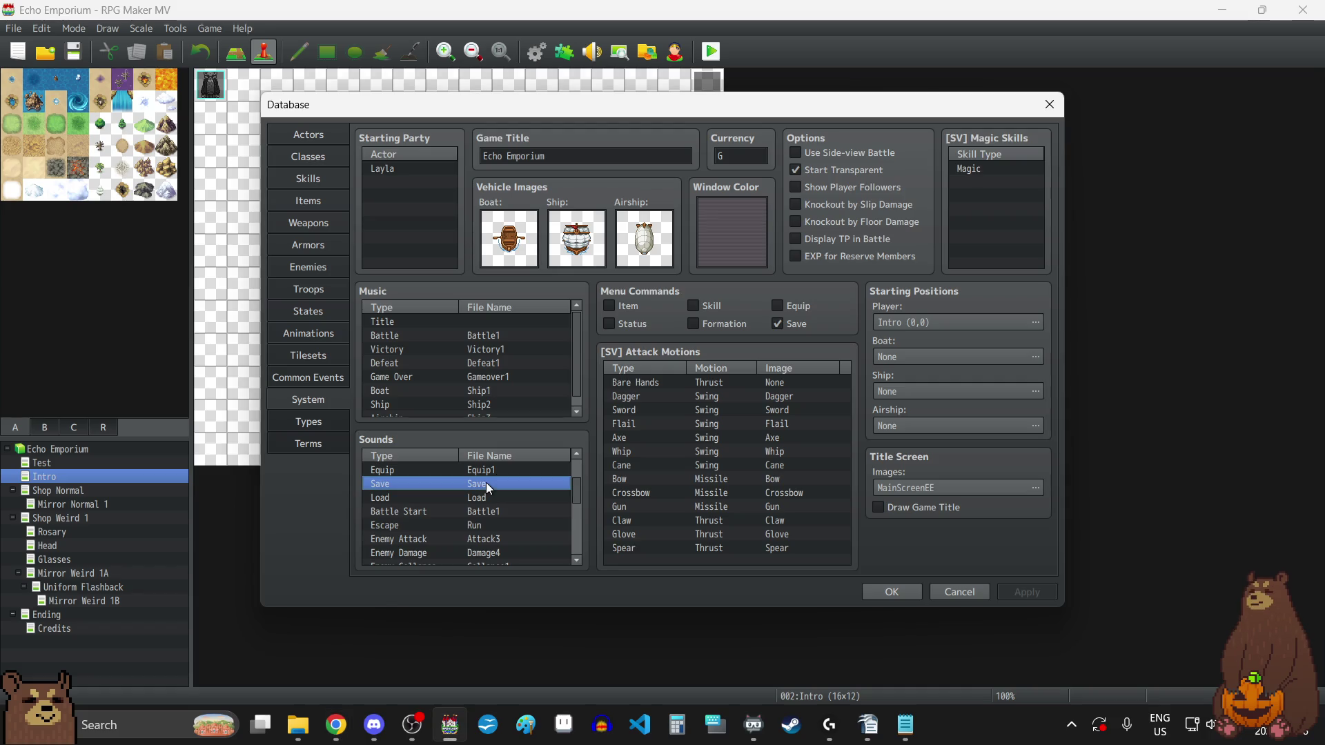
double_click(486, 482)
scroll(442, 444, down, 2)
scroll(442, 444, down, 10)
scroll(441, 444, down, 12)
scroll(440, 445, down, 10)
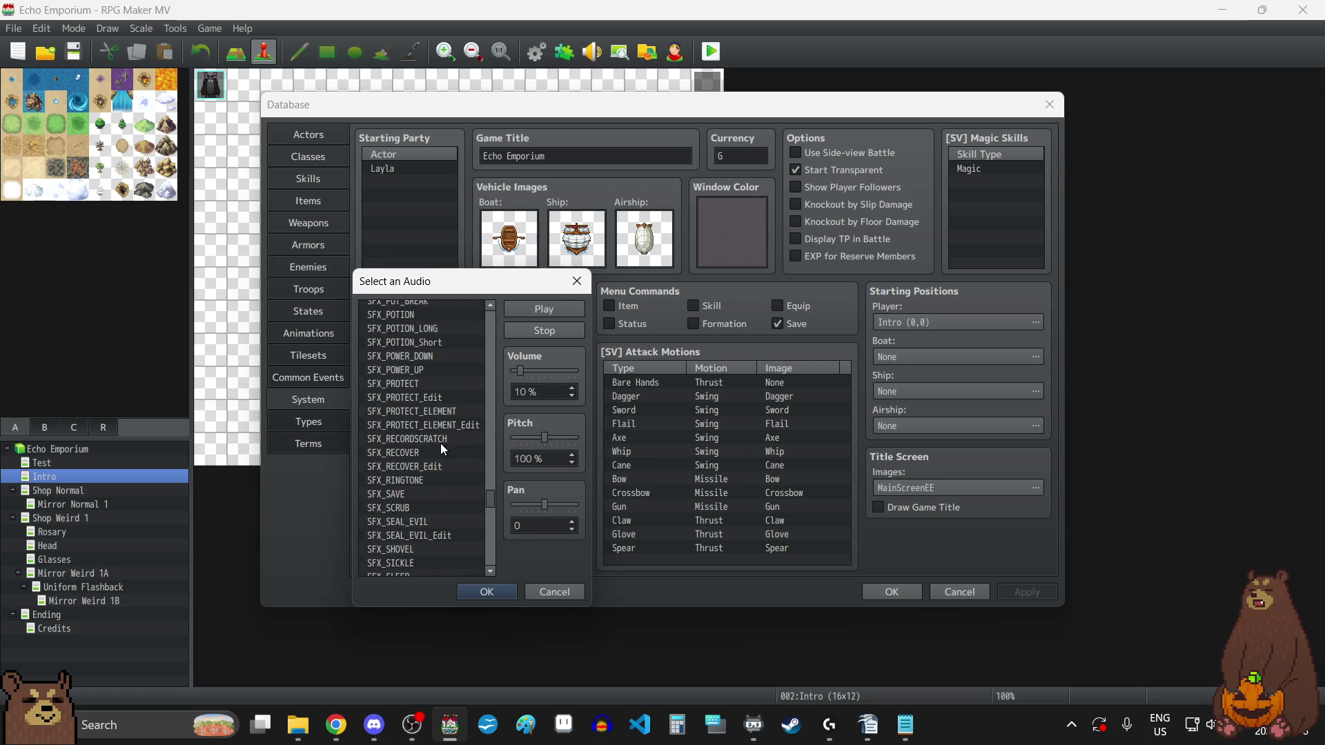
click(399, 493)
click(523, 308)
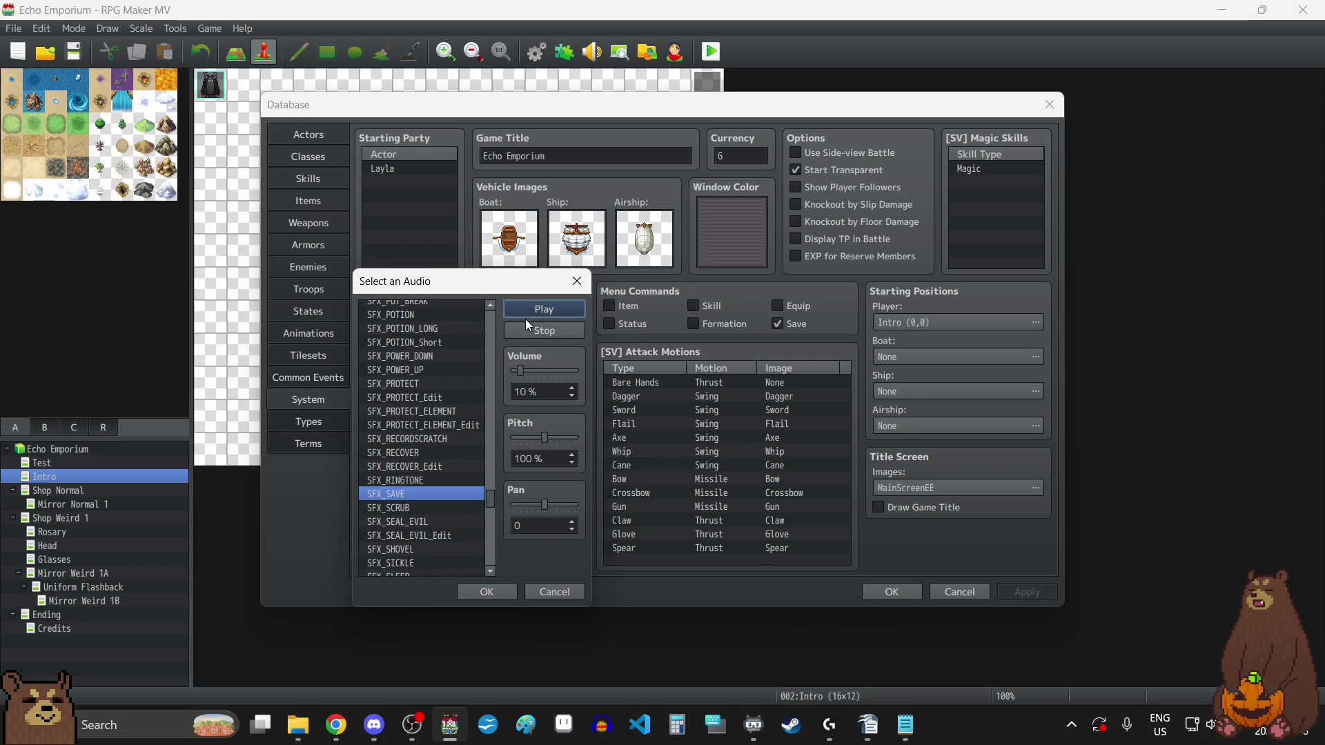
drag(523, 373, 546, 372)
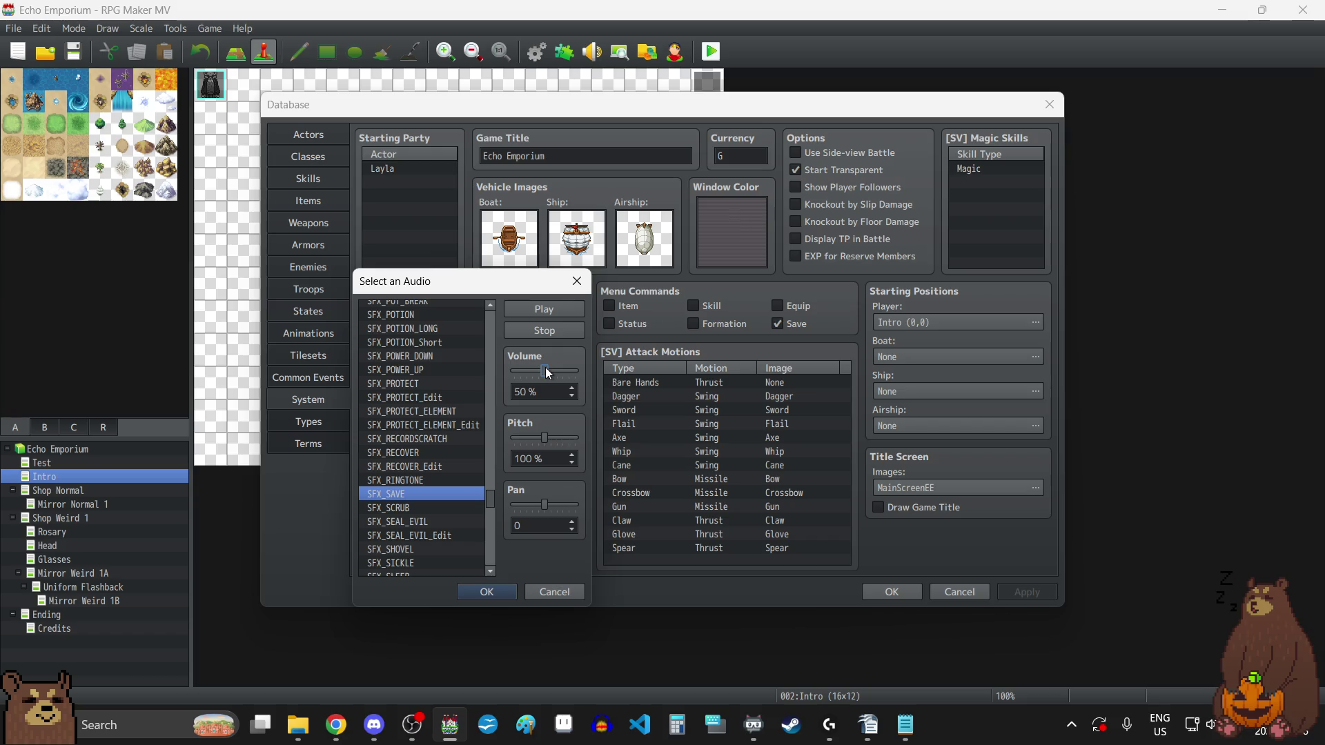
click(554, 308)
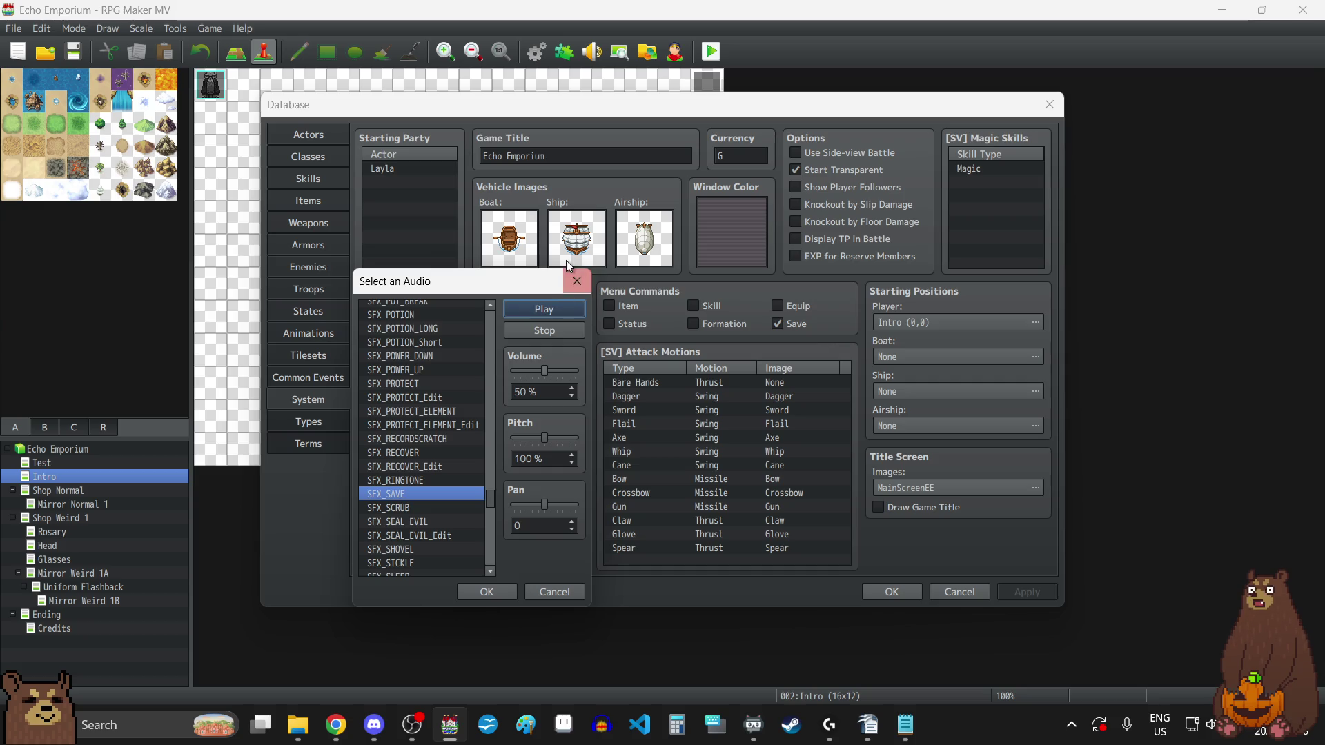
- Browse to SFX_LOAD, then cancel, leaving the Save sound unchanged
key(Down)
key(Down)
key(Down)
scroll(430, 463, up, 12)
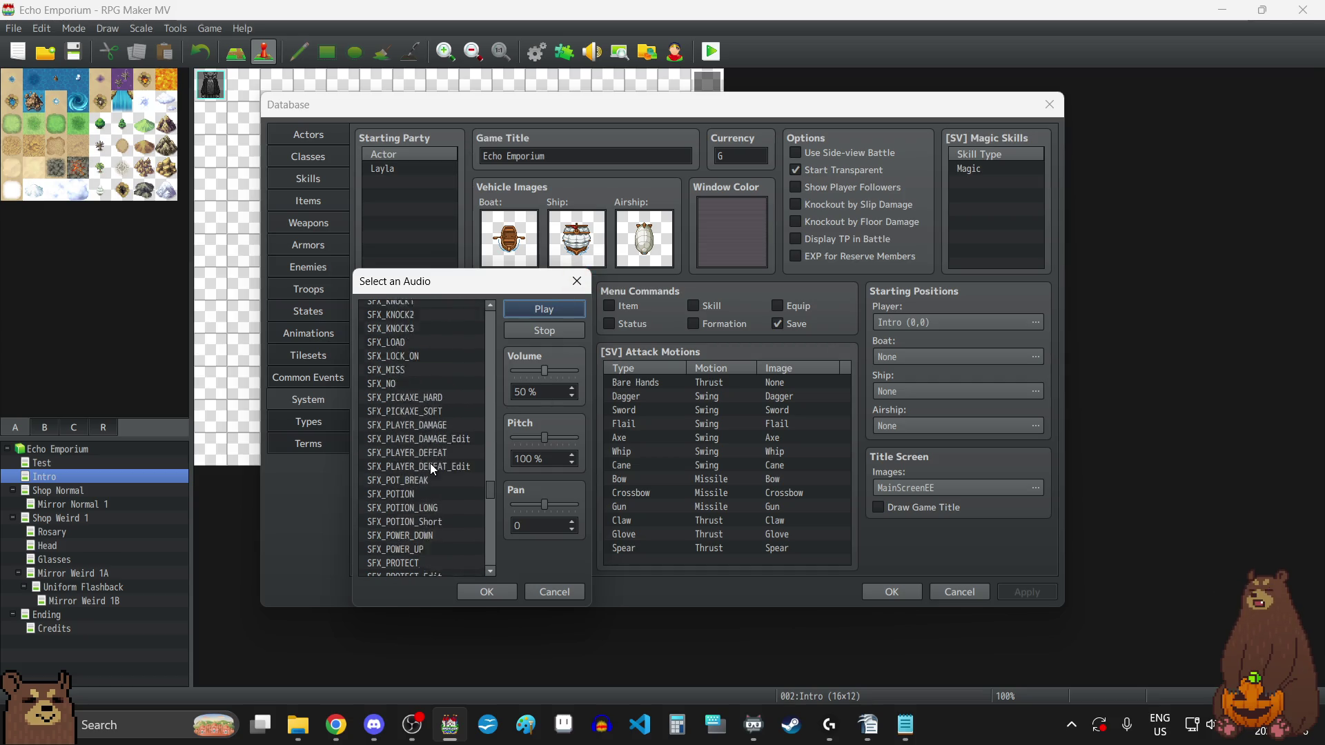
scroll(430, 463, up, 6)
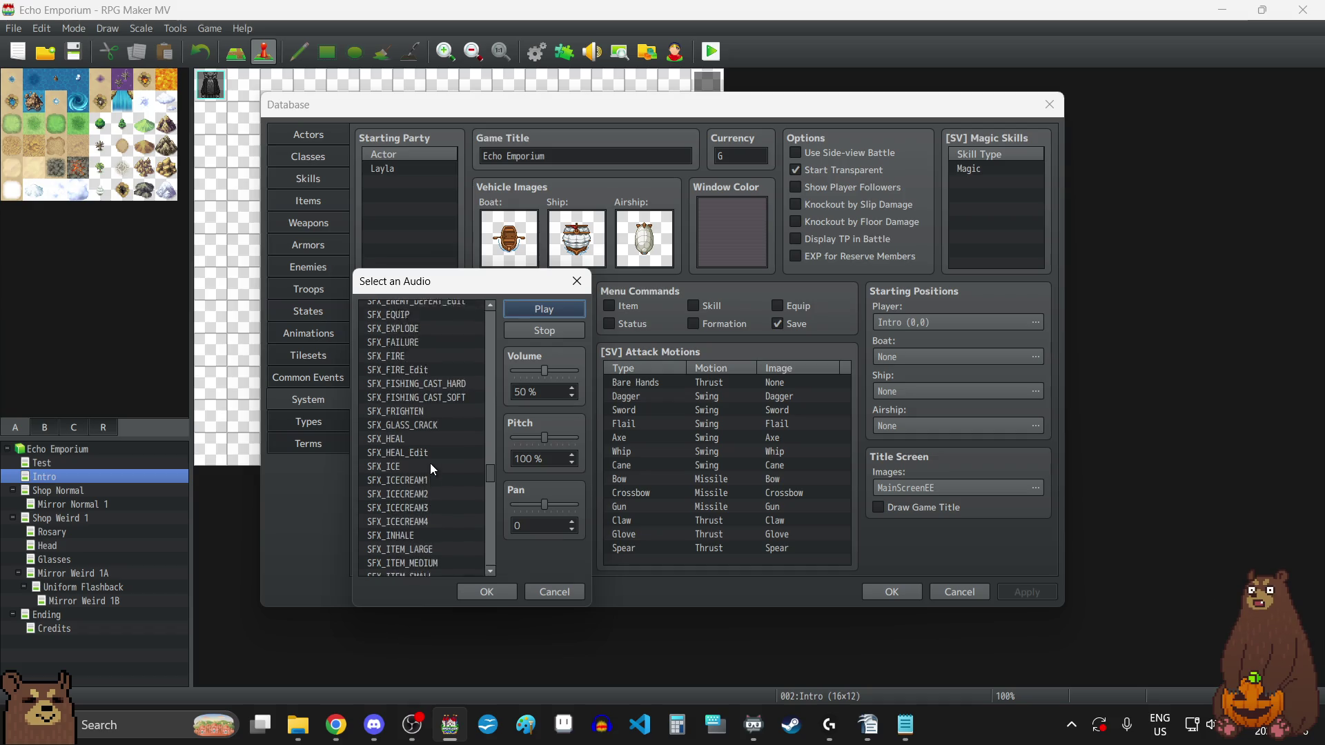
scroll(420, 382, up, 6)
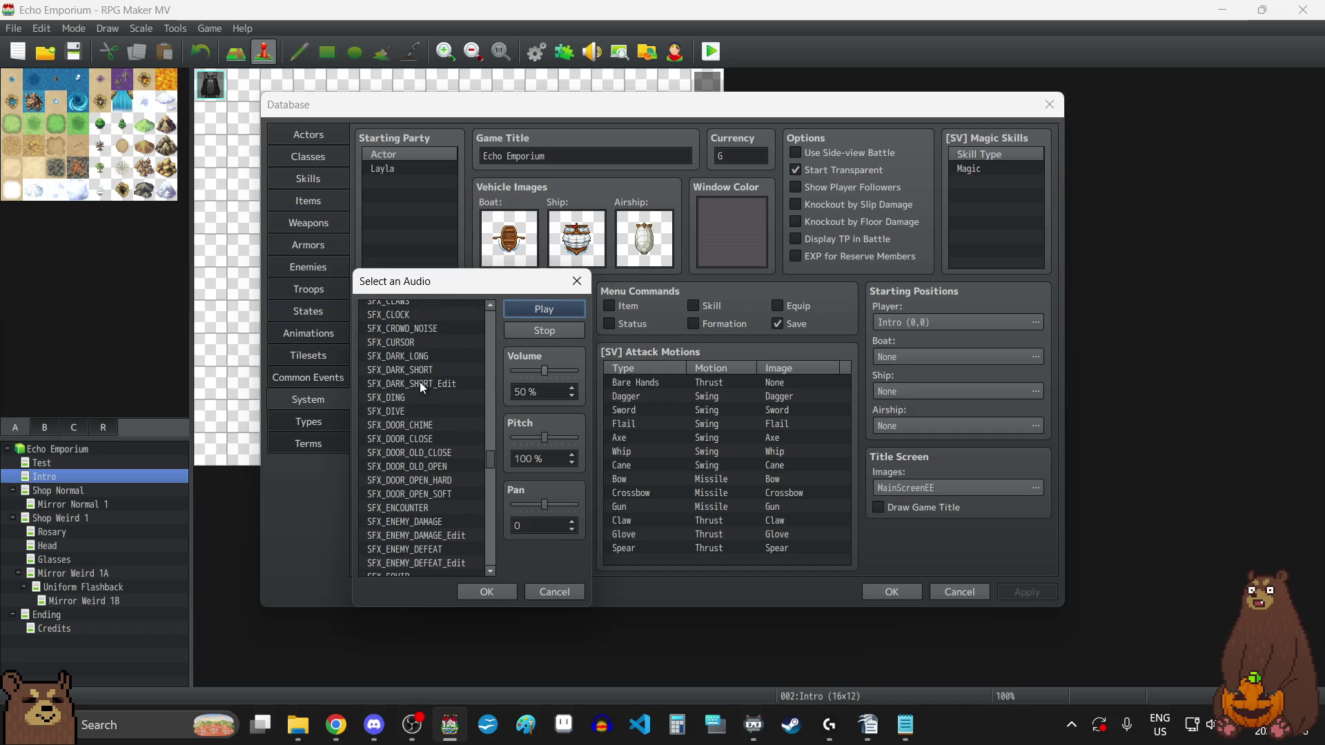
scroll(419, 382, down, 5)
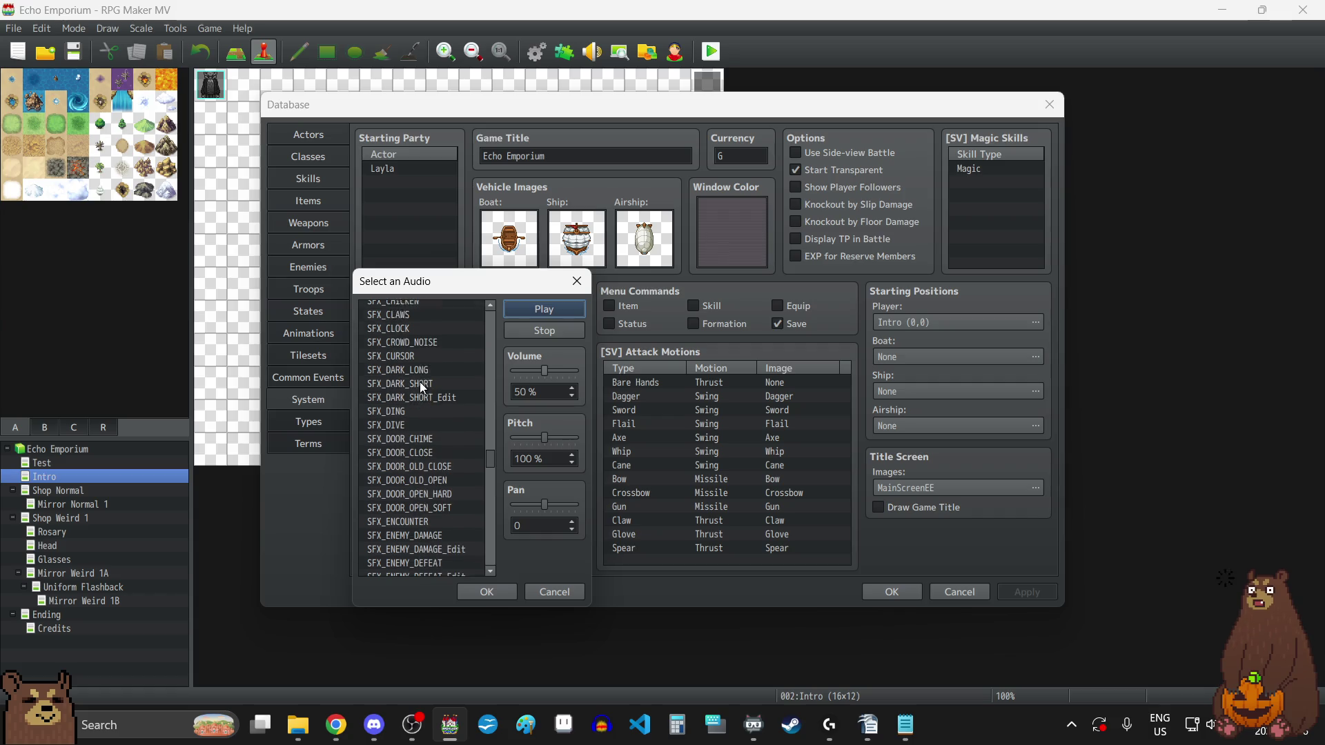
scroll(420, 382, down, 5)
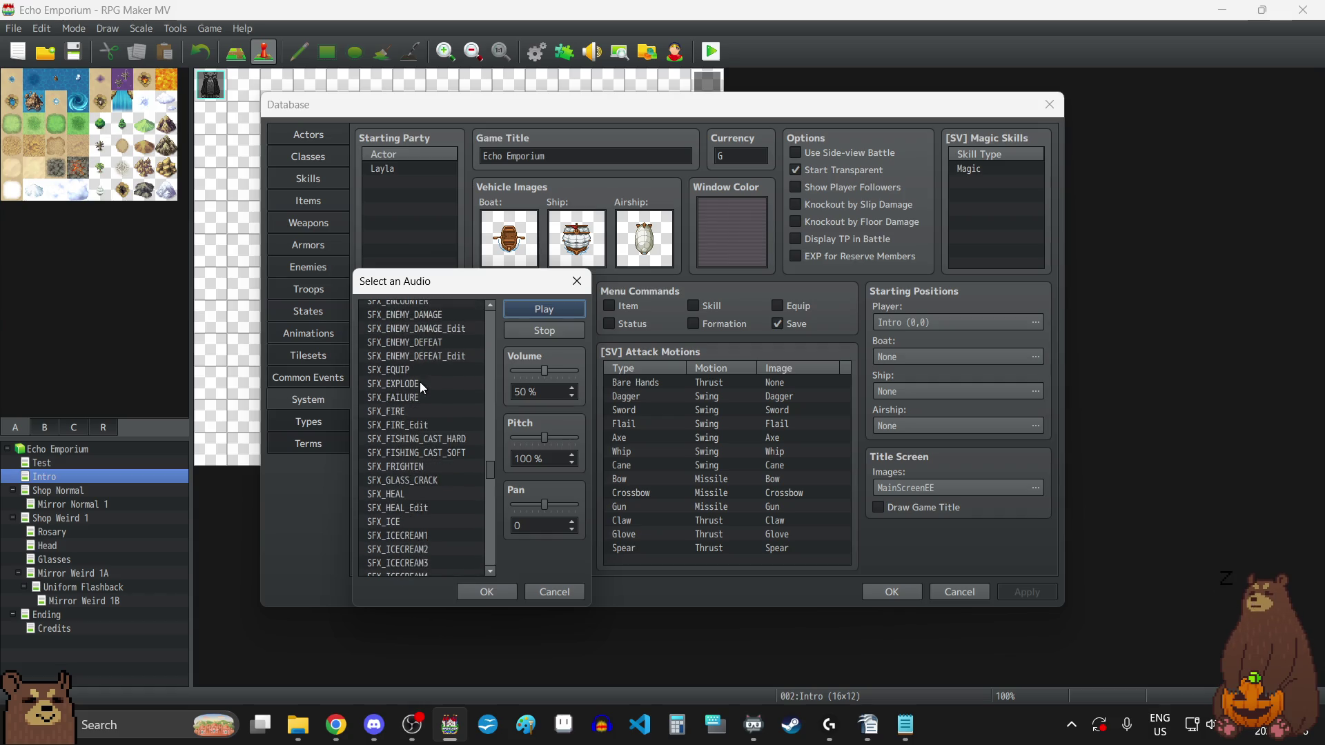
scroll(420, 383, down, 1)
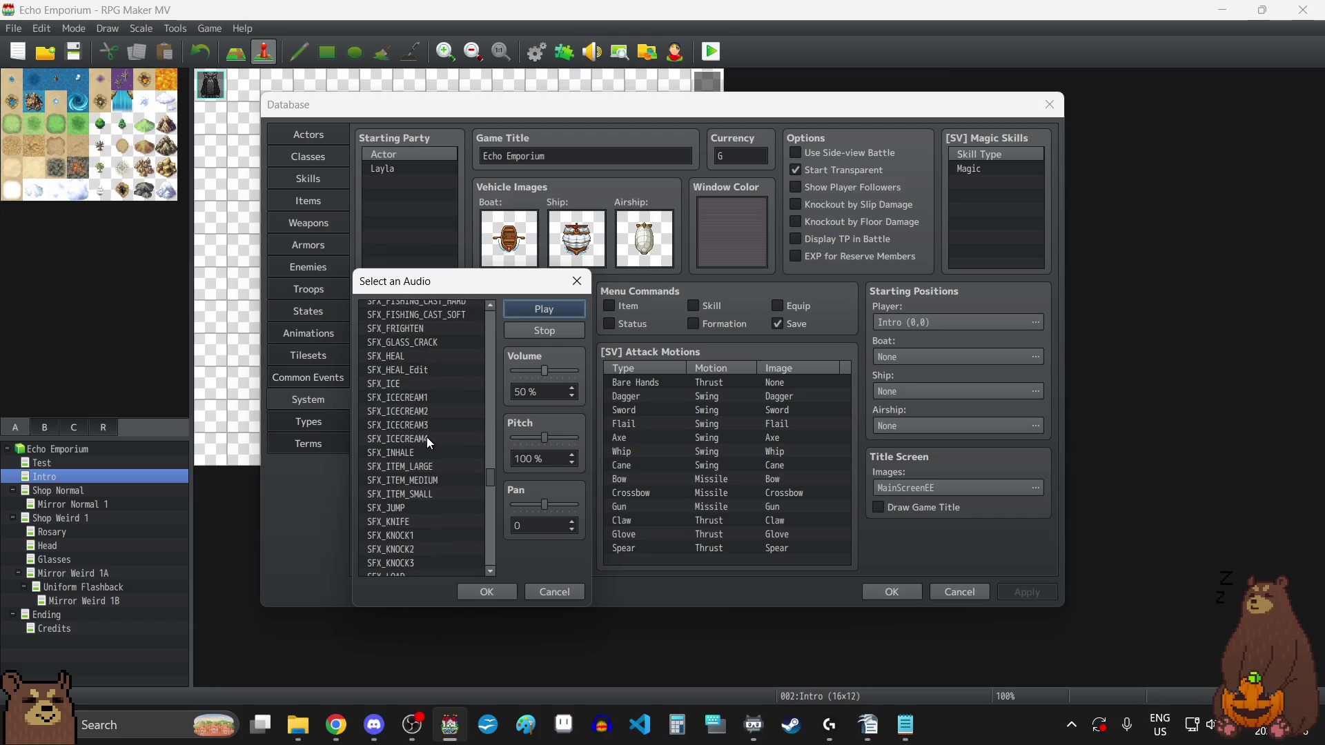
scroll(427, 437, down, 2)
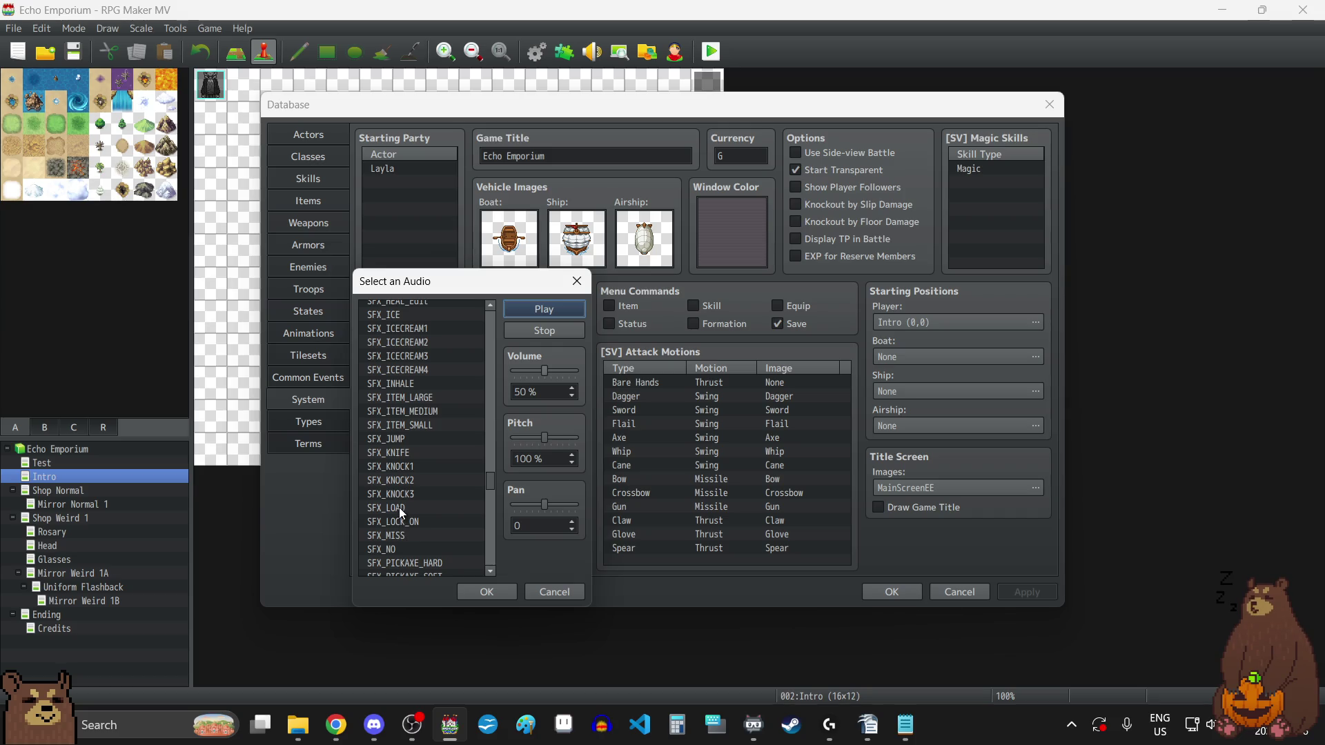
click(399, 508)
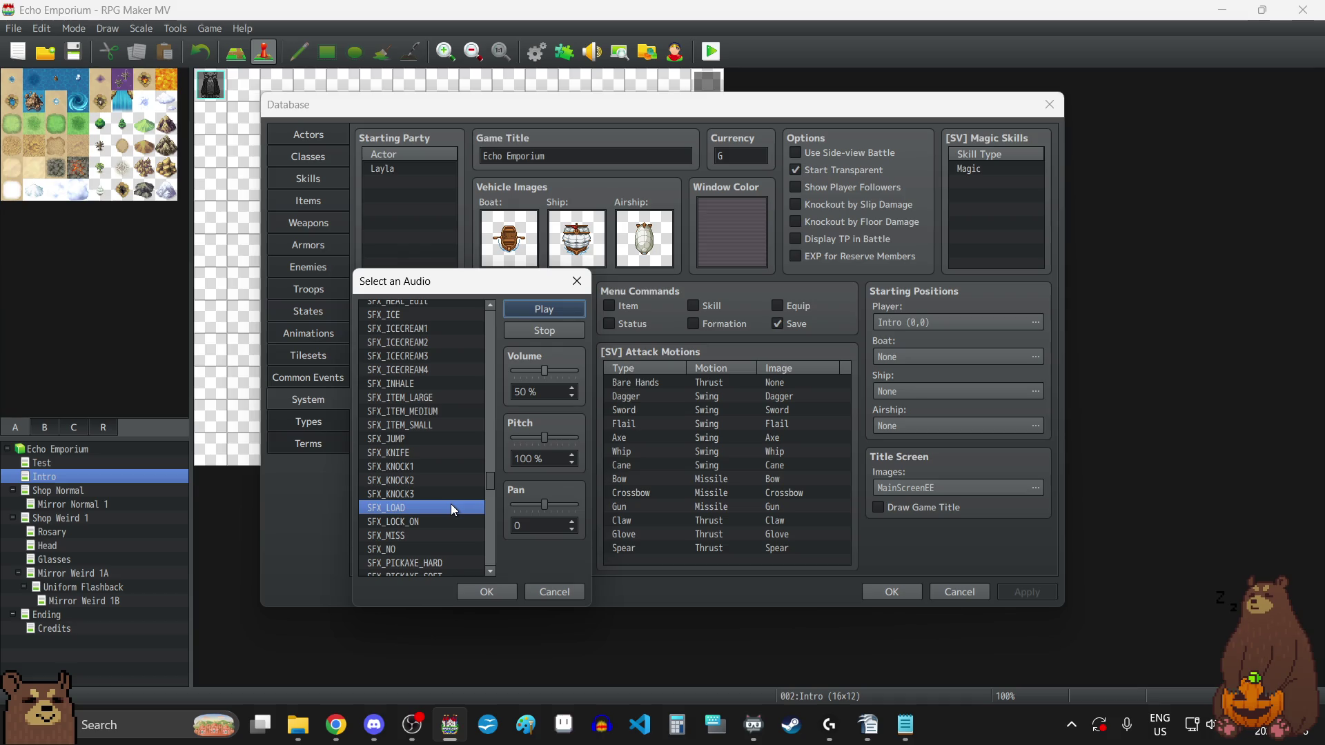
scroll(453, 508, down, 5)
scroll(451, 504, down, 3)
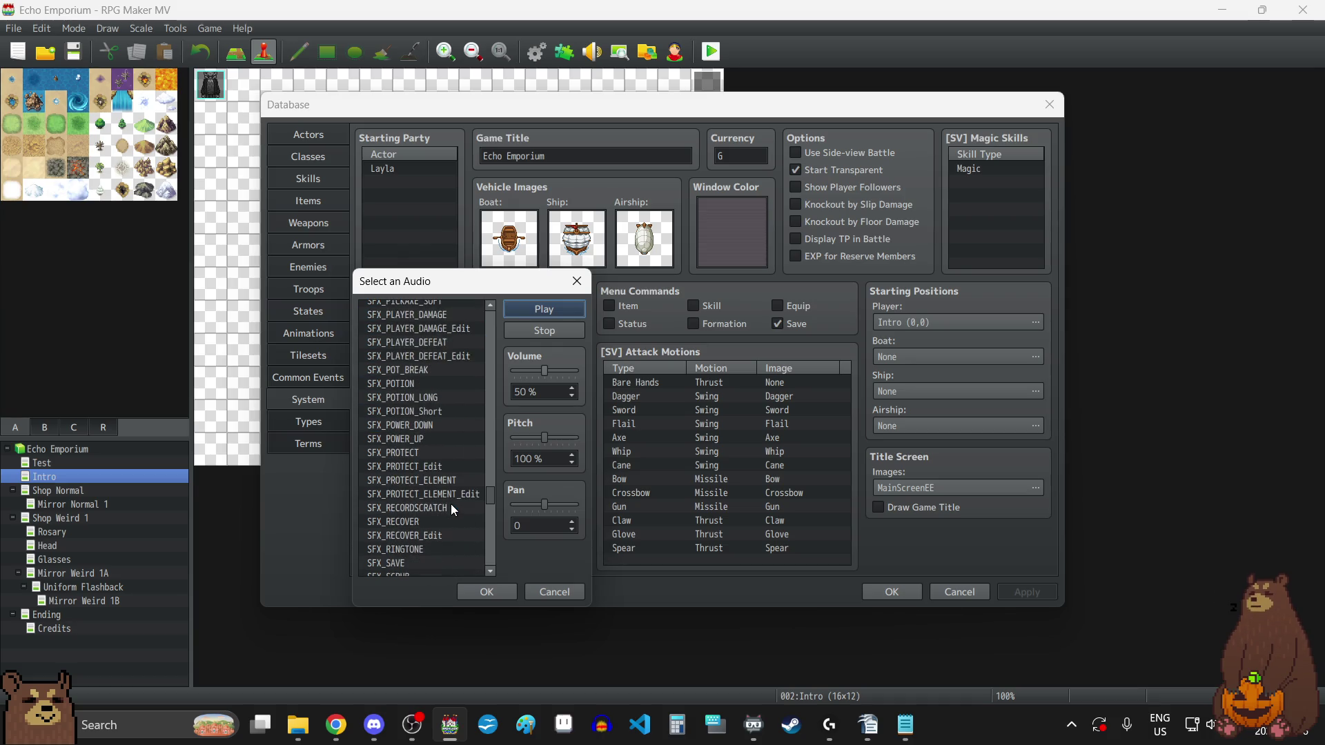
click(554, 593)
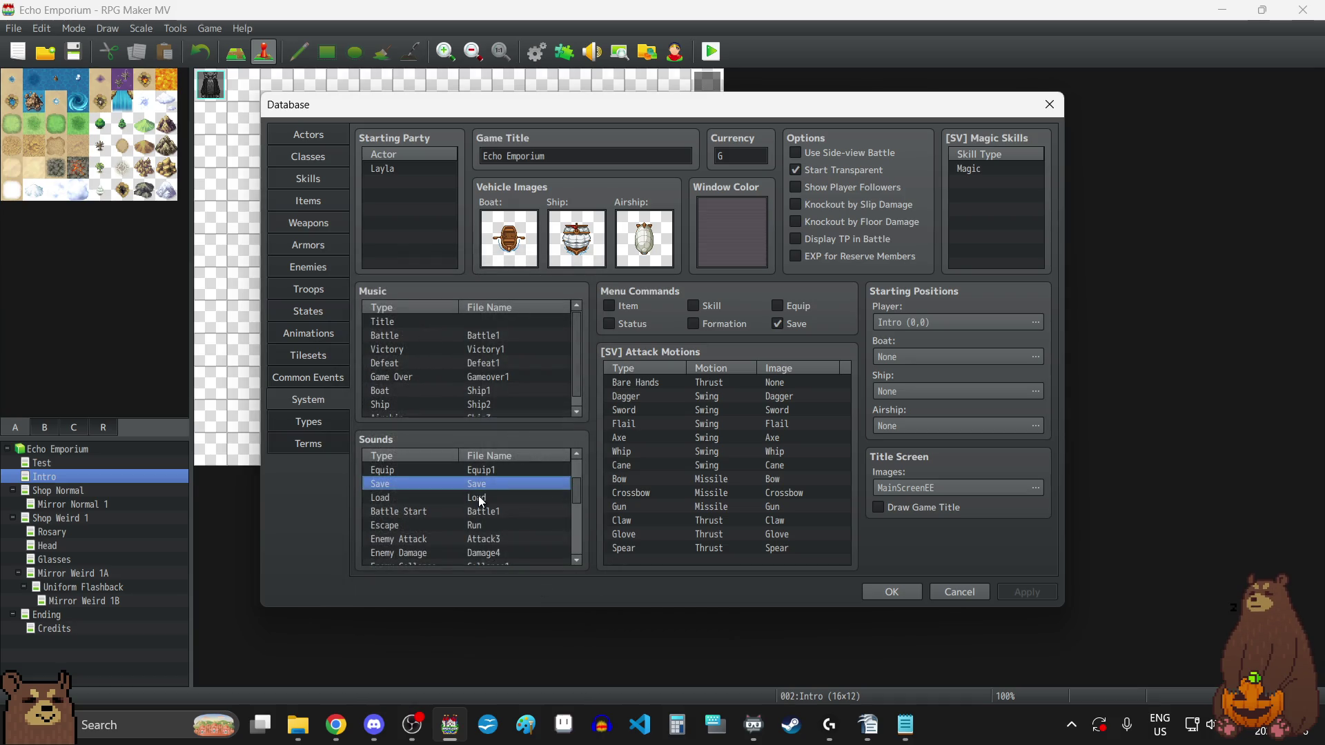
- Assign SFX_SAVE at 50% volume to the Load sound, preview it, and apply
double_click(479, 496)
scroll(453, 468, down, 2)
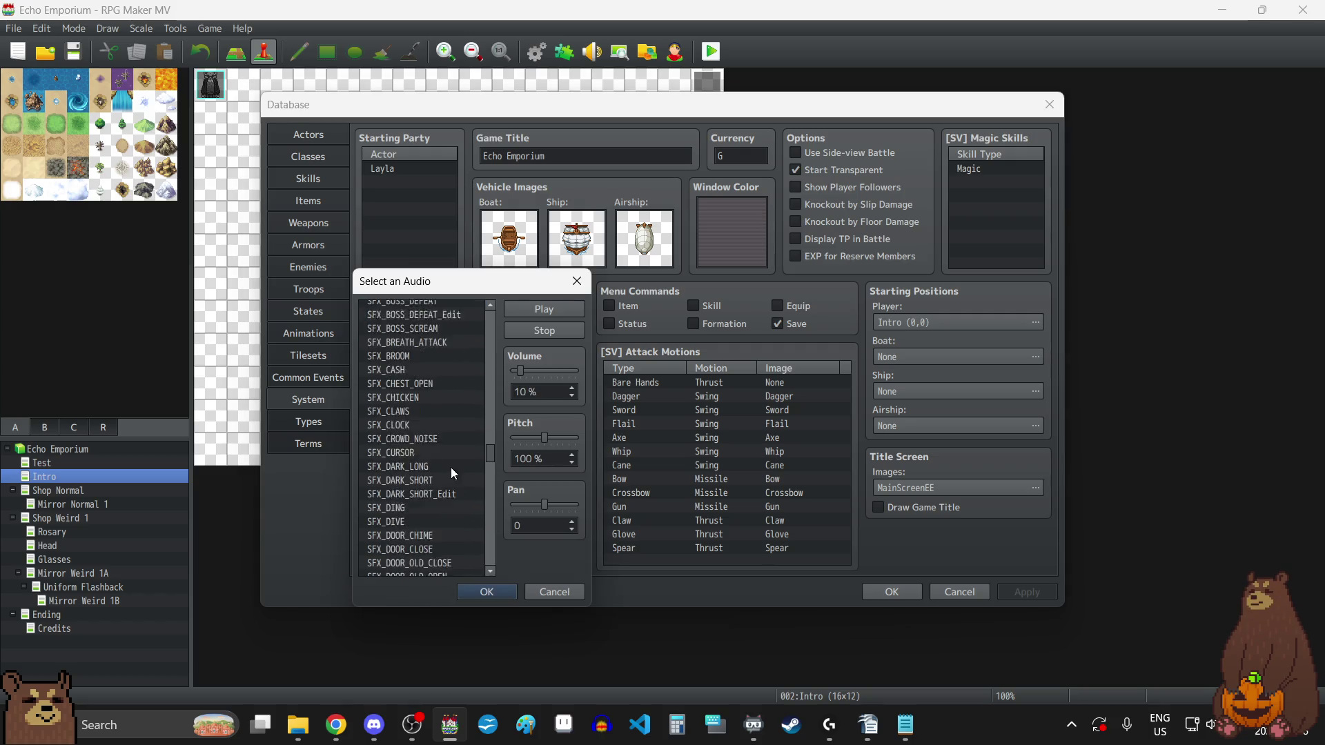
scroll(452, 474, down, 15)
scroll(431, 507, down, 3)
scroll(431, 506, up, 2)
click(404, 438)
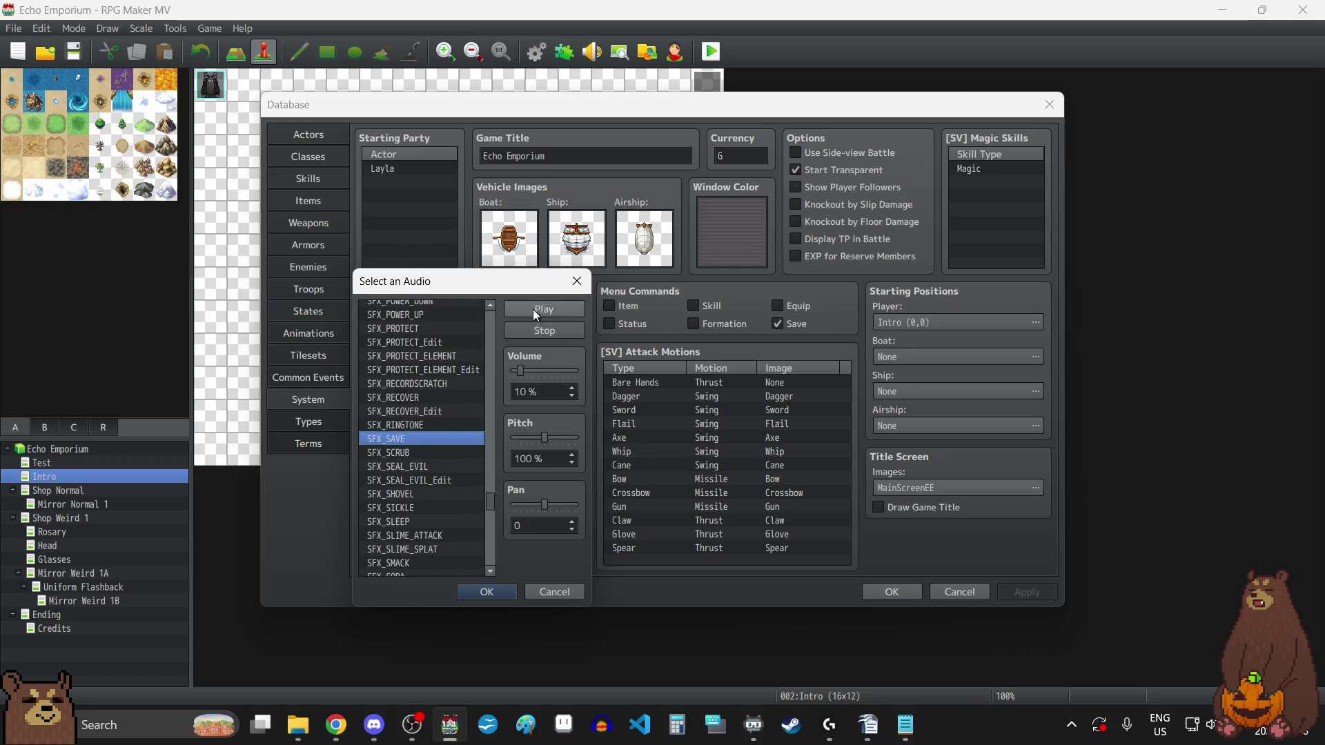
drag(520, 372, 541, 370)
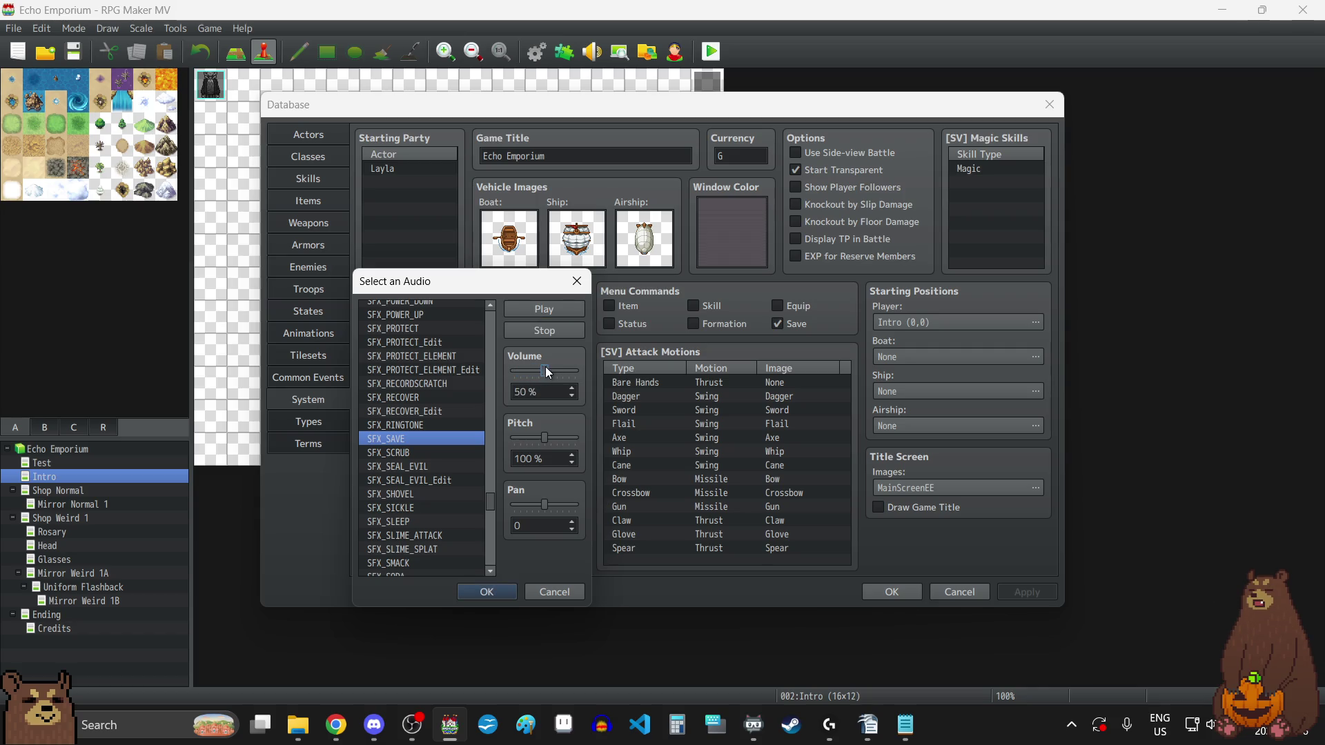
click(554, 309)
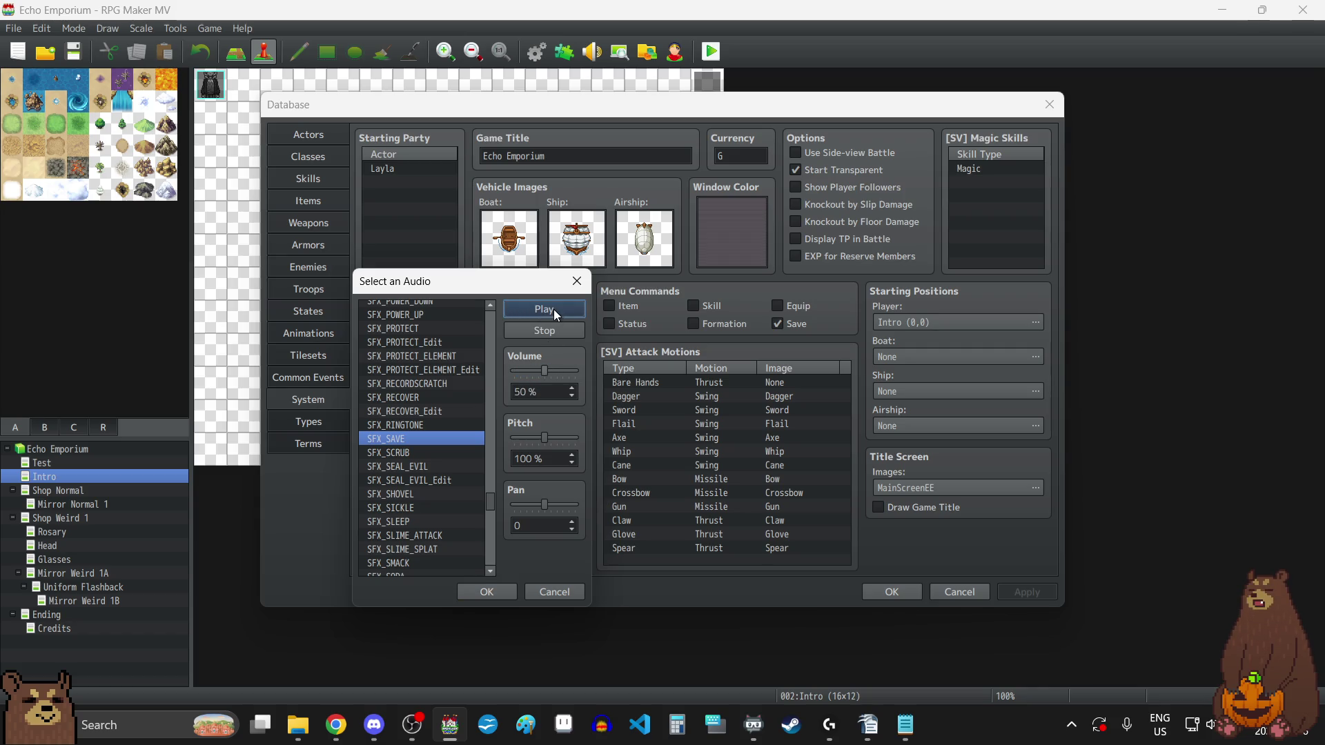
click(487, 593)
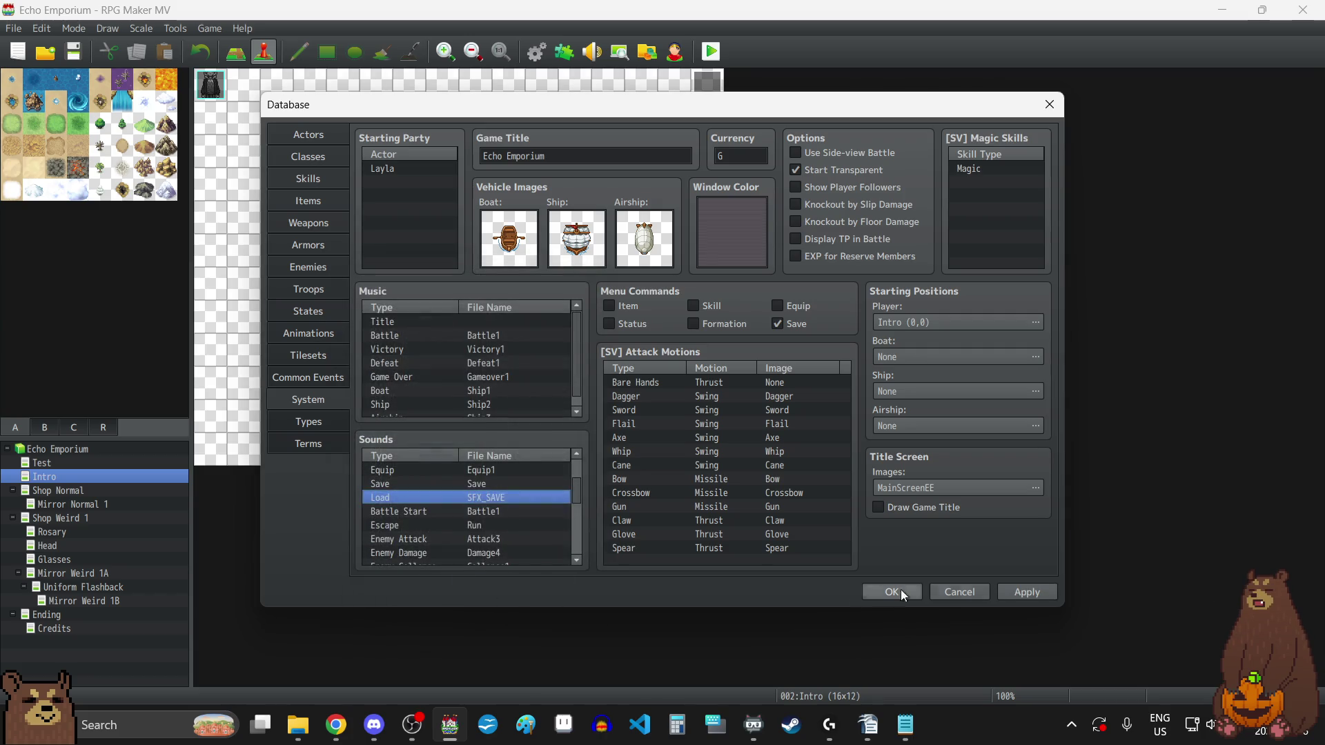
click(1036, 595)
scroll(478, 500, up, 1)
scroll(482, 529, up, 1)
scroll(481, 528, down, 3)
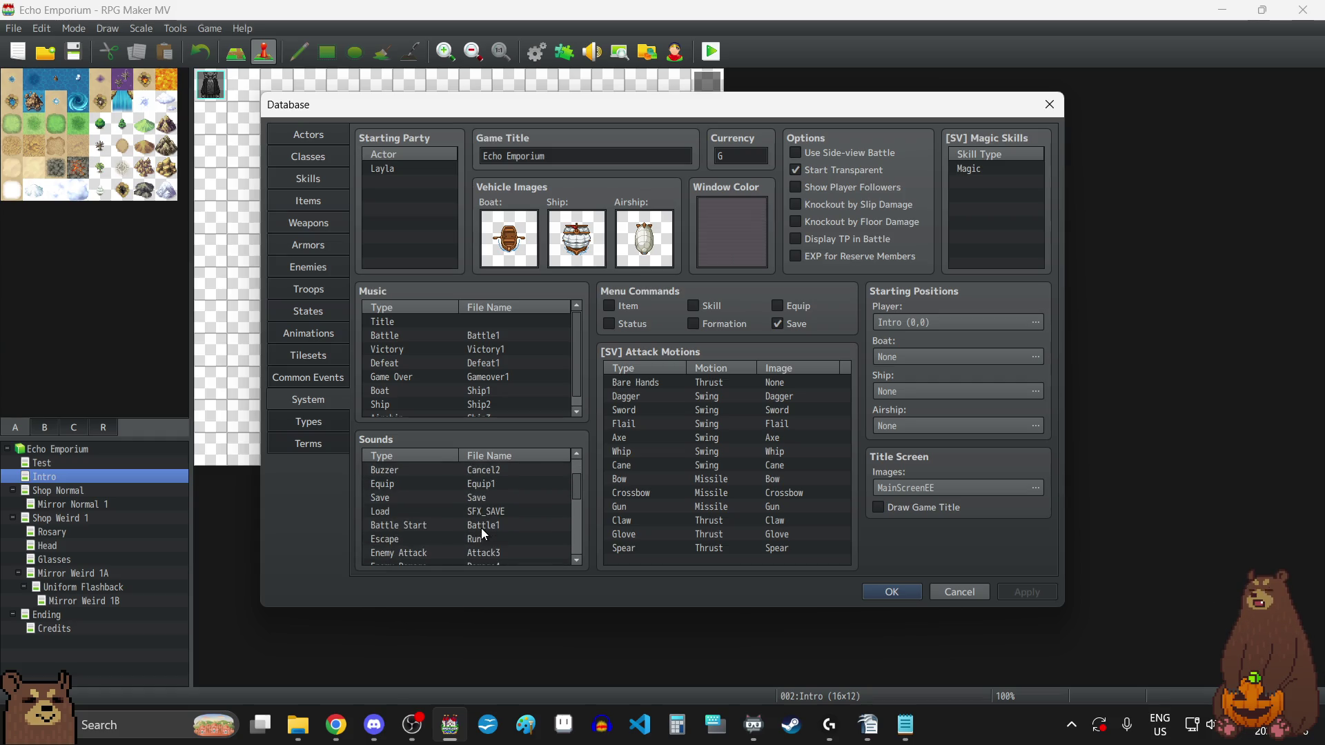
scroll(509, 500, down, 4)
scroll(509, 501, up, 6)
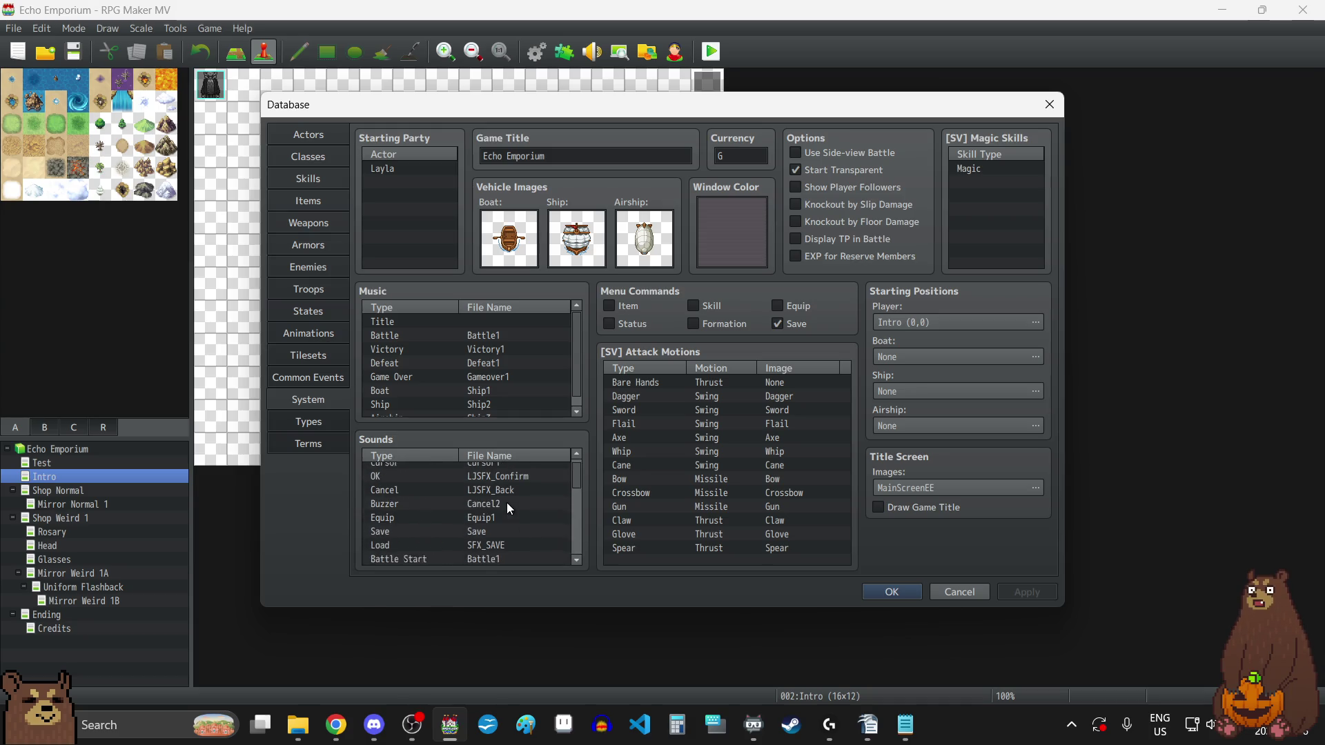
scroll(505, 499, down, 3)
scroll(505, 499, down, 3)
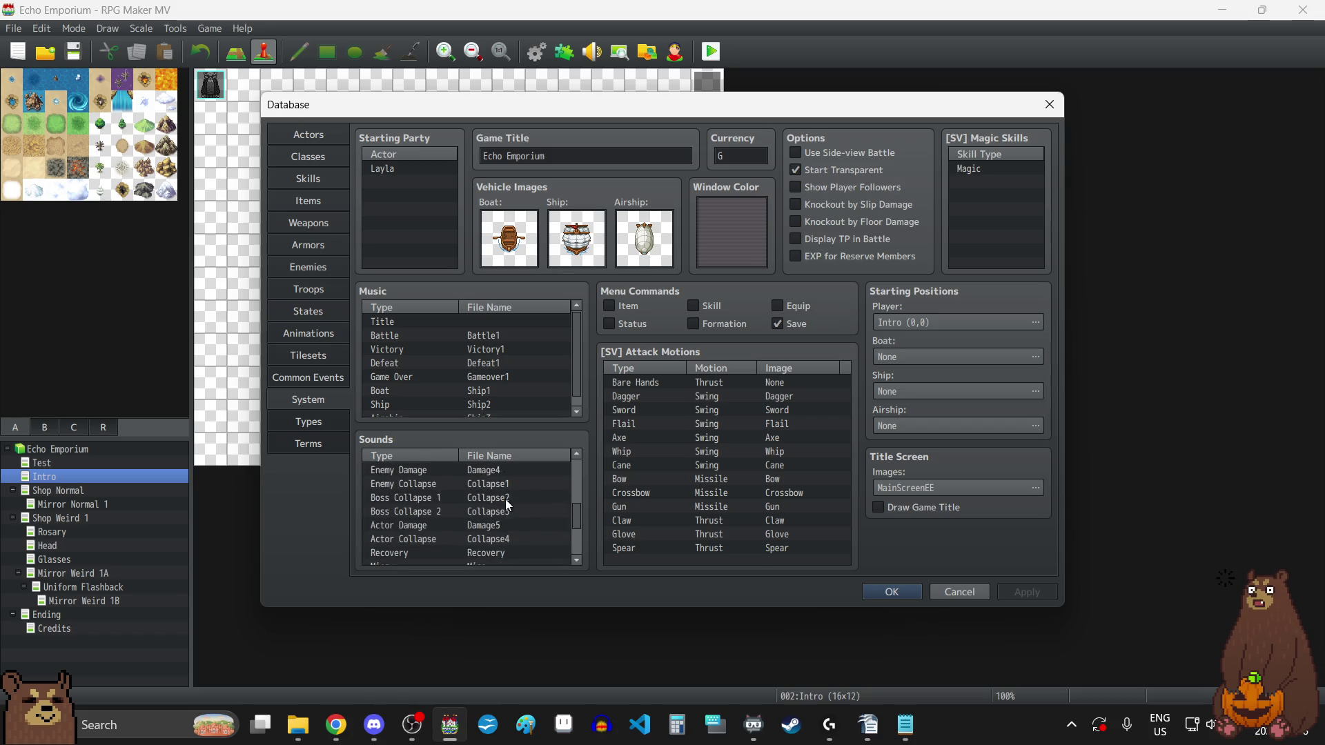
scroll(506, 500, up, 4)
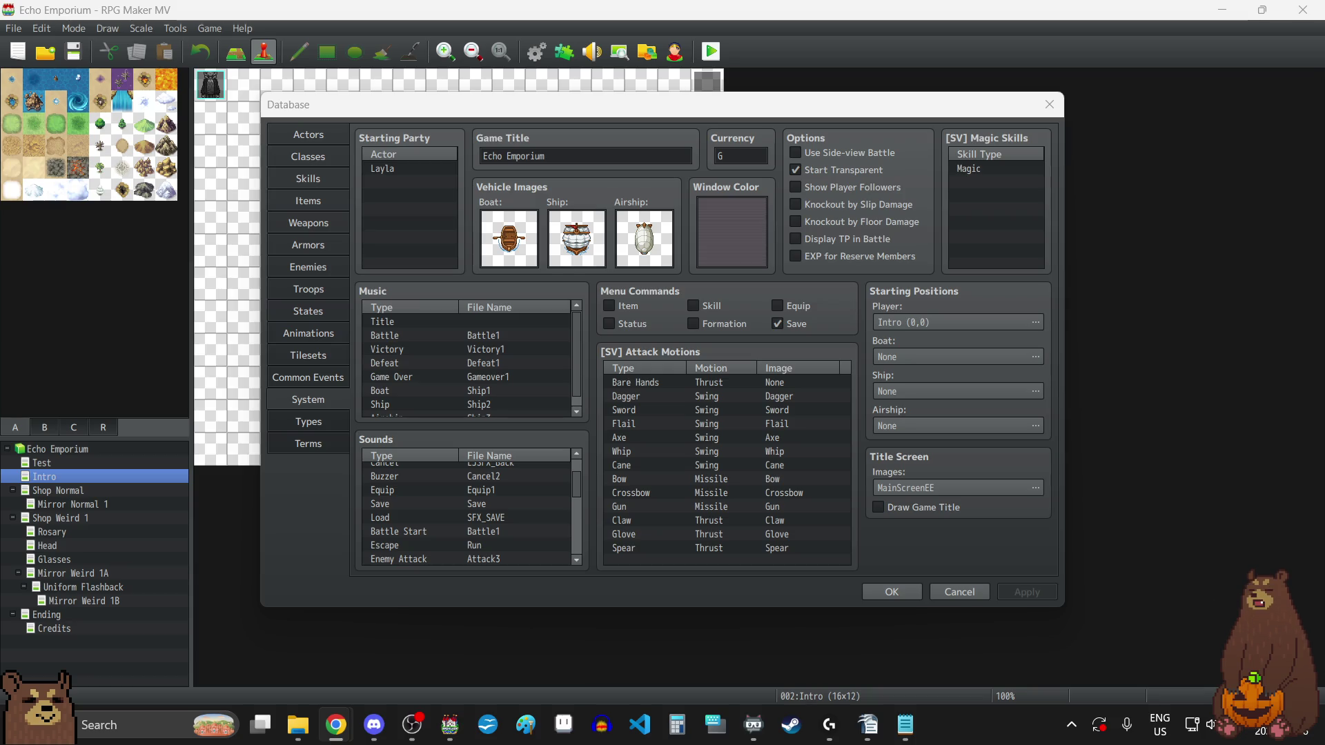
- Load SFX_LOAD into Audacity and start an Ogg export using an existing sound's name
click(605, 736)
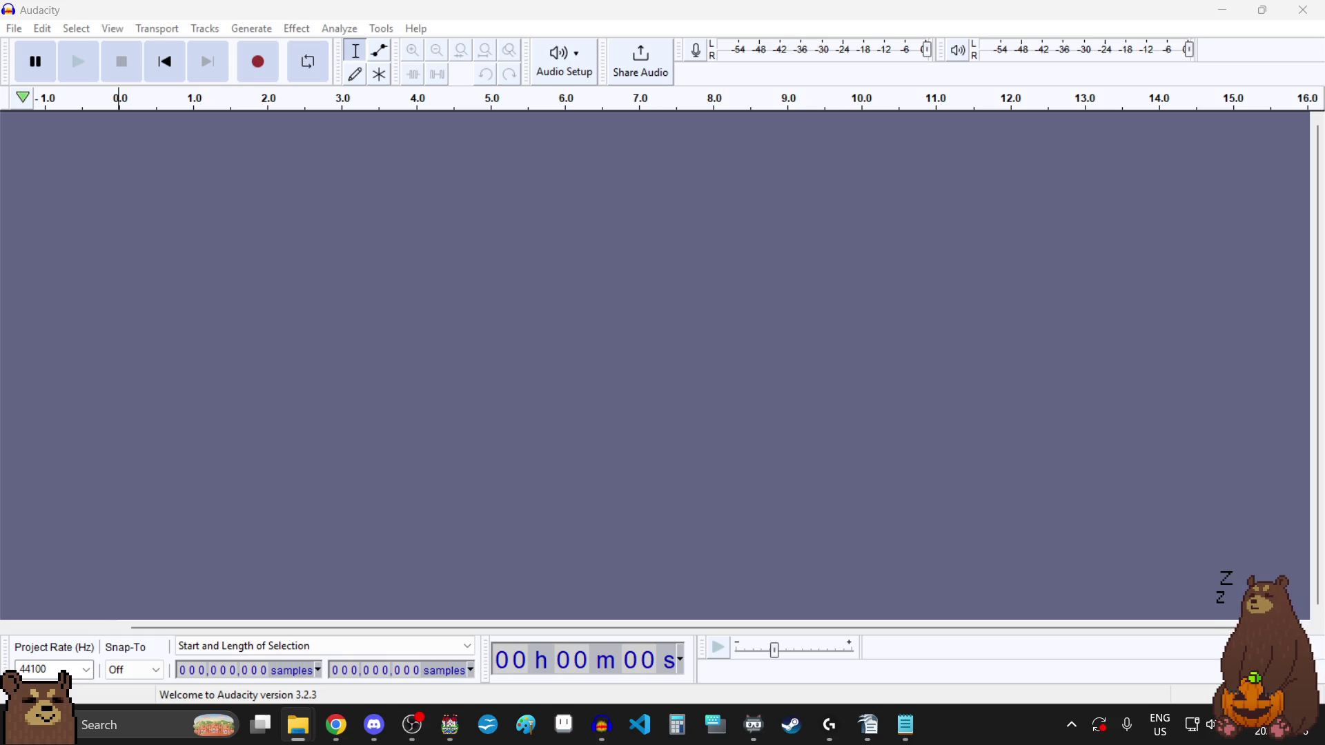
drag(248, 447, 421, 407)
click(20, 33)
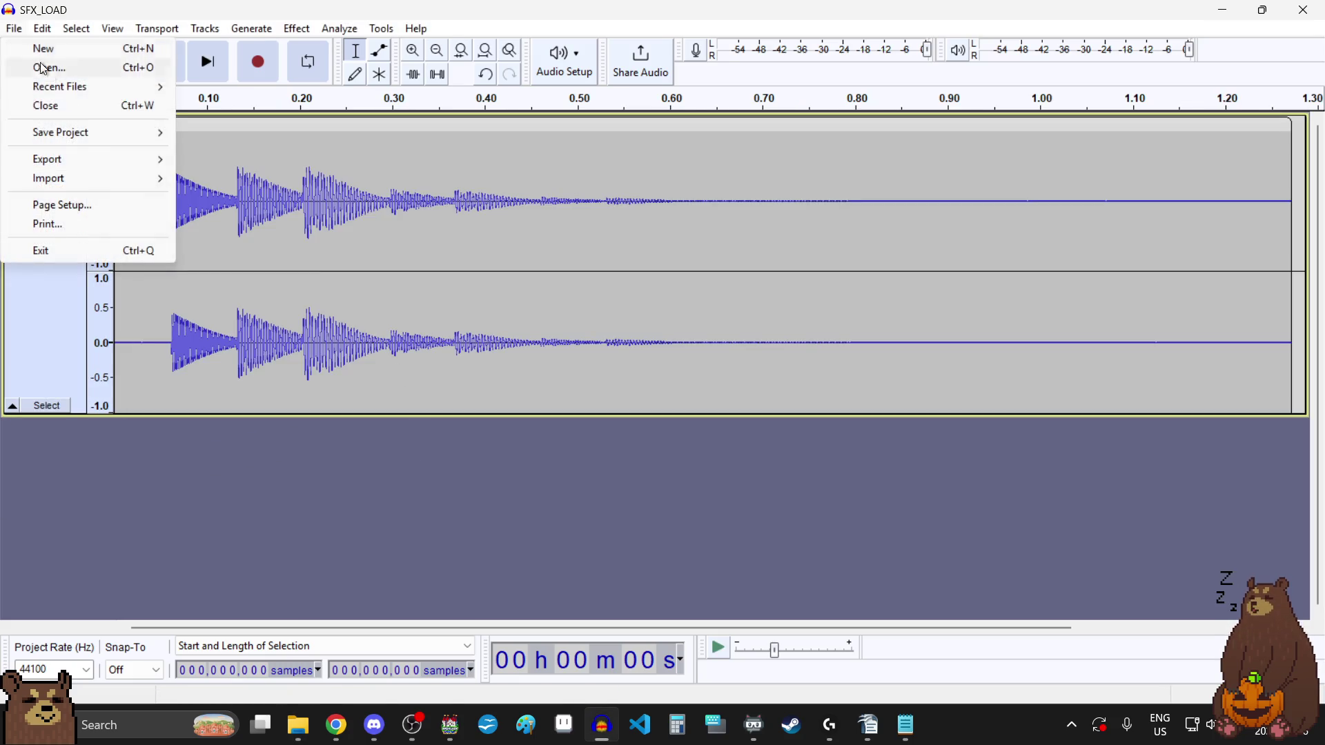
mouse_move(87, 160)
click(273, 198)
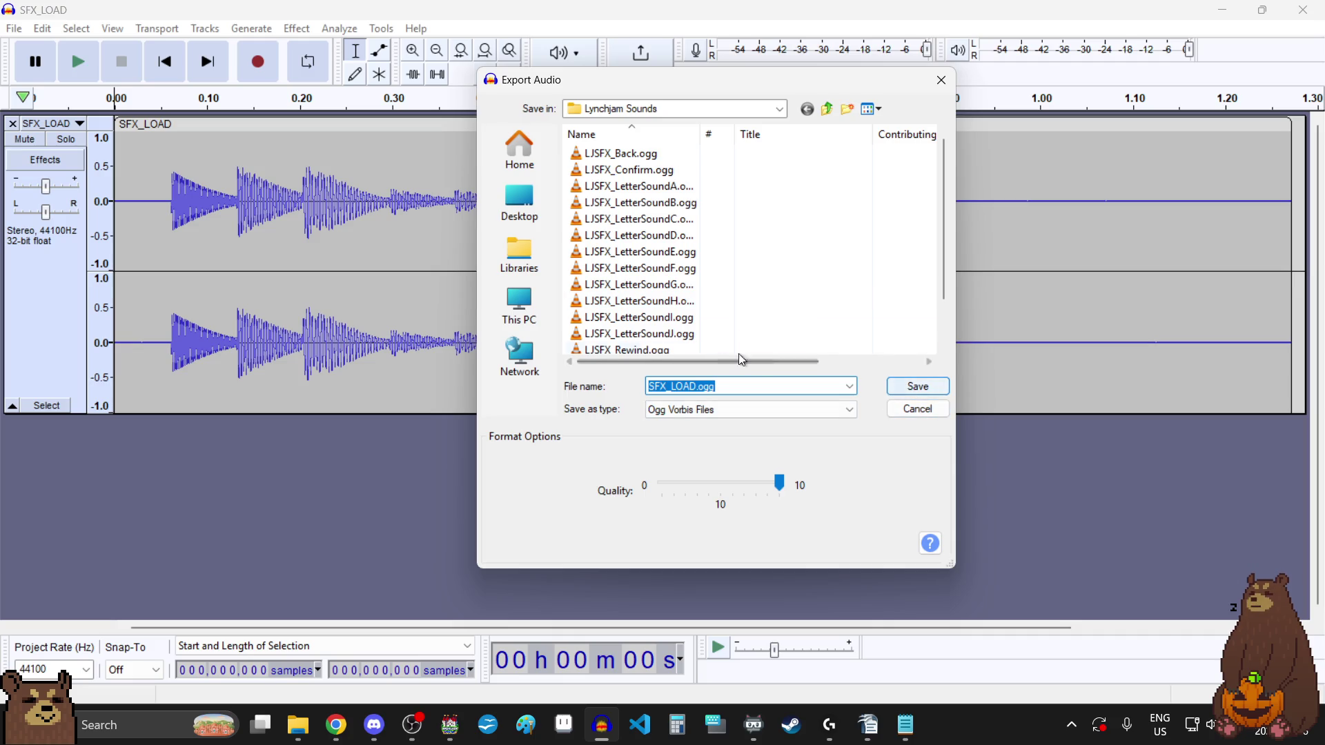
click(672, 334)
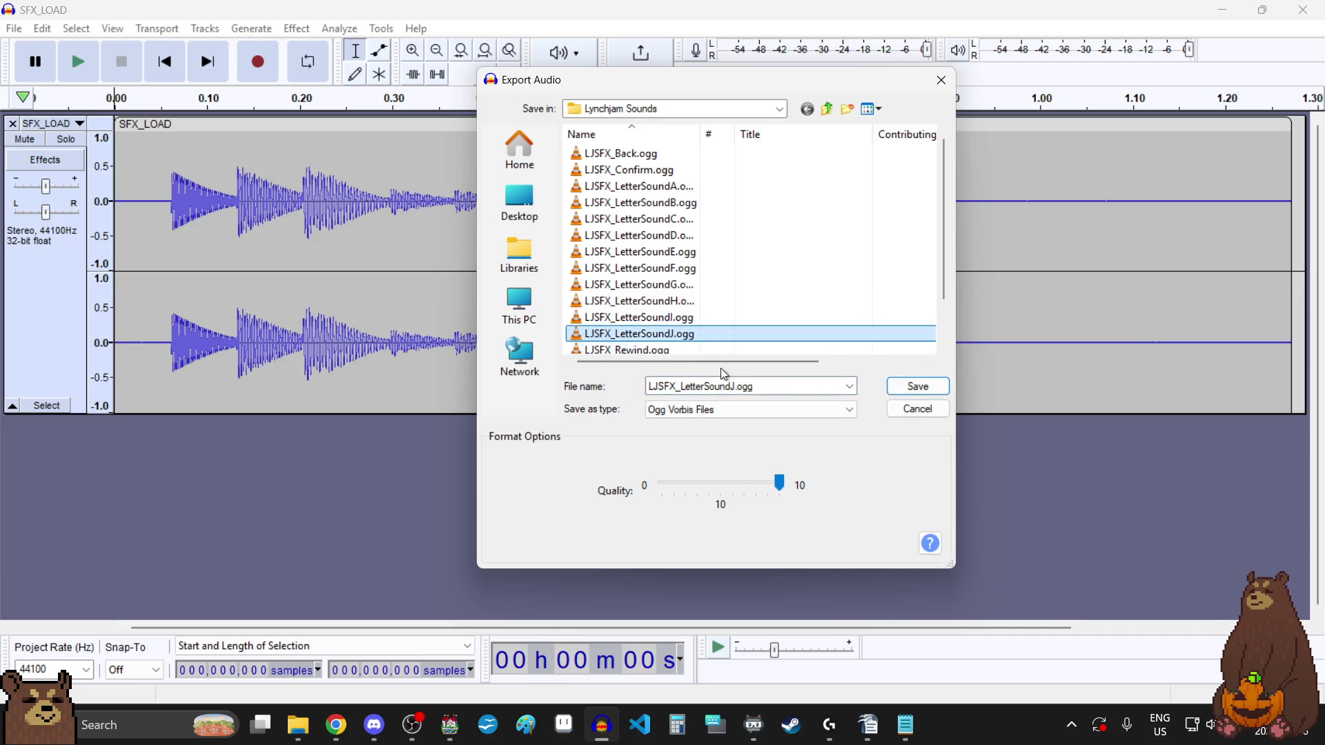
- Edit the export file name to LJSFX_SAVE.ogg
click(787, 385)
key(Left)
key(Left)
key(Left)
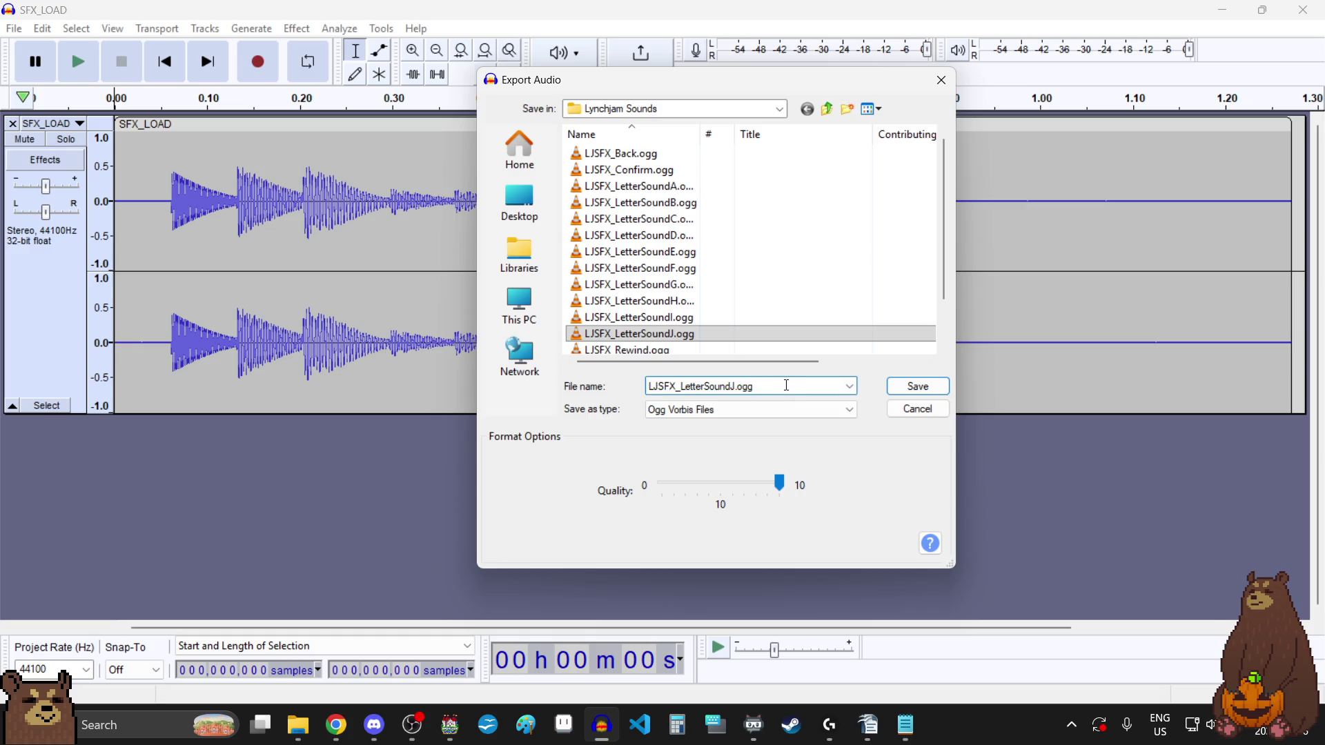
key(BackSpace)
key(BackSpace)
key(BackSpace)
key(BackSpace)
key(BackSpace)
key(BackSpace)
text(OAD.)
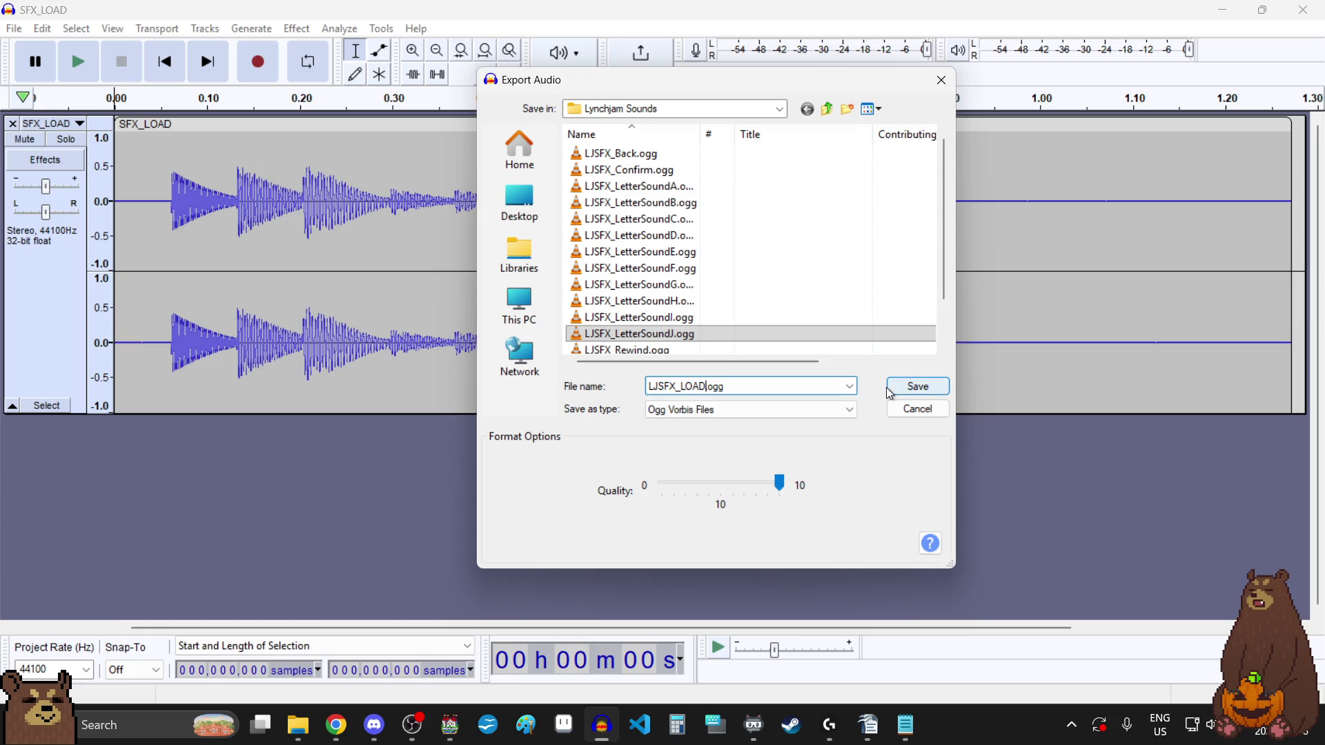
key(BackSpace)
key(BackSpace)
key(BackSpace)
text(SA)
text(VE.)
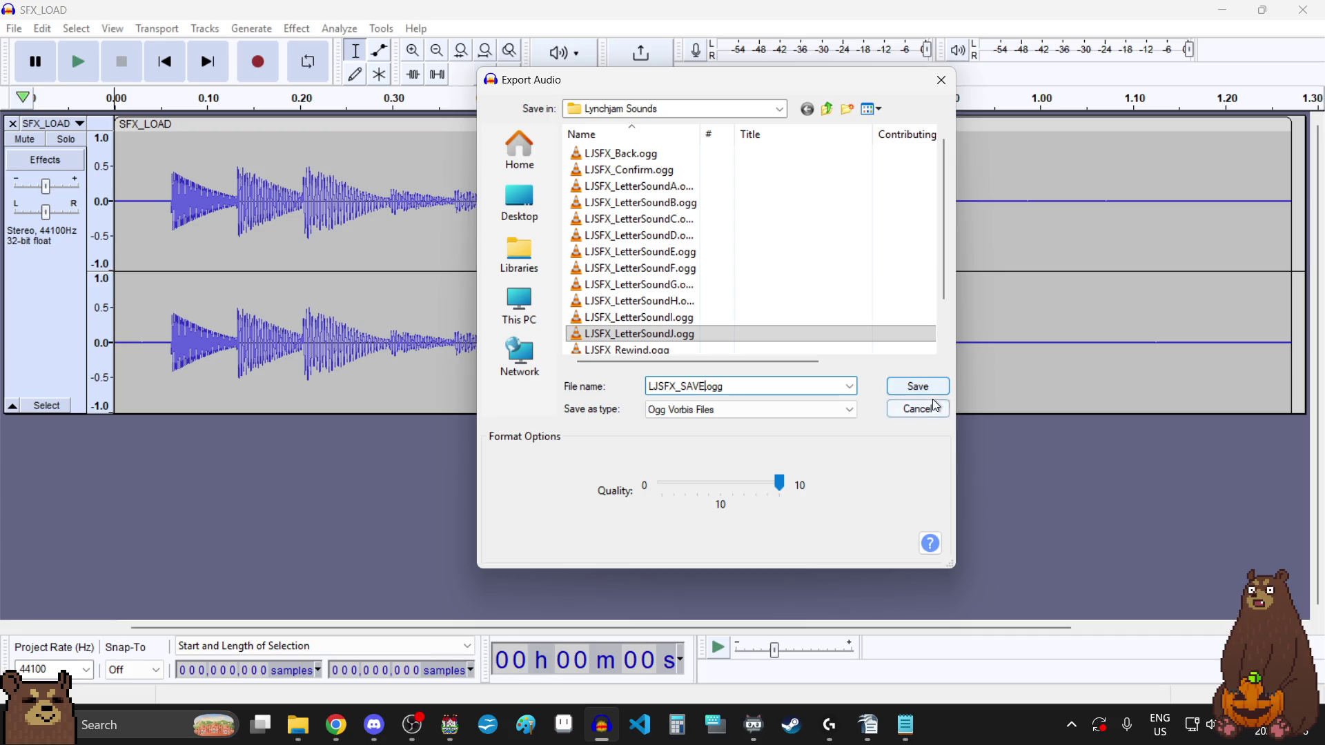
- Export the file, then close the SFX_LOAD project without saving
click(926, 395)
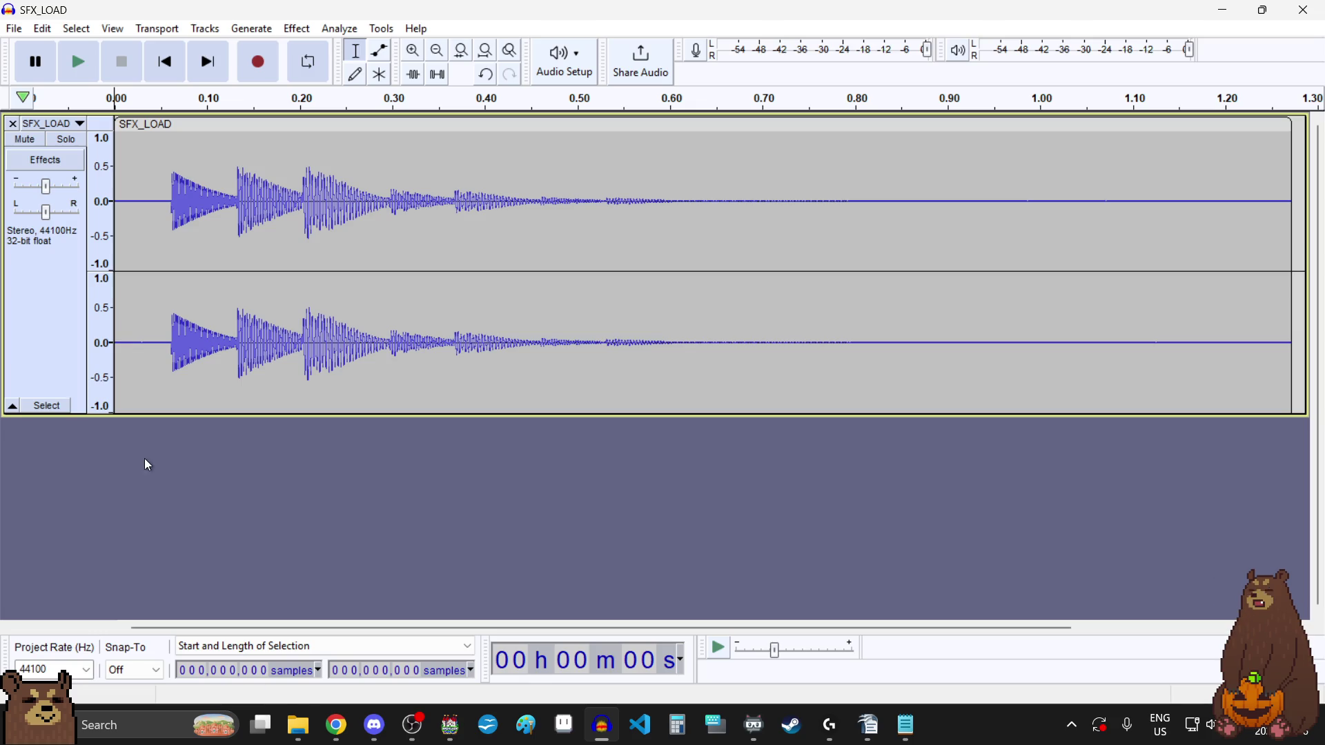
click(1304, 10)
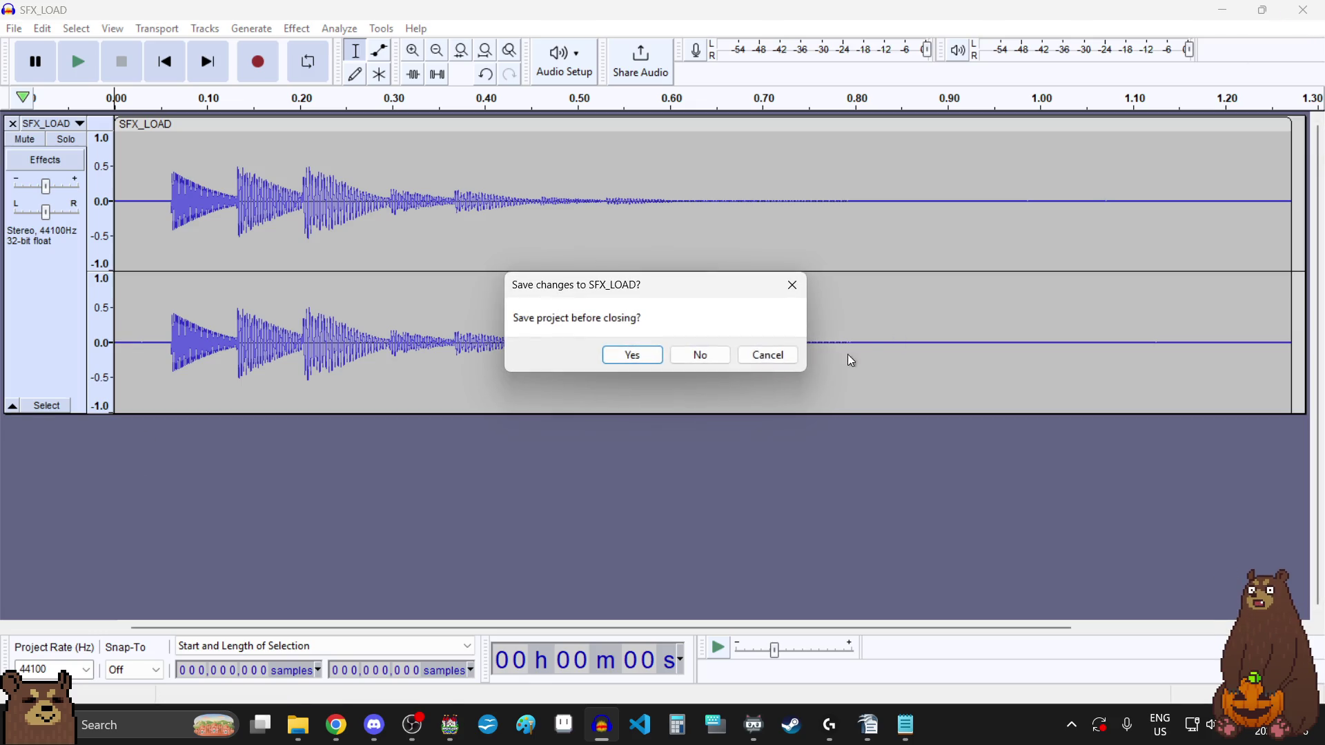
click(704, 354)
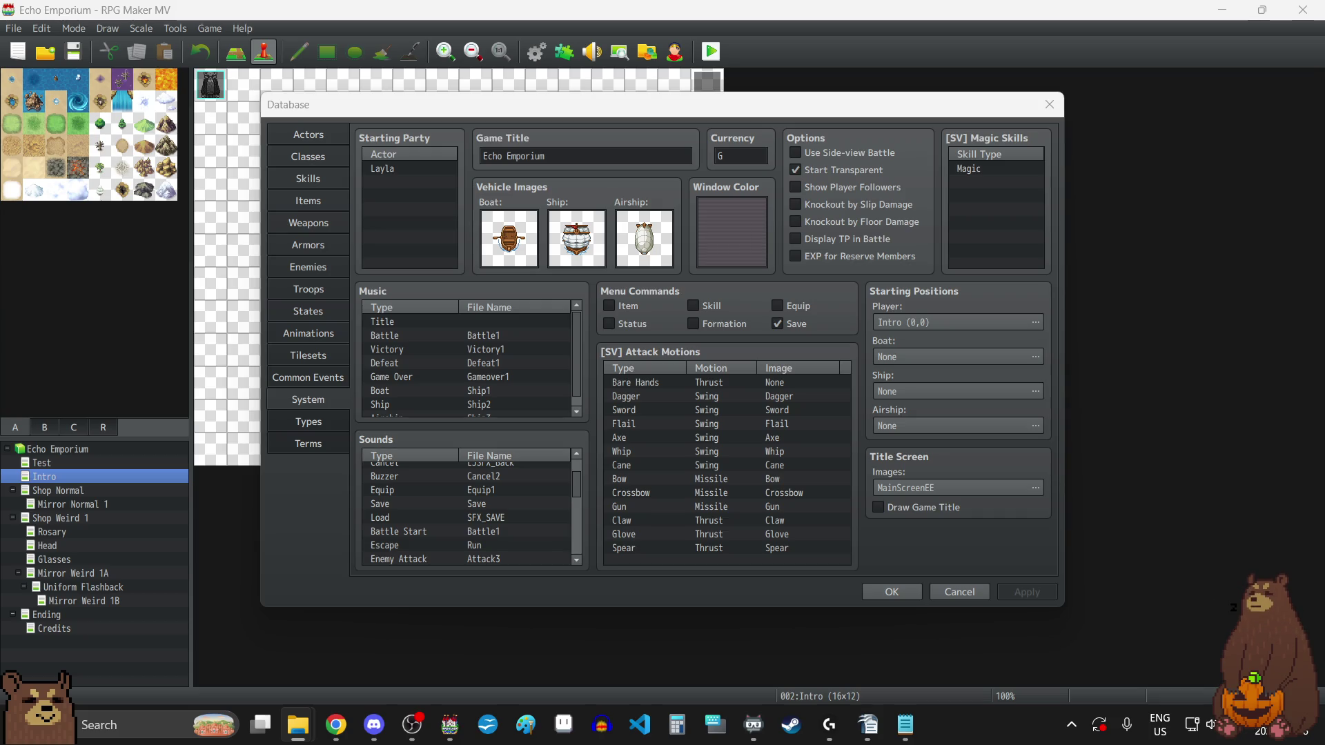
- Assign LJSFX_SAVE at 50% volume to the Save sound, preview it, and apply
scroll(500, 526, up, 1)
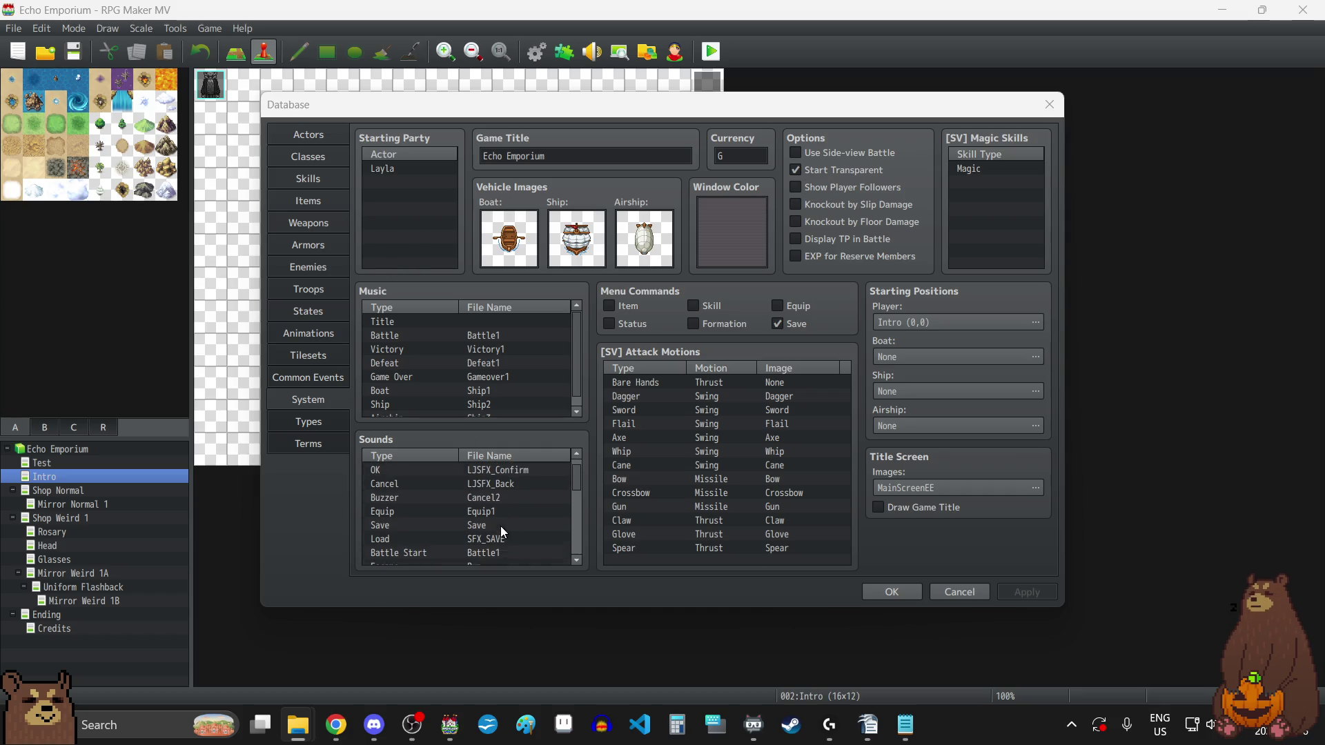
double_click(480, 512)
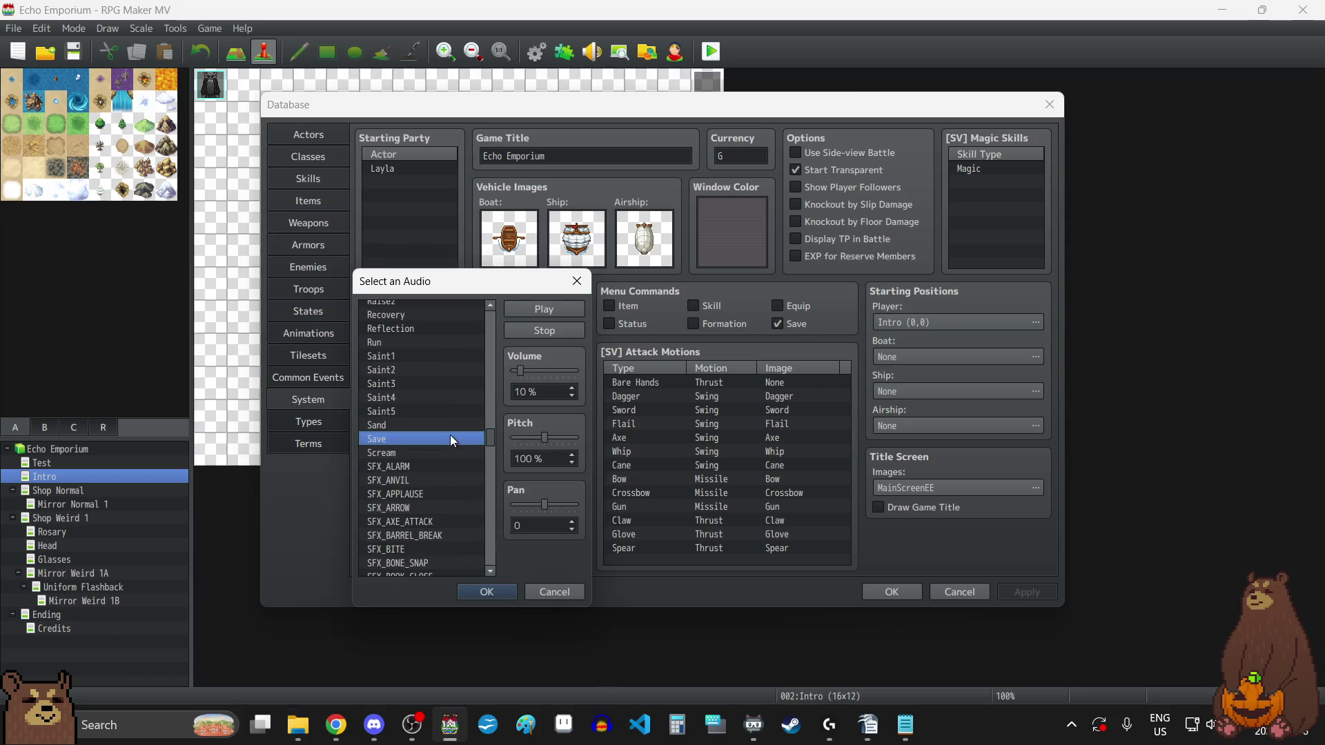
scroll(448, 436, up, 8)
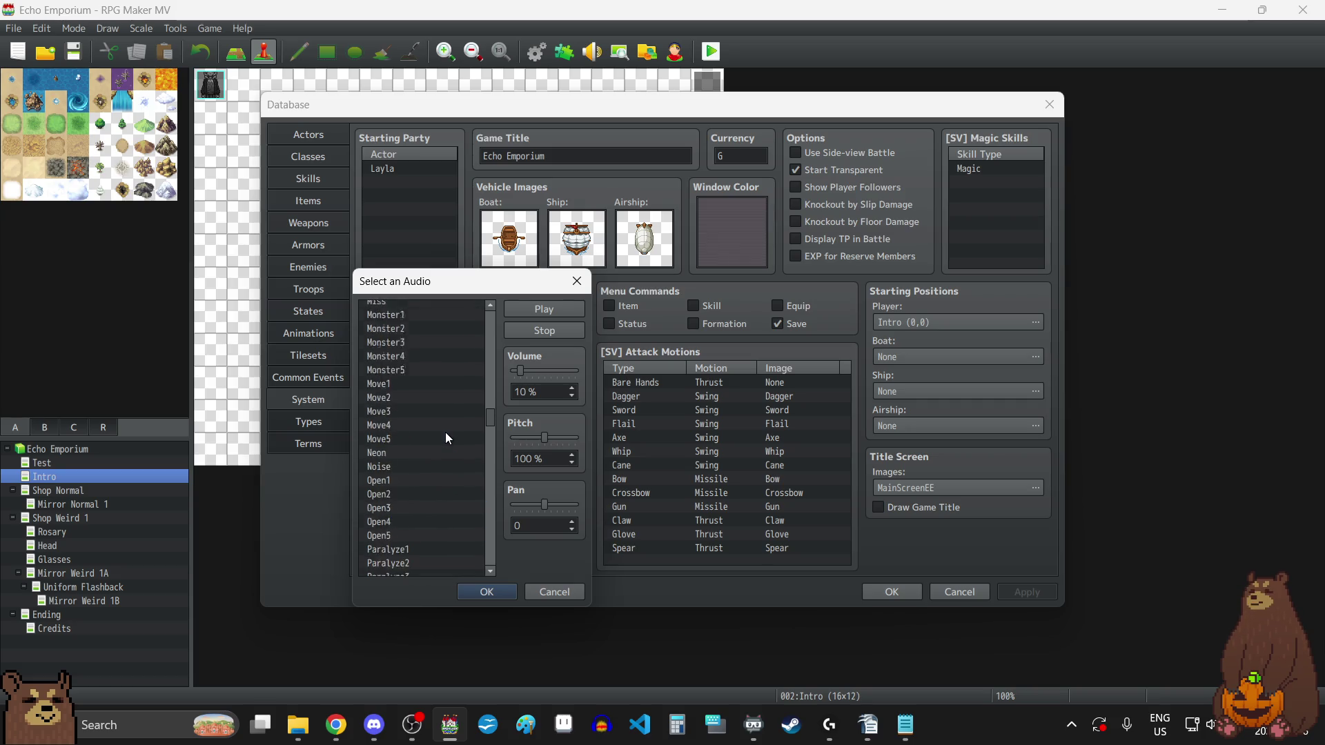
scroll(445, 431, up, 7)
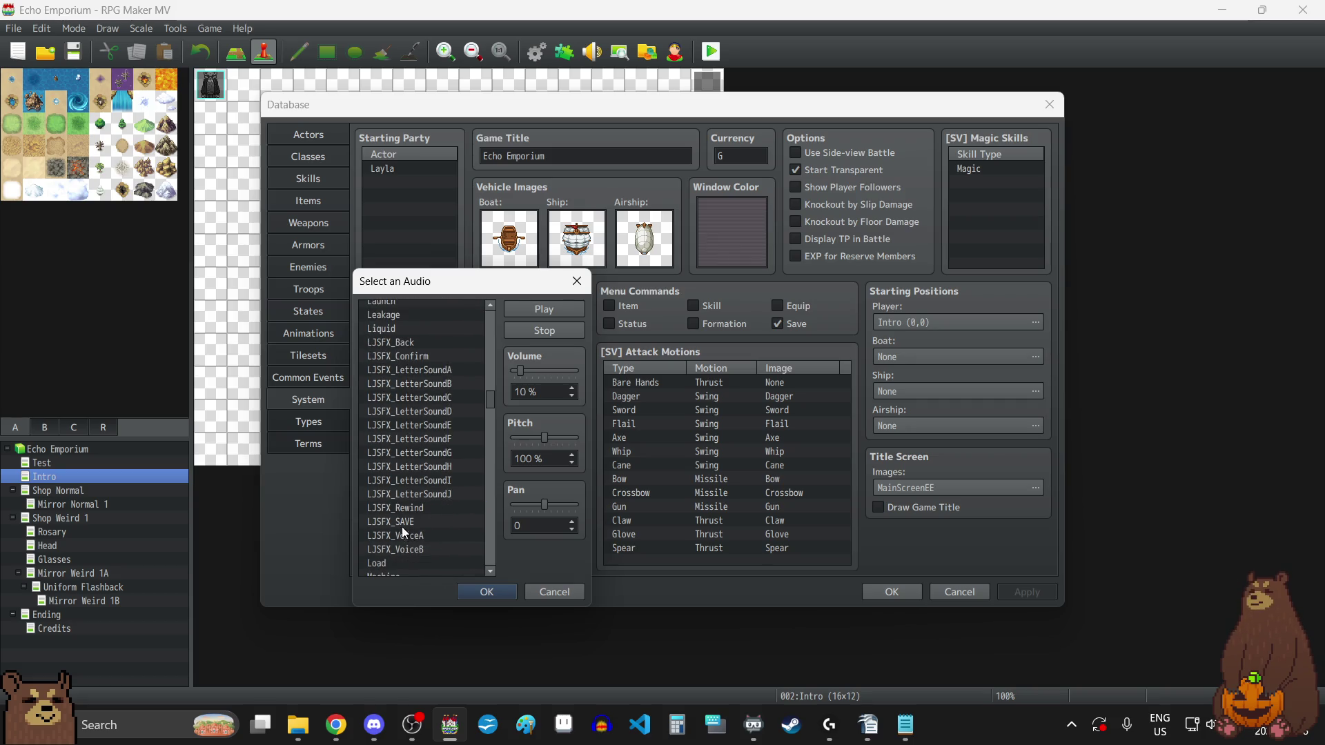
click(403, 526)
drag(519, 372, 538, 368)
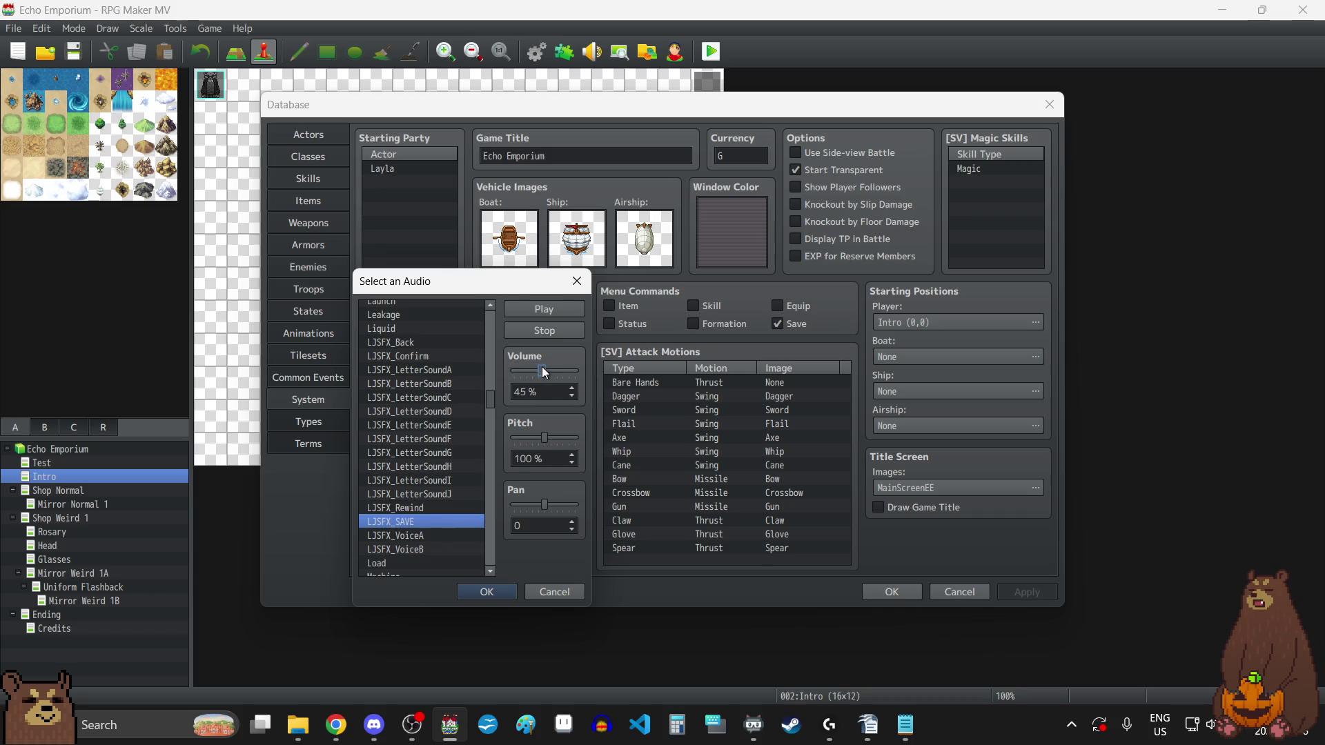
click(555, 308)
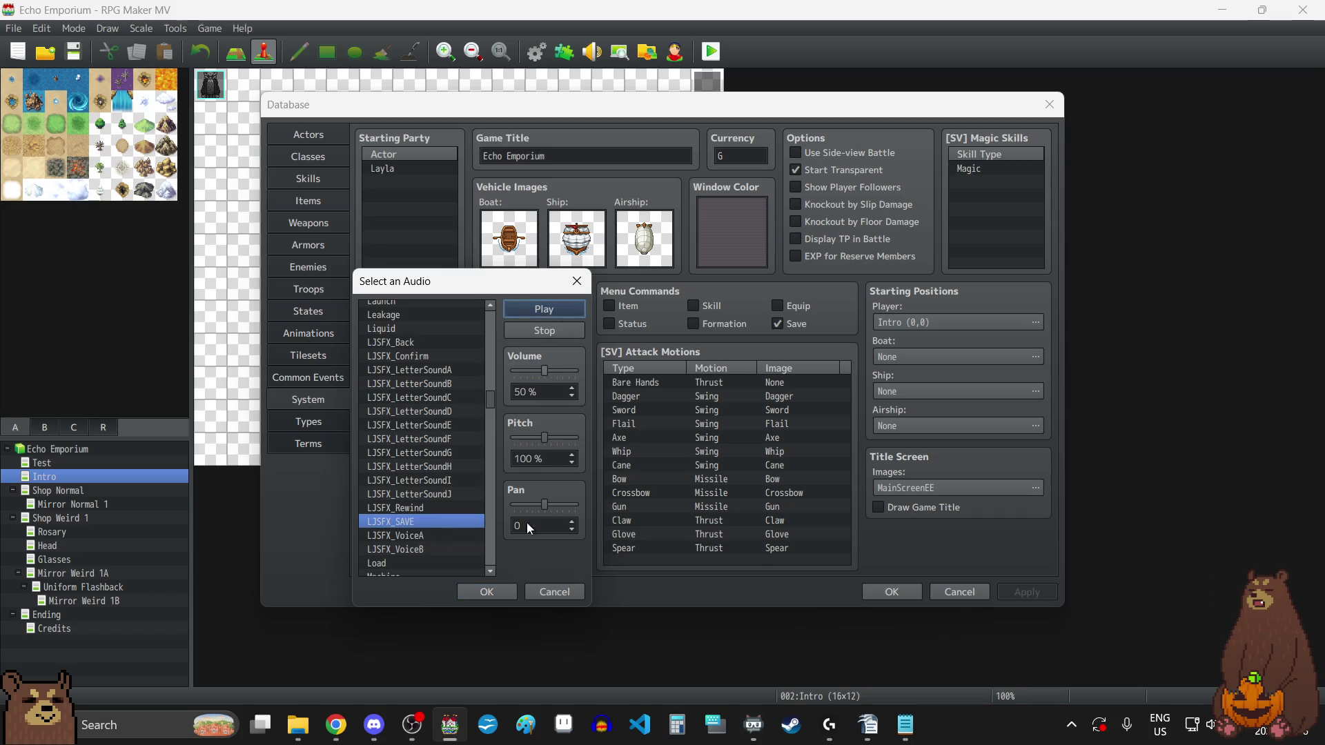
click(500, 592)
click(1034, 591)
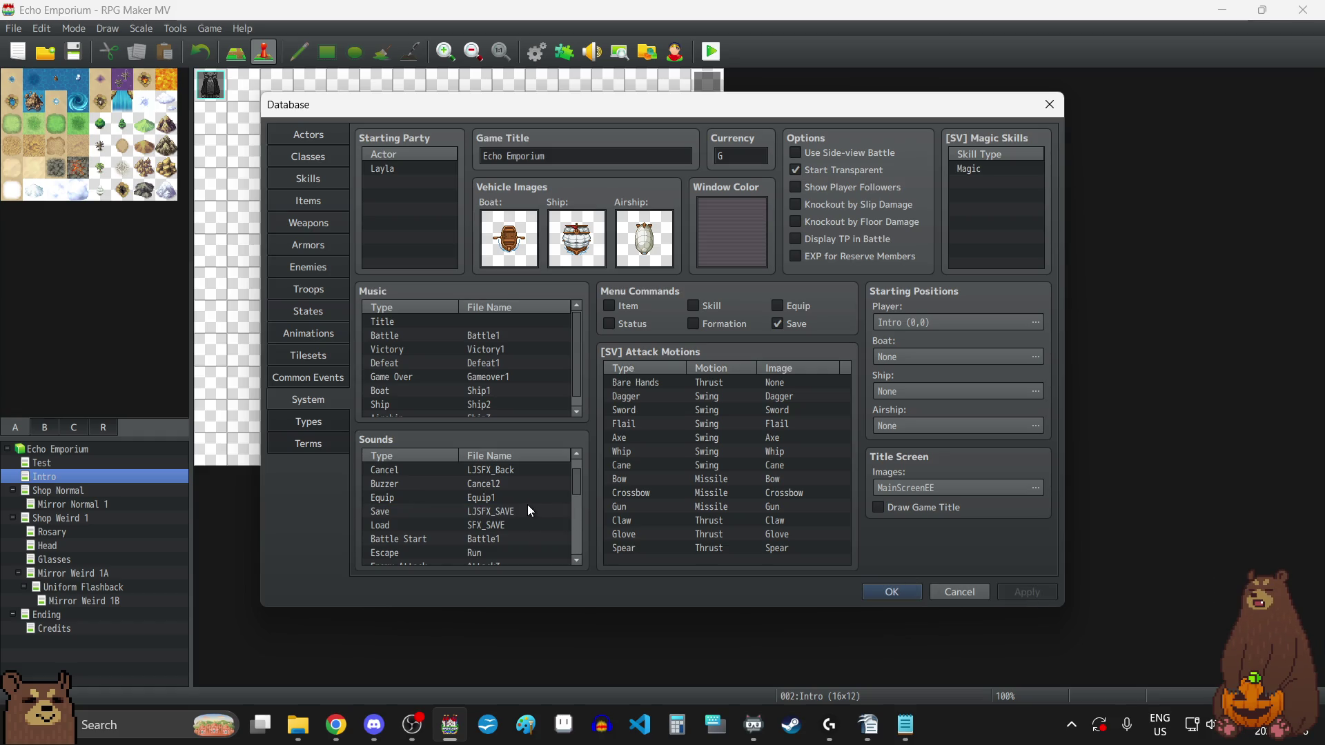
- Confirm Cursor1 for the Cursor sound, then switch away to the Windows desktop
scroll(509, 527, up, 1)
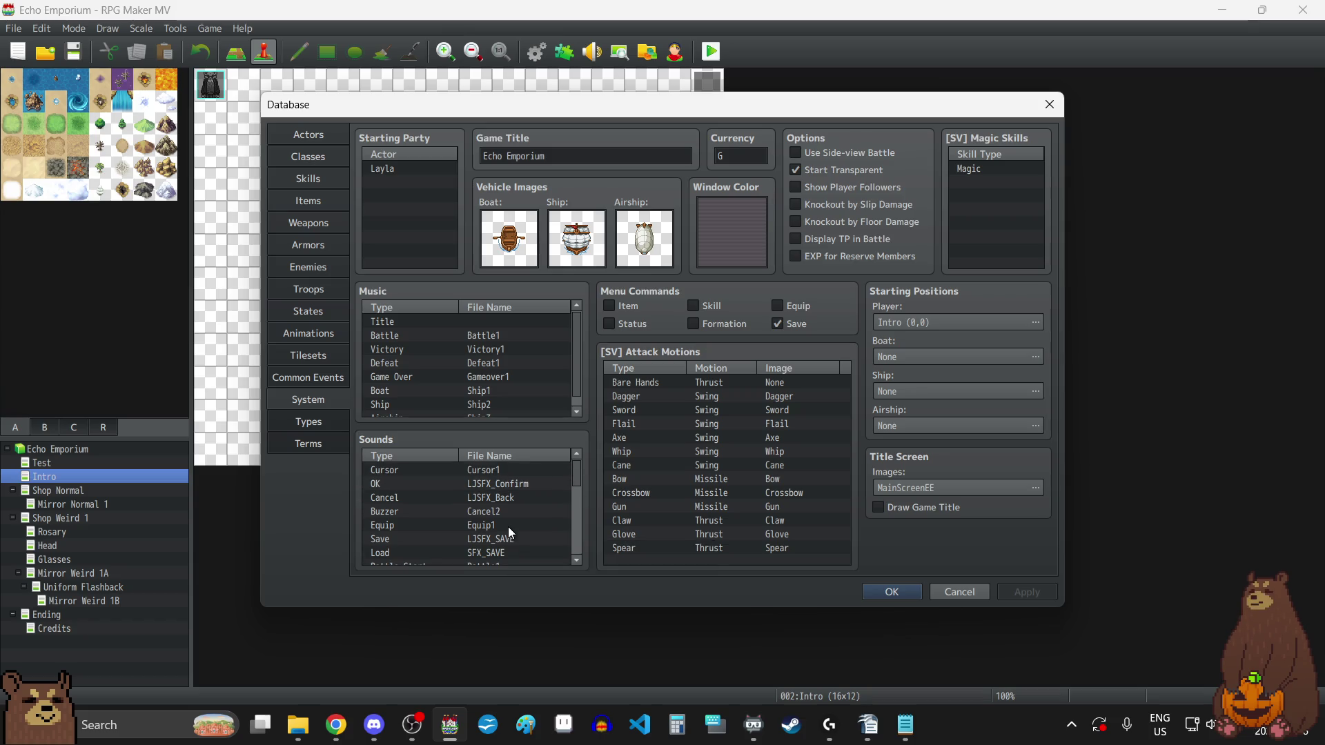
double_click(501, 472)
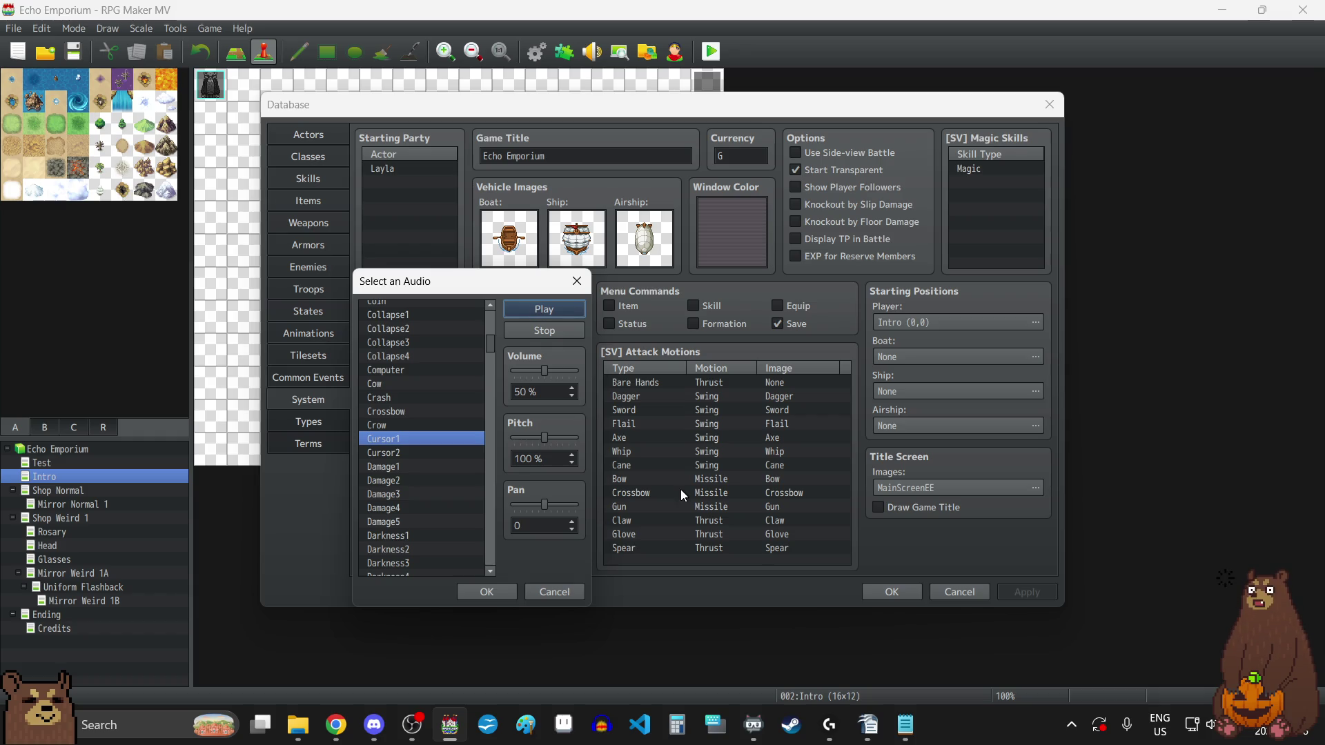
click(485, 594)
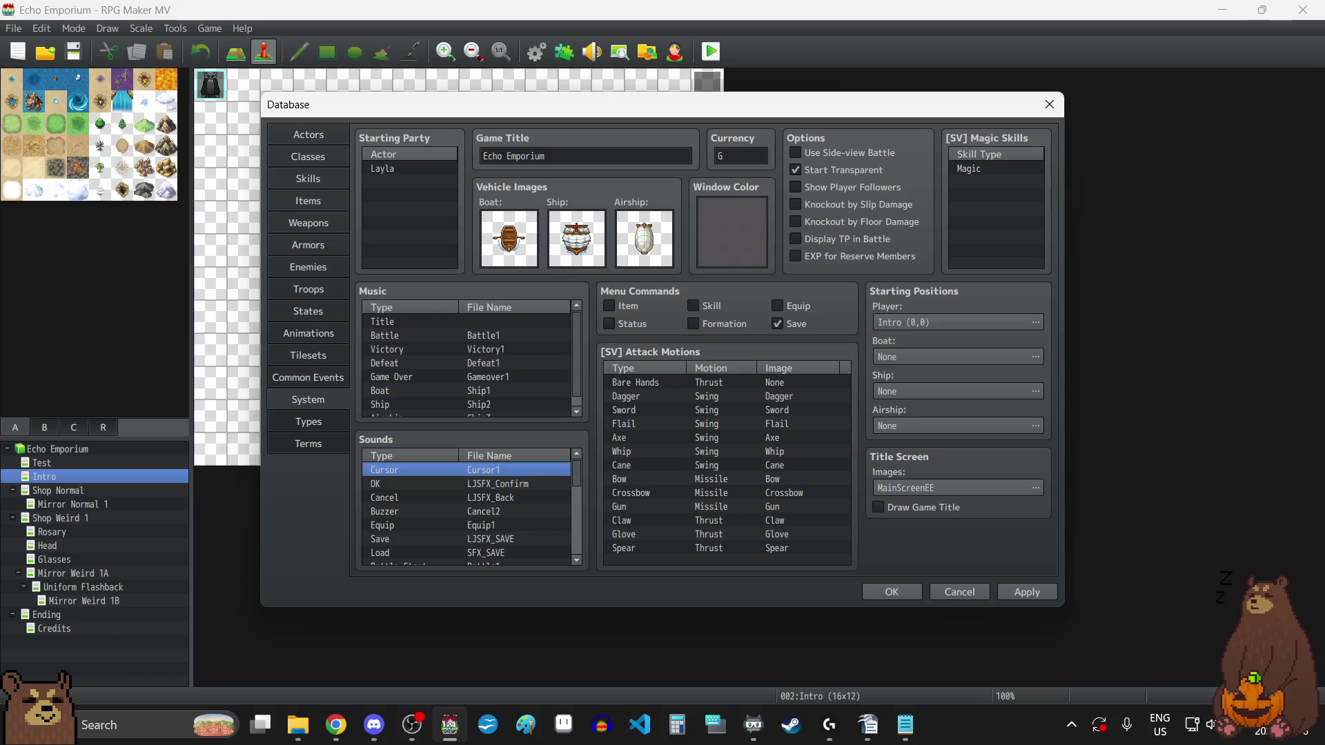
key(alt+Tab)
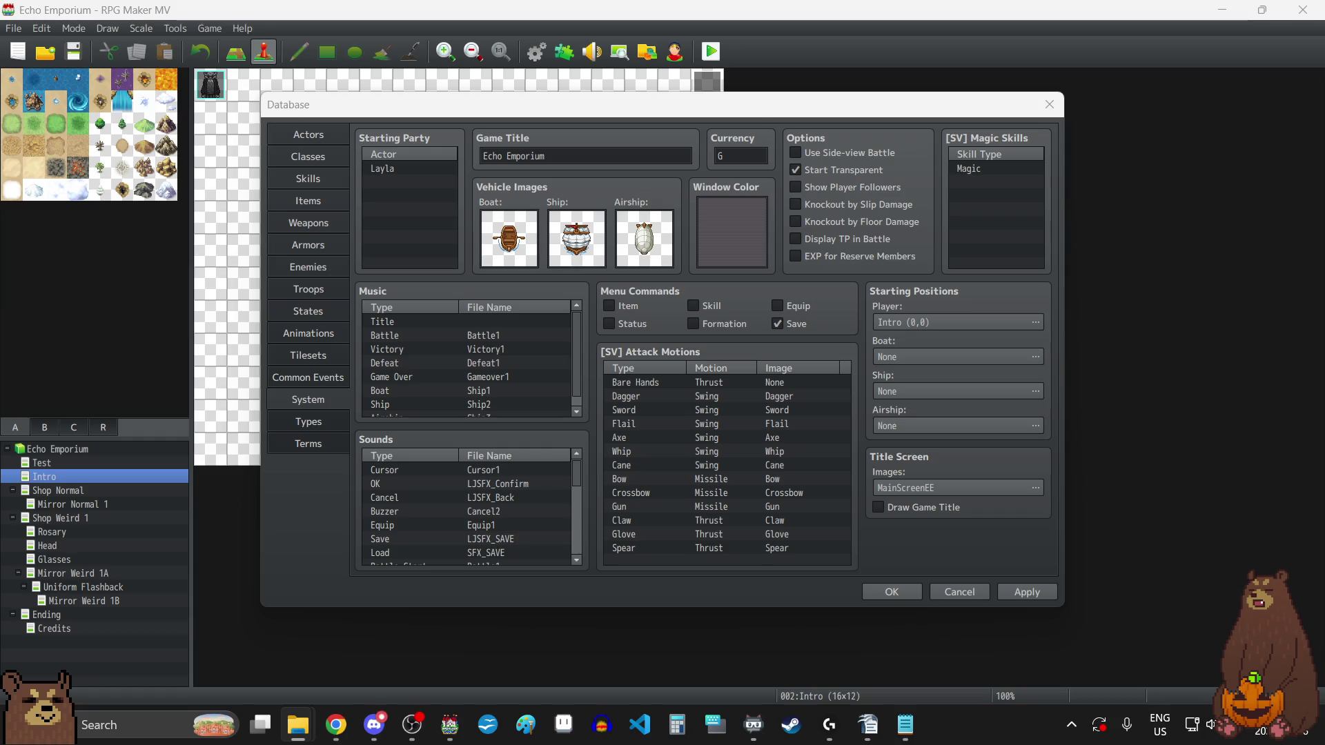
key(super+d)
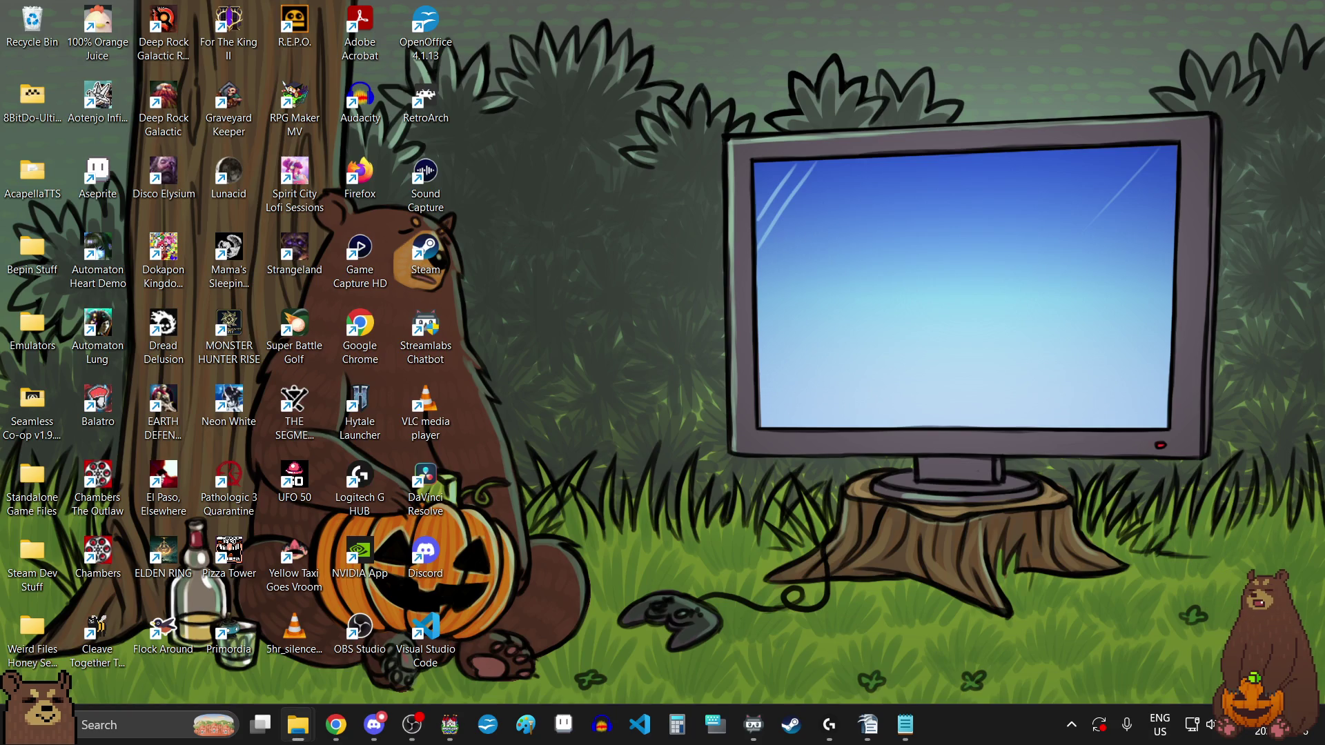
key(super+d)
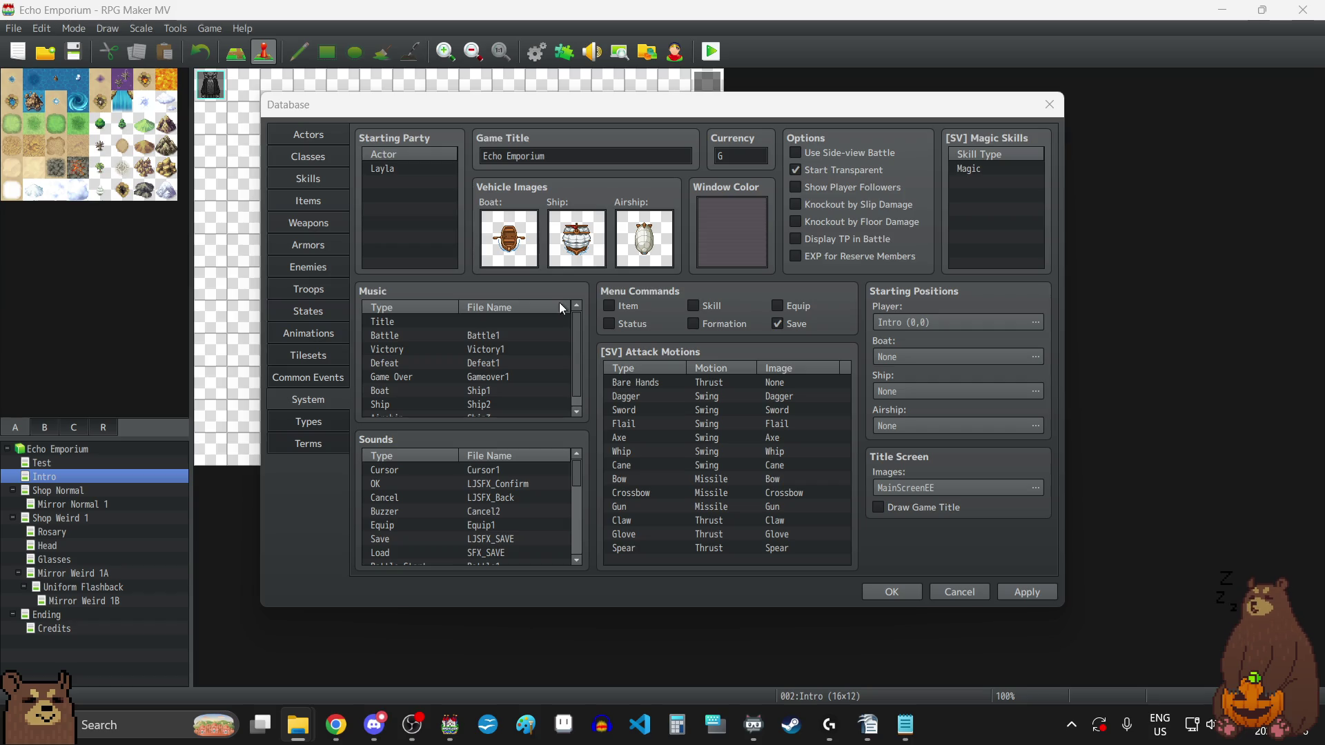
- Replace the Cursor sound with SFX_CURSOR and apply the Database change
double_click(504, 468)
scroll(450, 449, down, 20)
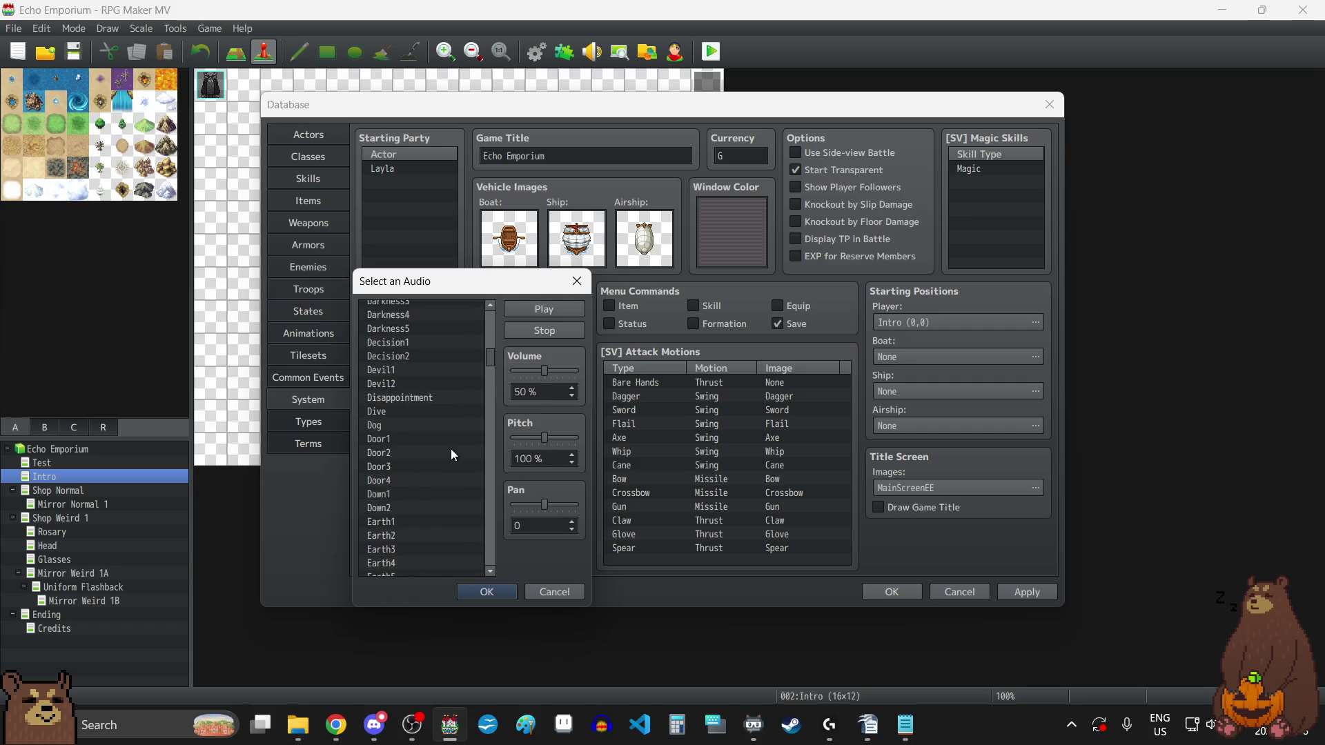
scroll(451, 444, down, 20)
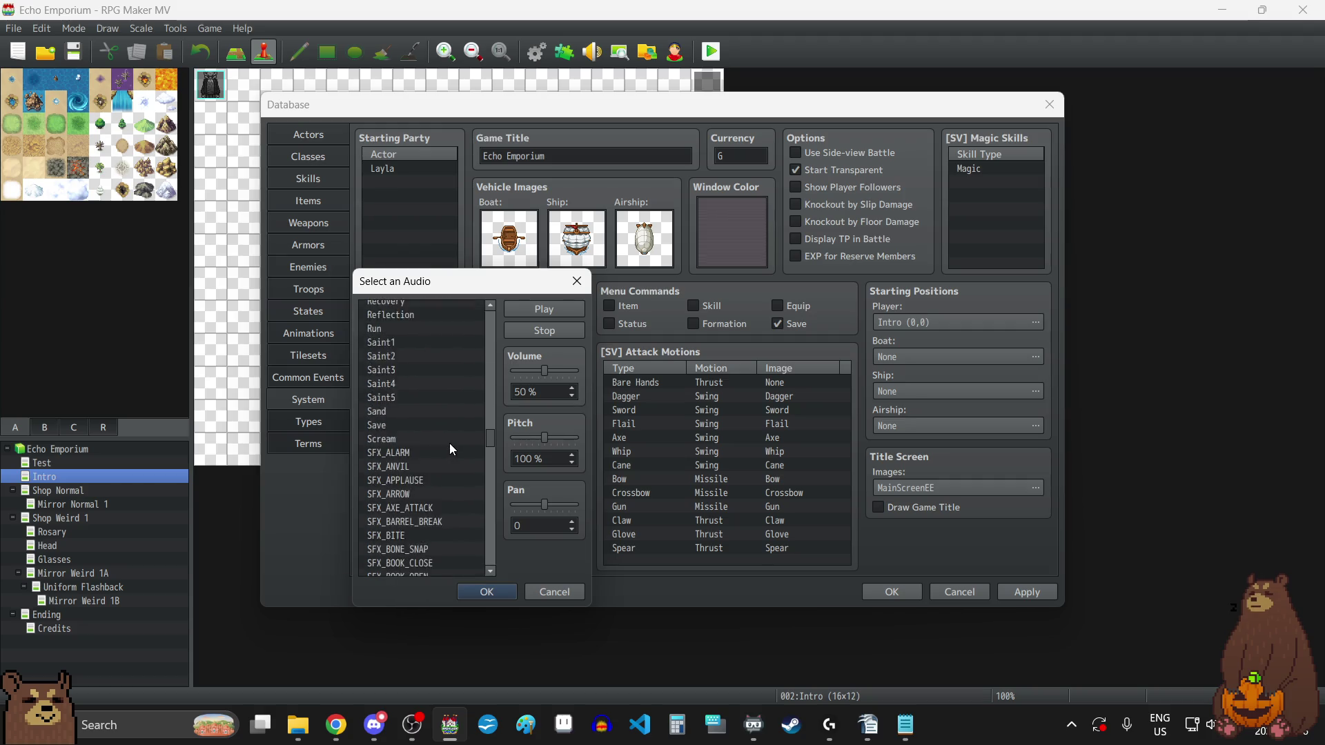
scroll(448, 442, up, 1)
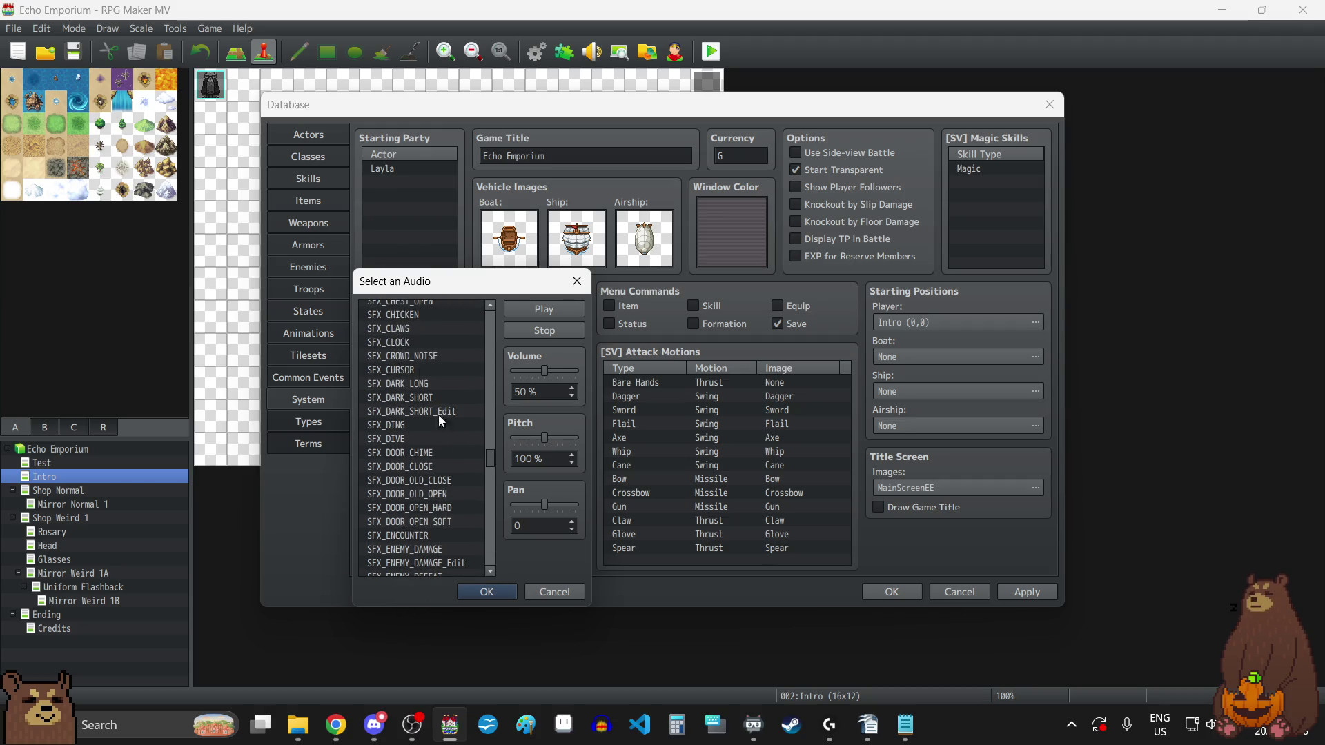
click(412, 370)
click(500, 591)
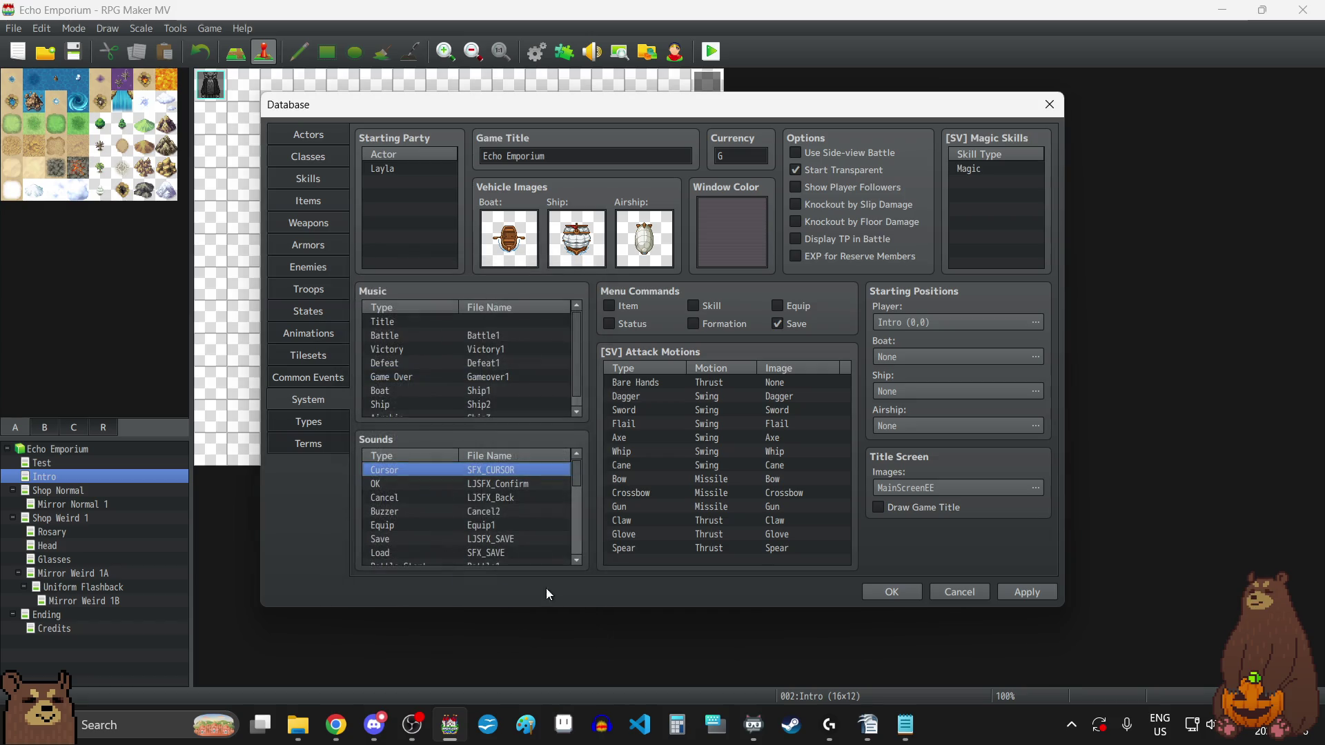
click(1014, 598)
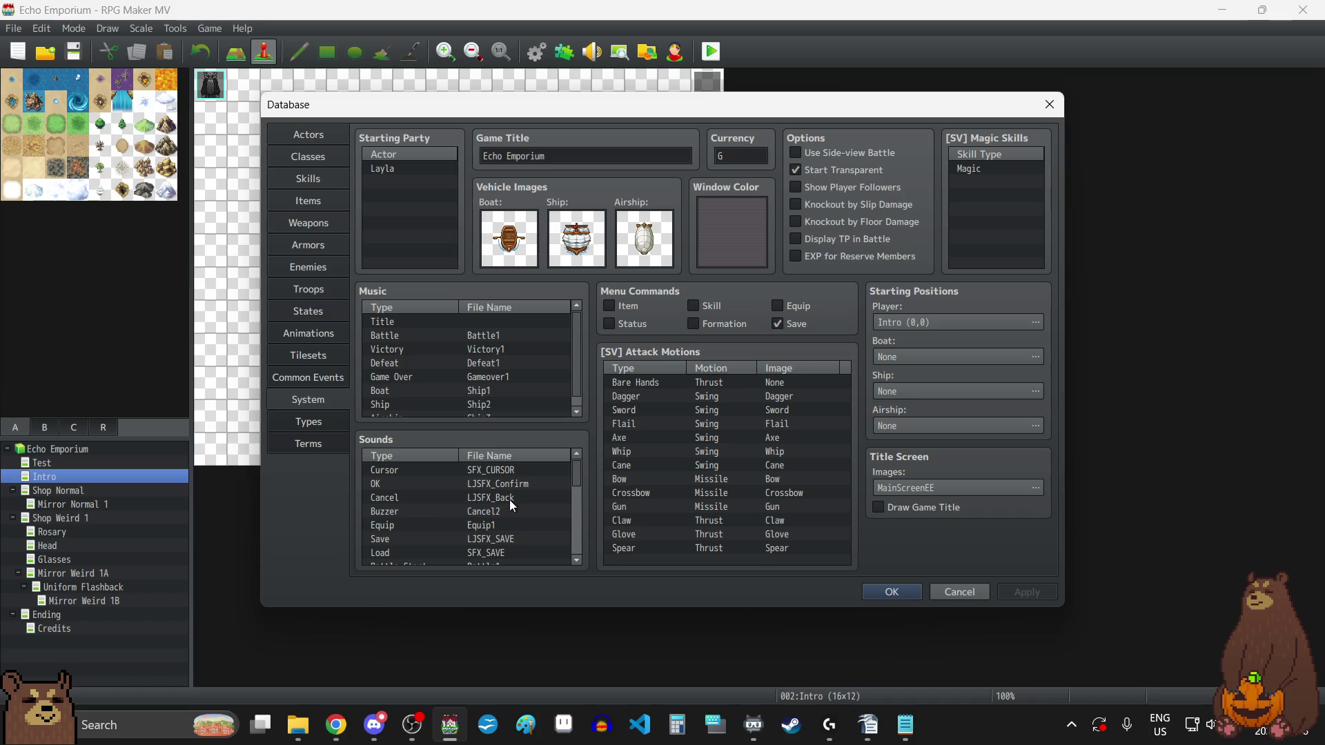
- Open the Buzzer sound's audio picker and preview its current Cancel2 sound
scroll(510, 500, down, 4)
scroll(510, 500, up, 5)
click(498, 517)
double_click(498, 517)
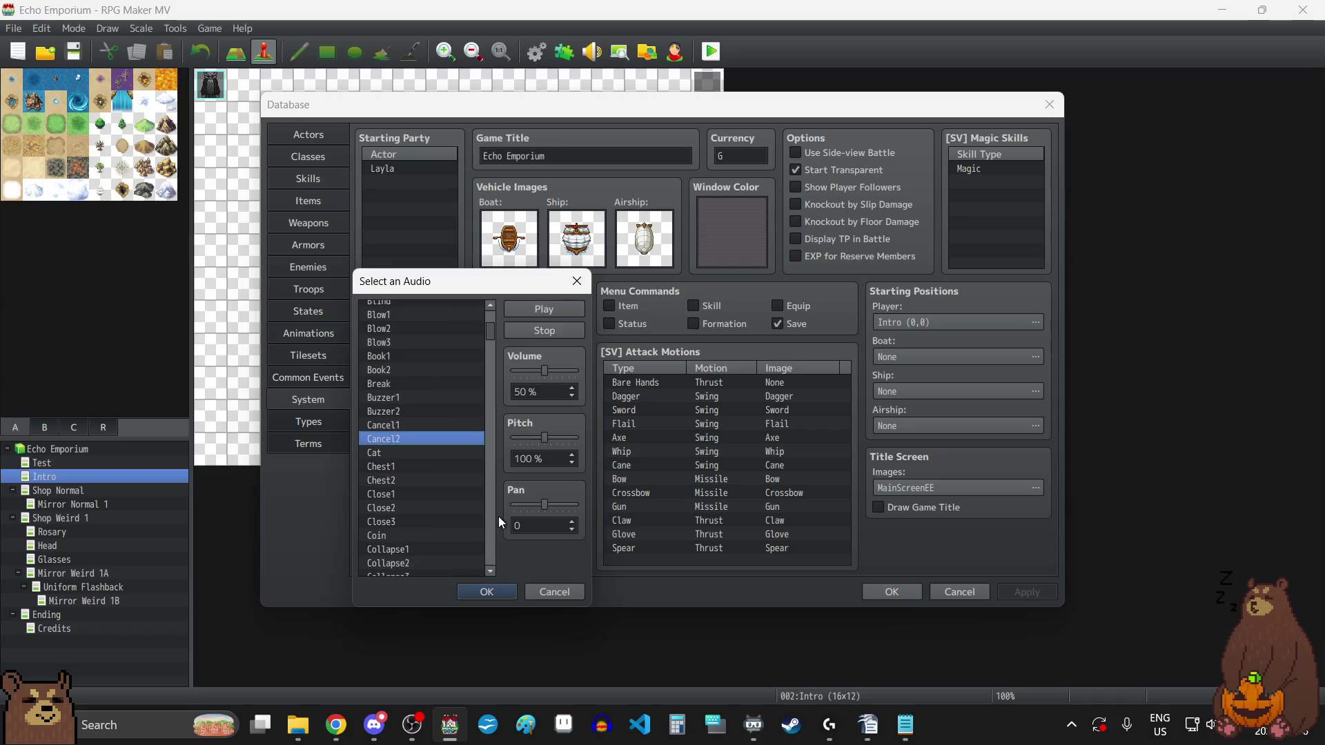
click(538, 314)
- Select SFX_UNABLE for the Buzzer sound, confirm it, and apply
scroll(441, 426, down, 15)
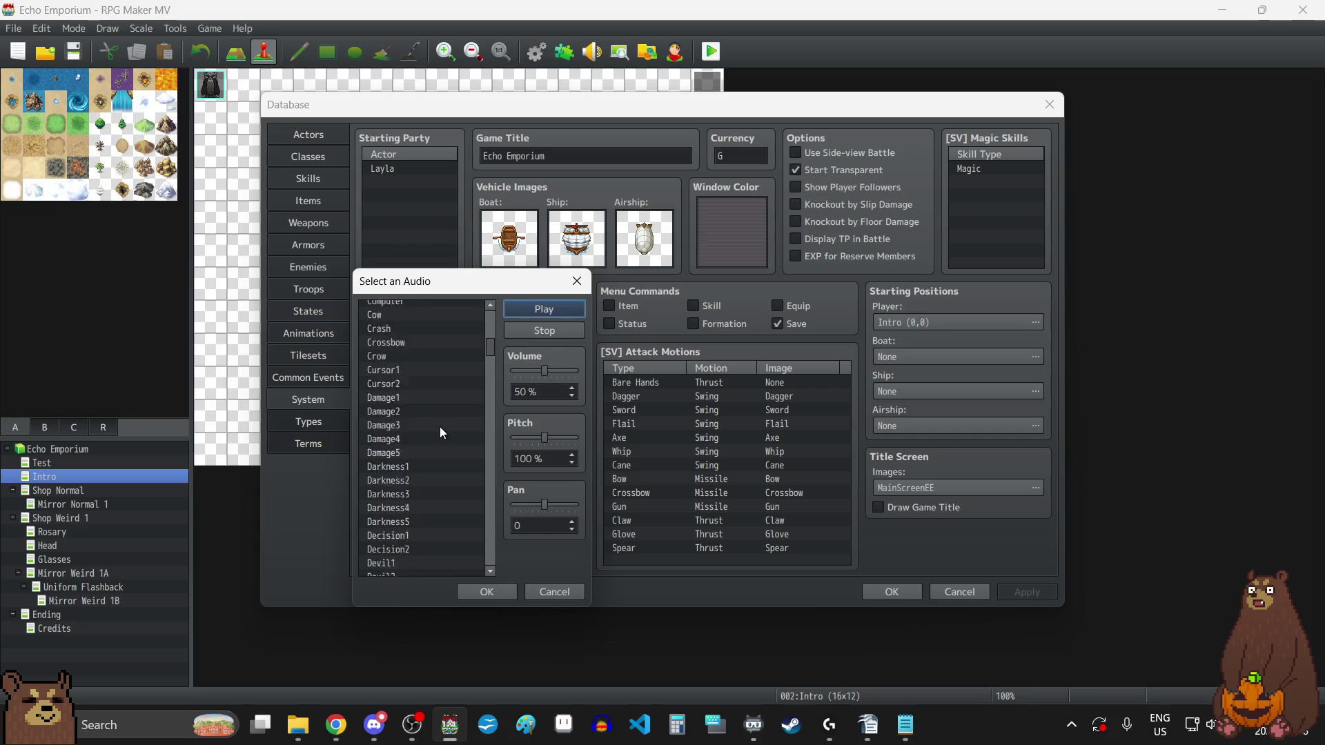
scroll(444, 431, down, 15)
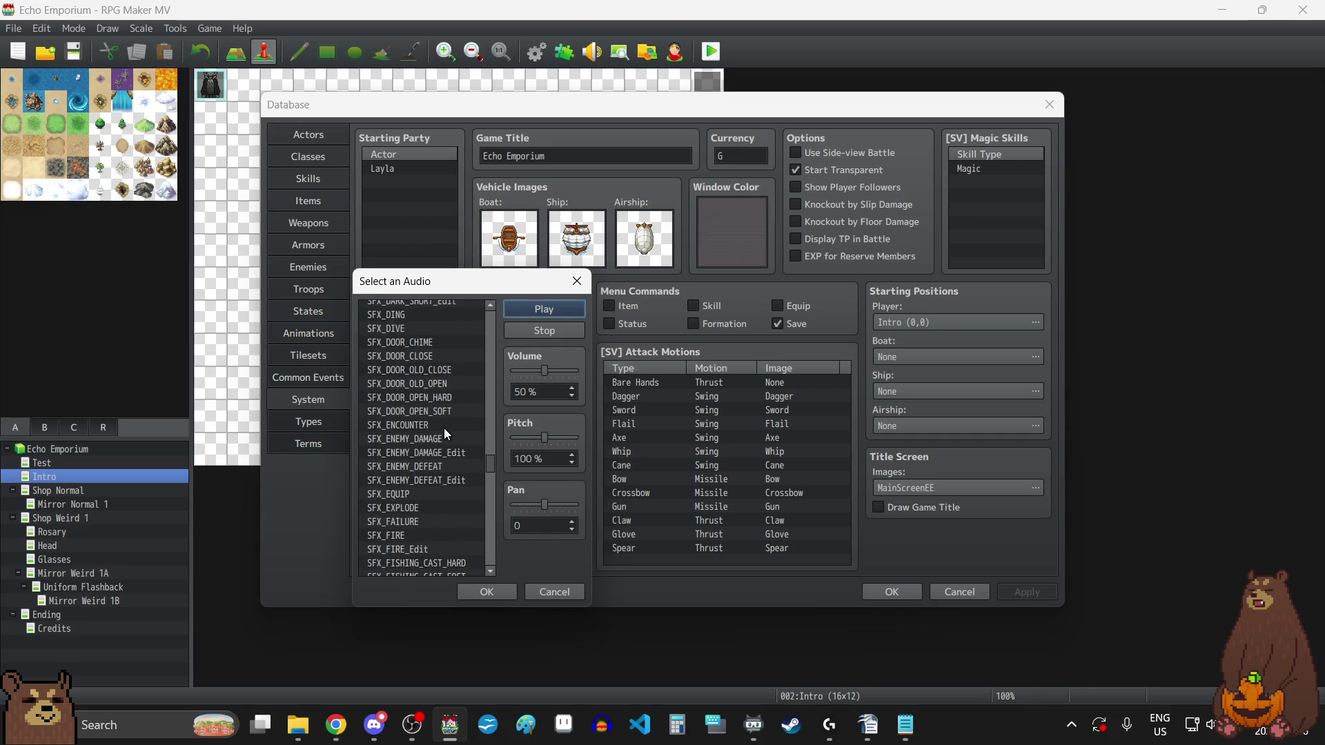
scroll(445, 432, up, 7)
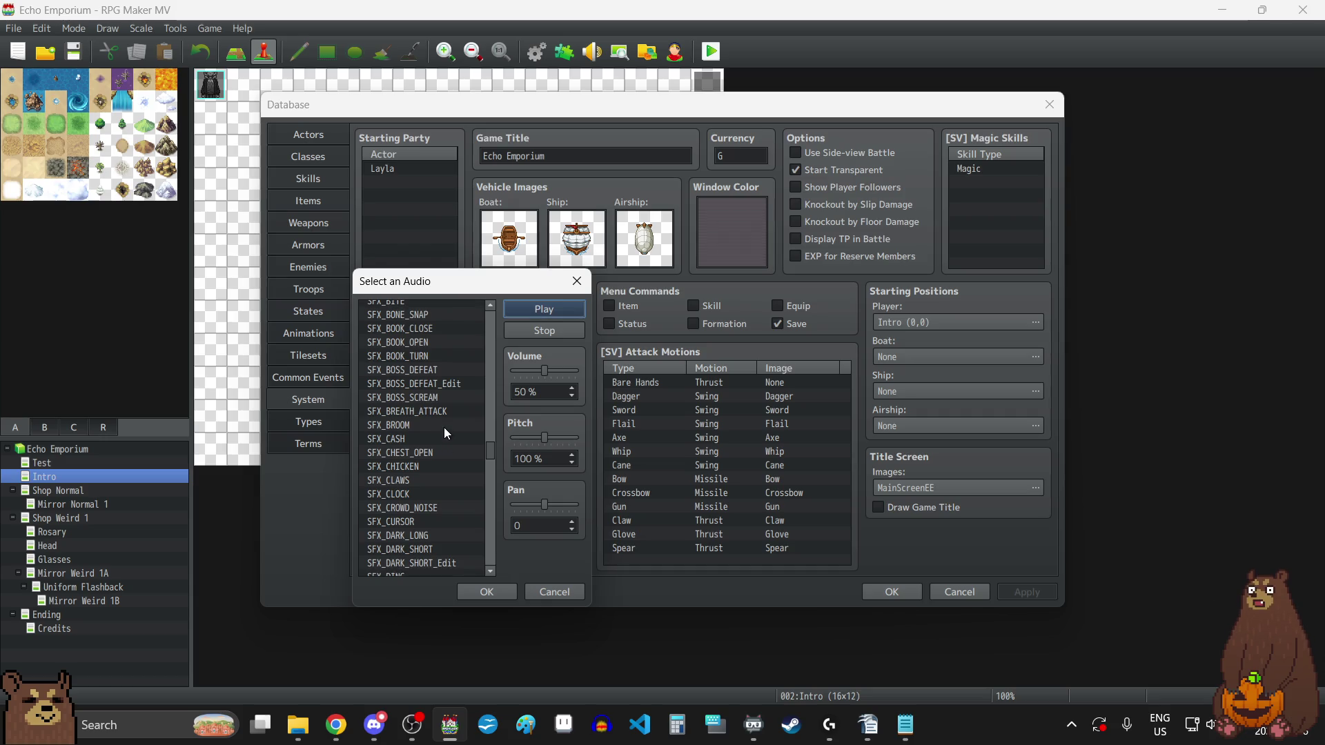
scroll(439, 522, down, 3)
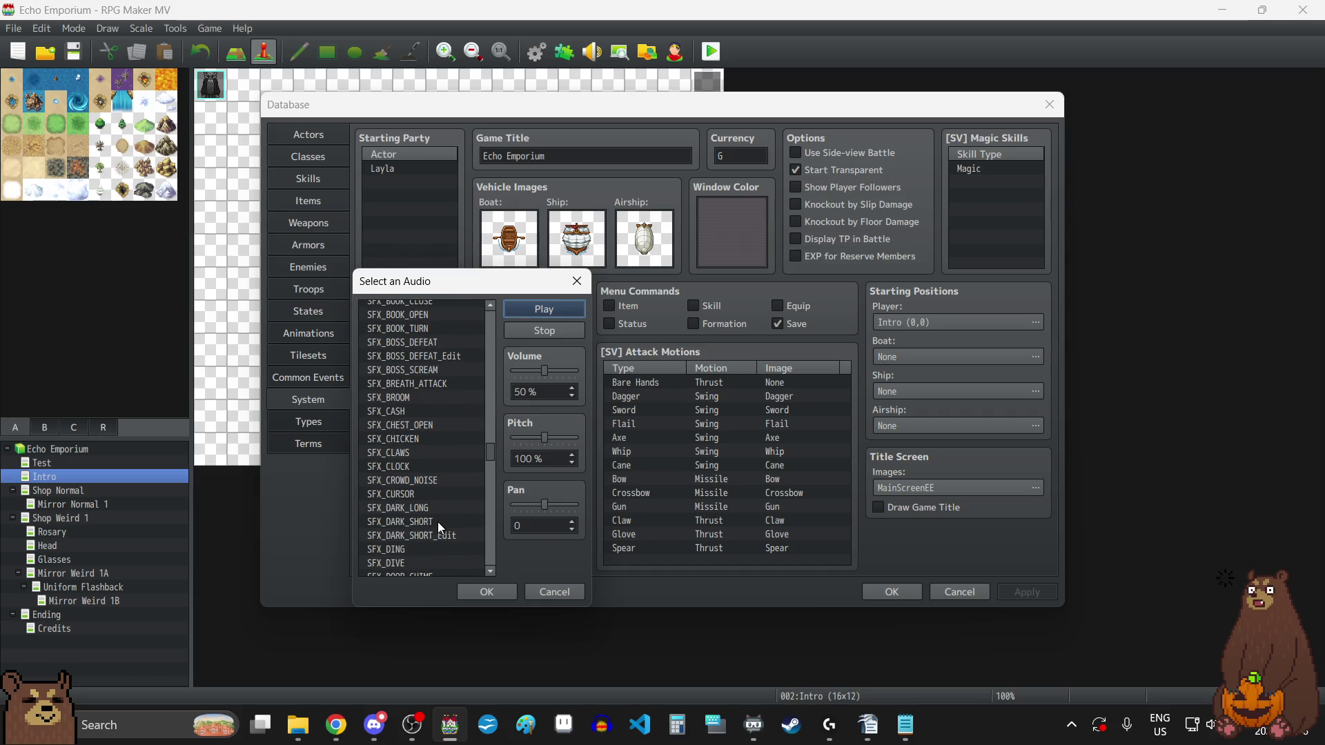
scroll(437, 522, down, 12)
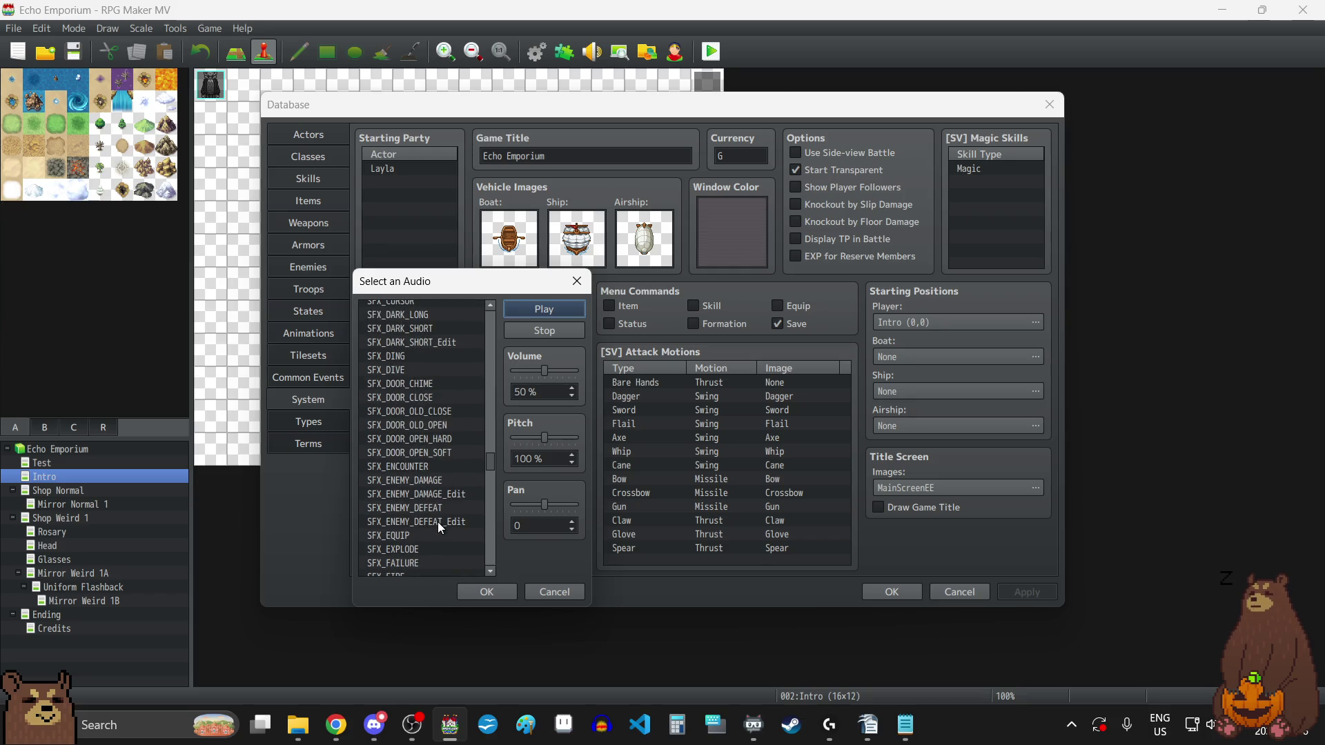
scroll(439, 517, down, 9)
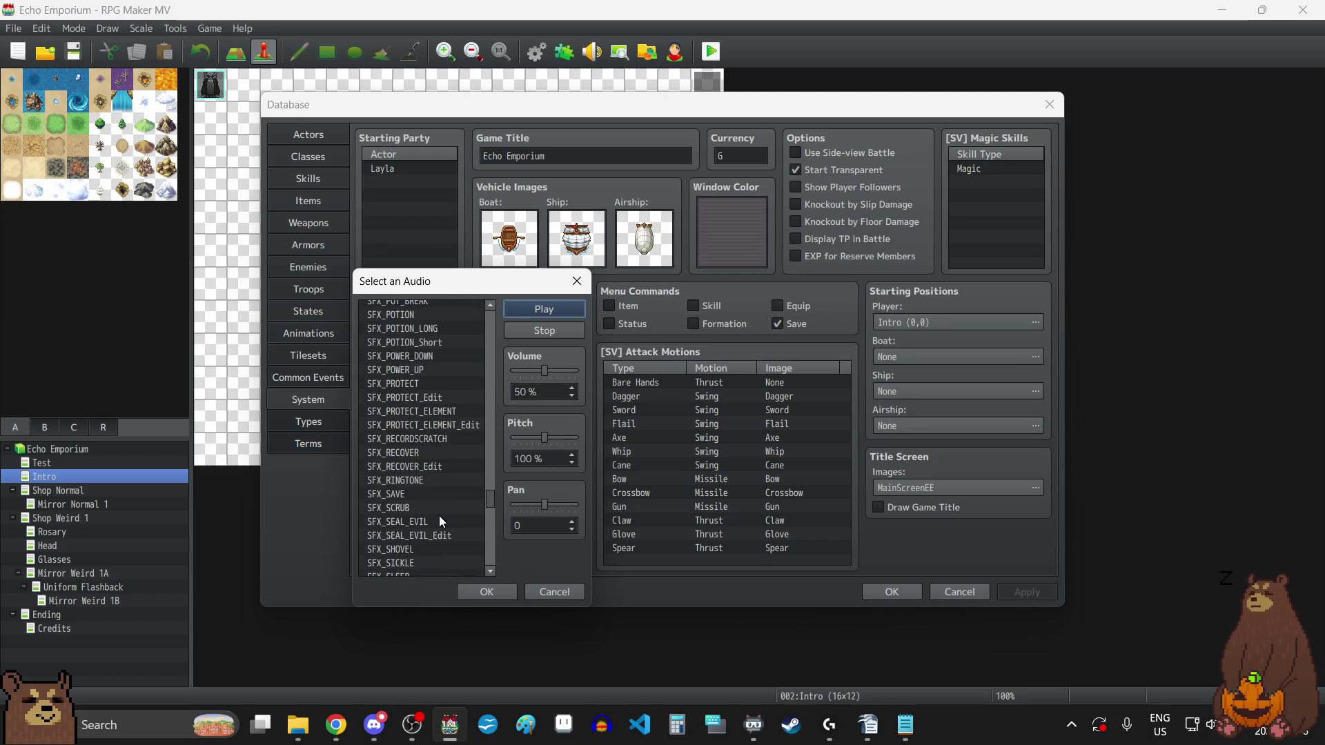
scroll(439, 516, down, 6)
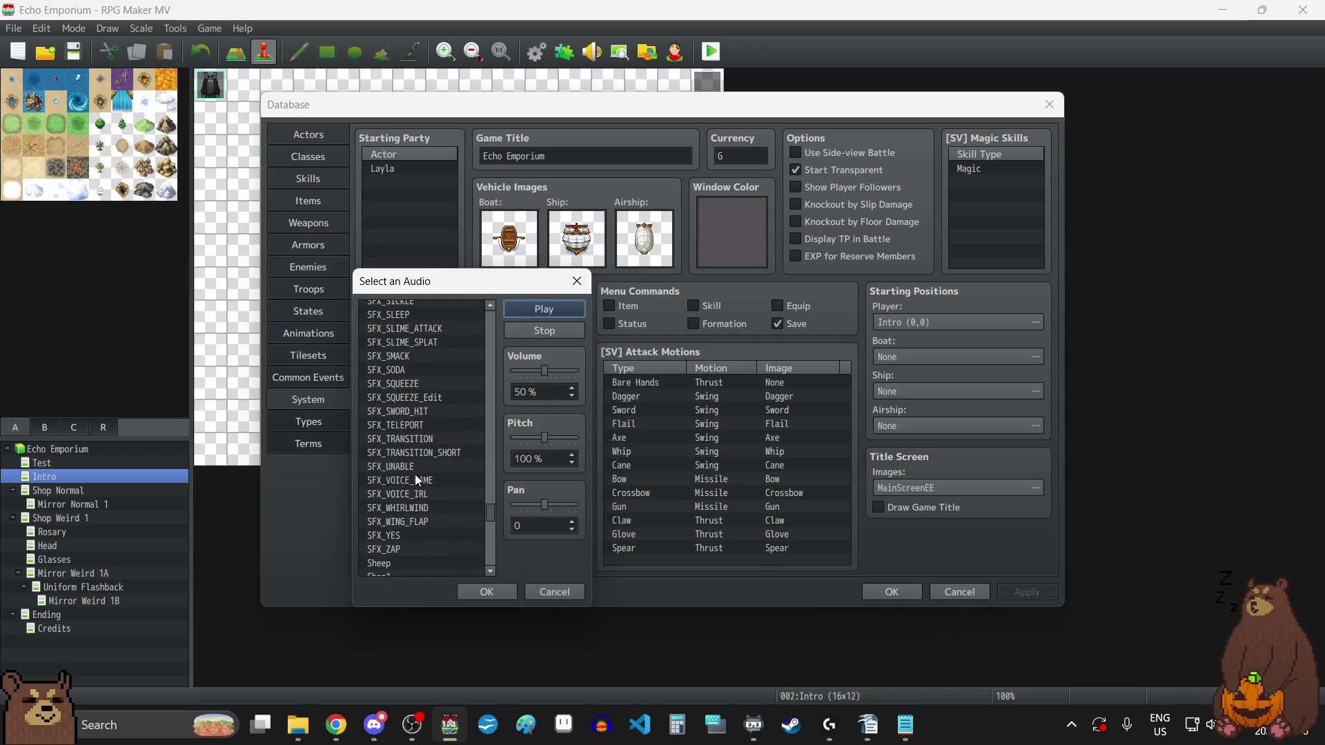
click(415, 468)
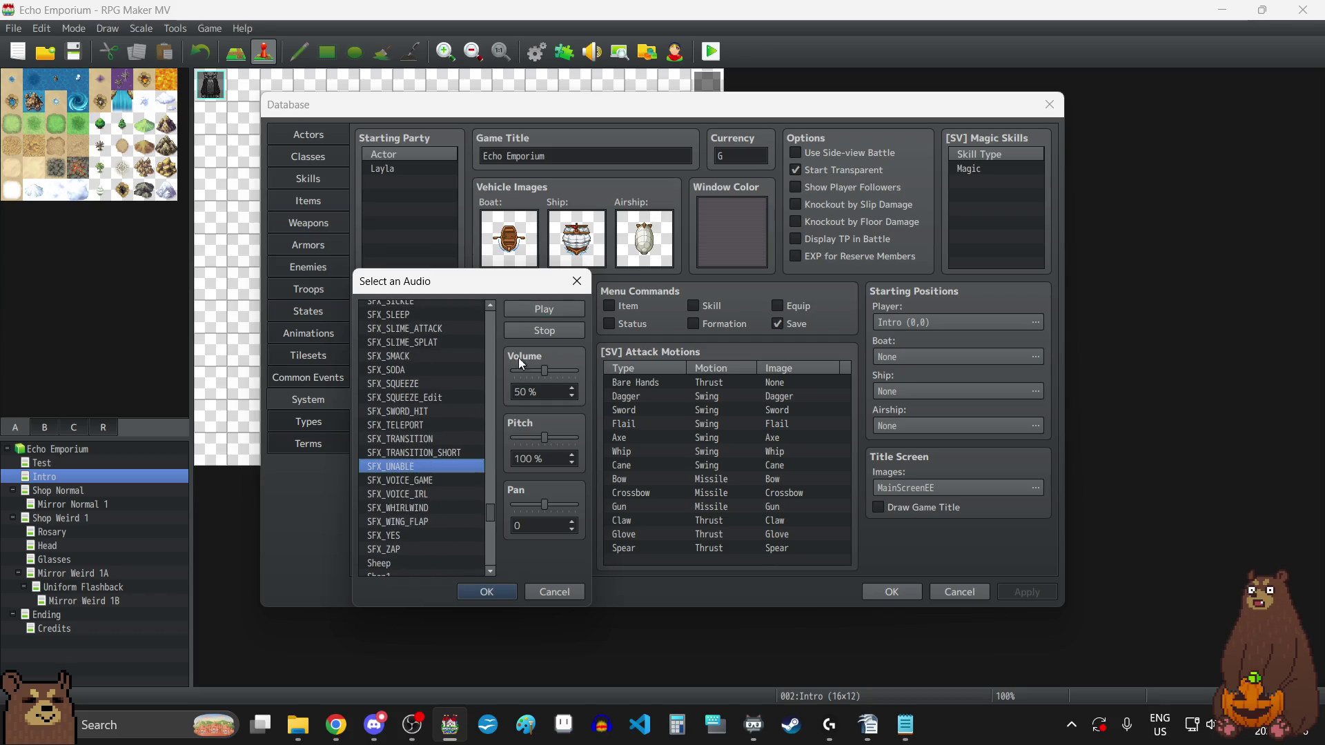
click(486, 592)
click(1049, 593)
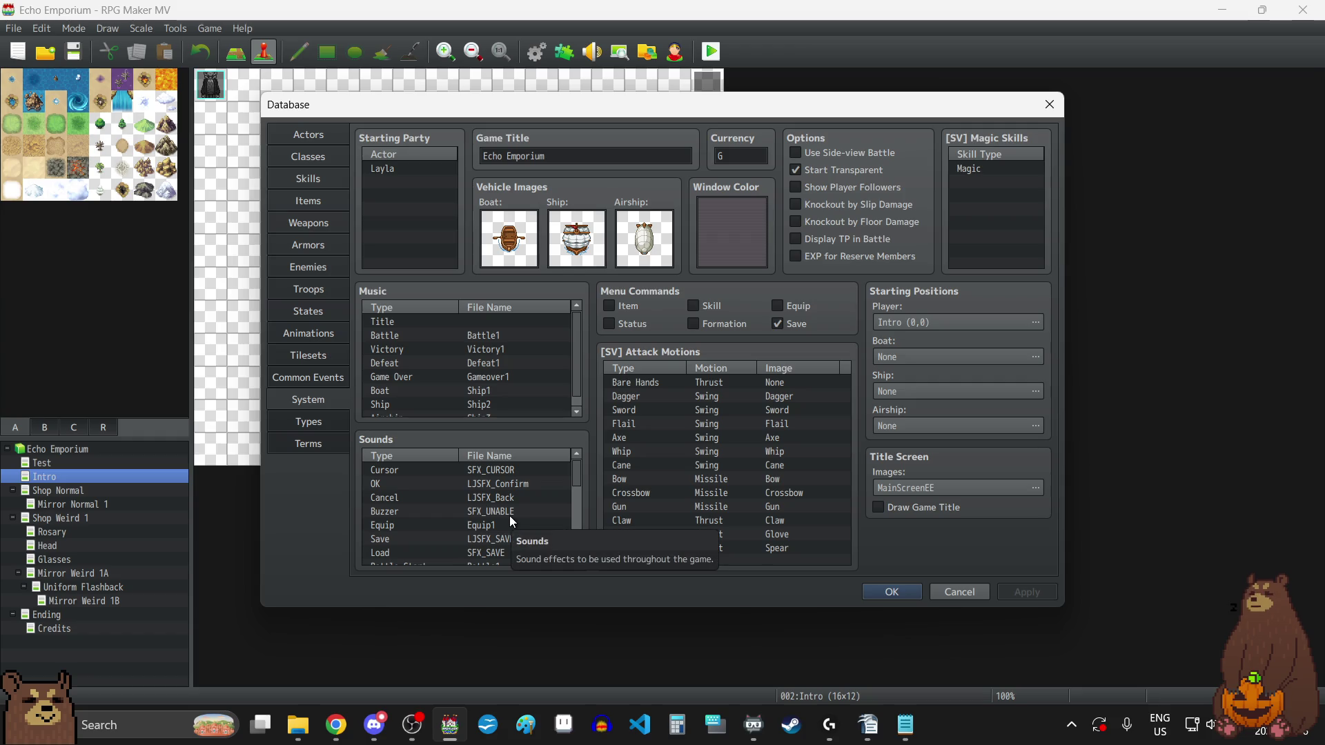
- Close the Database with OK, glance at Discord and Chrome, then return to the Intro map
scroll(510, 516, down, 4)
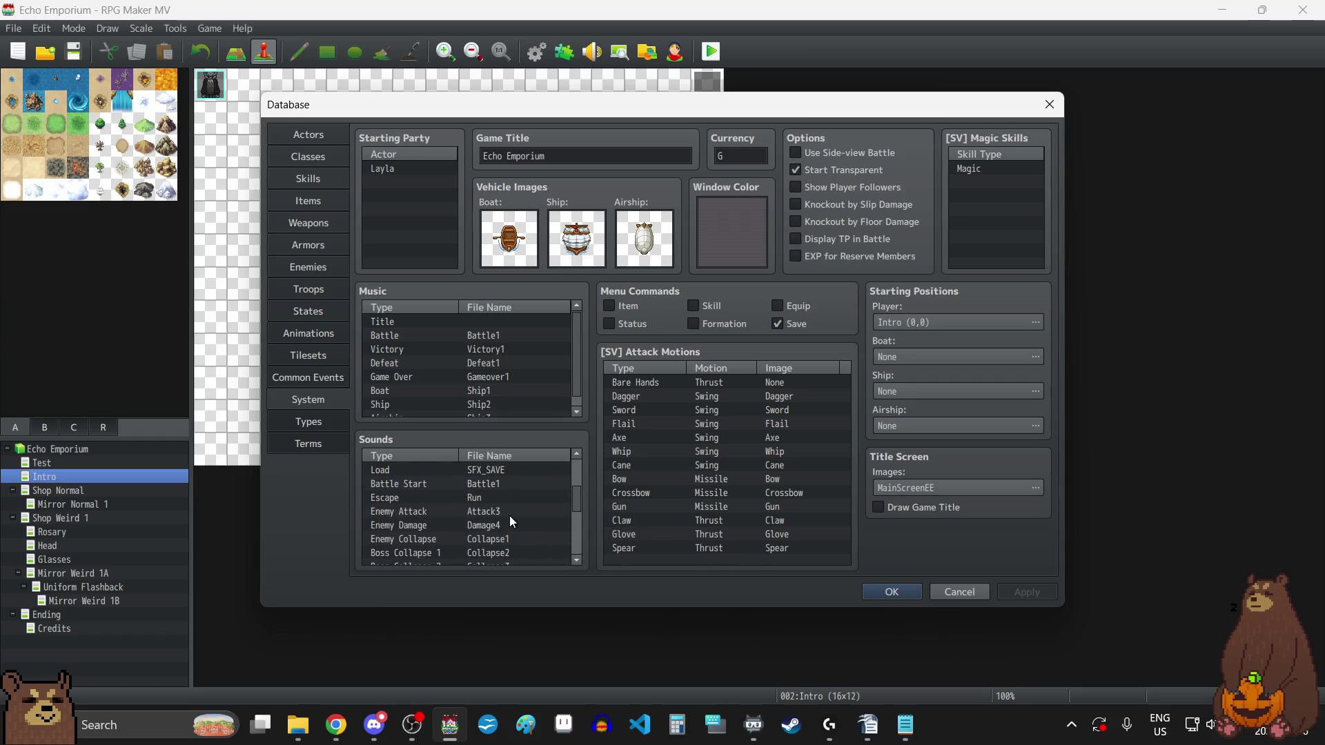
scroll(509, 515, down, 4)
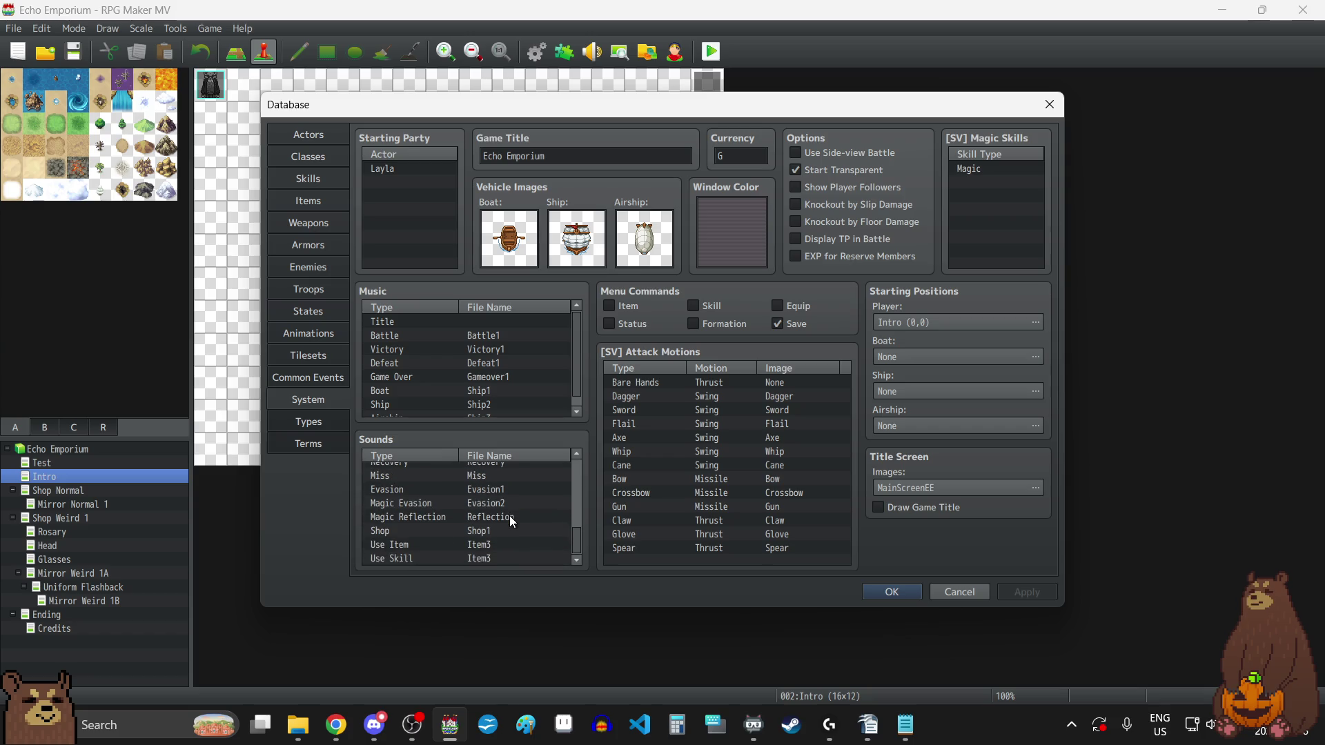
click(897, 597)
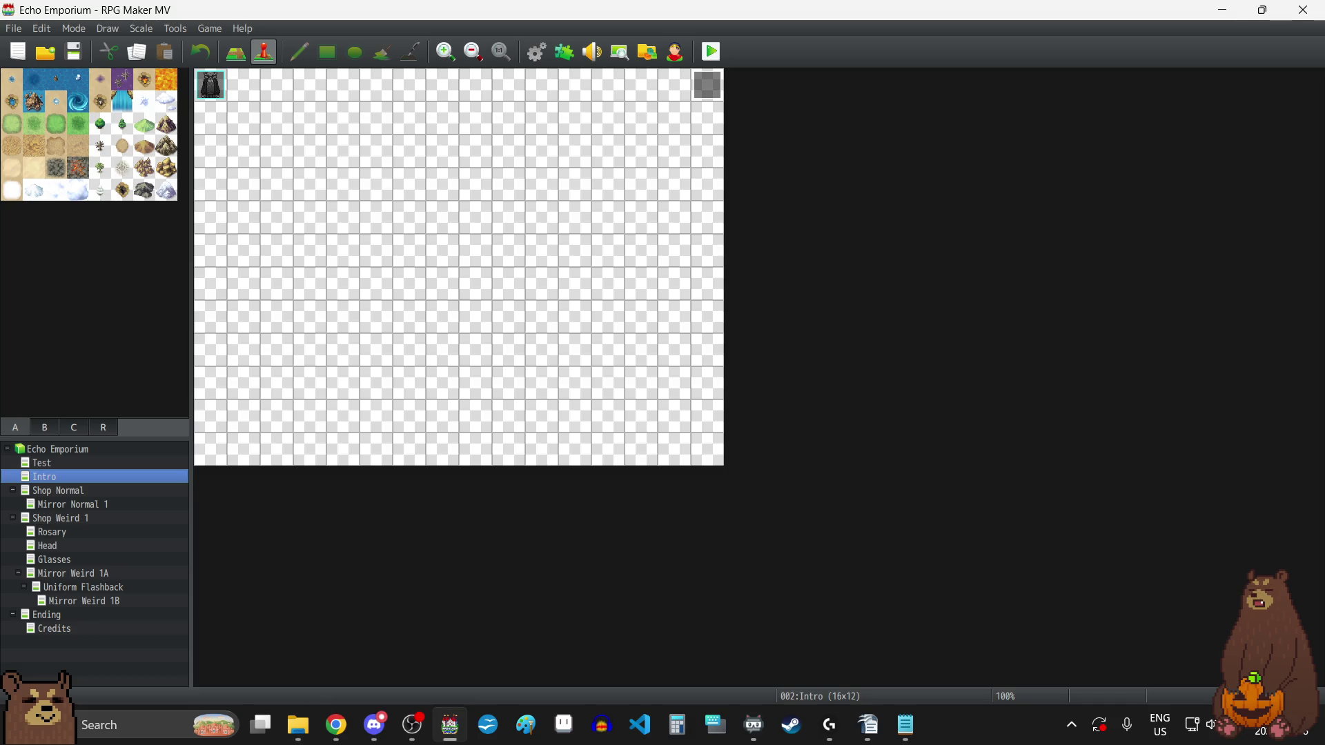
key(alt+Tab)
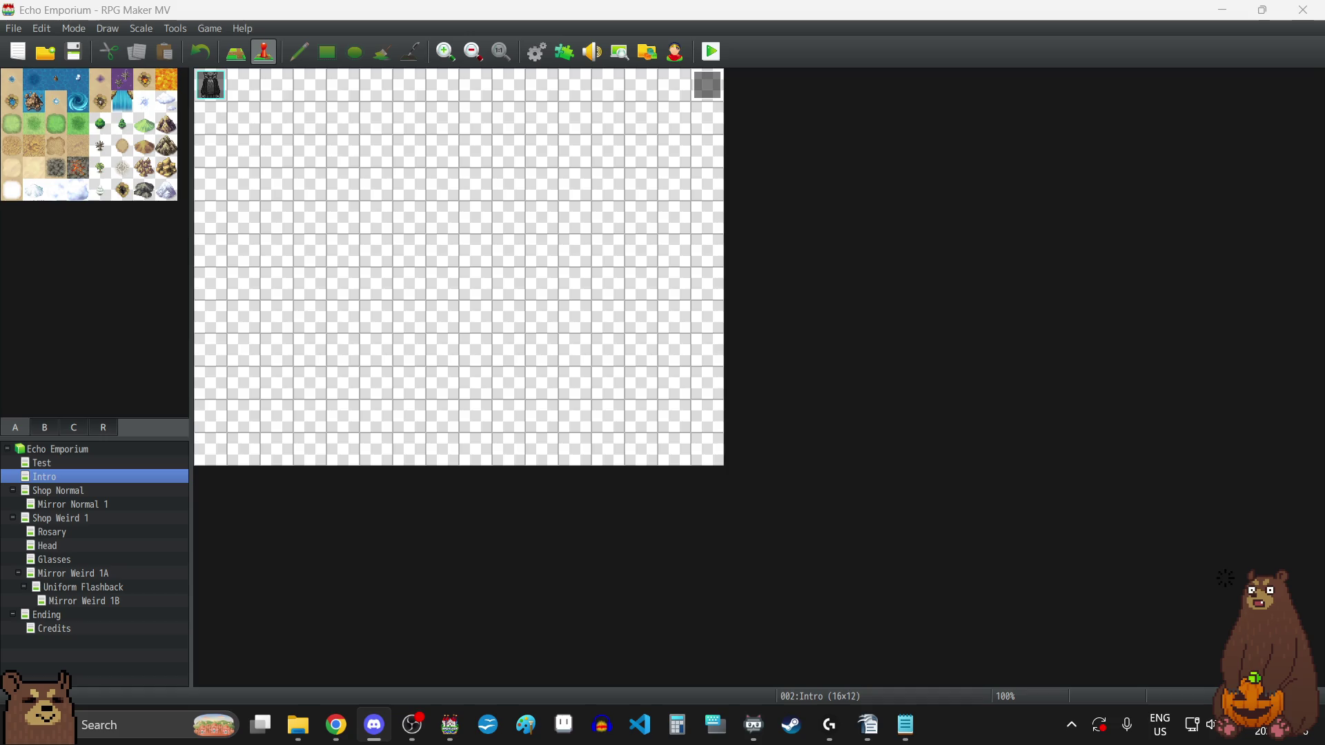
key(alt+Tab)
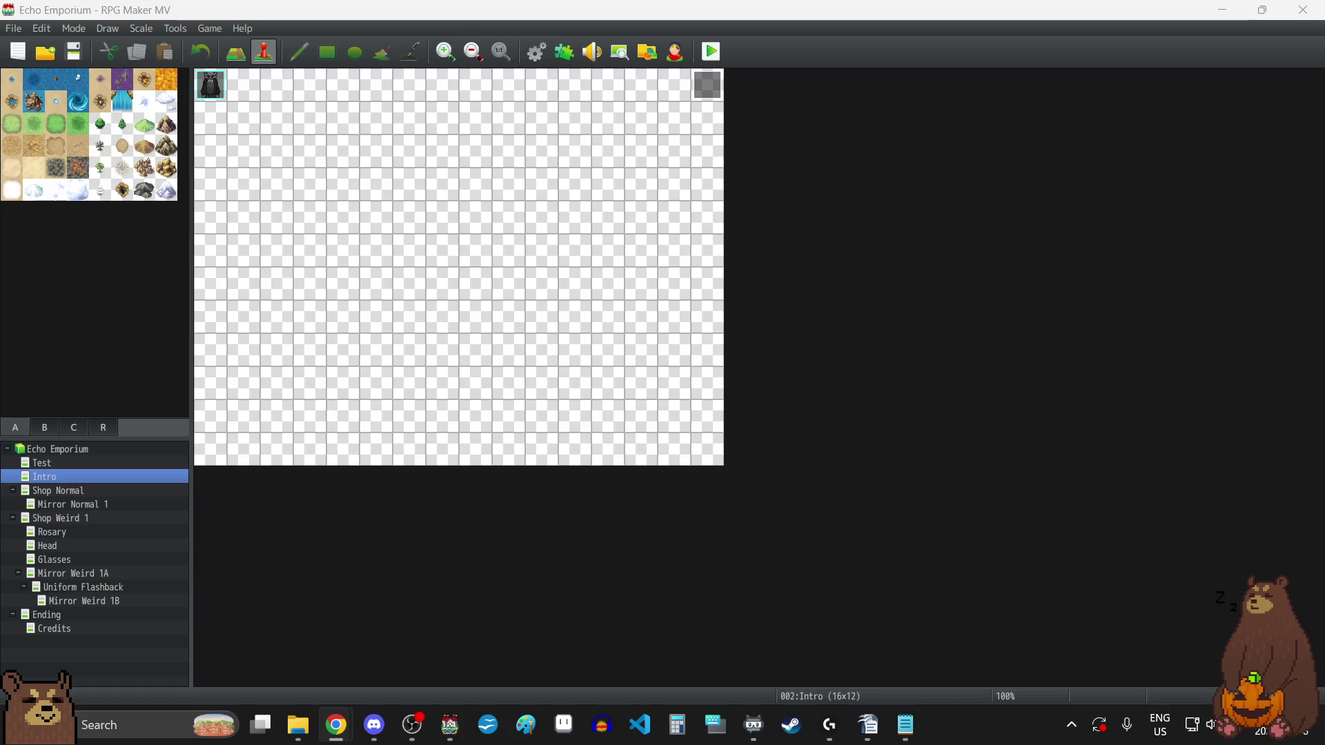
click(1156, 363)
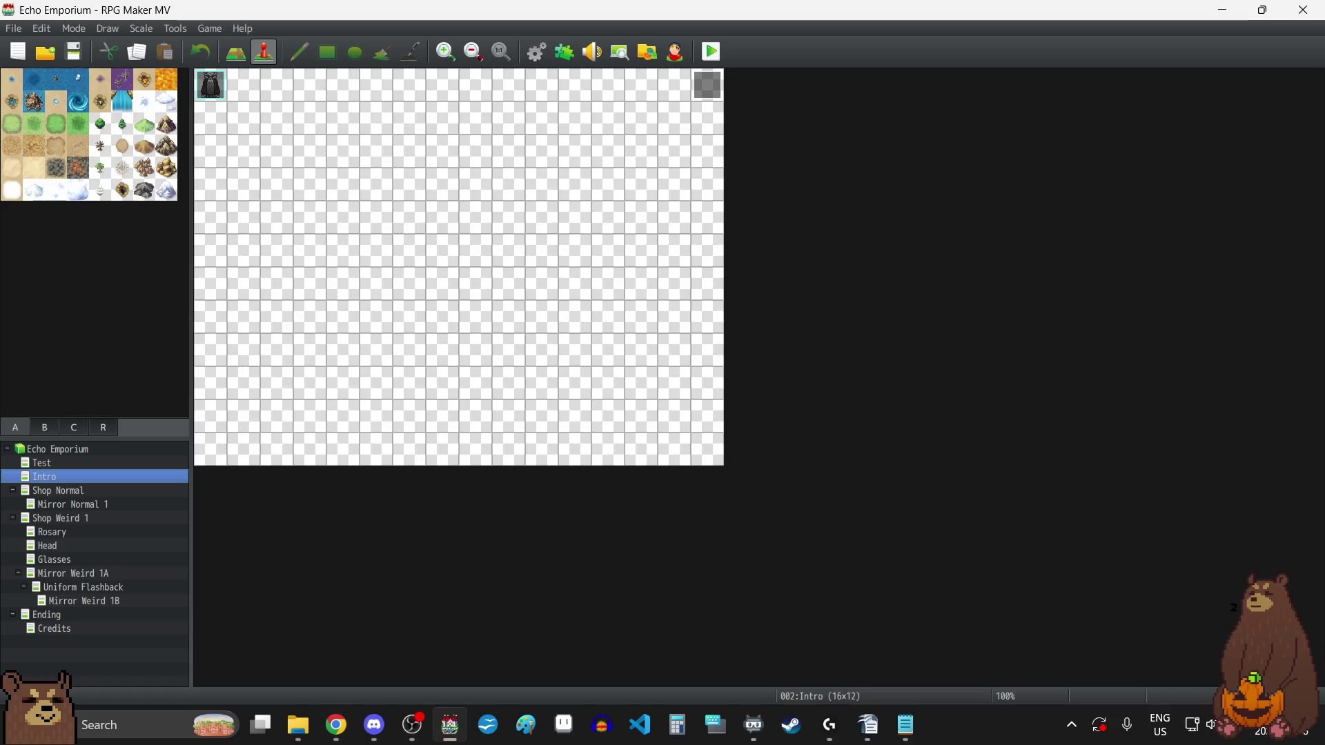
- Playtest fullscreen, cycling the title menu to hear the new cursor sound, then start New Game
click(711, 51)
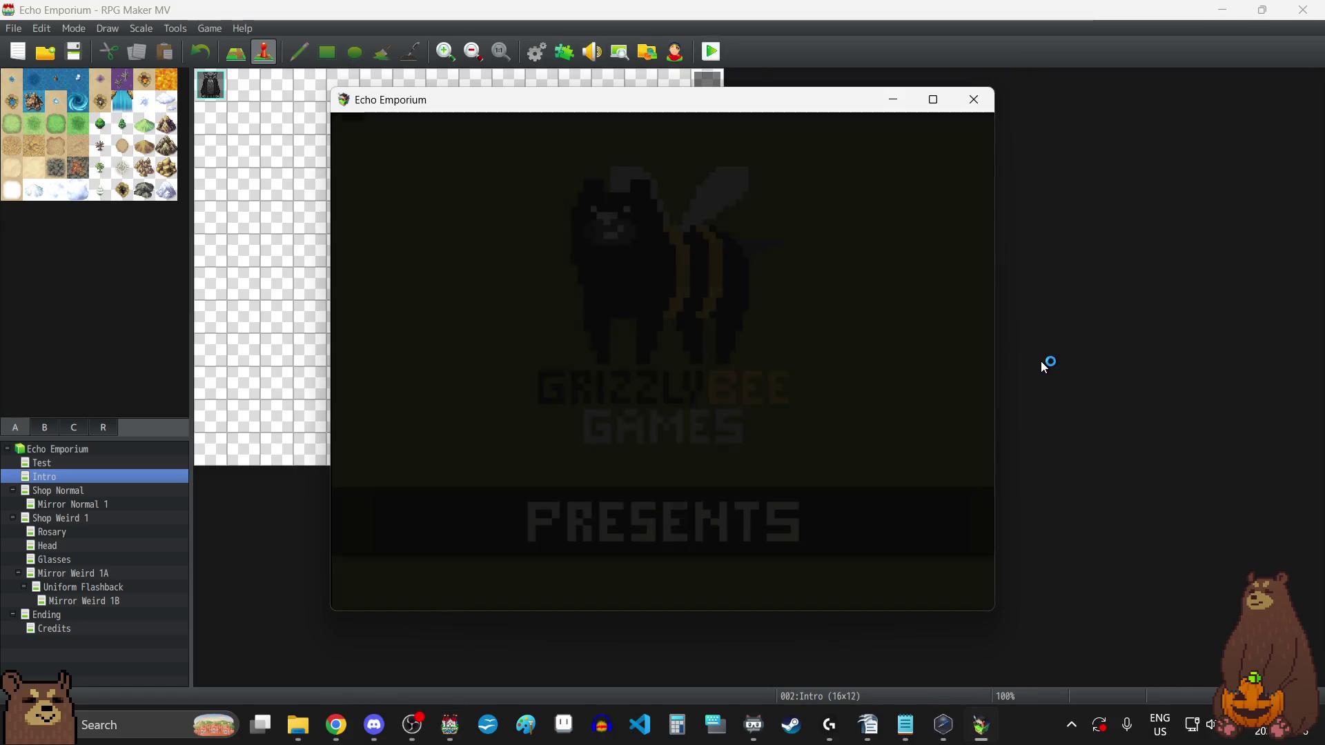
key(F4)
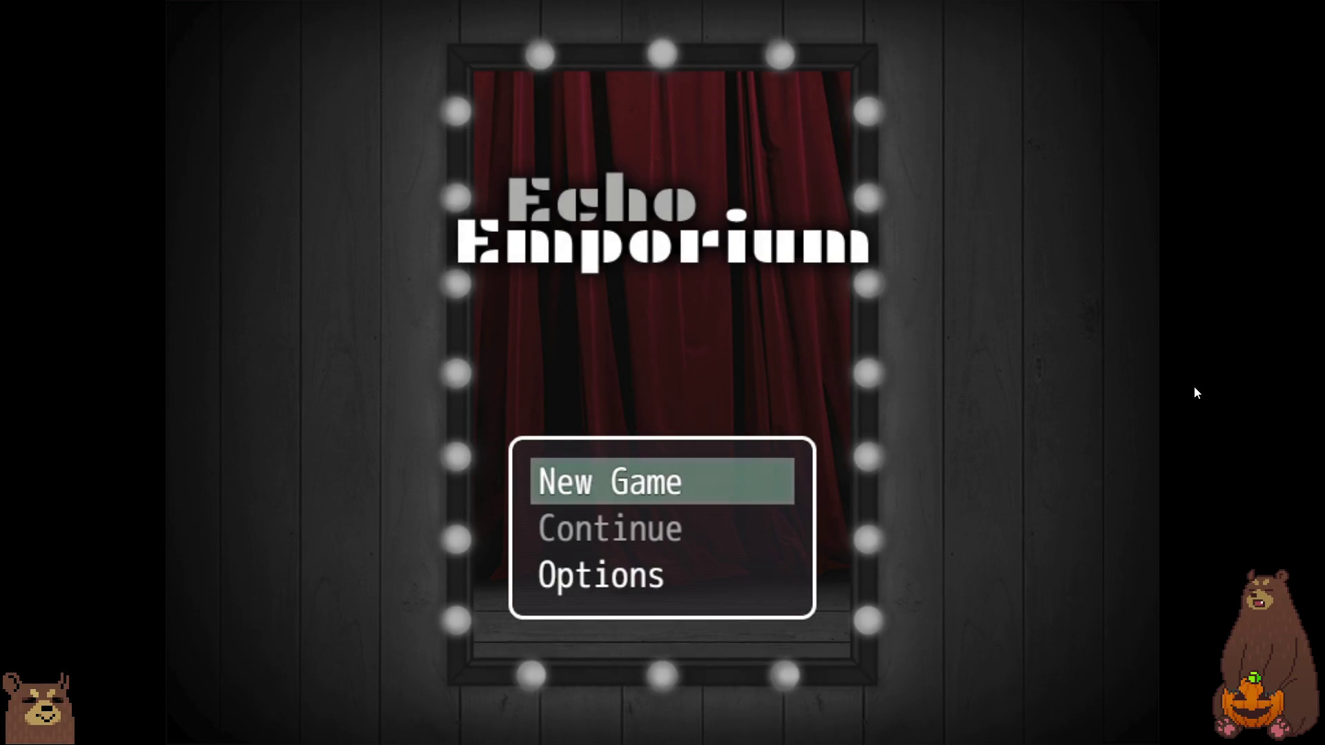
key(Down)
key(Down)
key(Up)
key(Down)
key(Down)
key(Down)
key(Down)
key(Up)
key(Down)
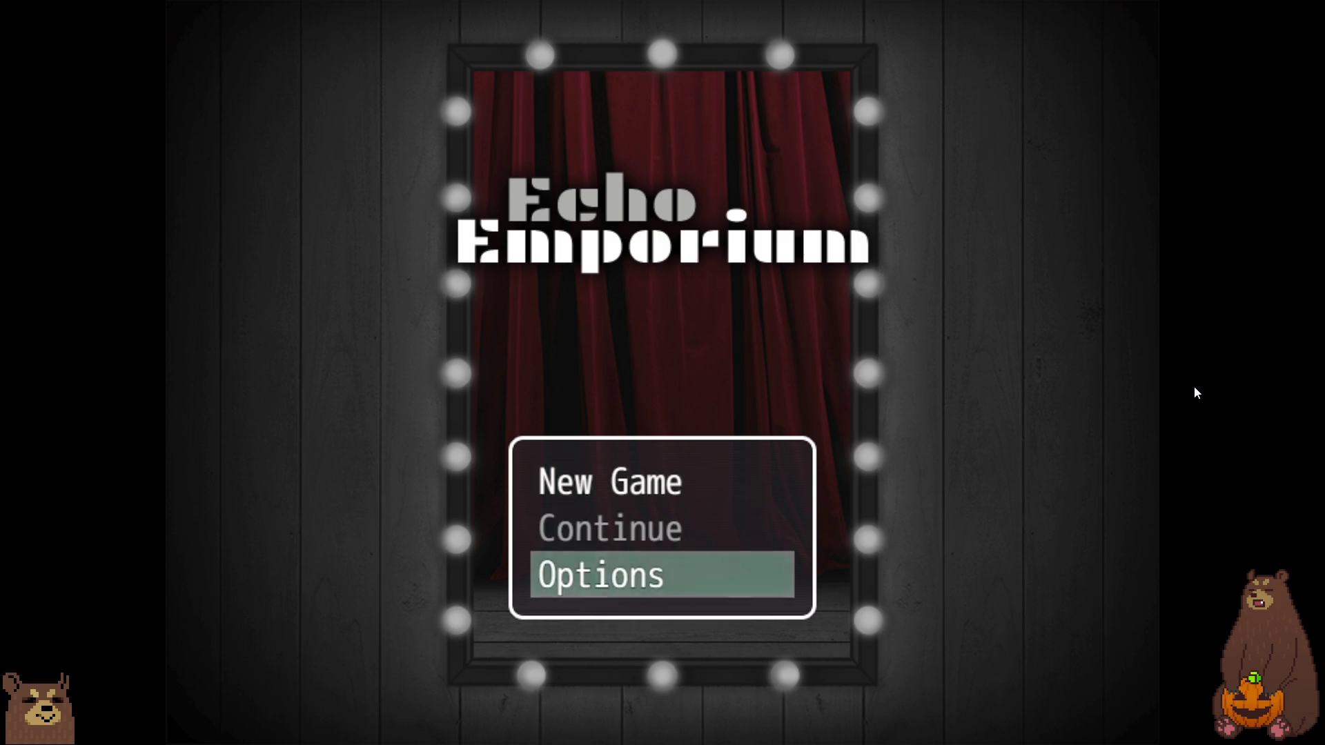
key(Down)
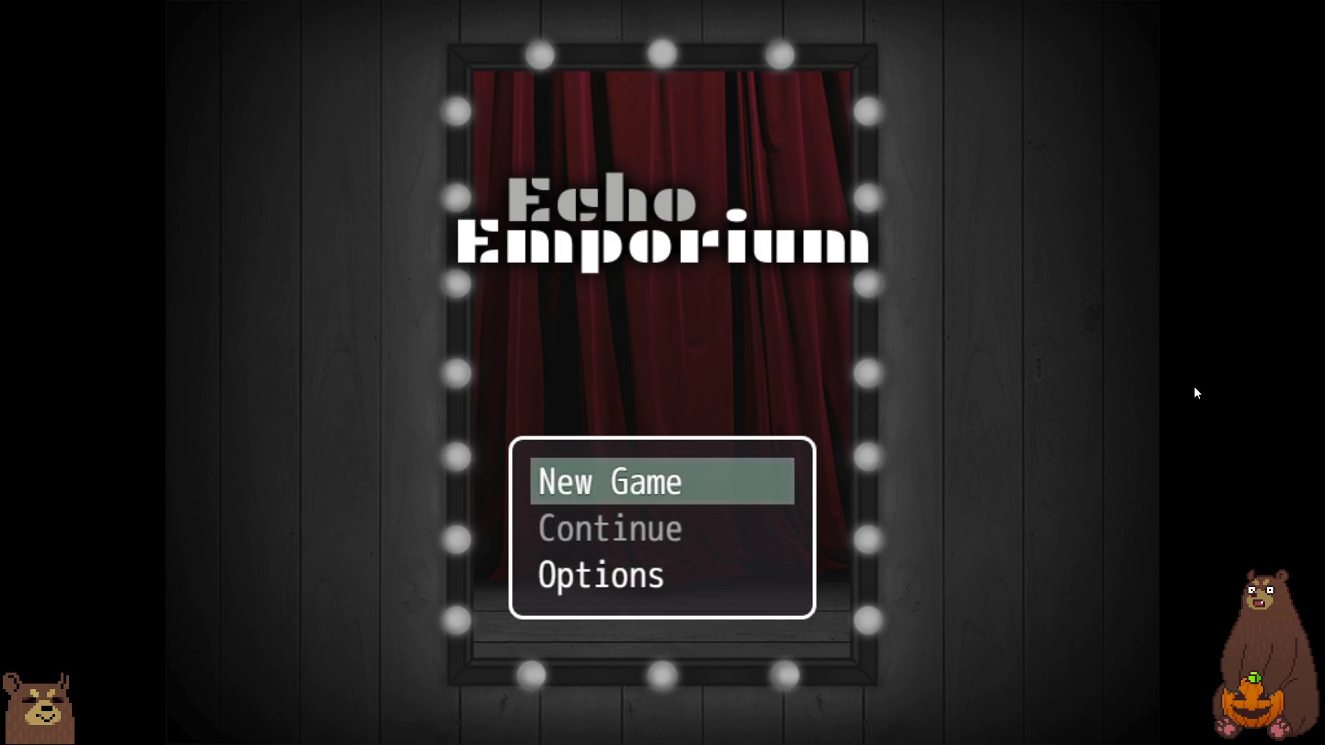
key(Return)
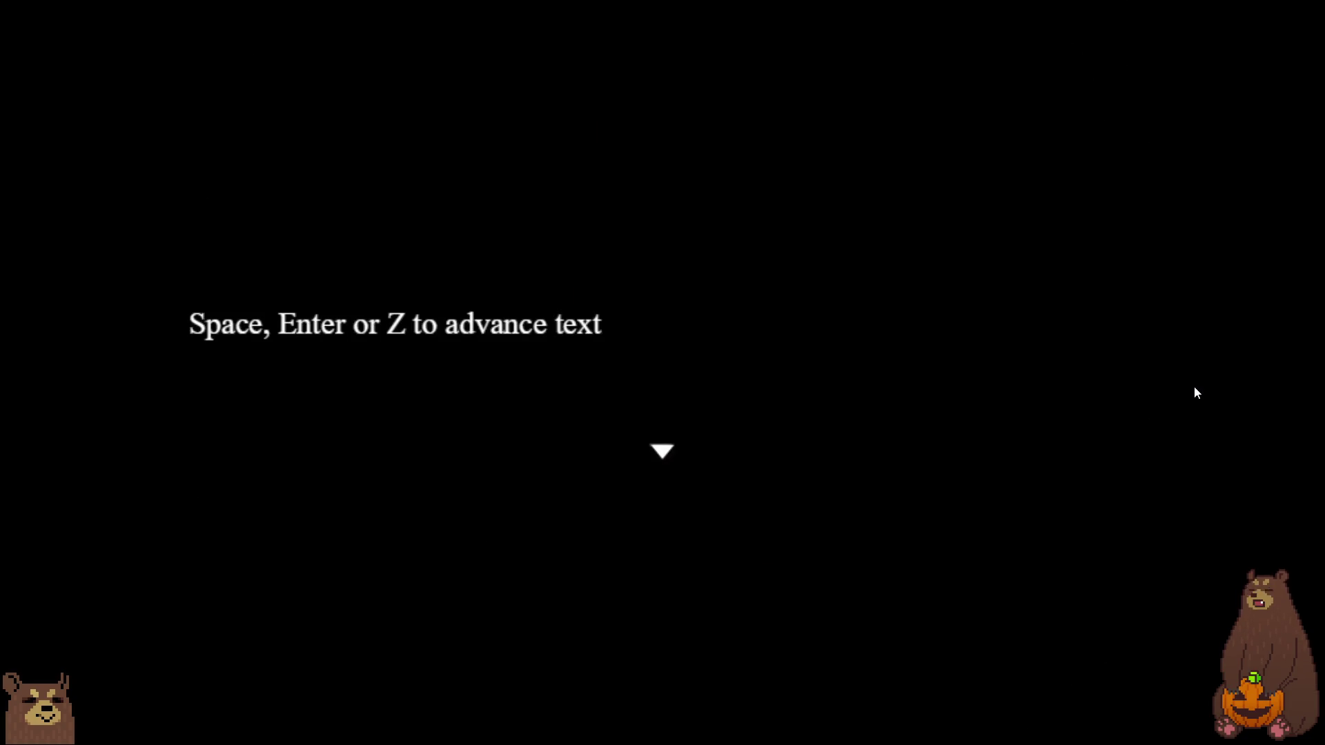
- Advance the opening cutscene dialogue and walk the girl up into the shop
key(Return)
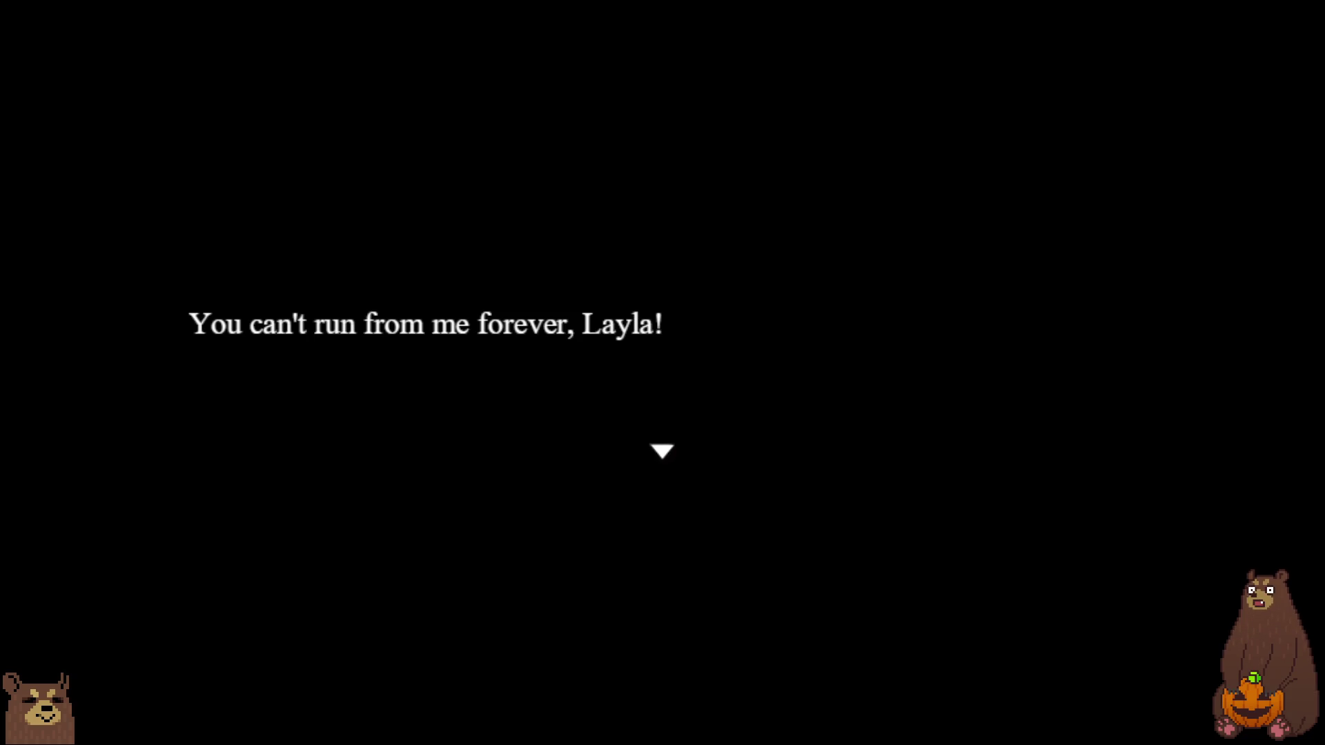
key(Return)
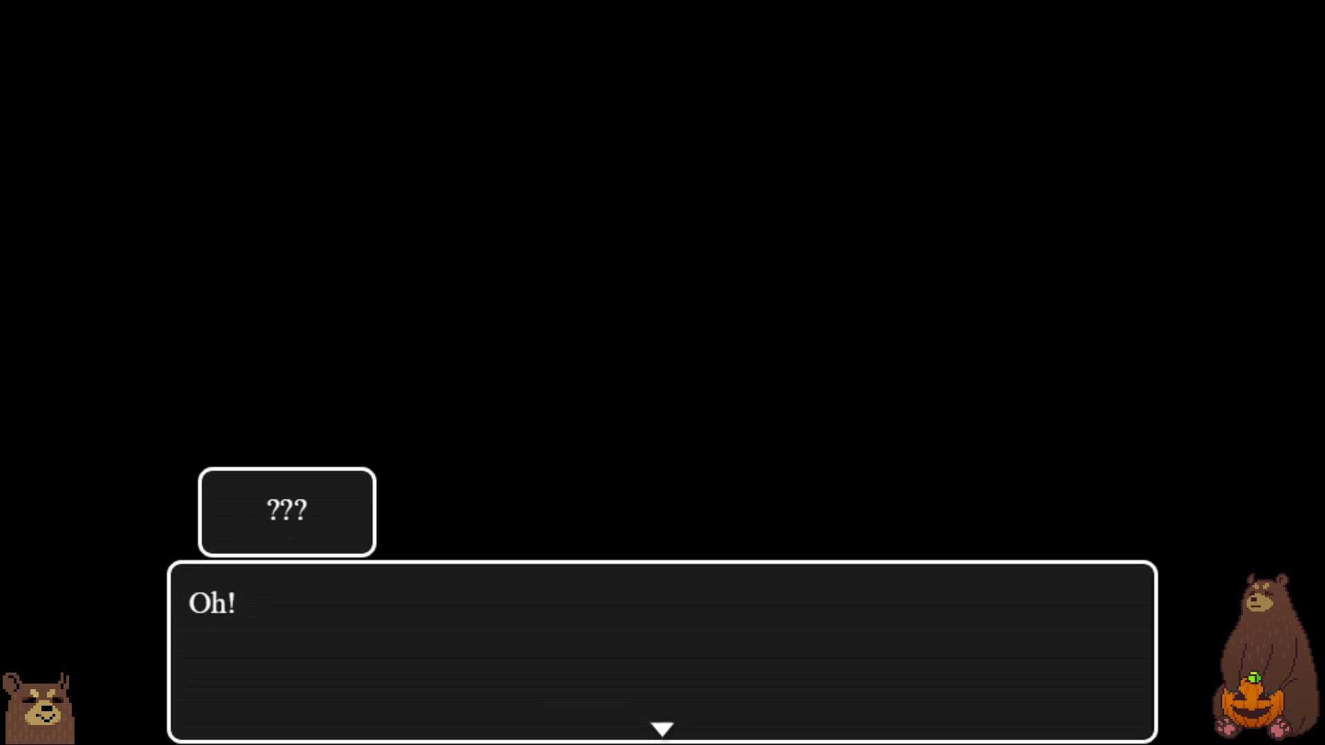
key(Return)
key(Return)
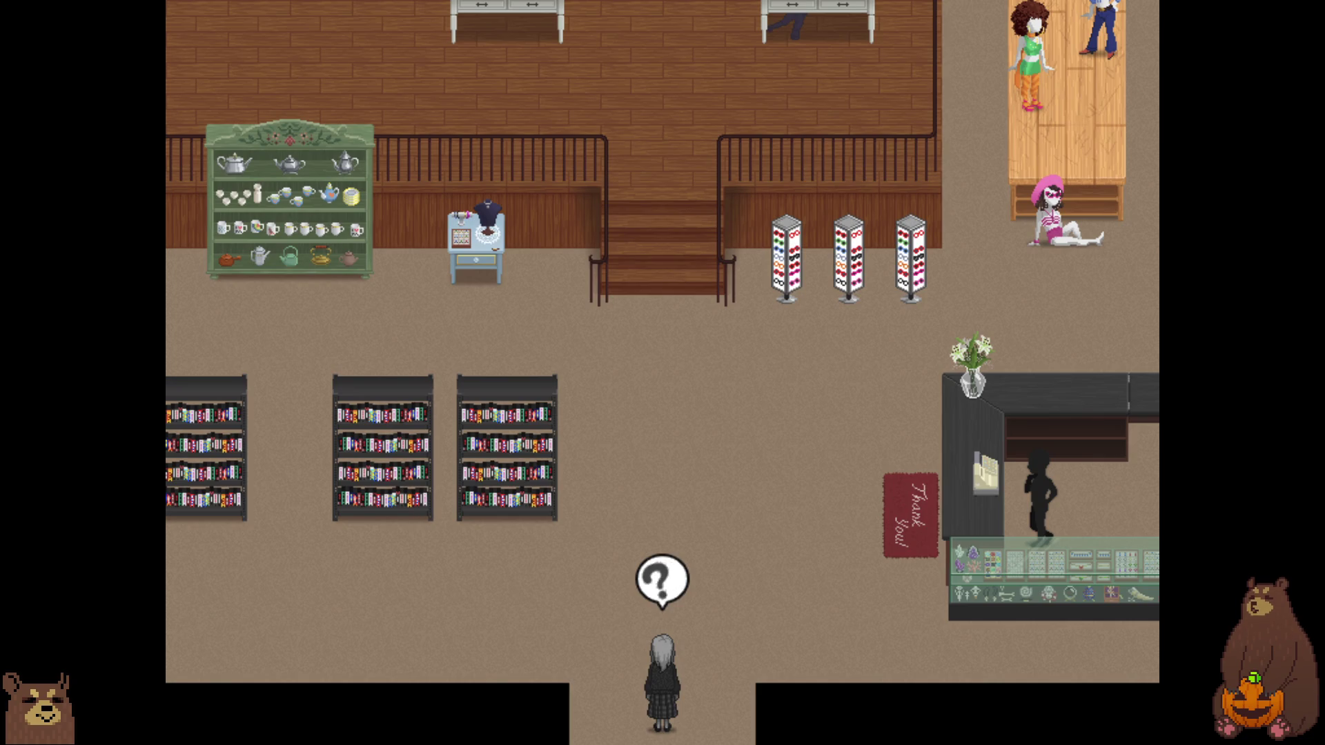
key(Up)
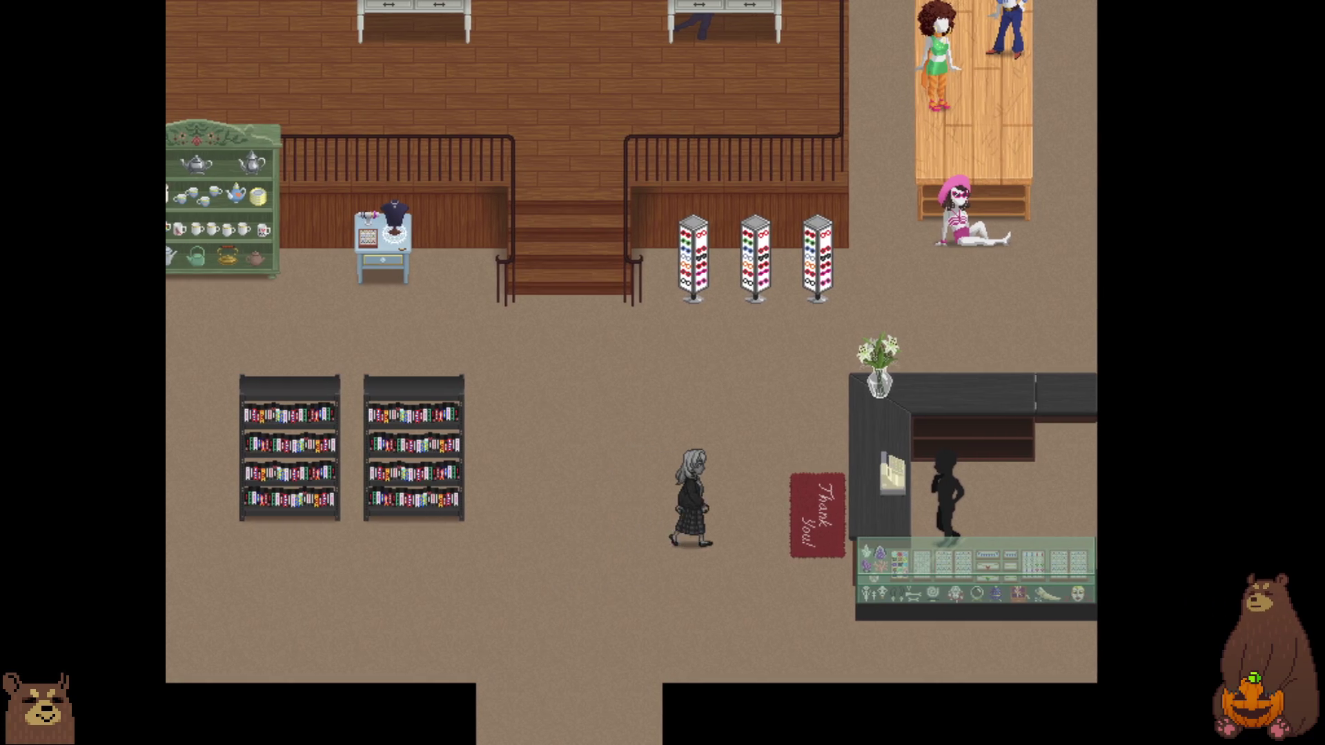
- Talk through the shopkeeper's conversation, then open the in-game menu
key(Return)
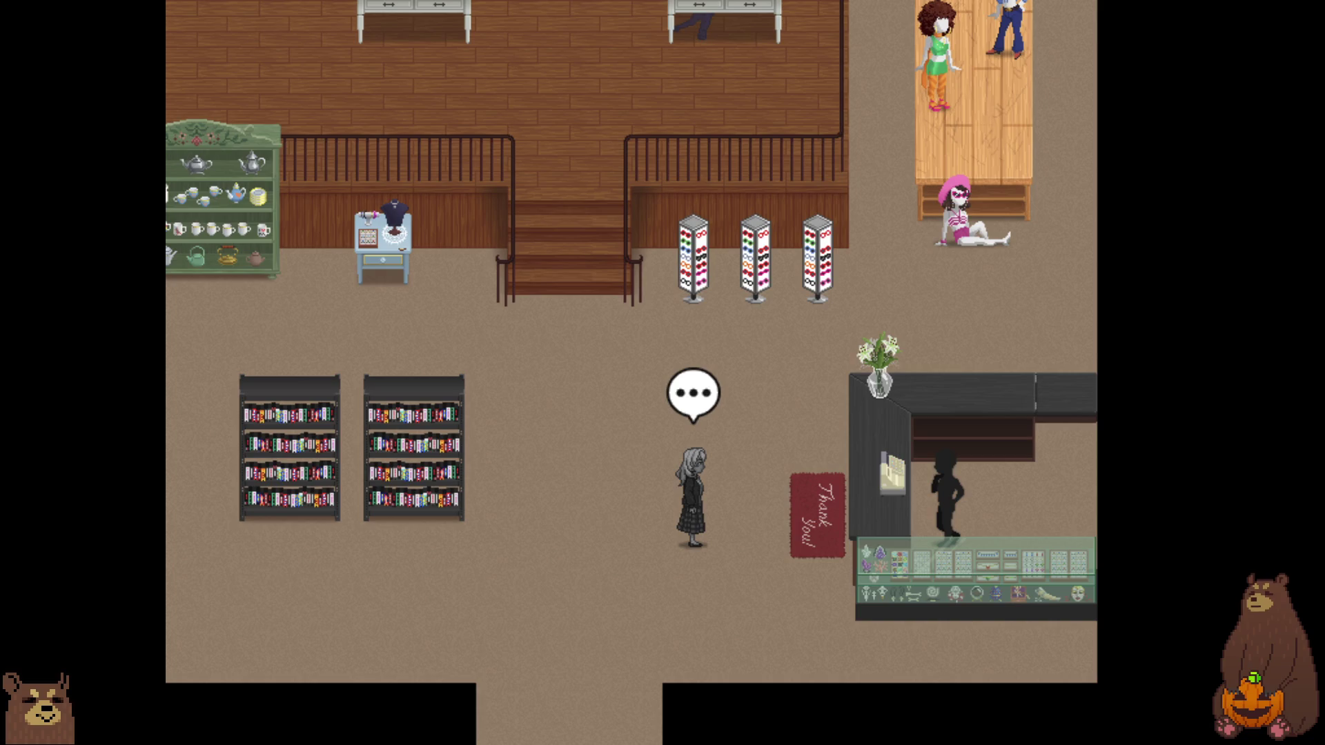
key(Return)
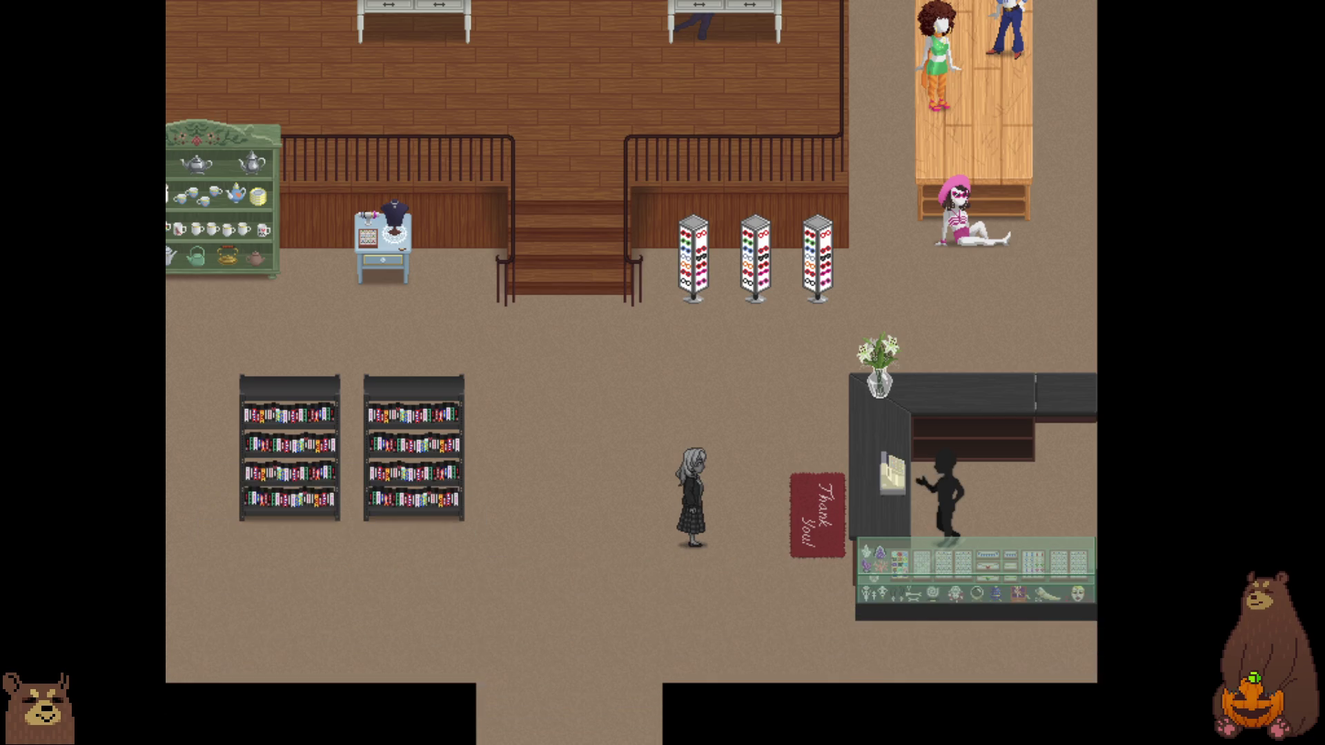
key(Return)
key(Return)
key(Return)
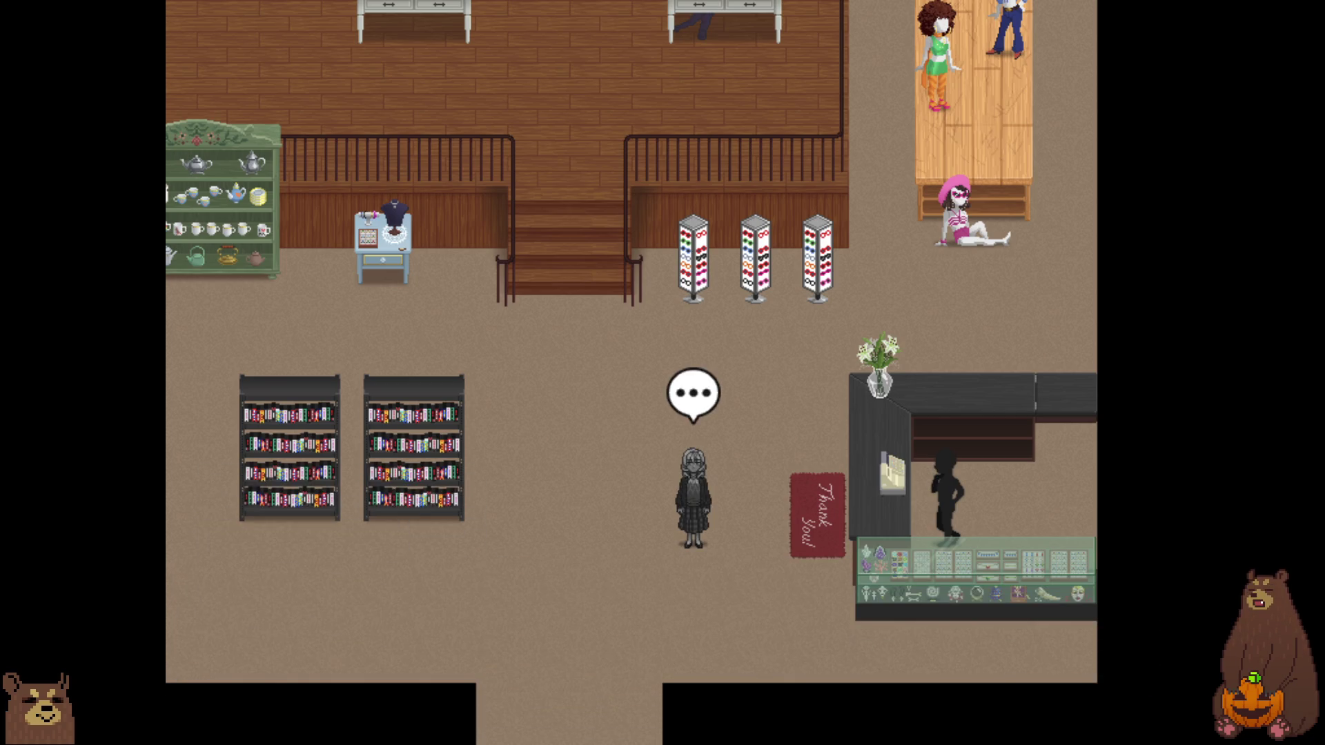
key(Return)
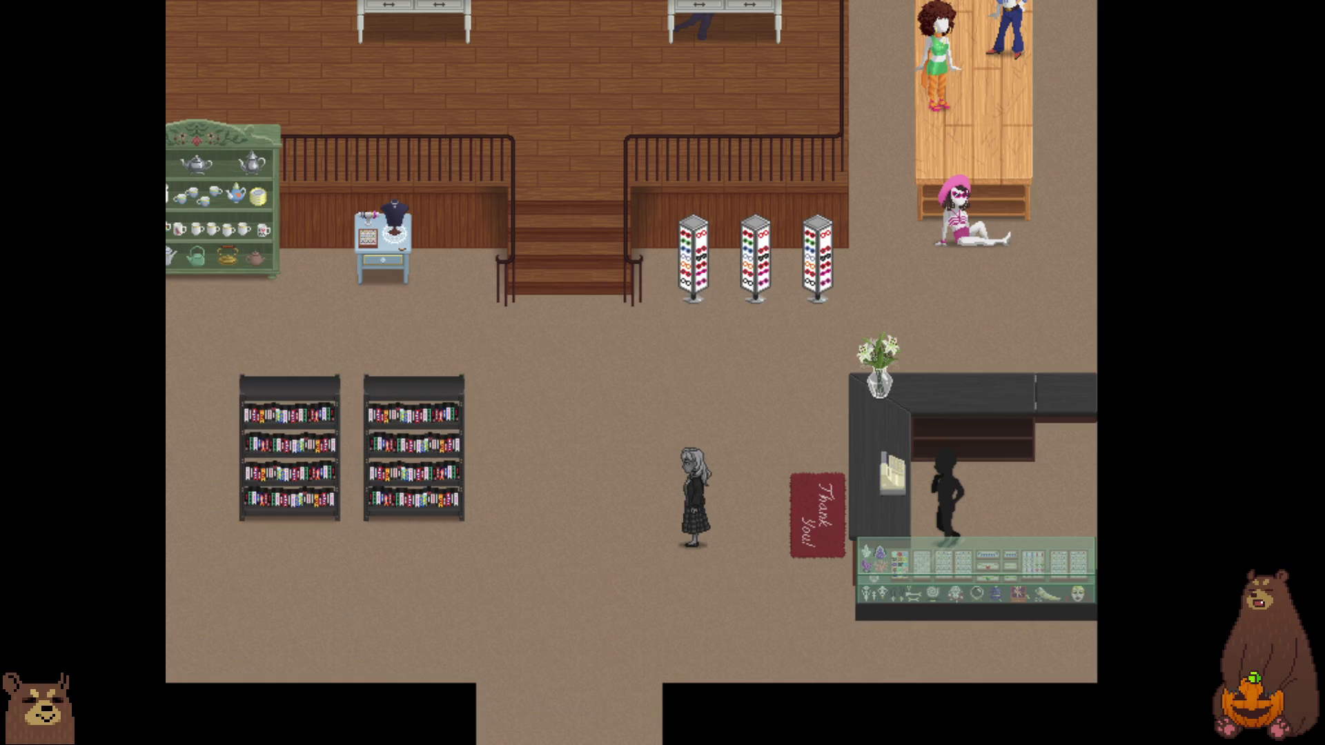
key(Escape)
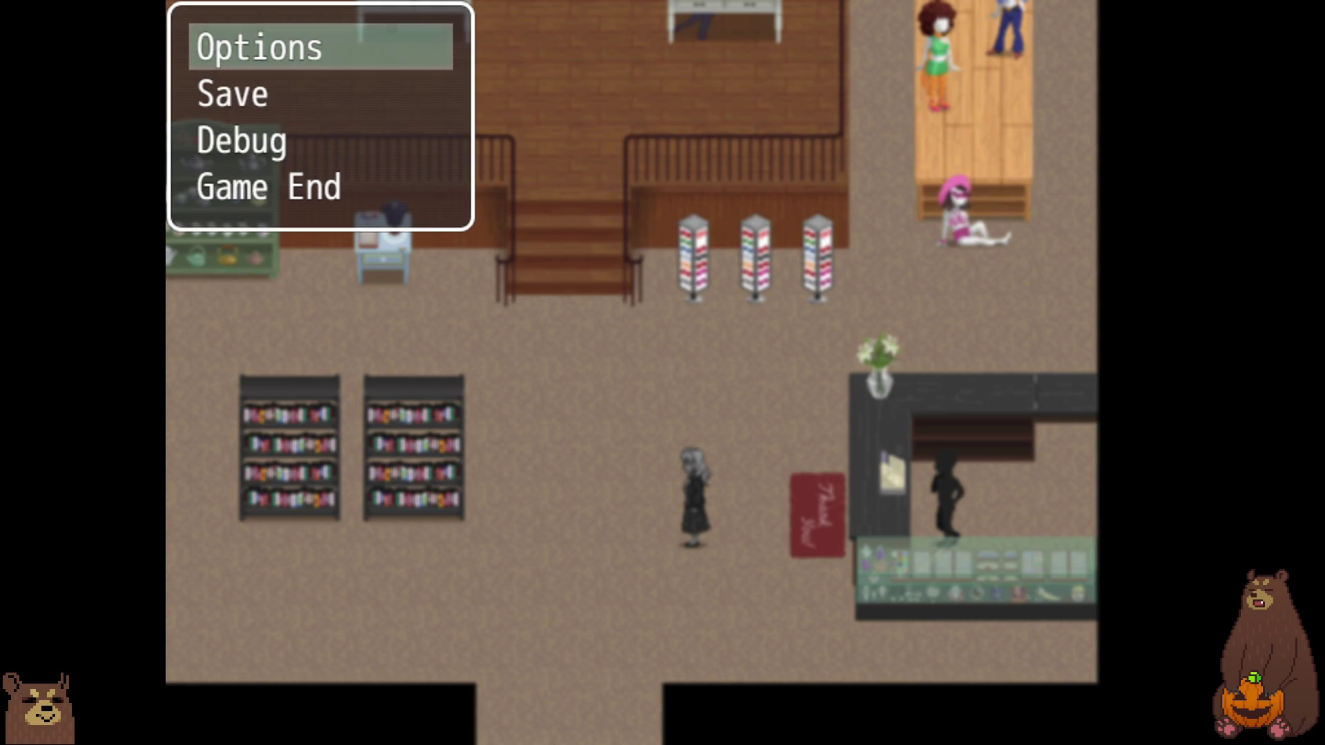
- Save the playtest progress into File 1
key(Down)
key(Return)
key(Up)
key(Up)
key(Up)
key(Up)
key(Up)
key(Up)
key(Return)
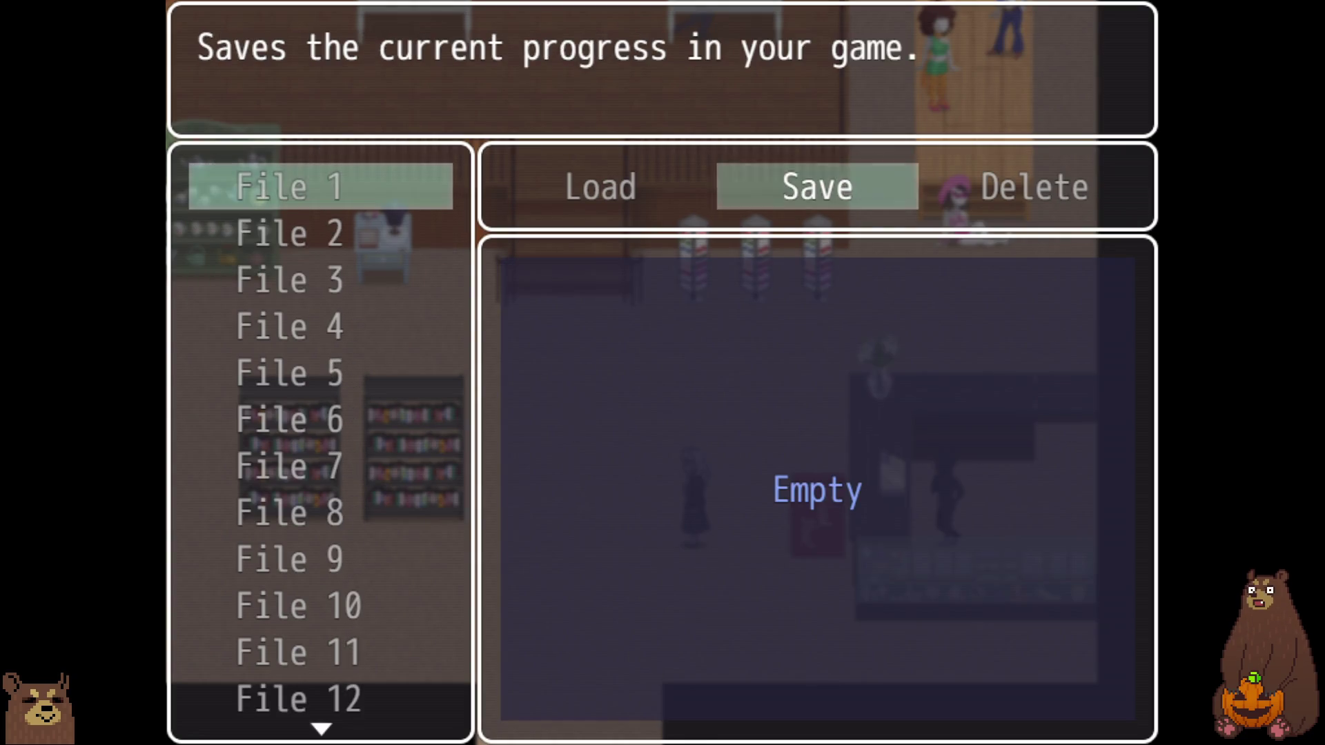
key(Escape)
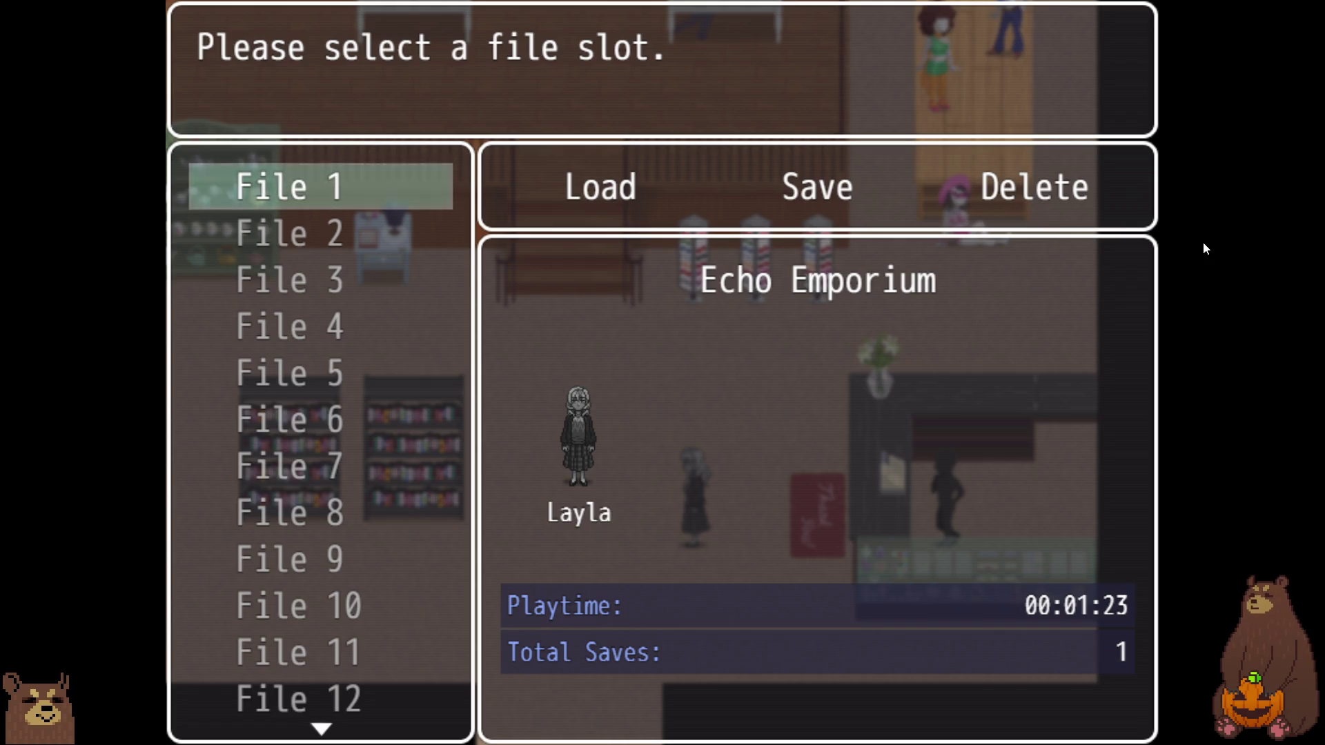
- Leave the save screen, close and reopen the game menu, and check the Options settings
key(Escape)
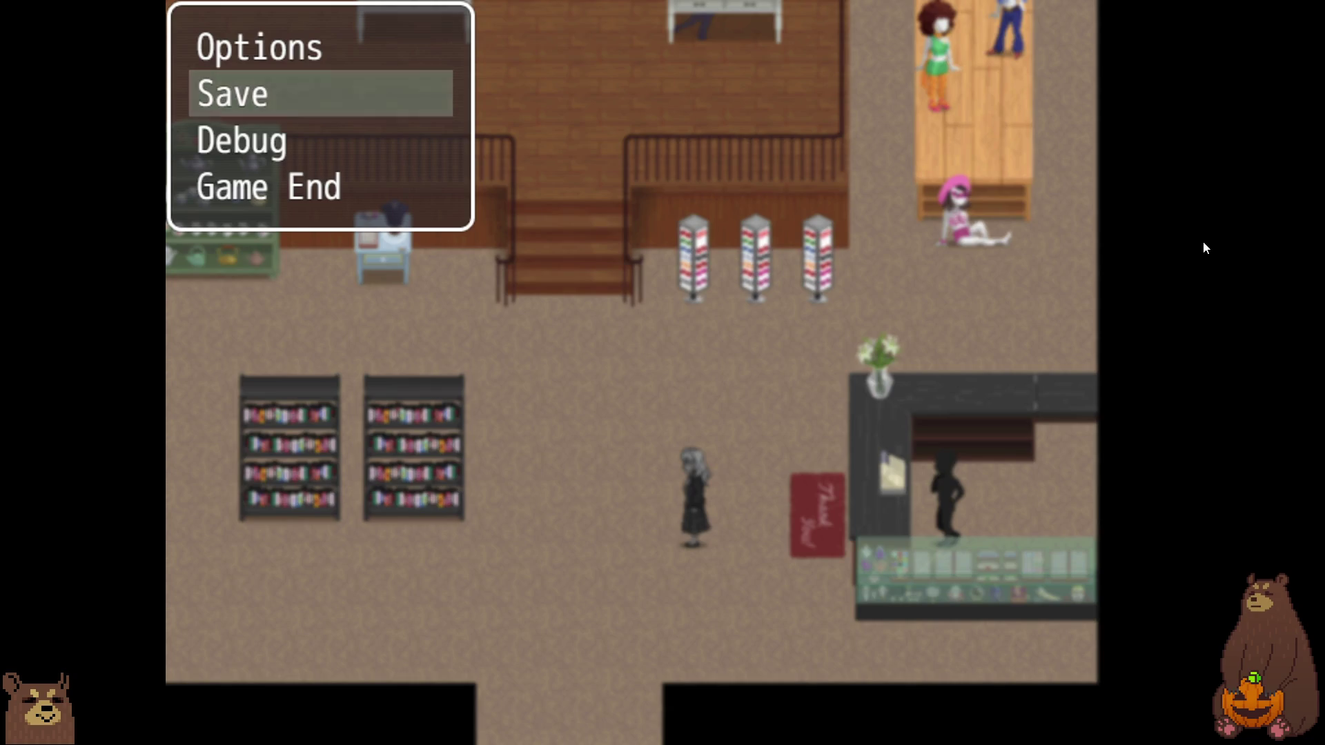
key(Escape)
key(Escape)
key(Escape)
key(Escape)
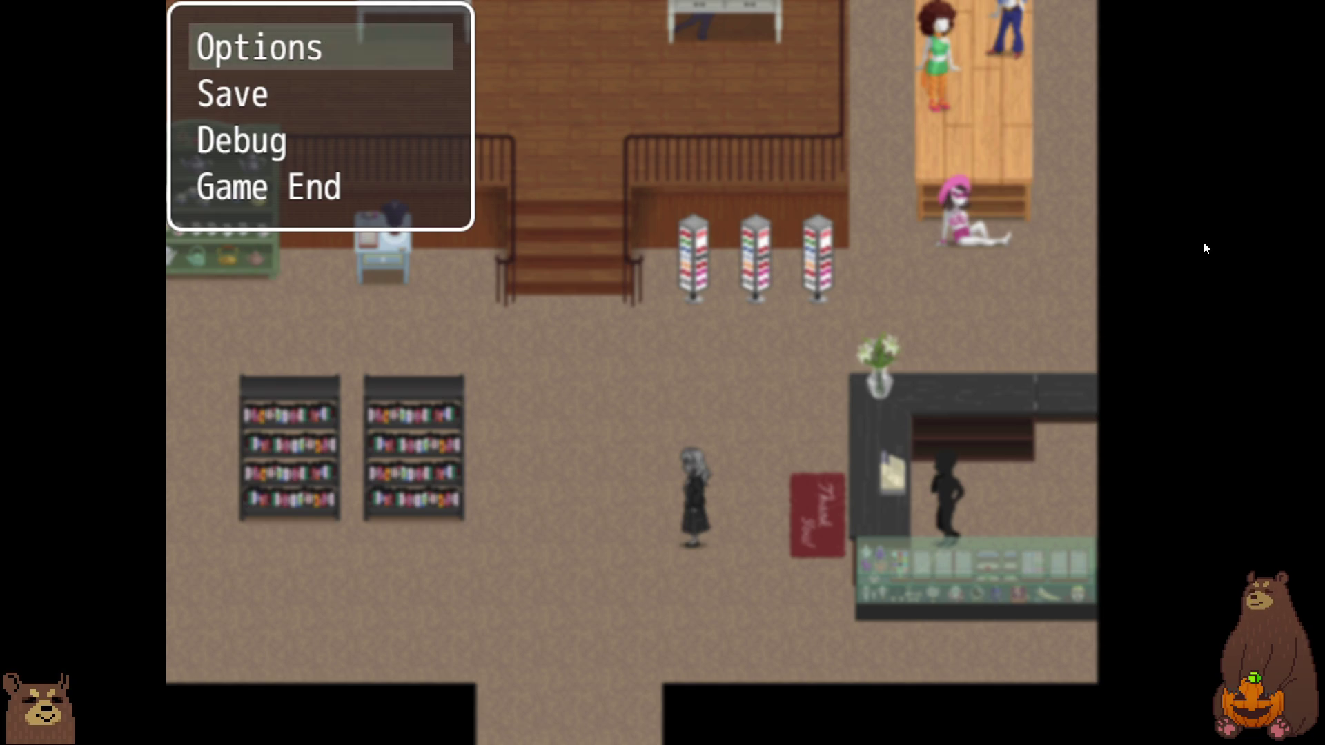
key(Escape)
key(Escape)
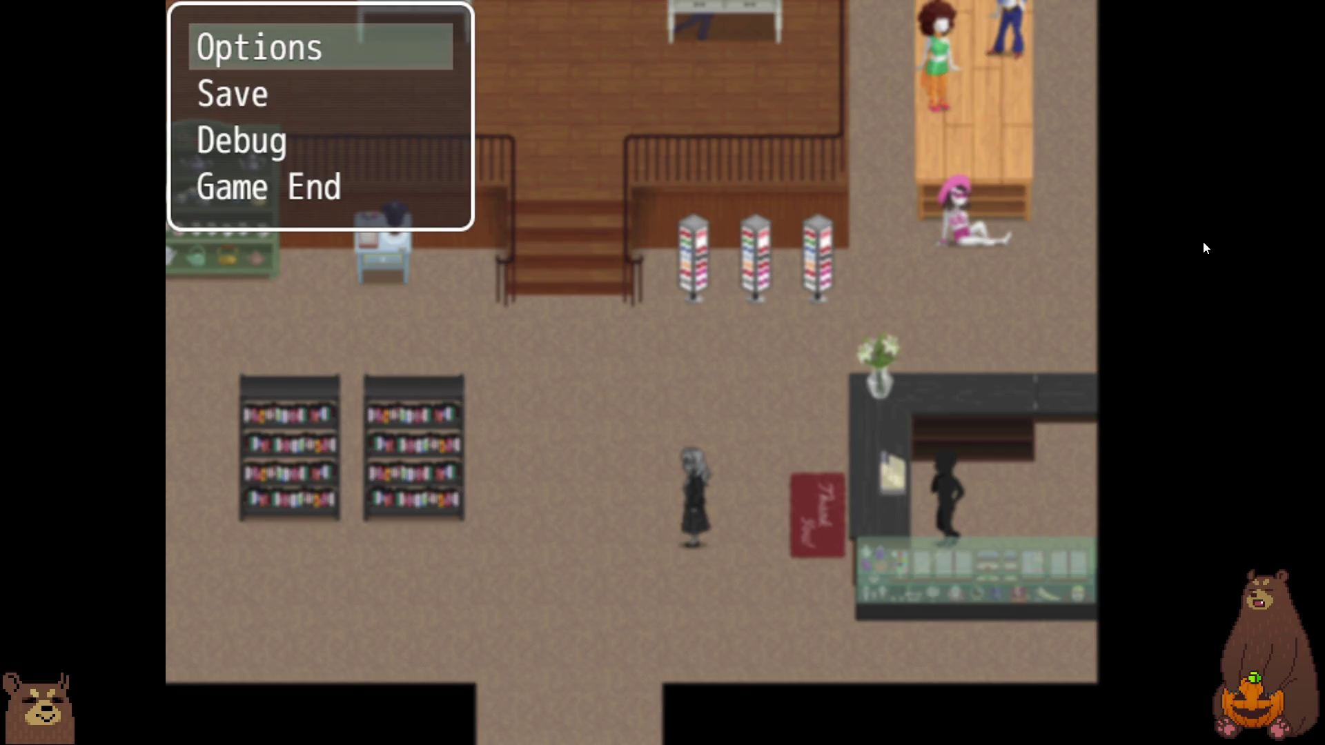
key(Escape)
key(Escape)
key(Return)
key(Escape)
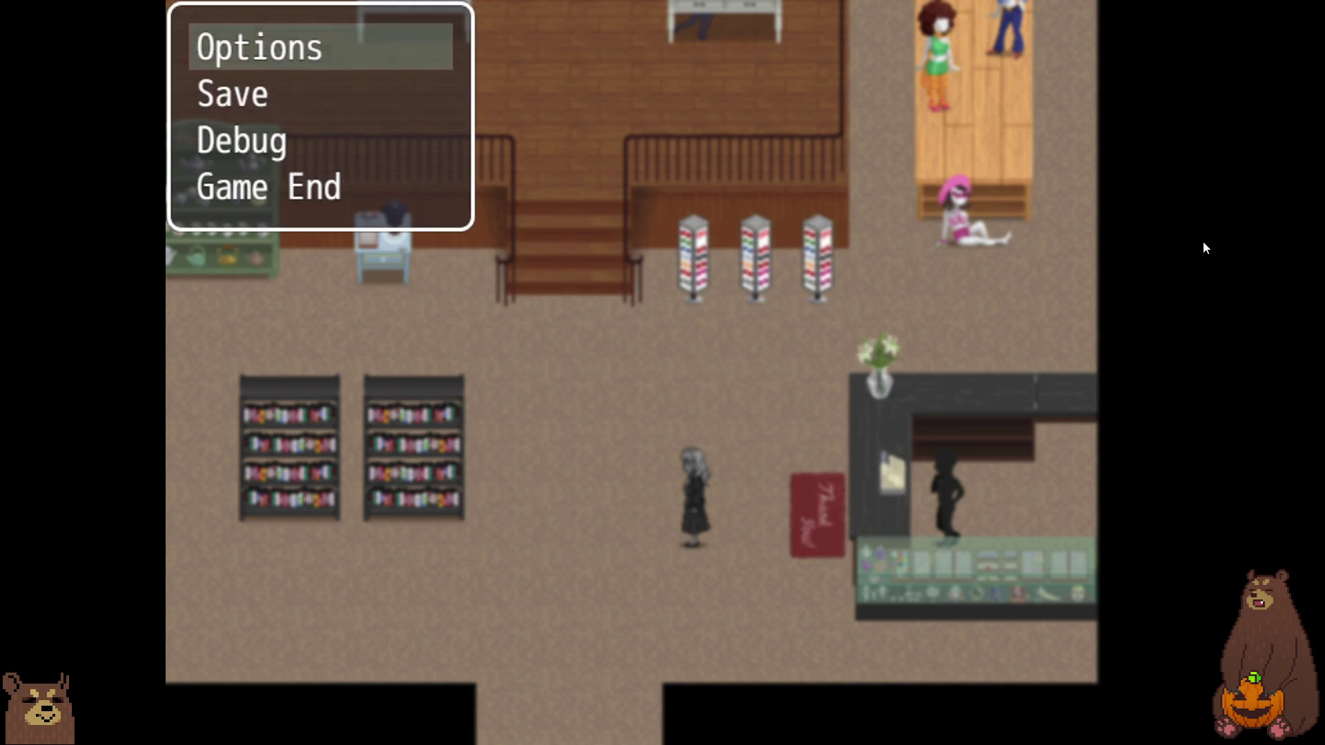
key(Escape)
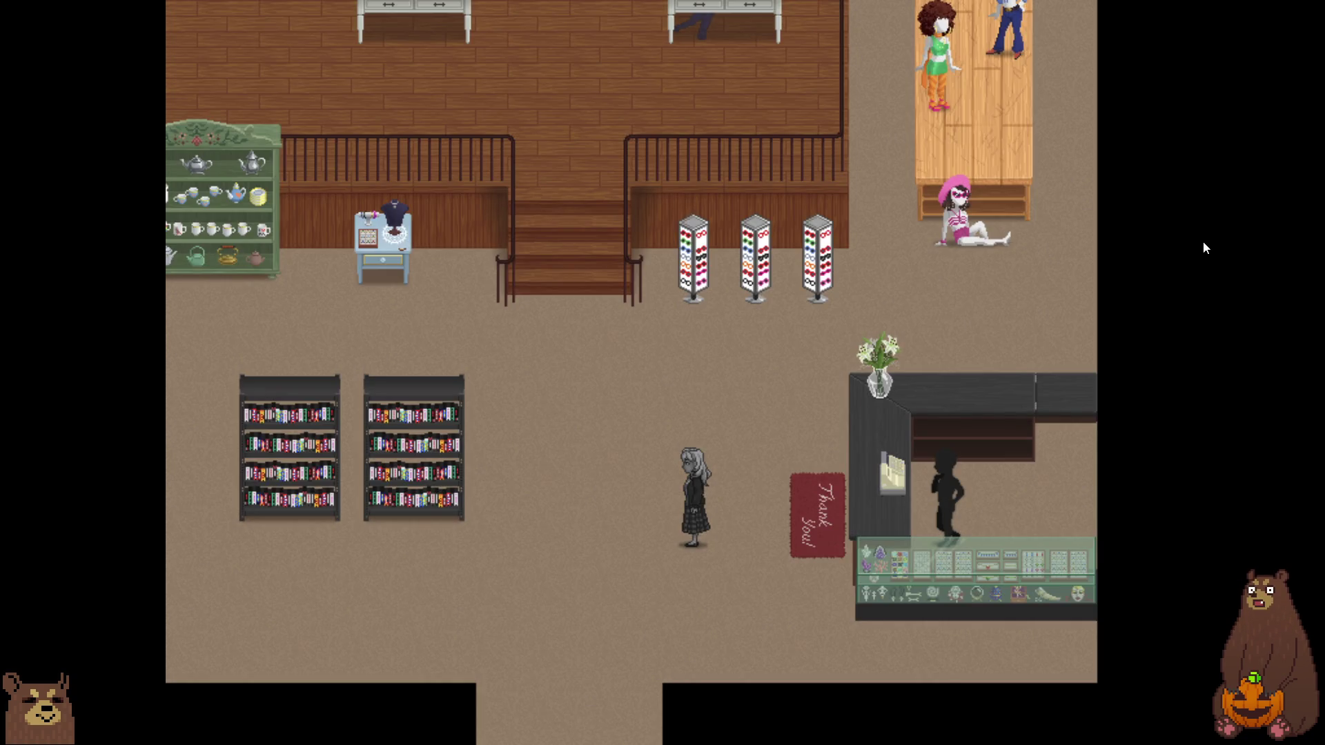
- Talk to the shopkeeper at the counter, then examine the bookshelf
key(Right)
key(Right)
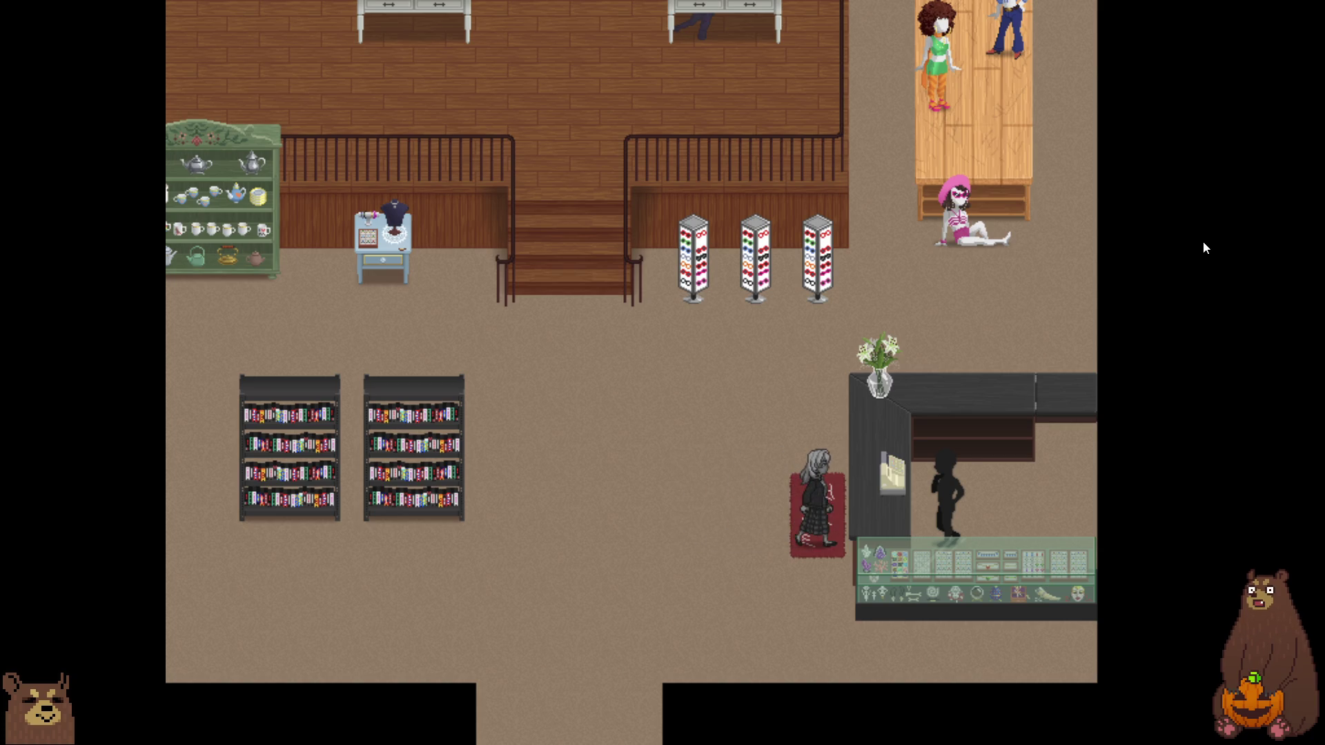
key(Return)
key(Return)
key(Return)
key(Return)
key(Escape)
key(Escape)
key(Left)
key(Left)
key(Left)
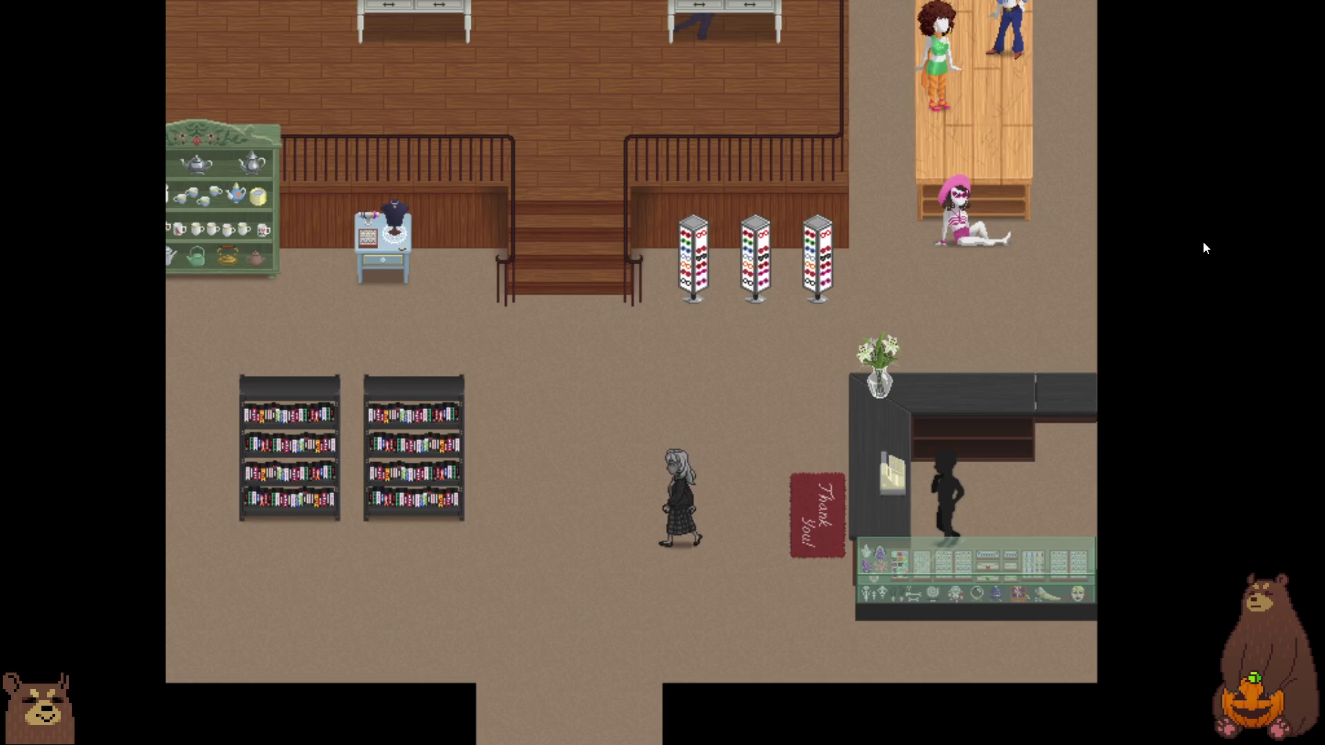
key(Left)
key(Left)
key(Left)
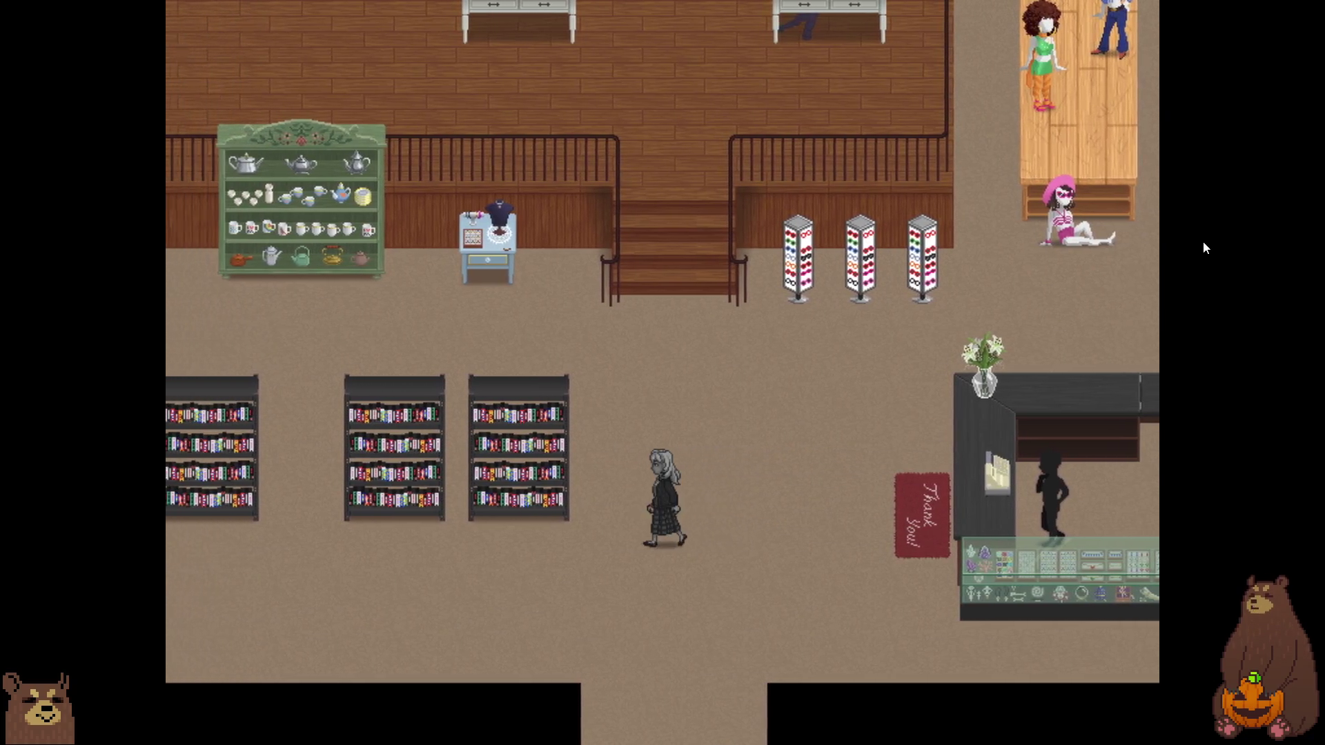
key(Up)
key(Return)
key(Return)
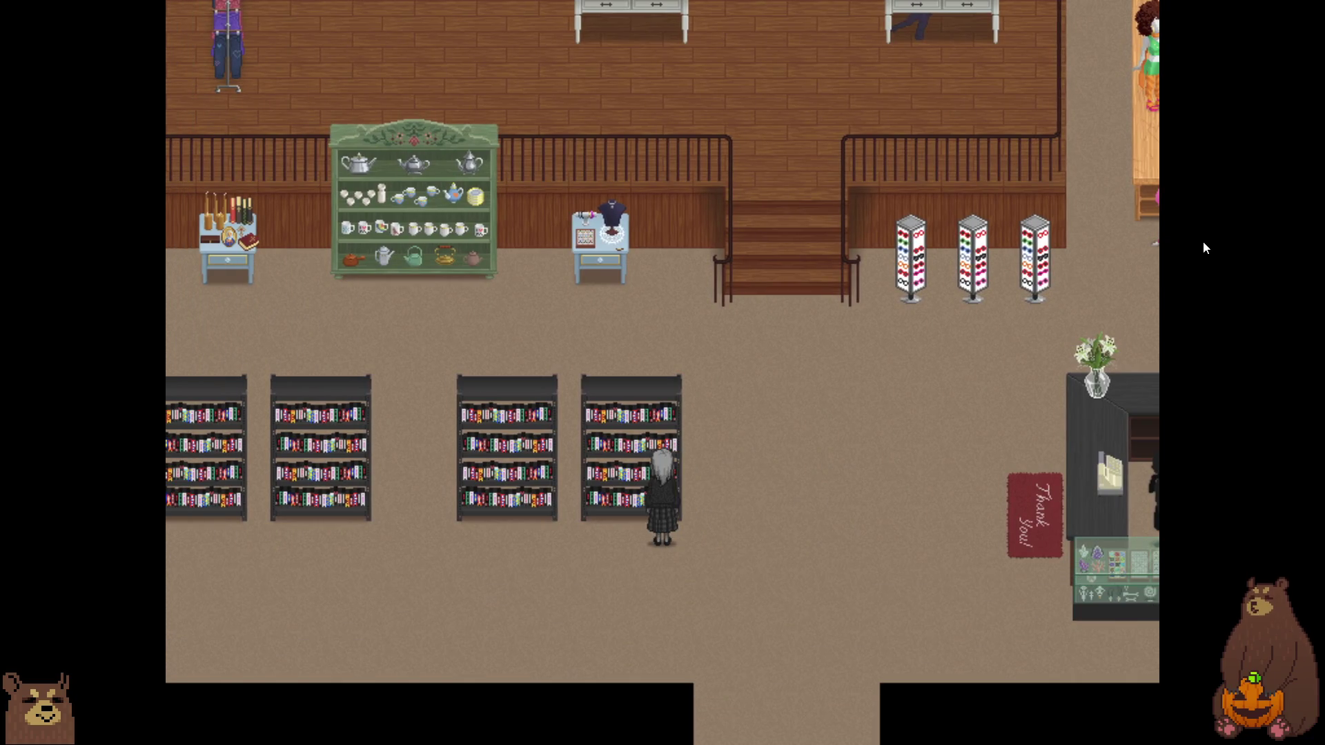
- Walk upstairs and wander among the clothing racks on the upper floor
key(Right)
key(Right)
key(Right)
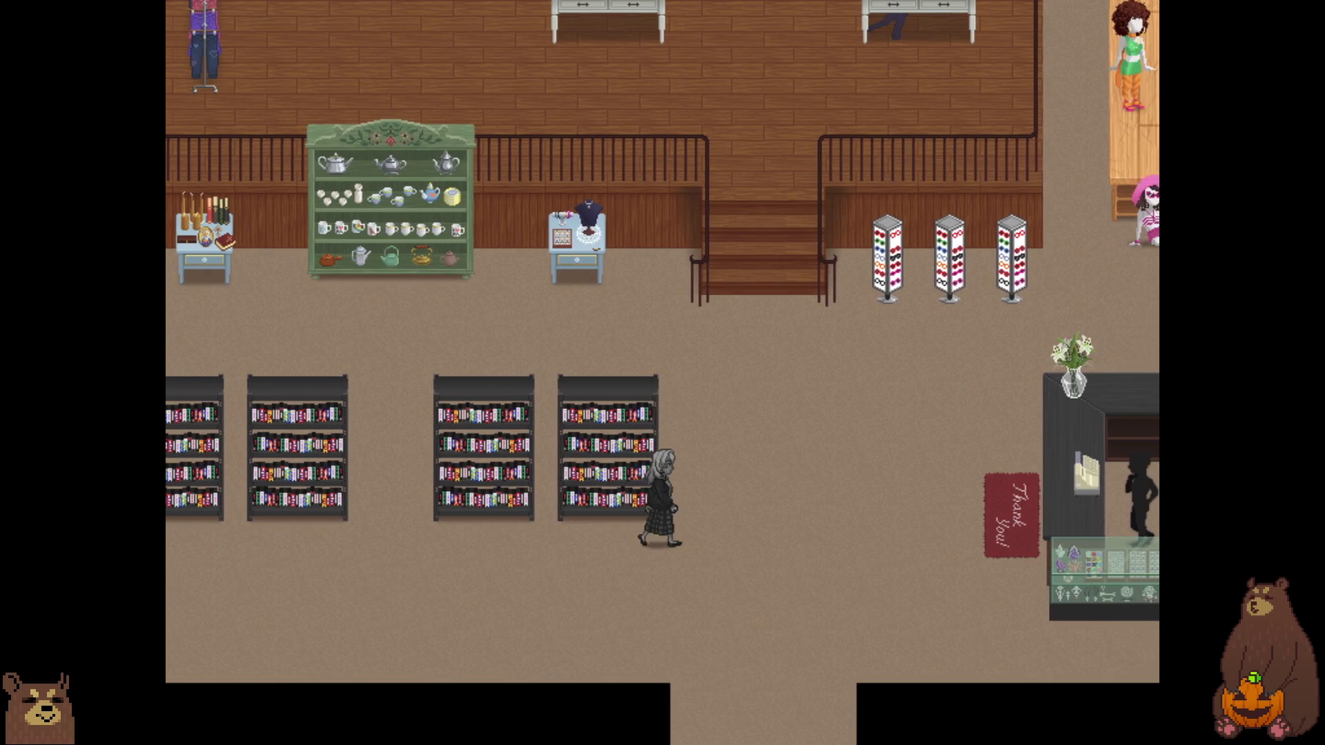
key(Up)
key(Up)
key(Up)
key(Up)
key(Up)
key(Up)
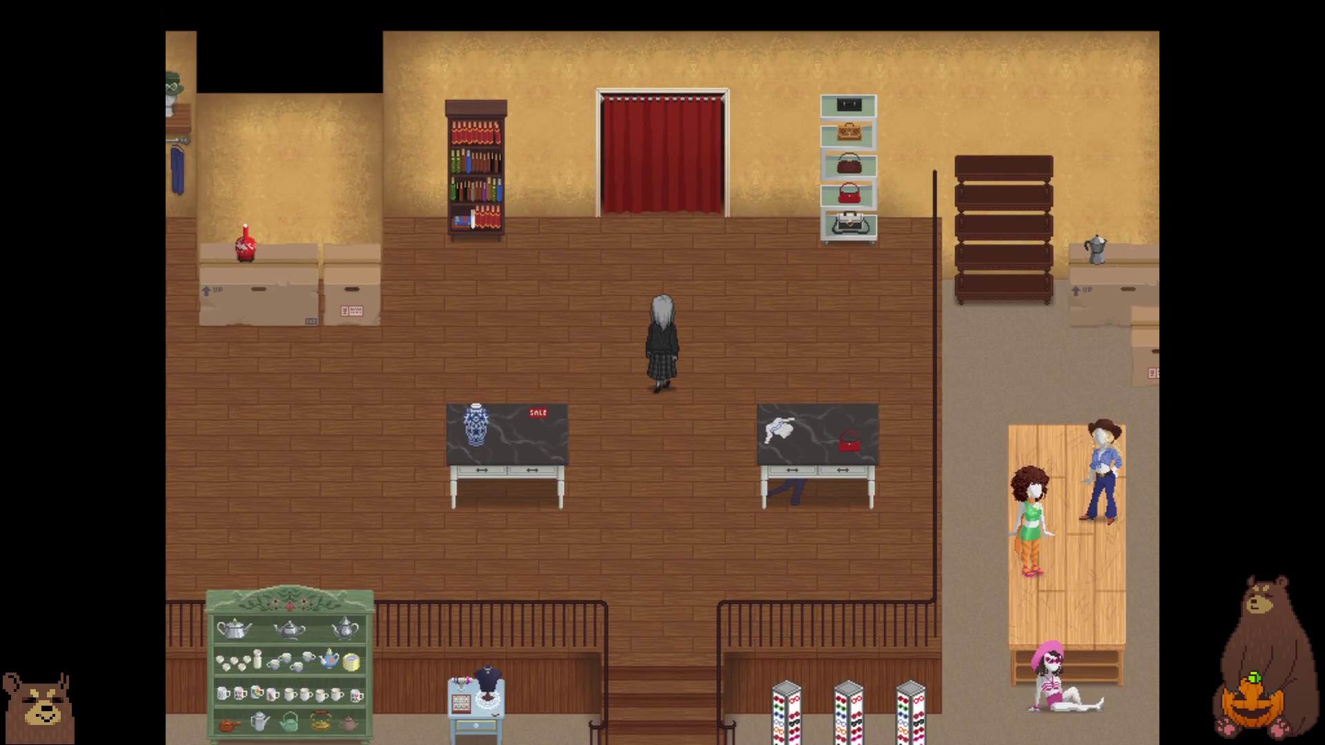
key(Left)
key(Left)
key(Left)
key(Up)
key(Up)
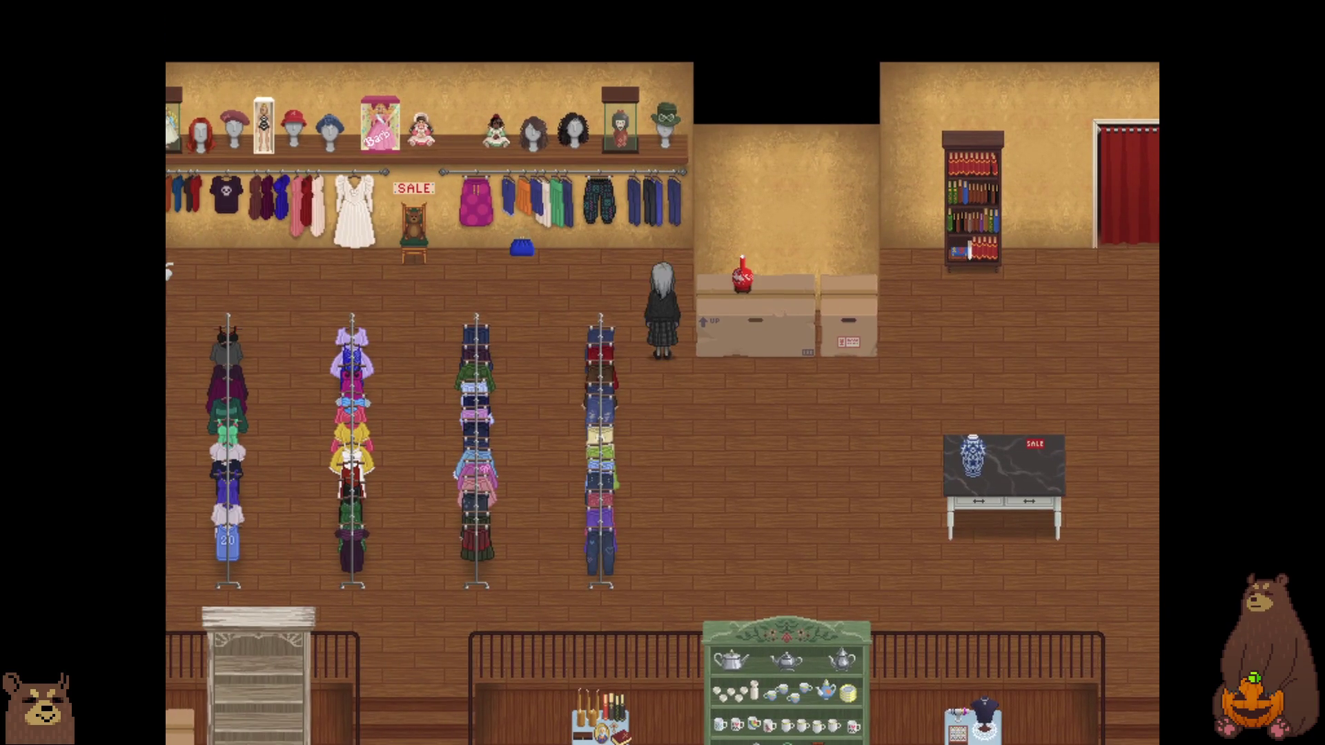
key(Left)
key(Left)
key(Left)
key(Right)
key(Right)
key(Right)
key(Right)
key(Right)
key(Right)
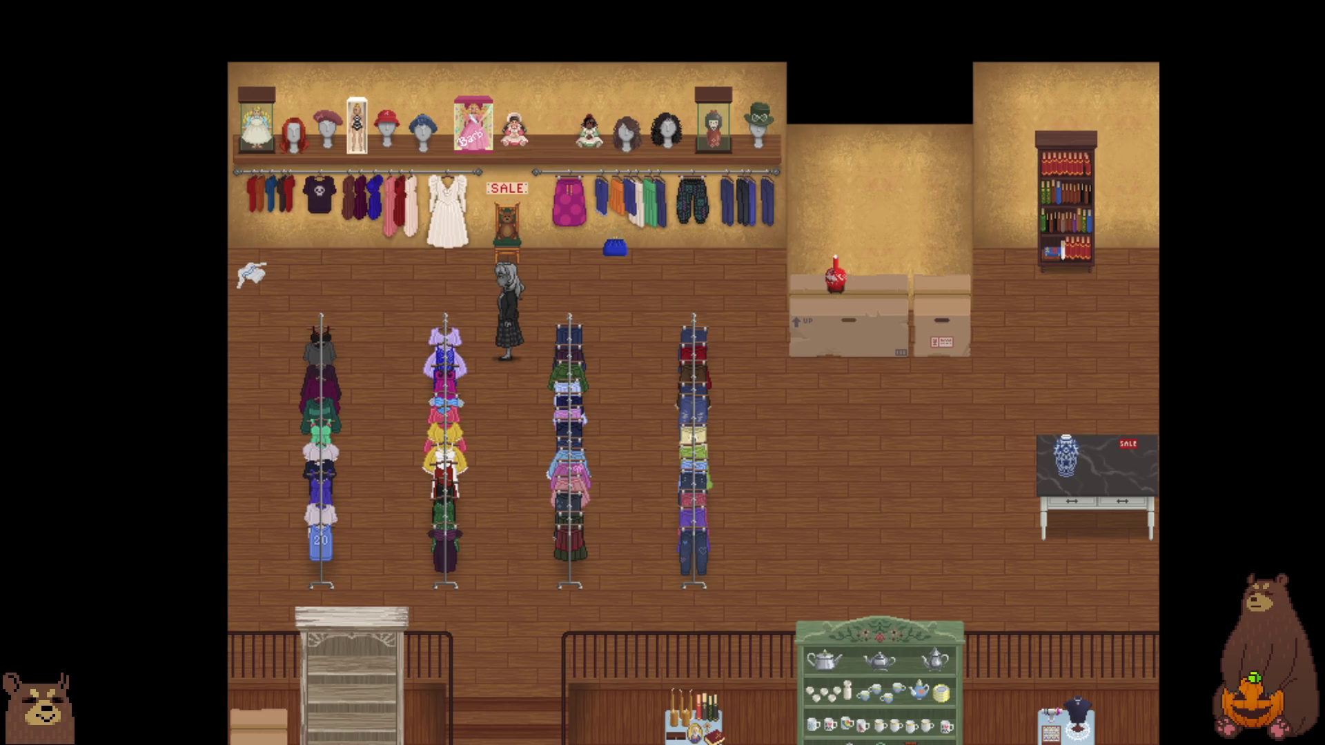
key(Down)
key(Down)
key(Down)
key(Right)
key(Right)
key(Right)
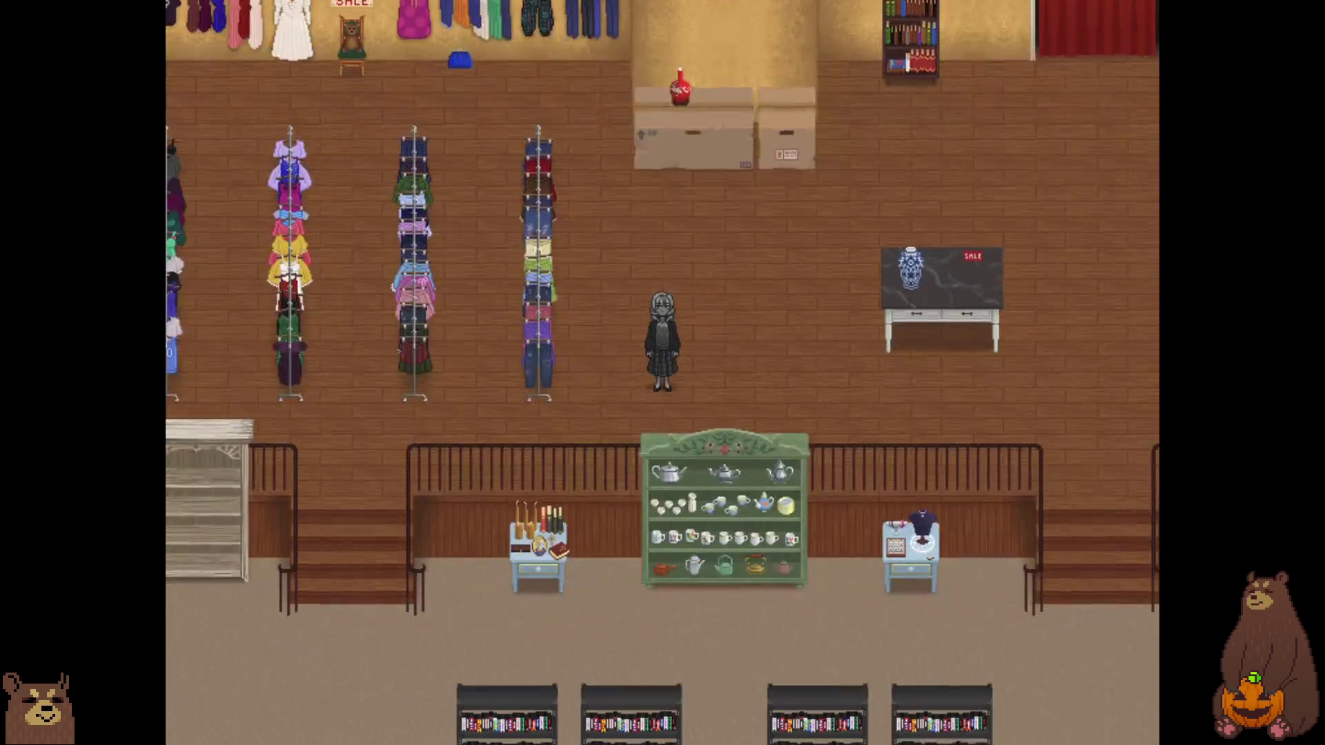
- Return downstairs and examine the mannequin bust on the table
key(Down)
key(Down)
key(Down)
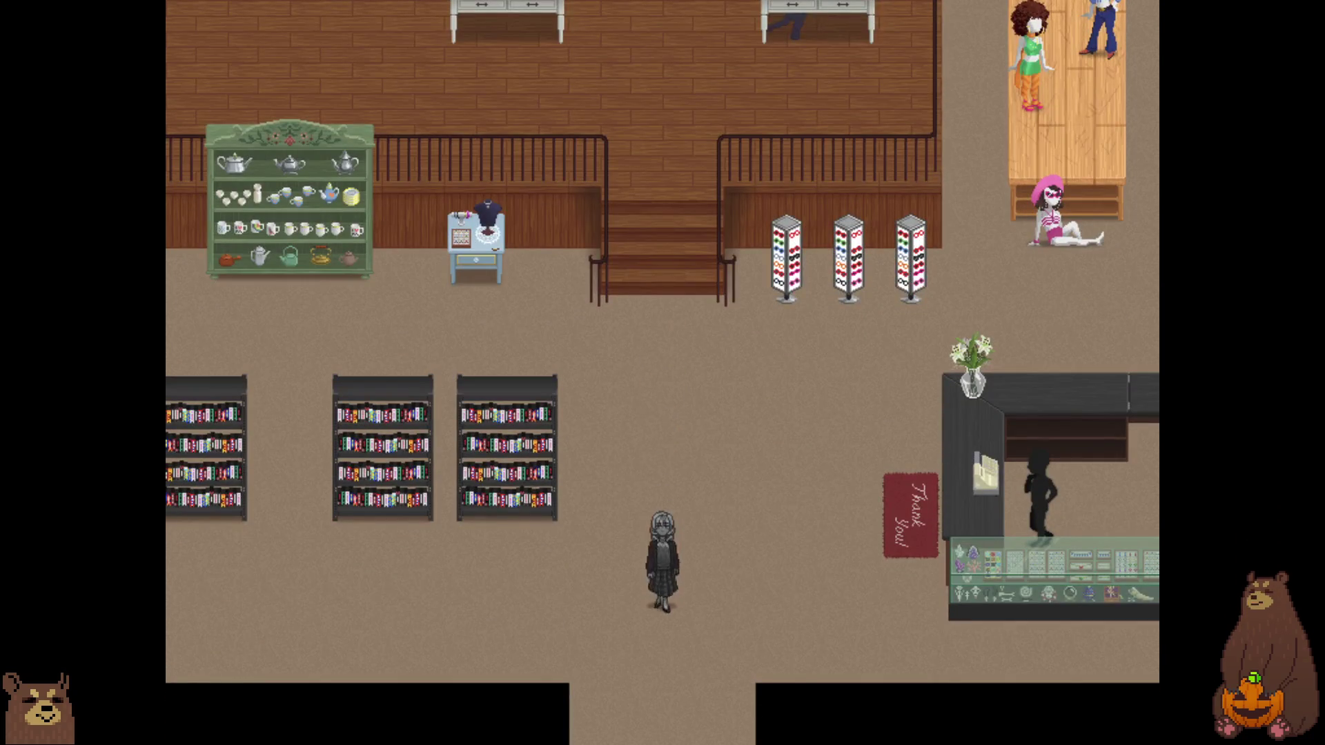
key(Up)
key(Up)
key(Up)
key(Up)
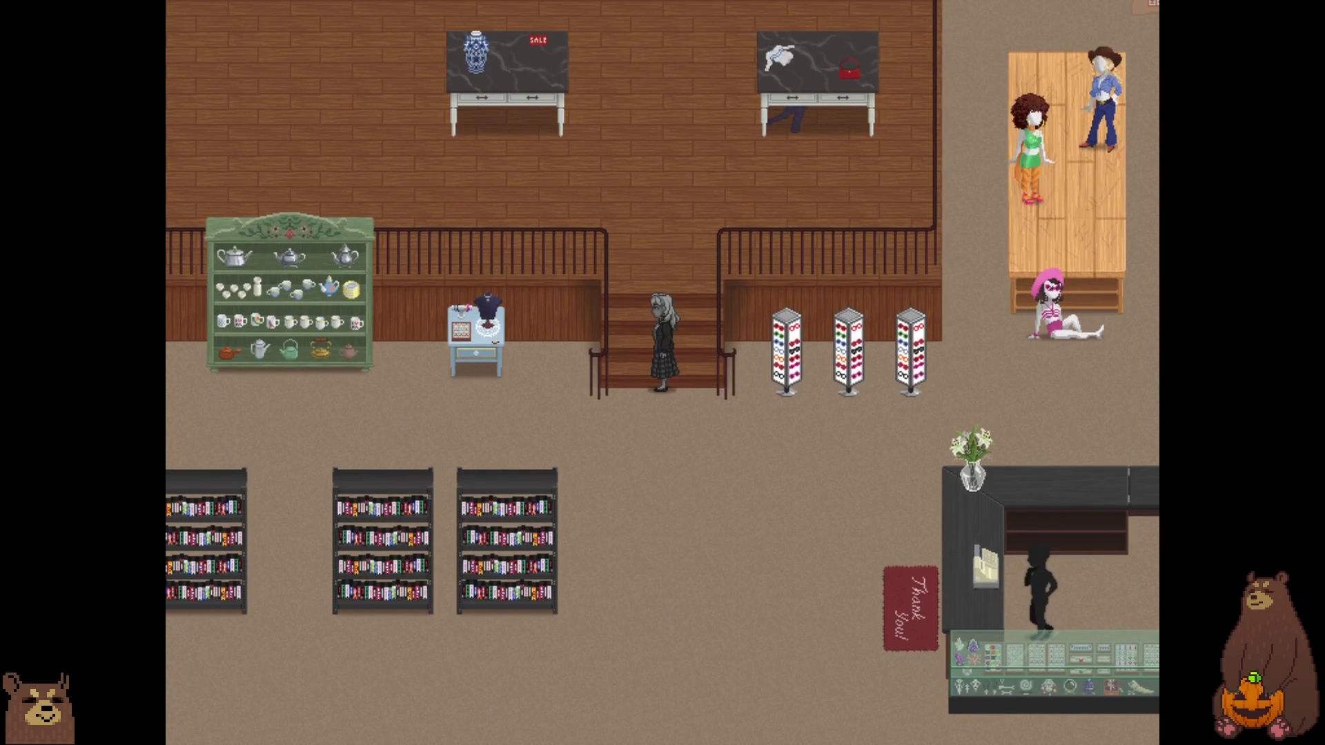
key(Down)
key(Left)
key(Left)
key(Left)
key(Up)
key(Return)
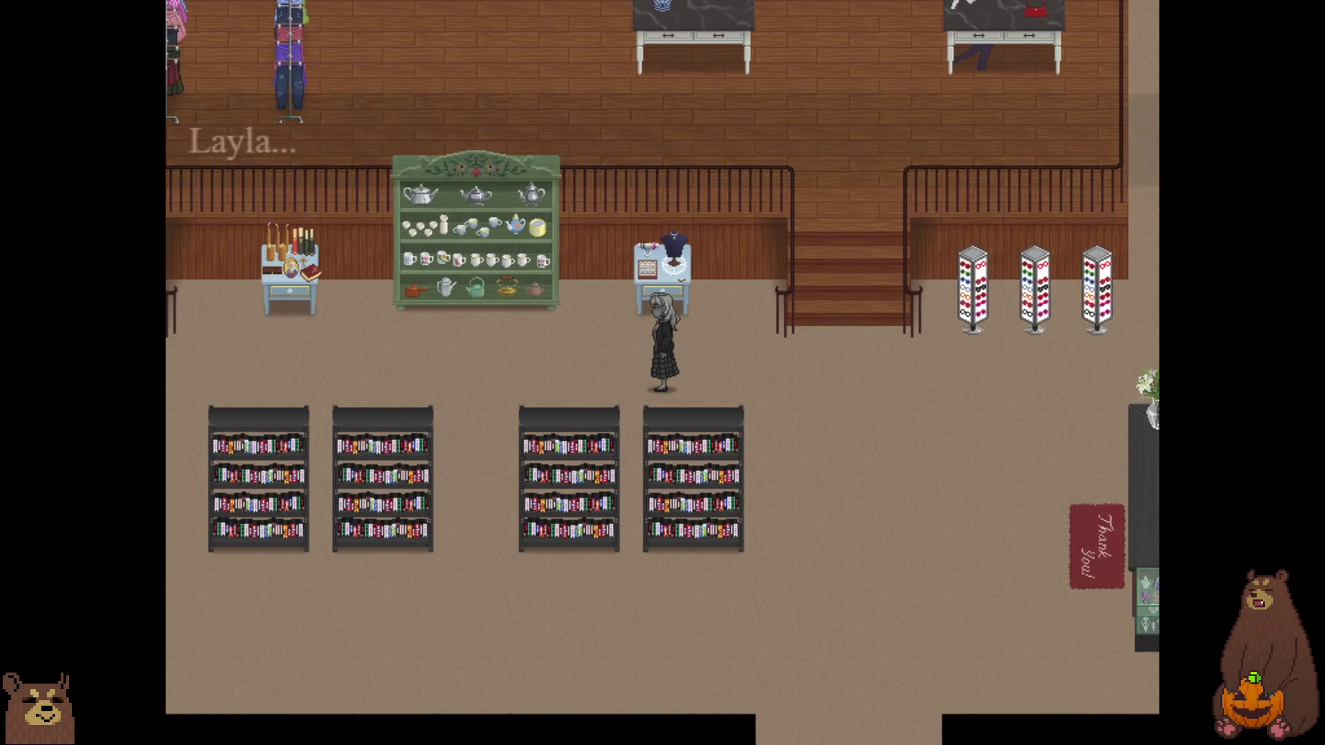
- Go through the whispered dialogue and take the Stone Pendant
key(Return)
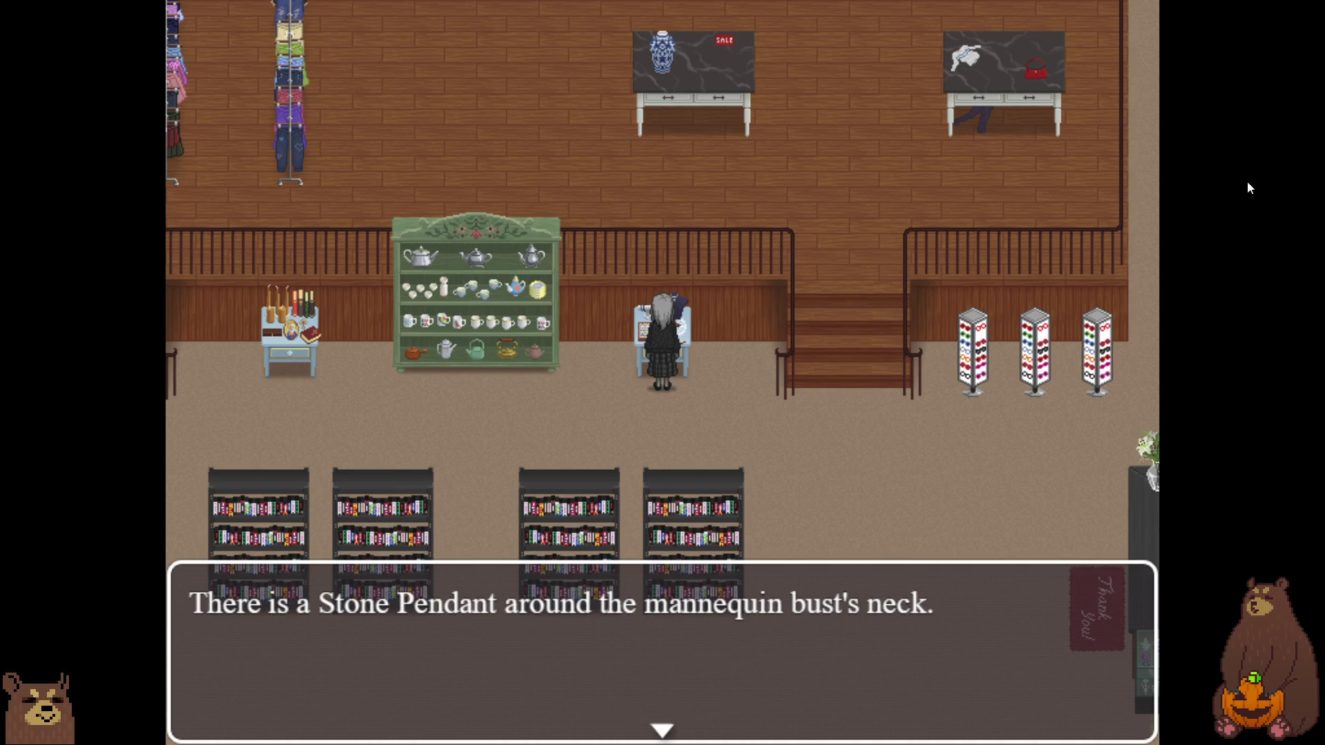
key(Return)
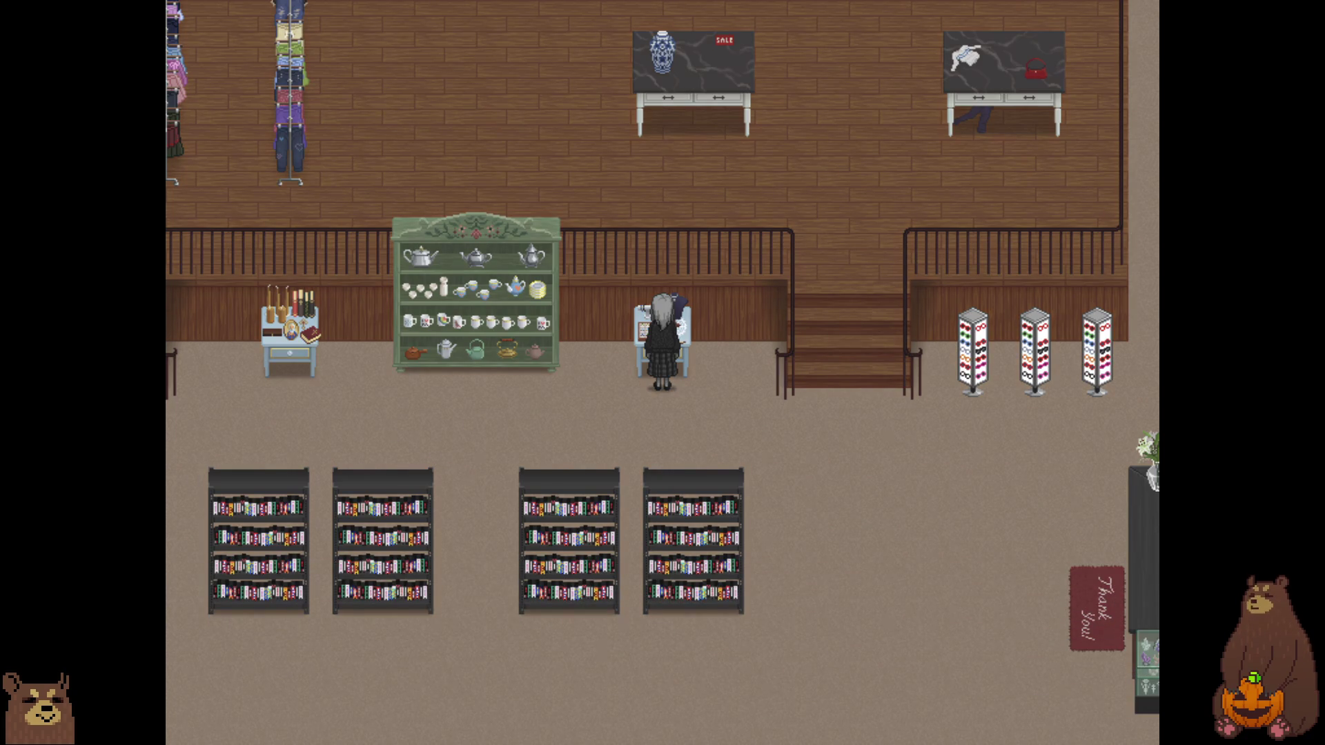
key(Return)
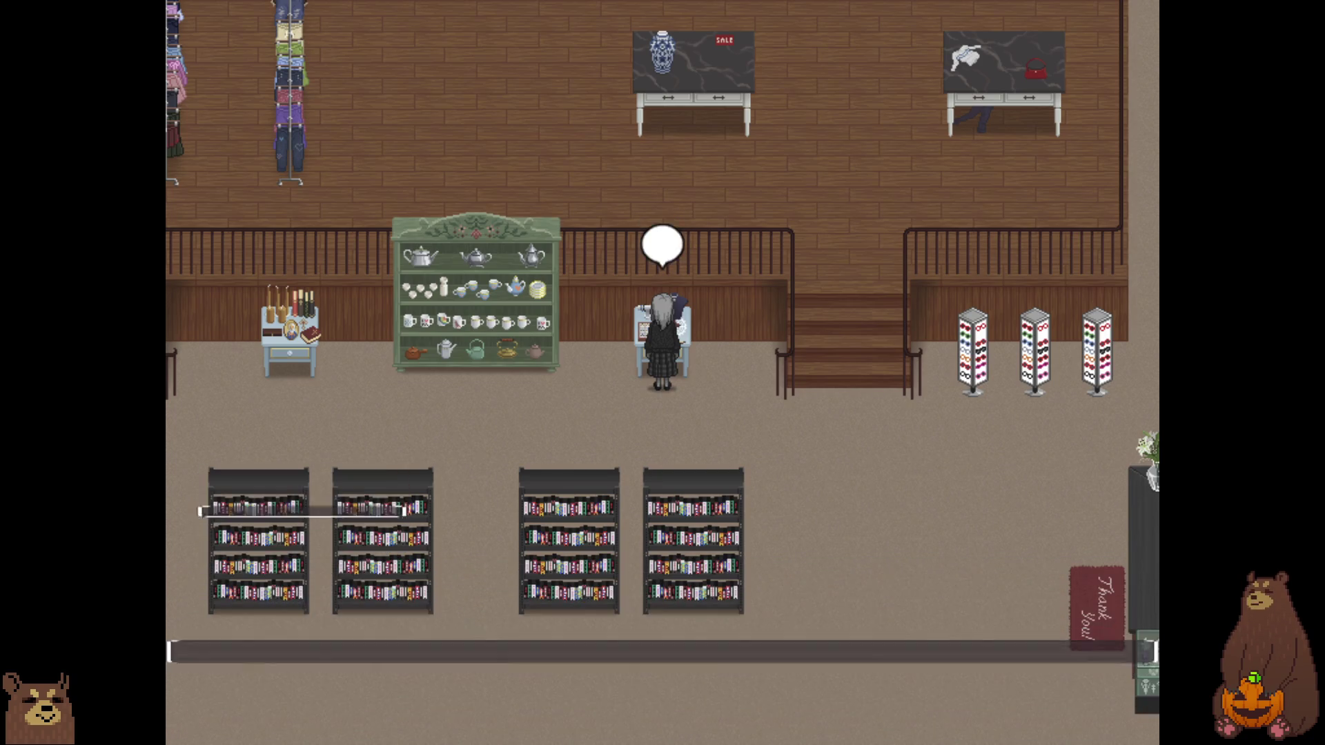
key(Return)
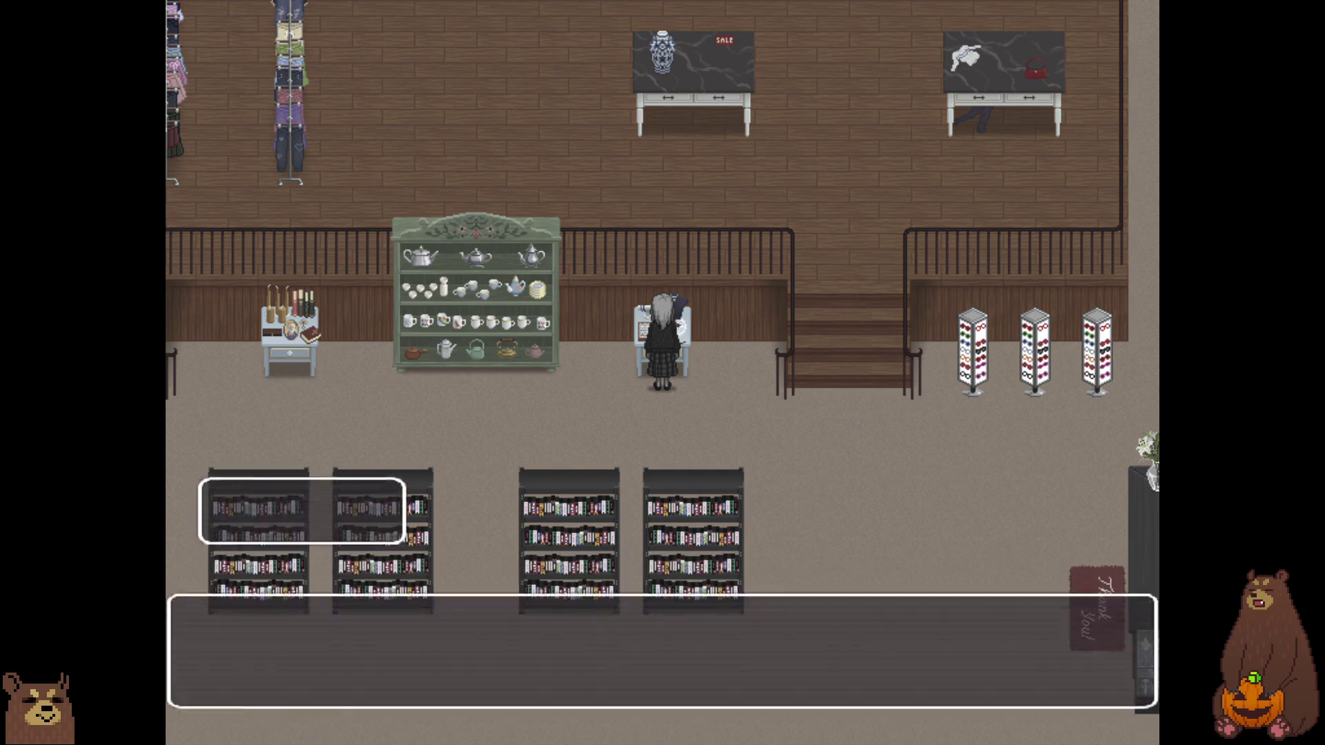
key(Return)
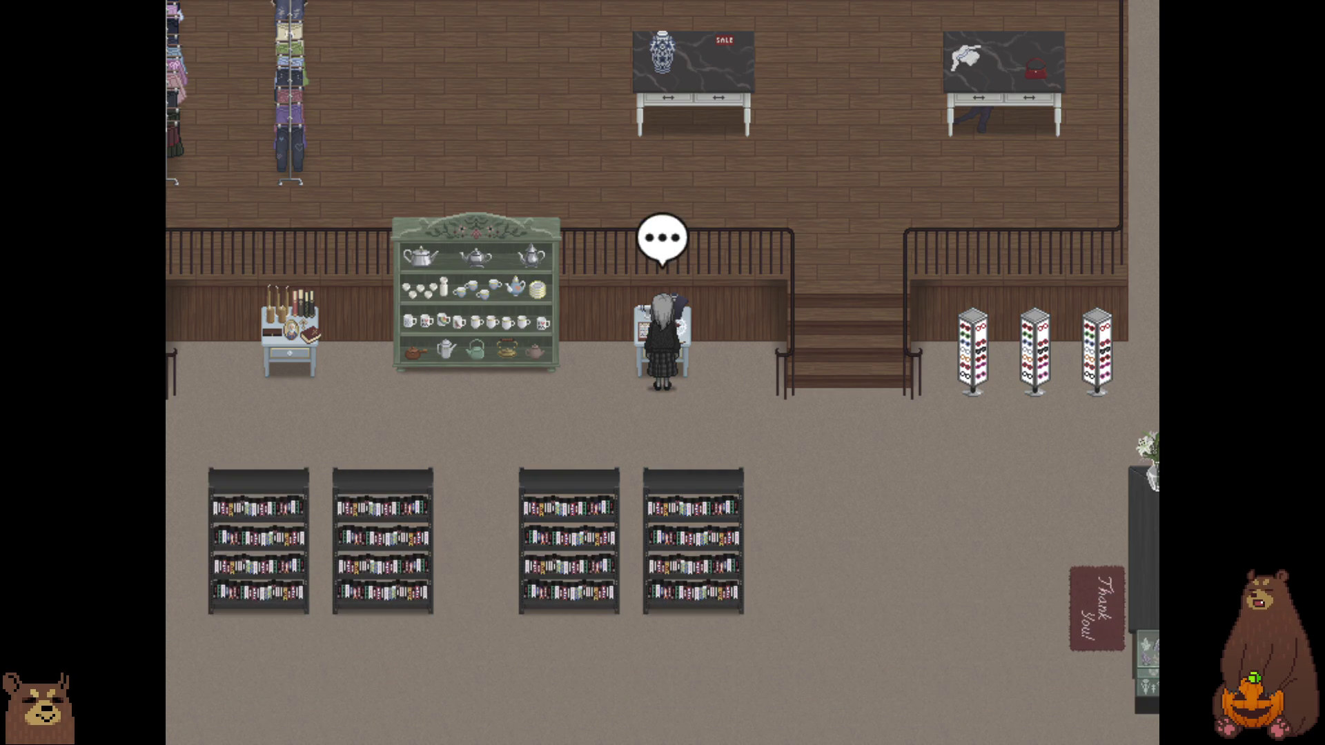
key(Return)
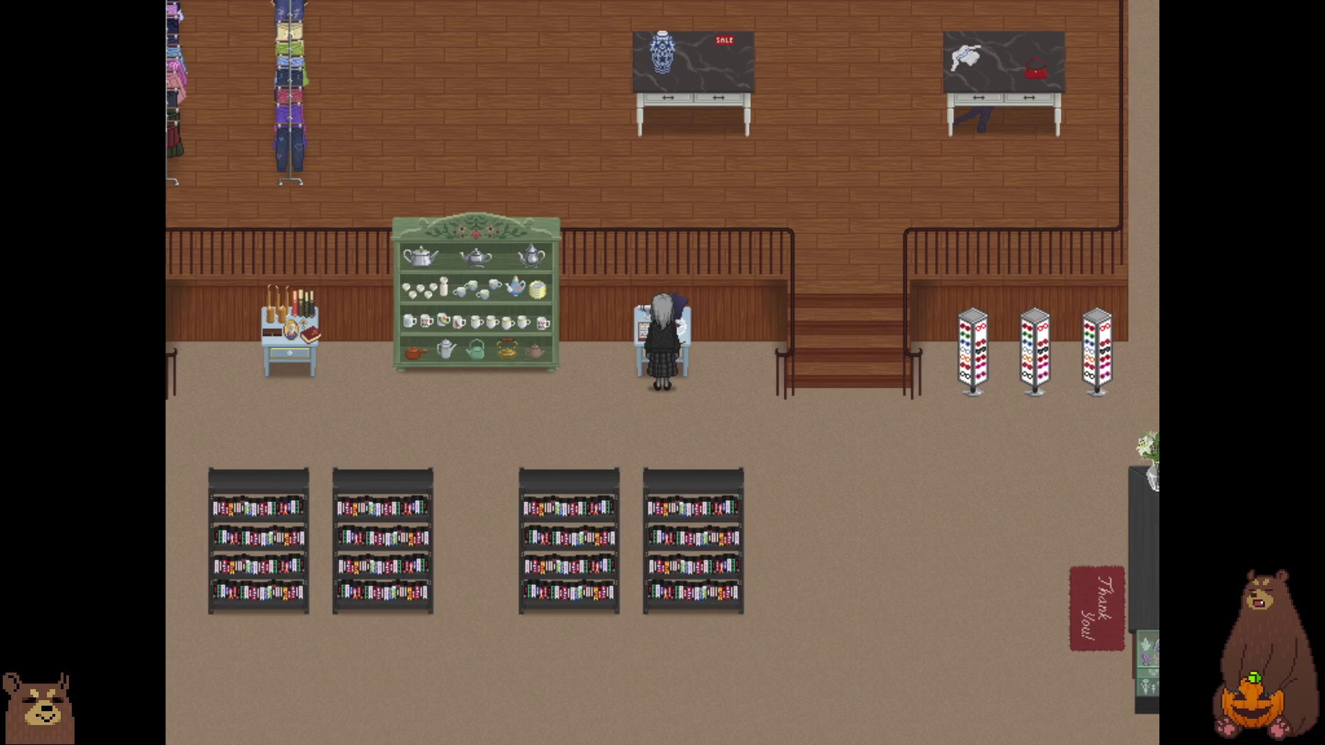
- Show the shopkeeper the pendant from the Thank You mat, then climb upstairs and open the menu
key(Right)
key(Down)
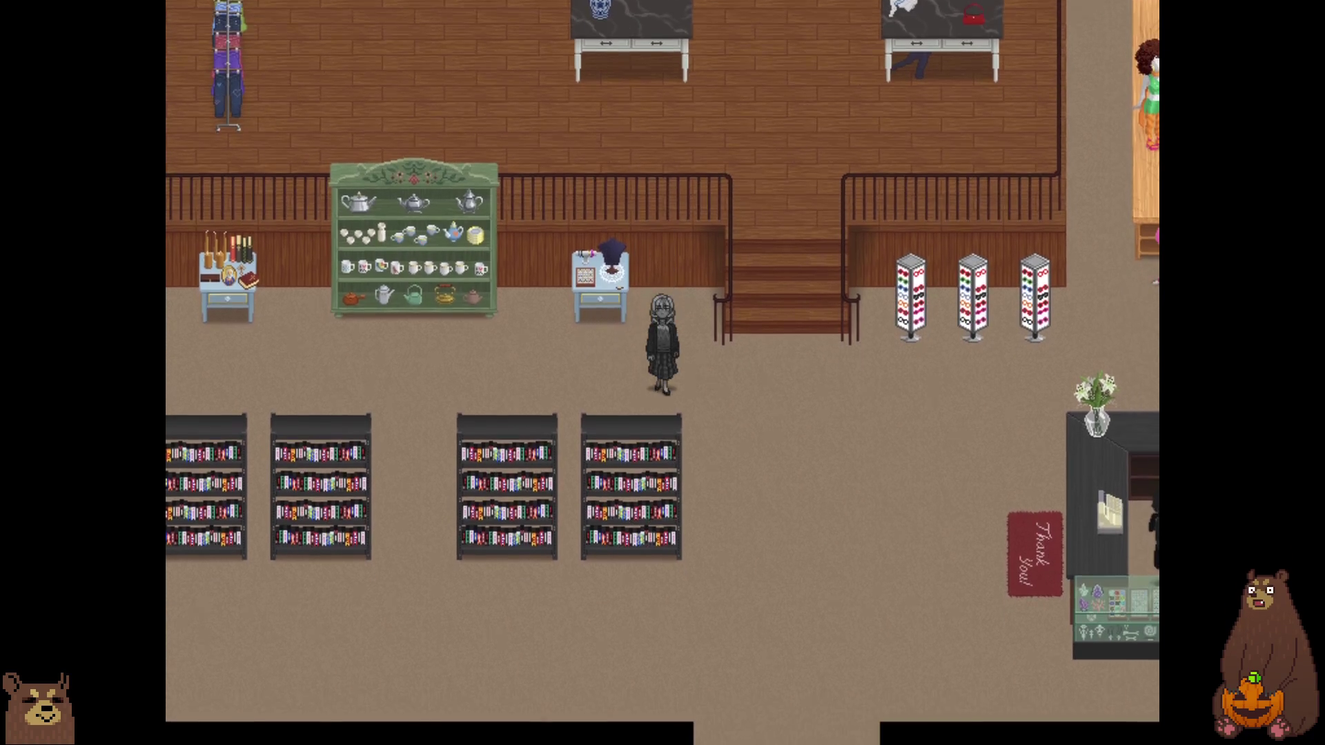
key(Right)
key(Down)
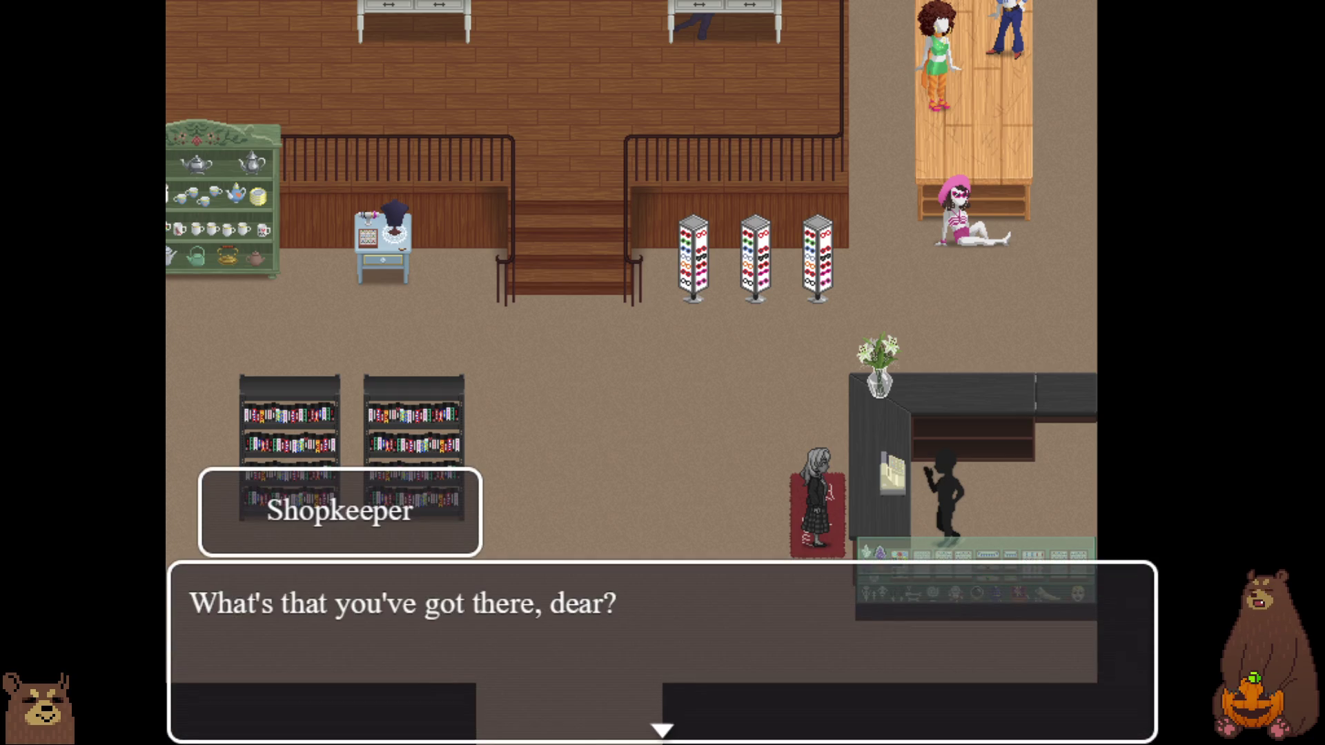
key(Return)
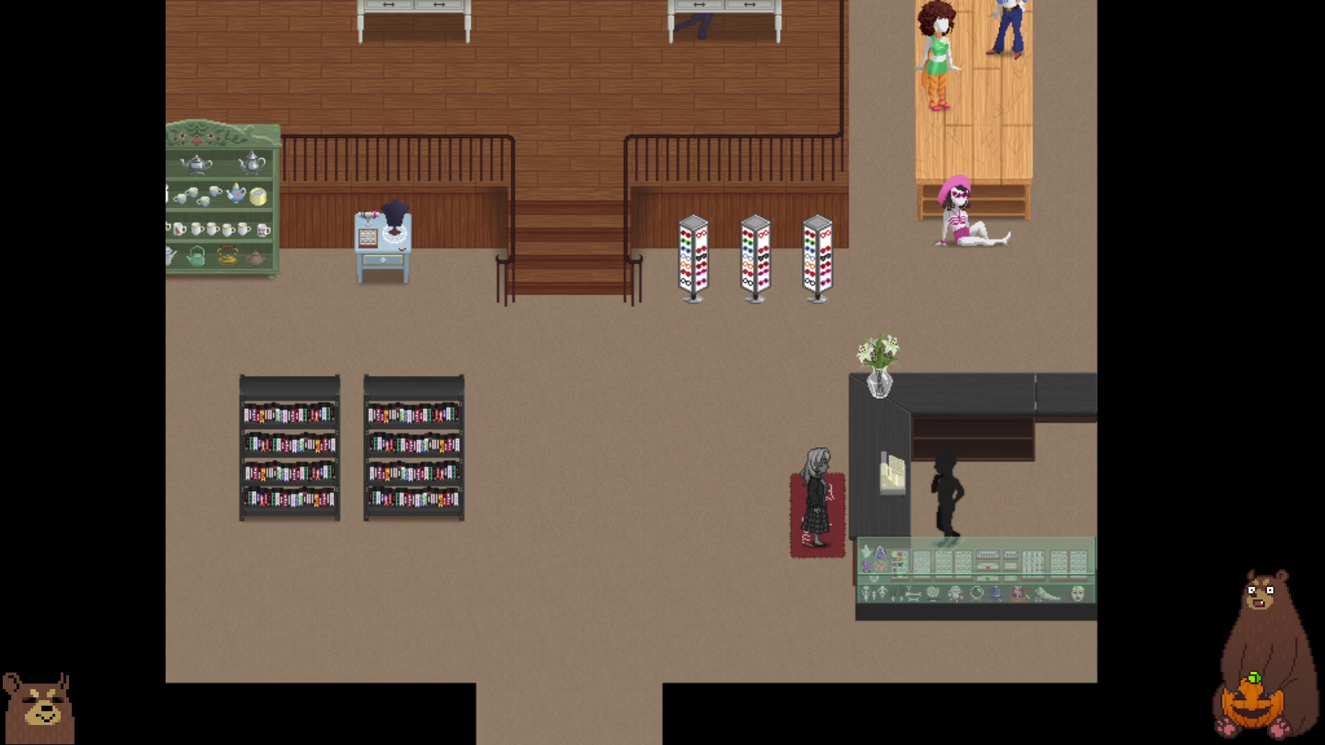
key(Left)
key(Left)
key(Up)
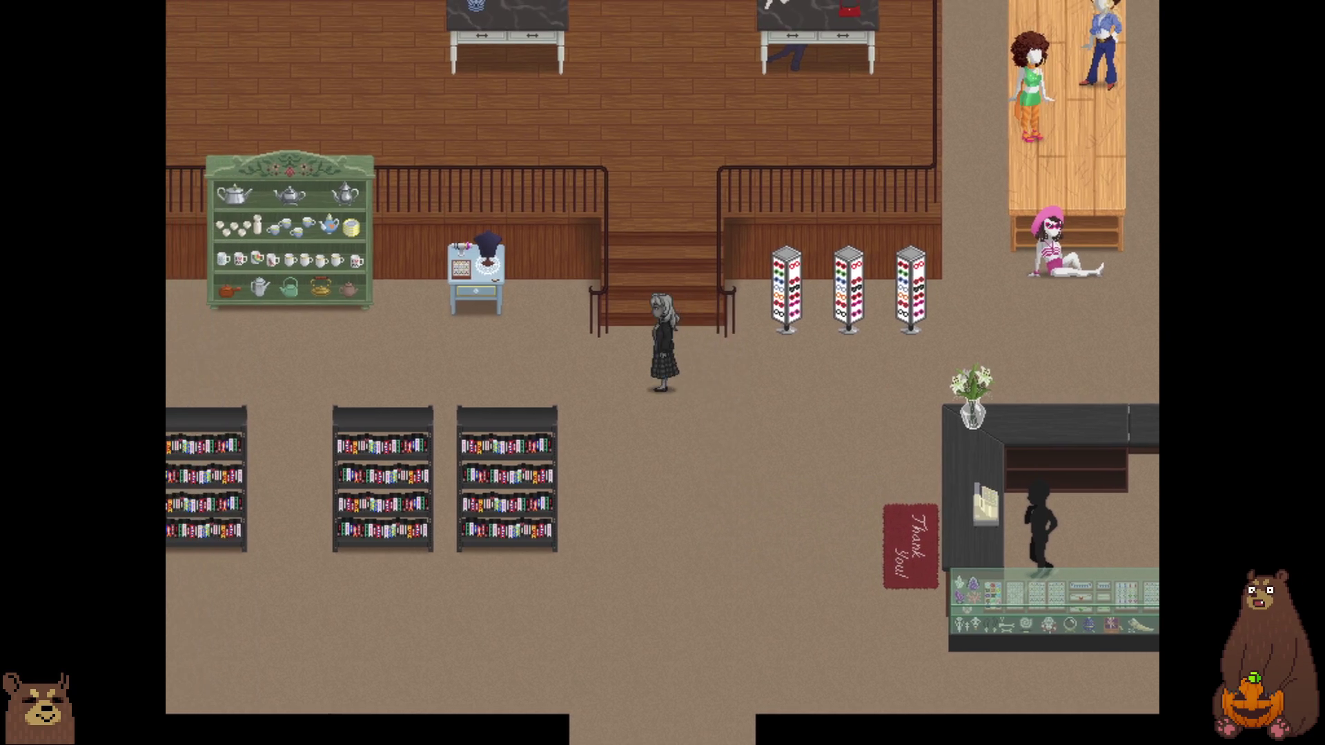
key(Up)
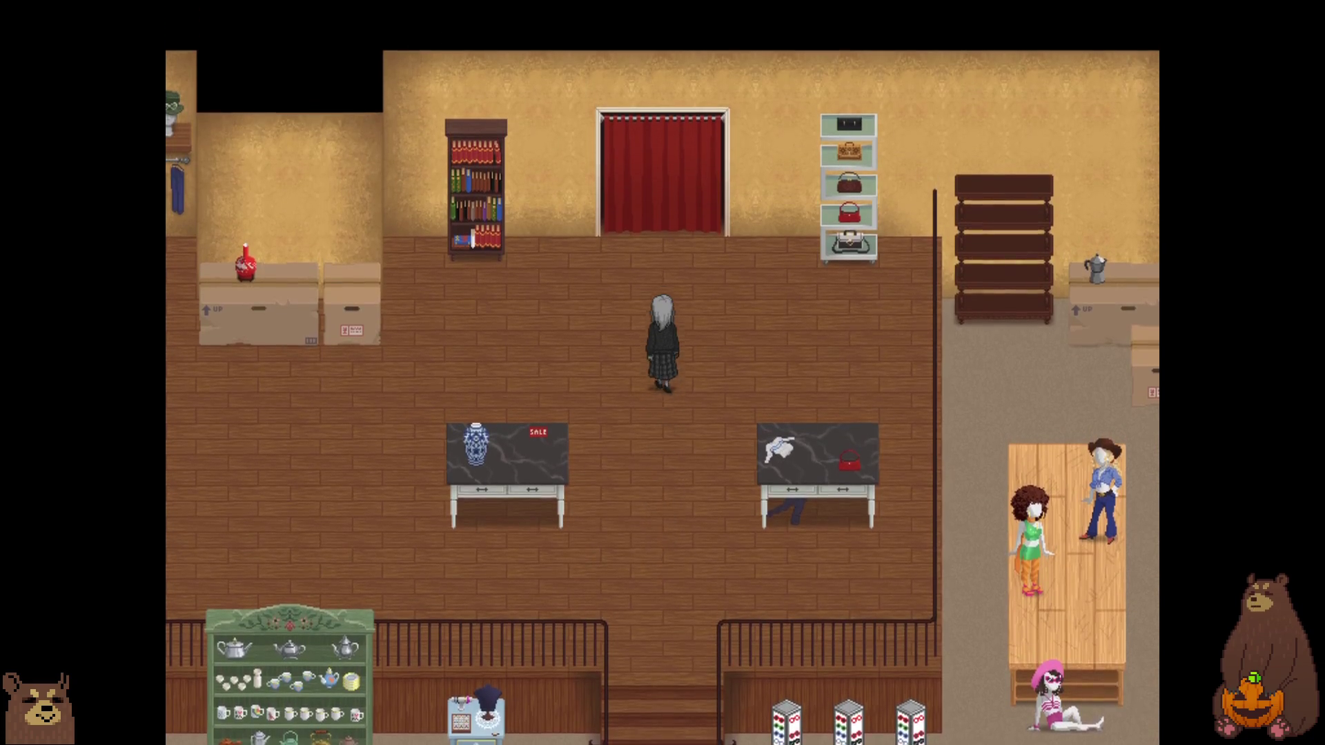
key(Escape)
- Save into File 2, then close the save screen and menu to resume play
key(Down)
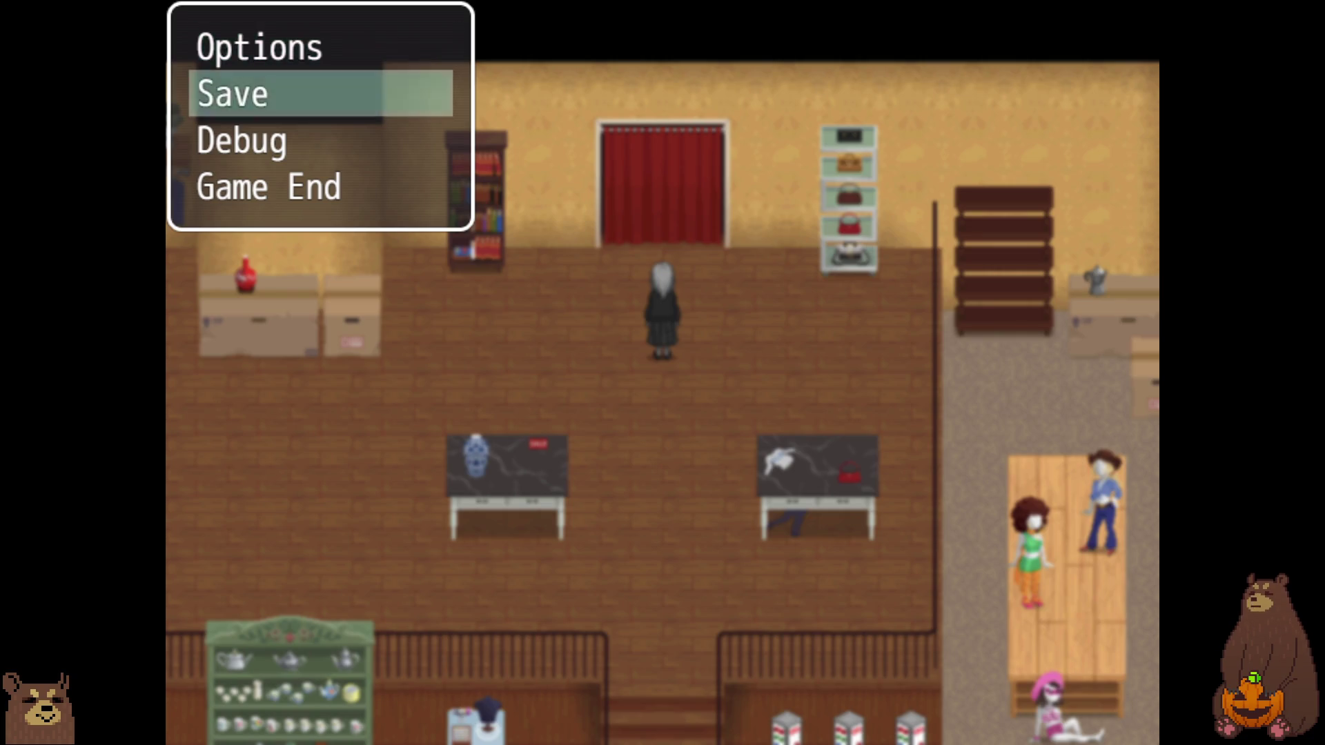
key(Return)
key(Down)
key(Return)
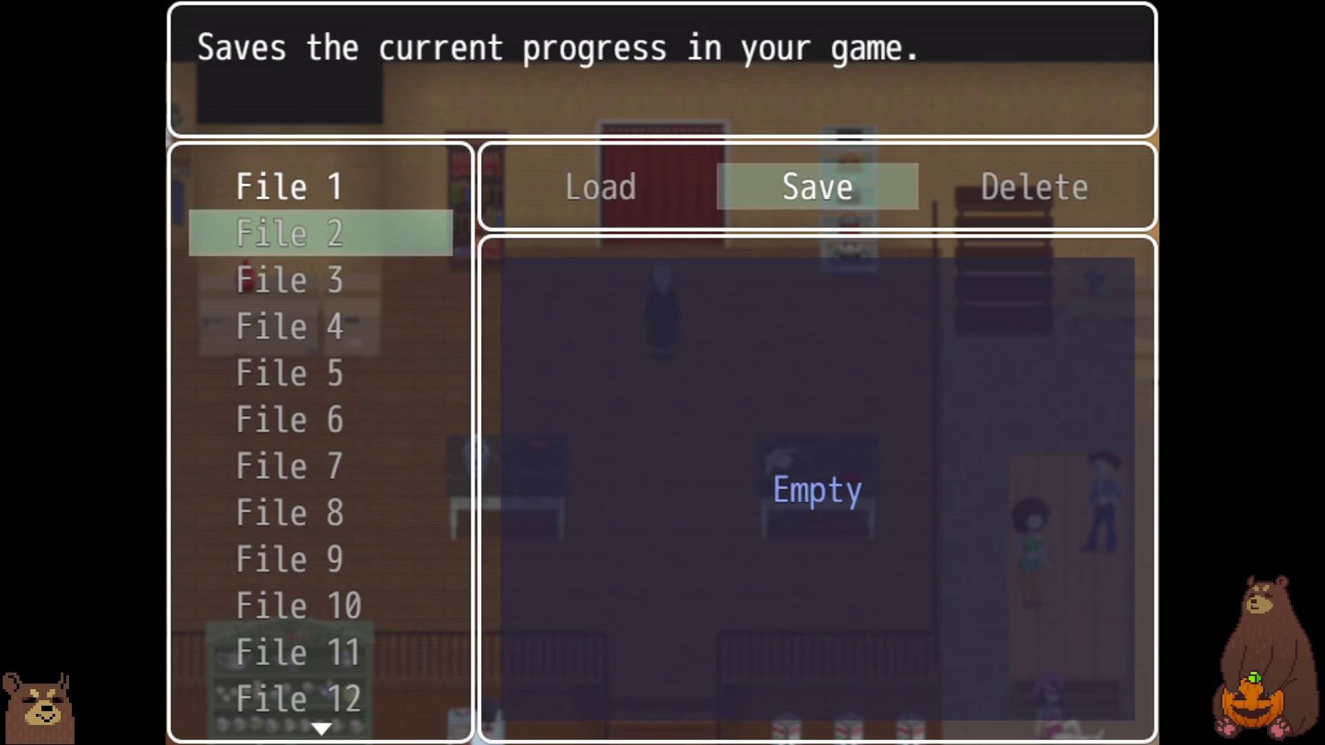
key(Escape)
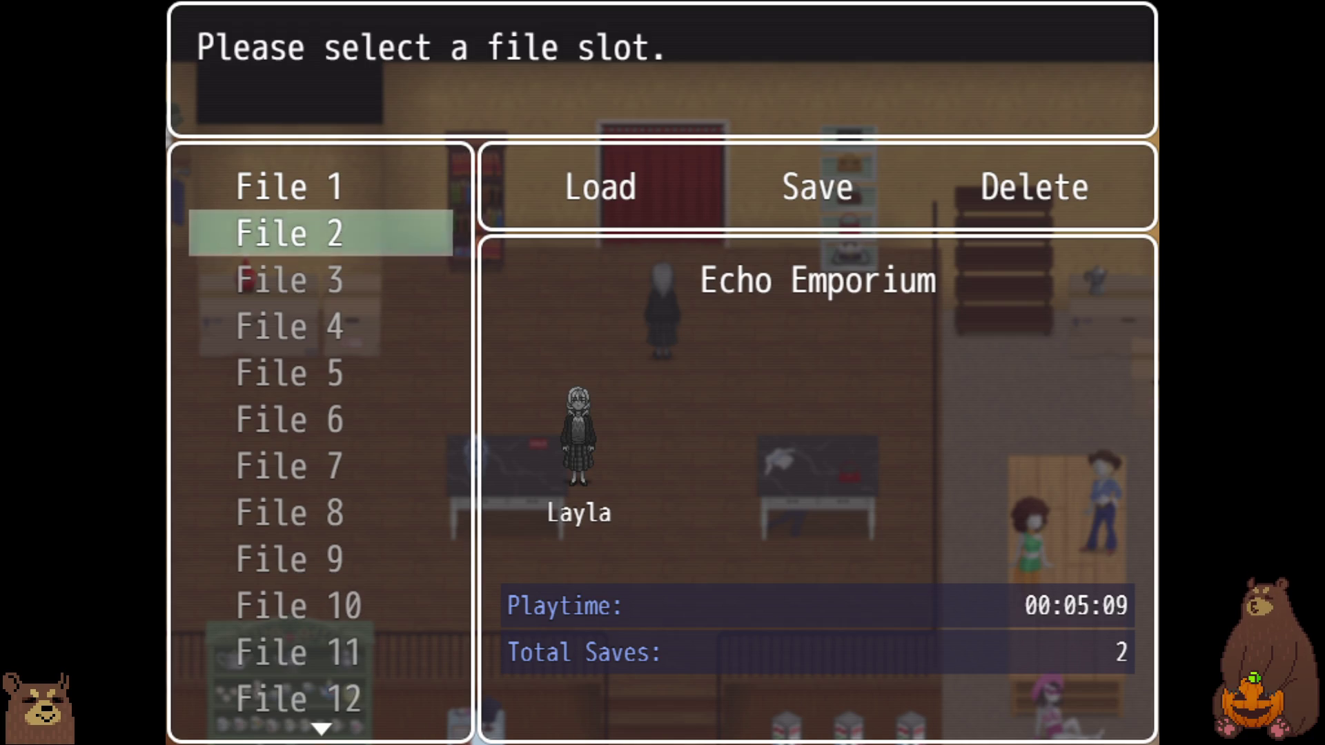
key(Escape)
key(Escape)
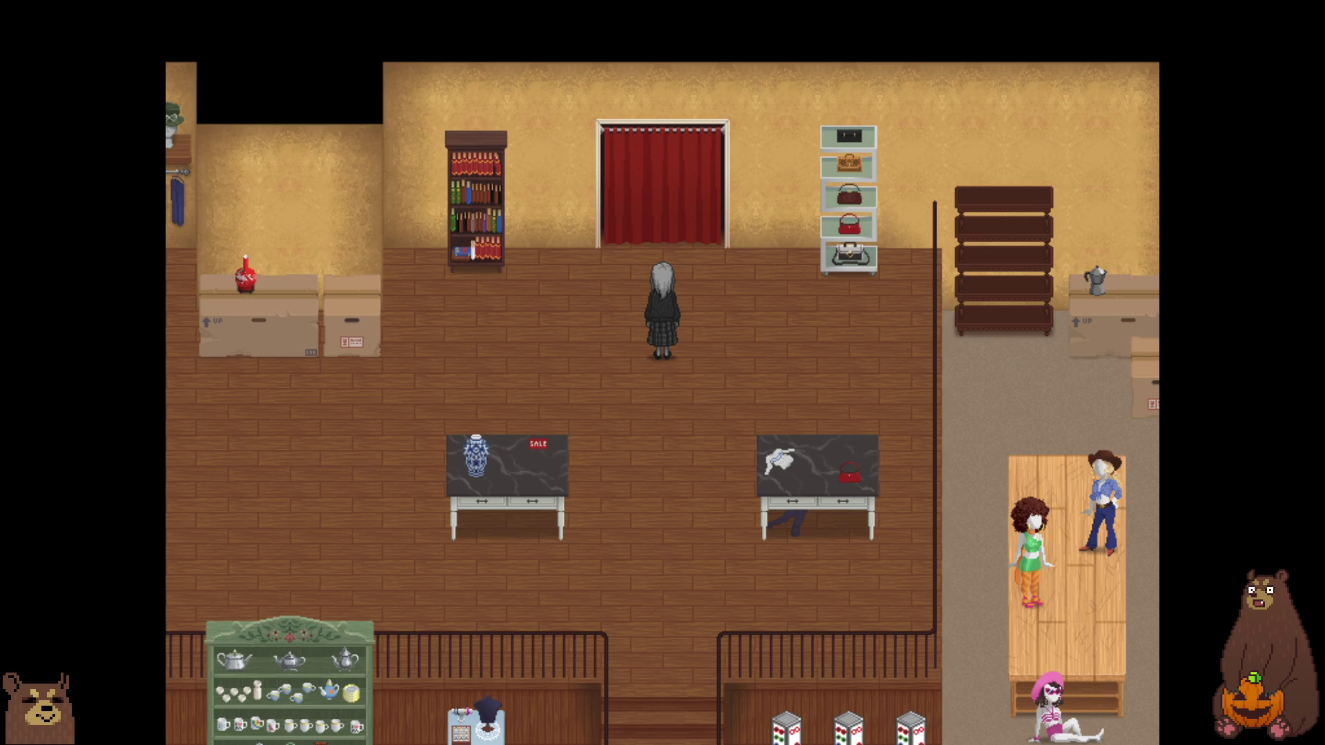
- Walk the girl up into the changing-room doorway until the red curtain opens
key(Up)
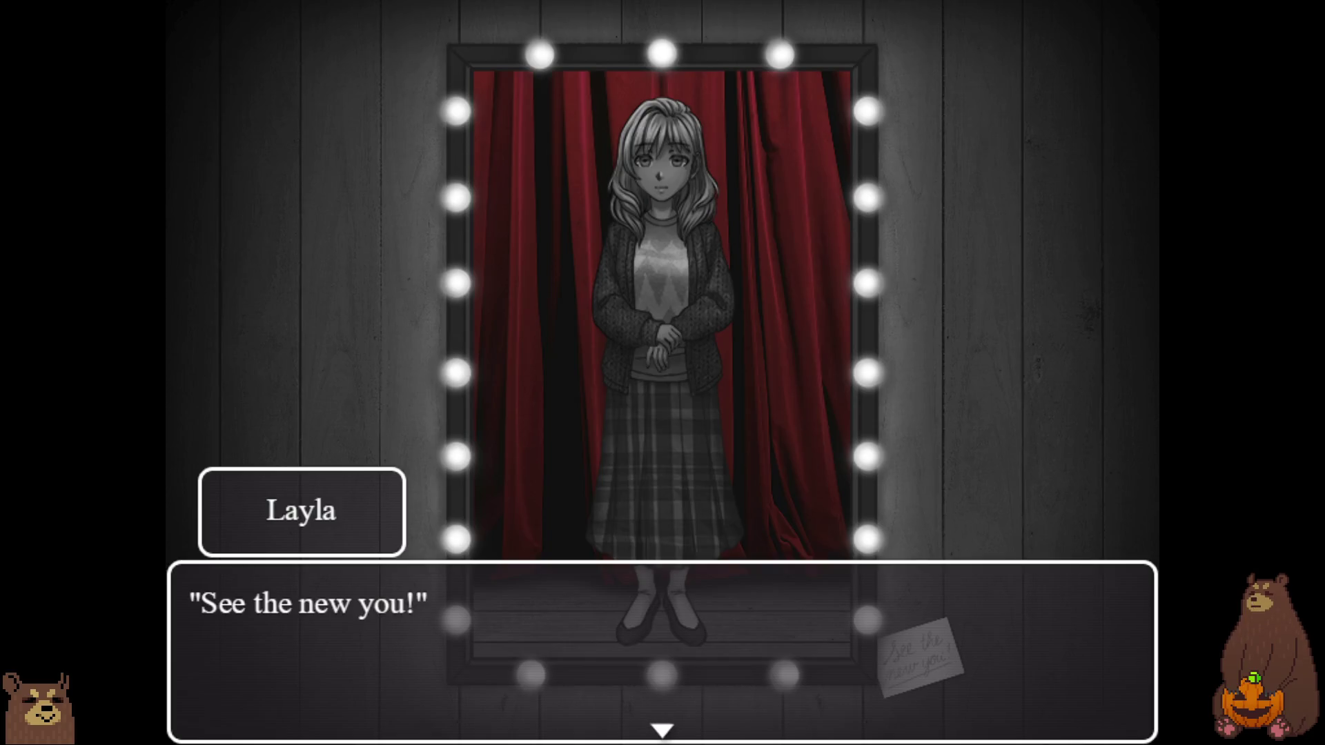
- Advance the mirror dialogue from "See the new you!" past "Nothing made me what I am!"
key(Return)
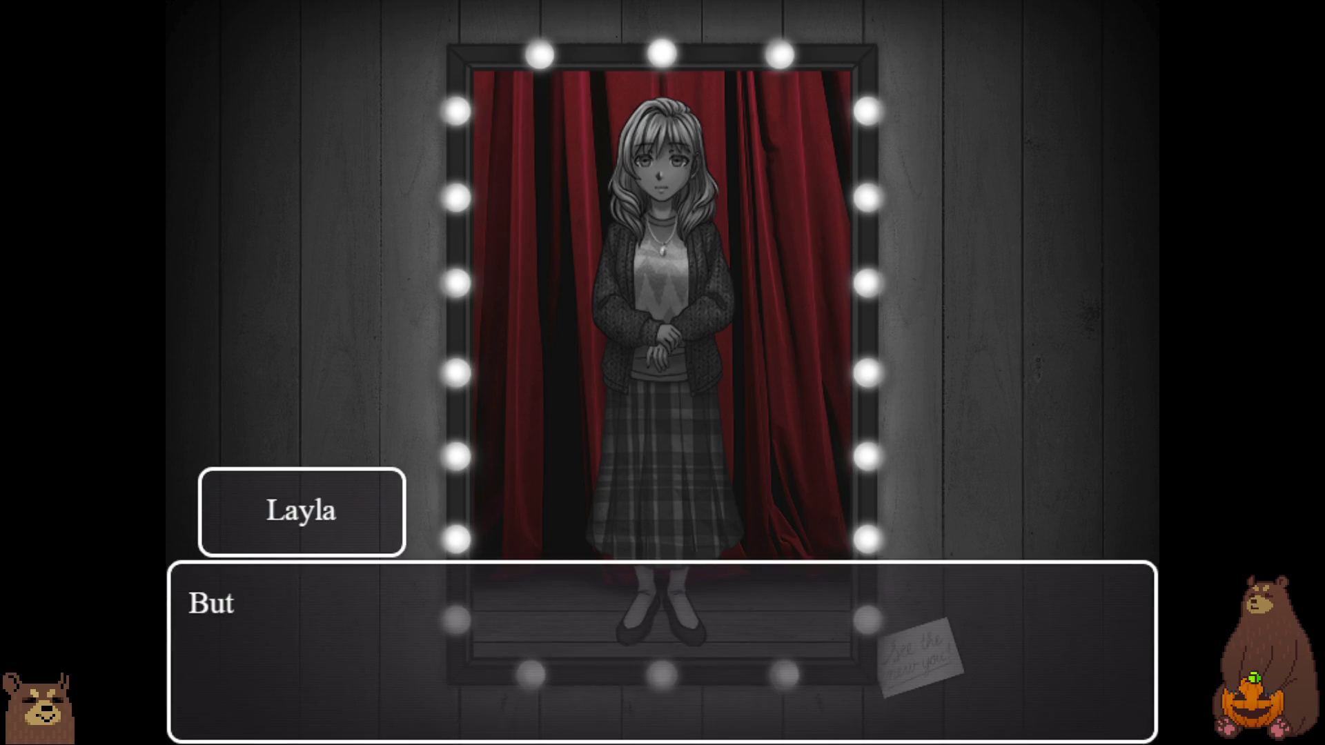
key(Return)
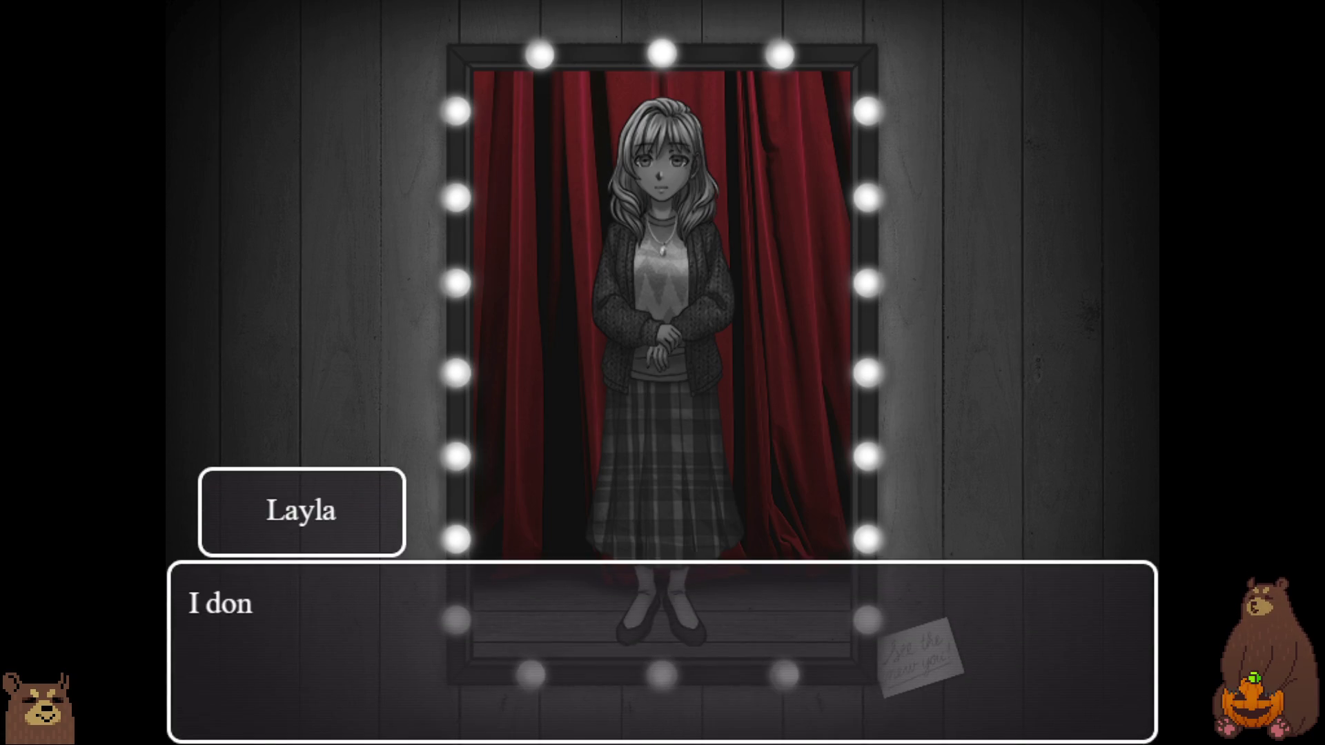
key(Return)
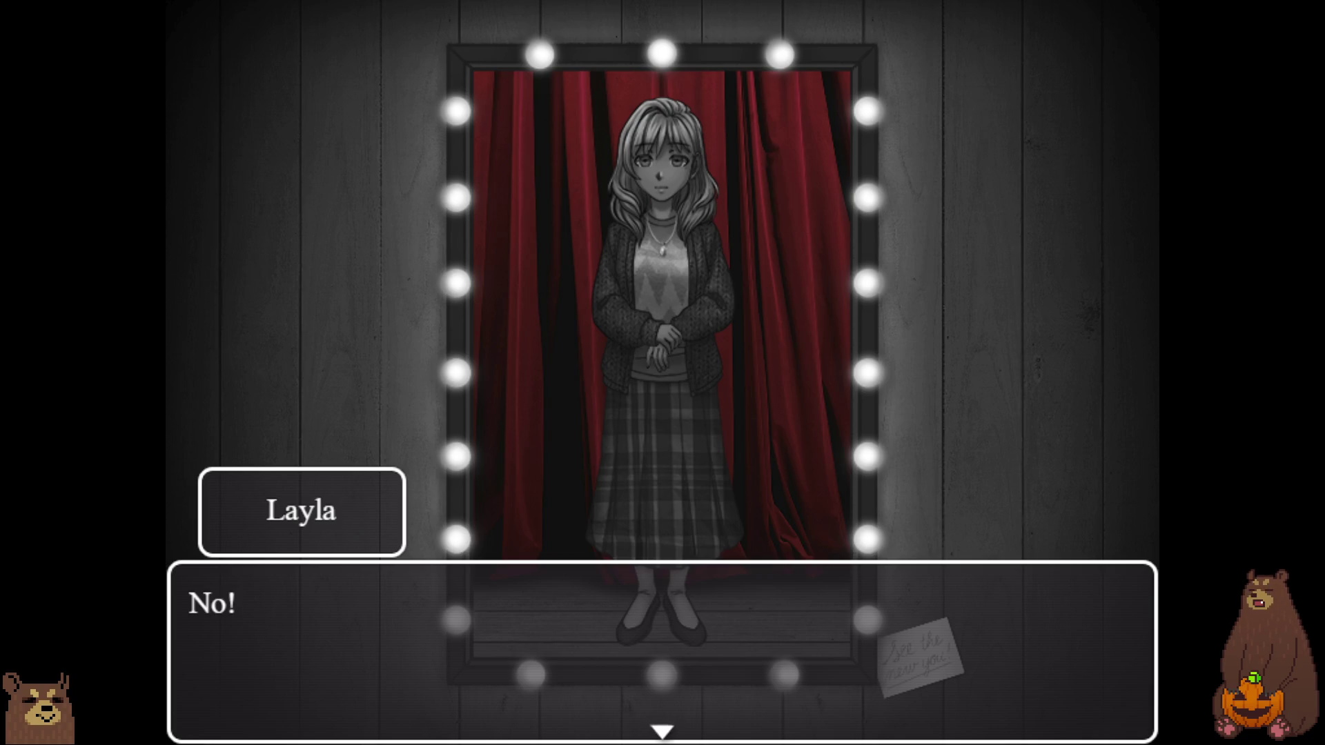
click(1039, 425)
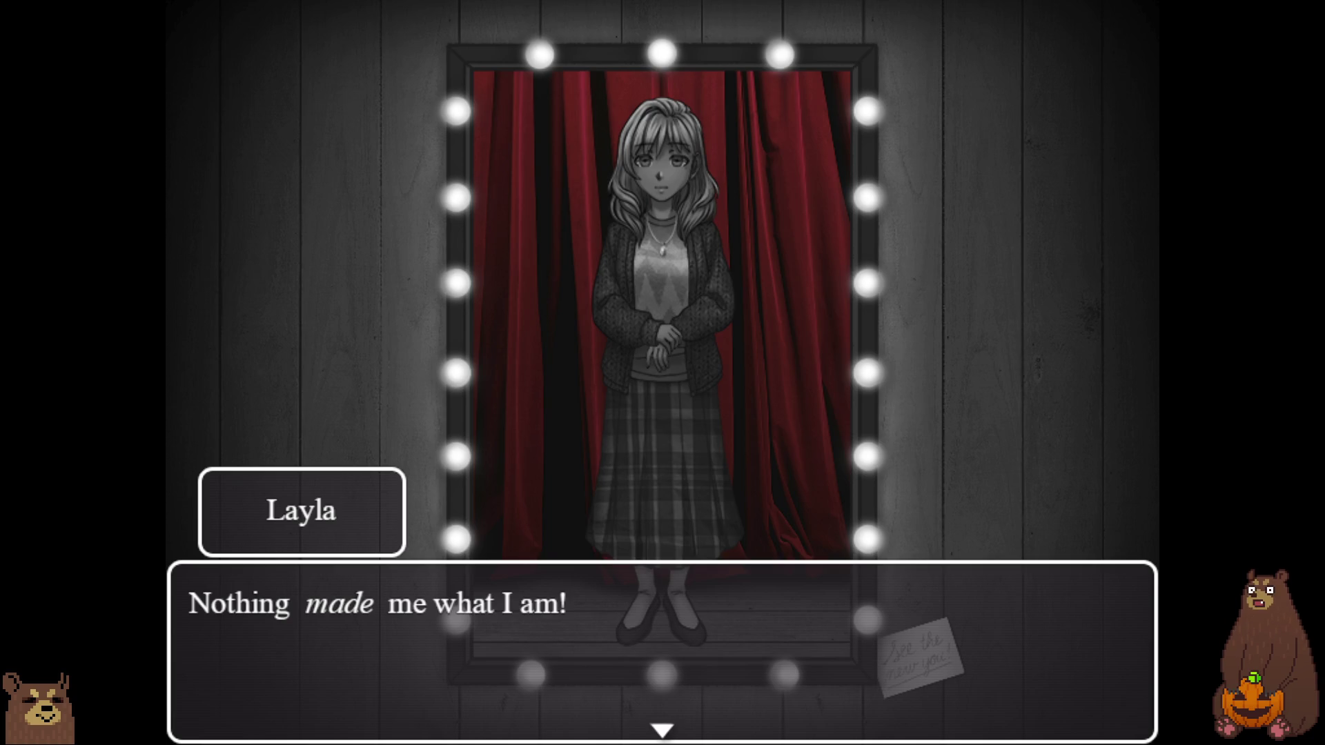
key(Return)
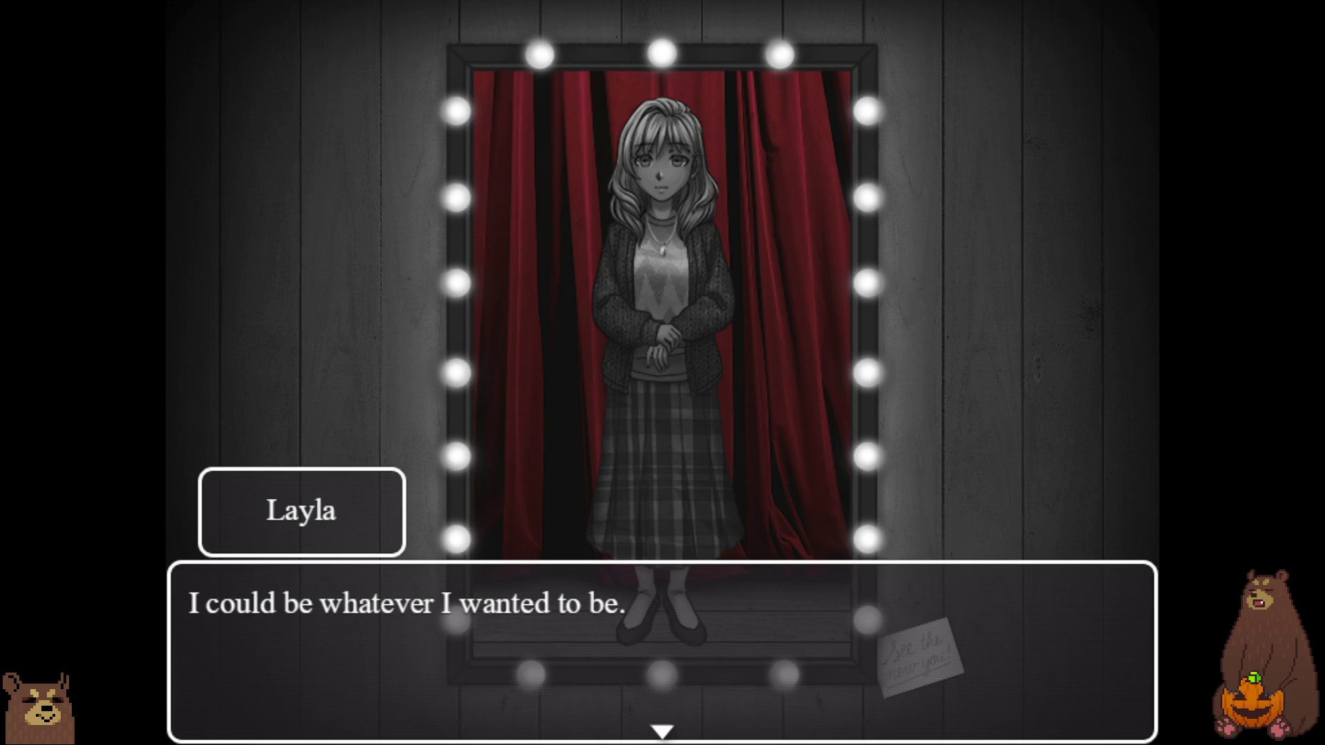
- Advance through the "I could be charming" and "I could be Layla" cards to "H-huh?"
key(Return)
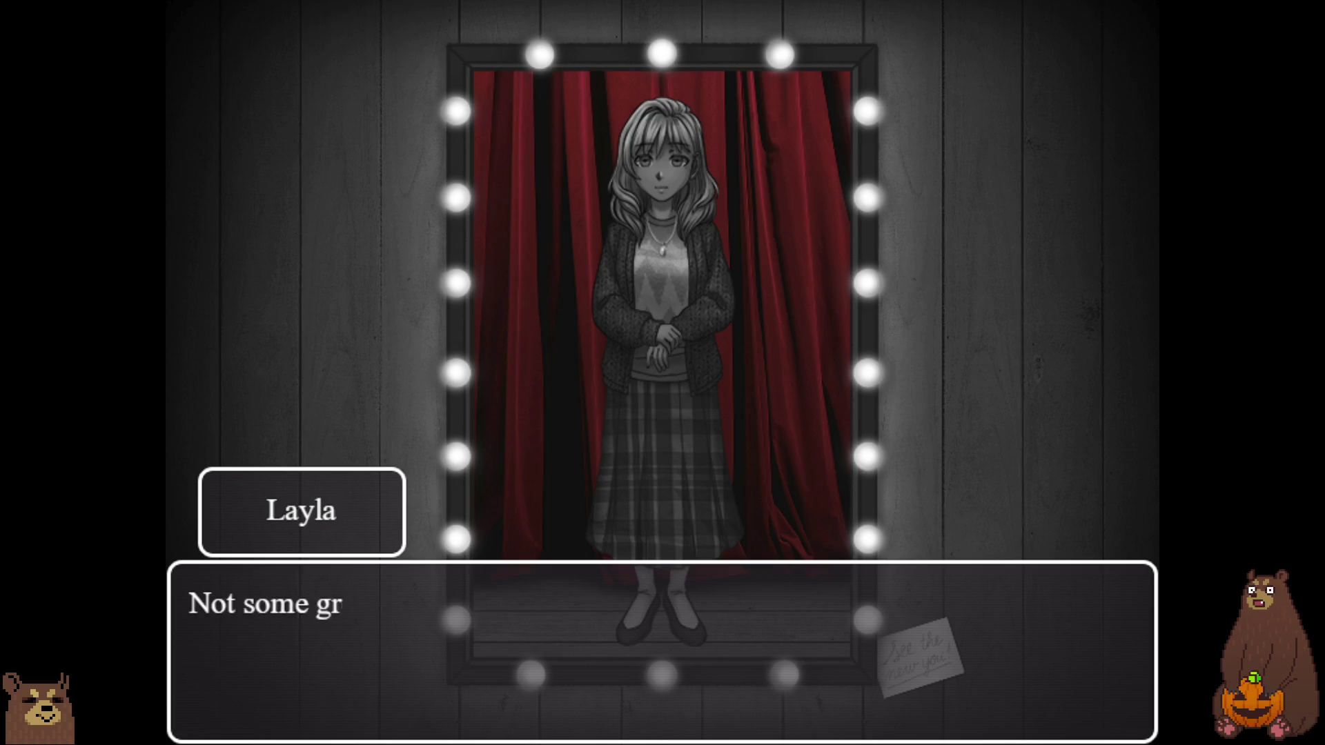
key(Return)
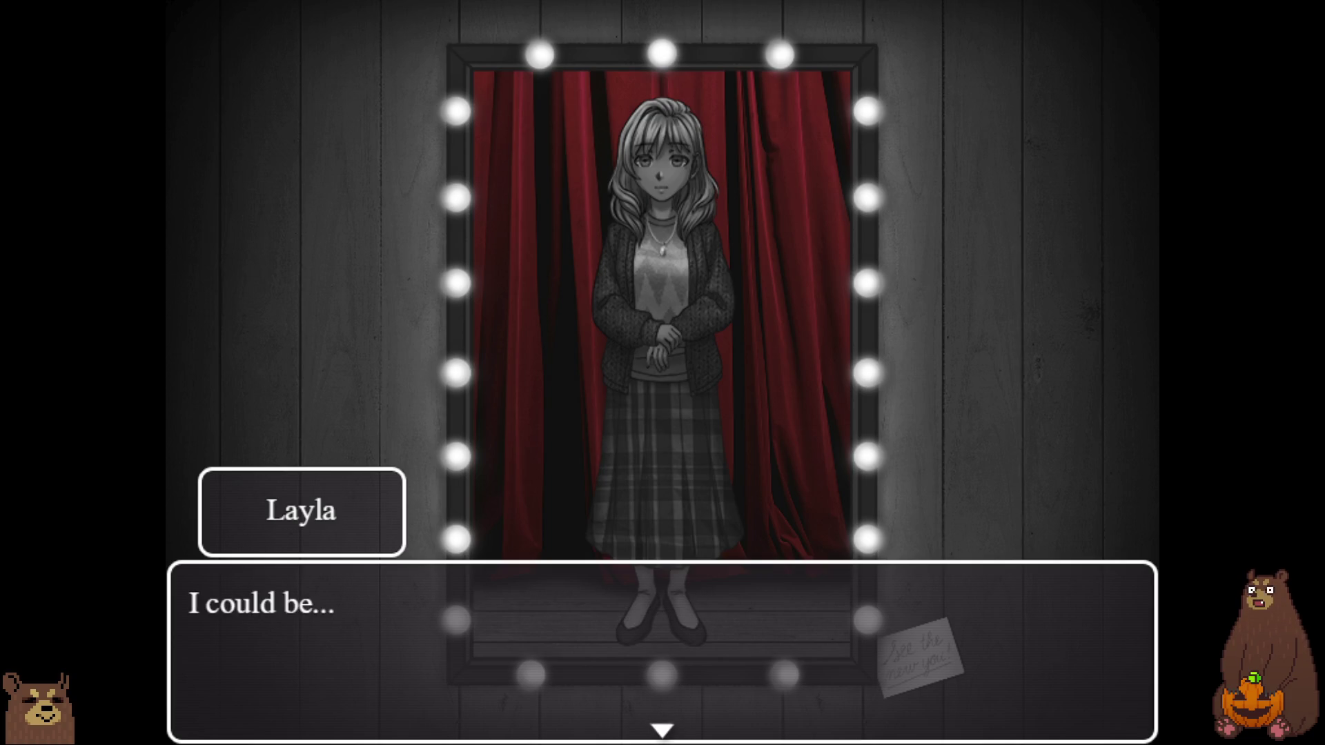
key(Return)
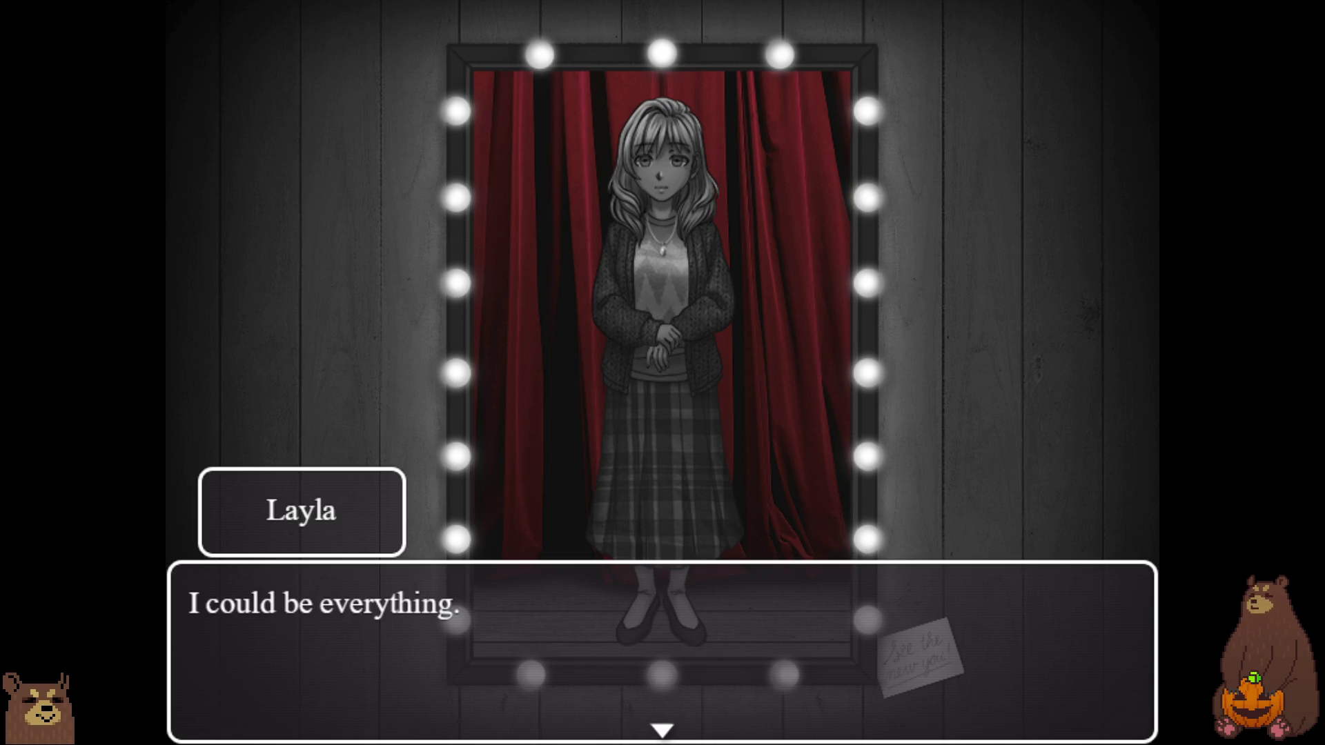
key(Return)
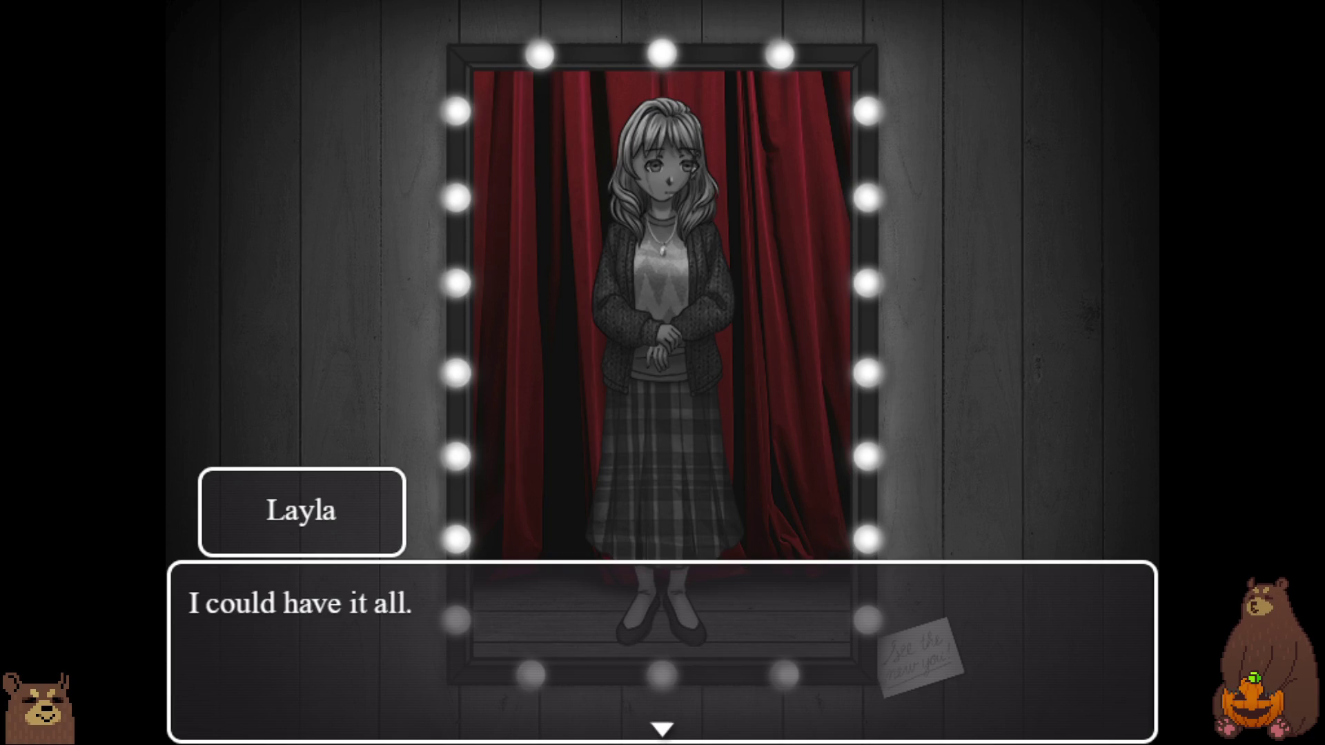
key(Return)
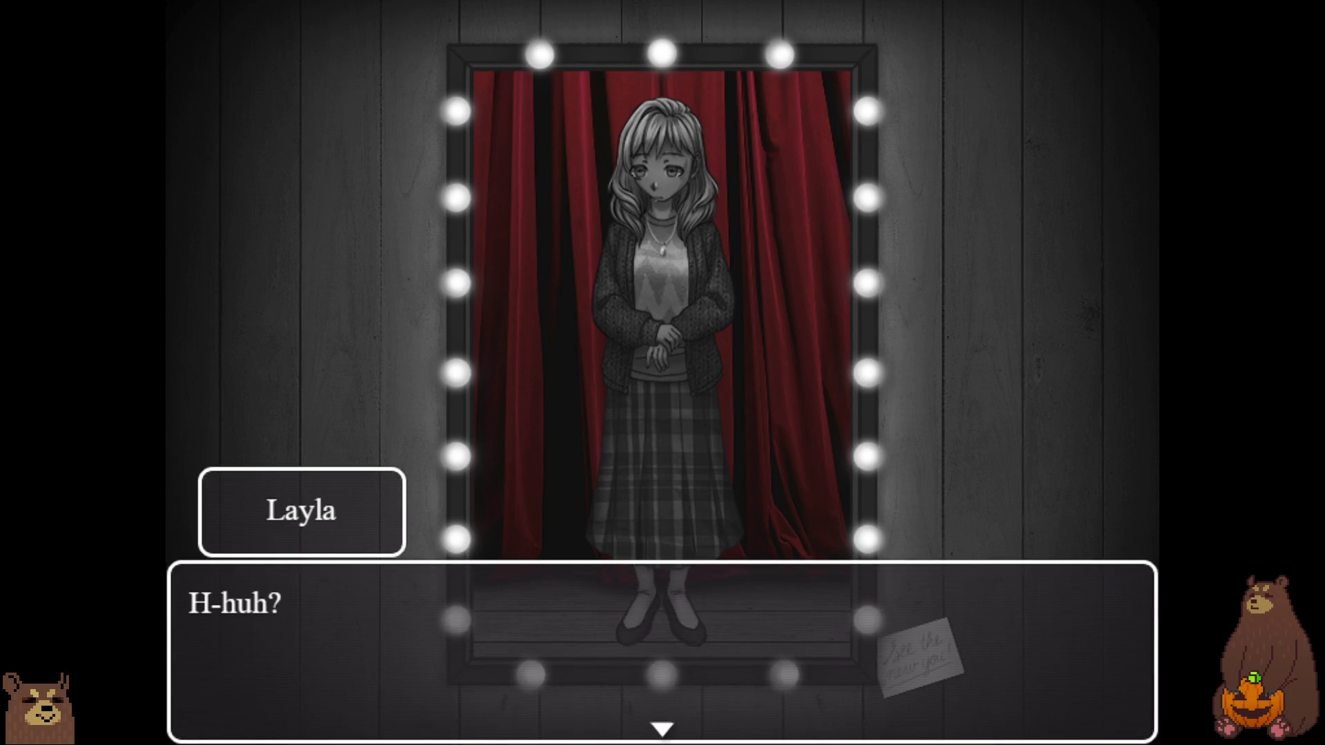
key(Return)
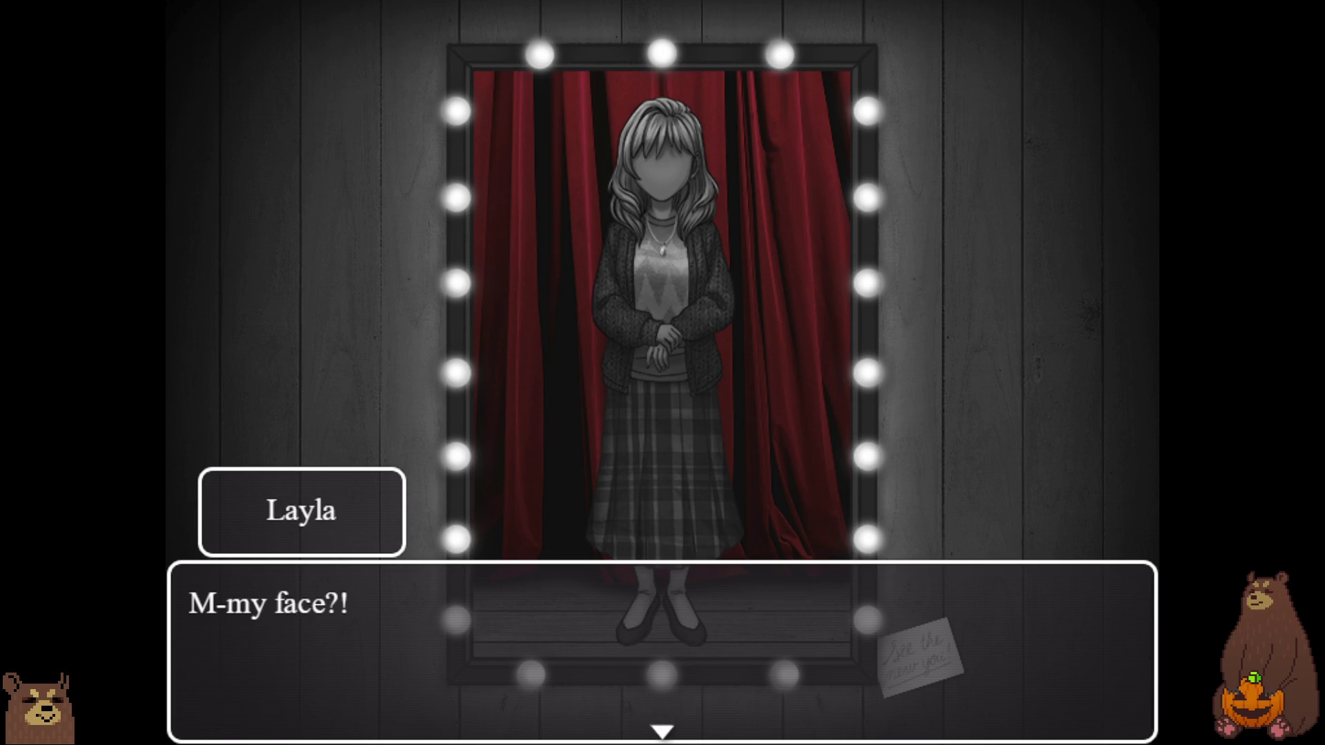
- Advance past "M-my face?!" and "Am I going nuts?!" to Layla's final line, then open the menu
key(Return)
key(Return)
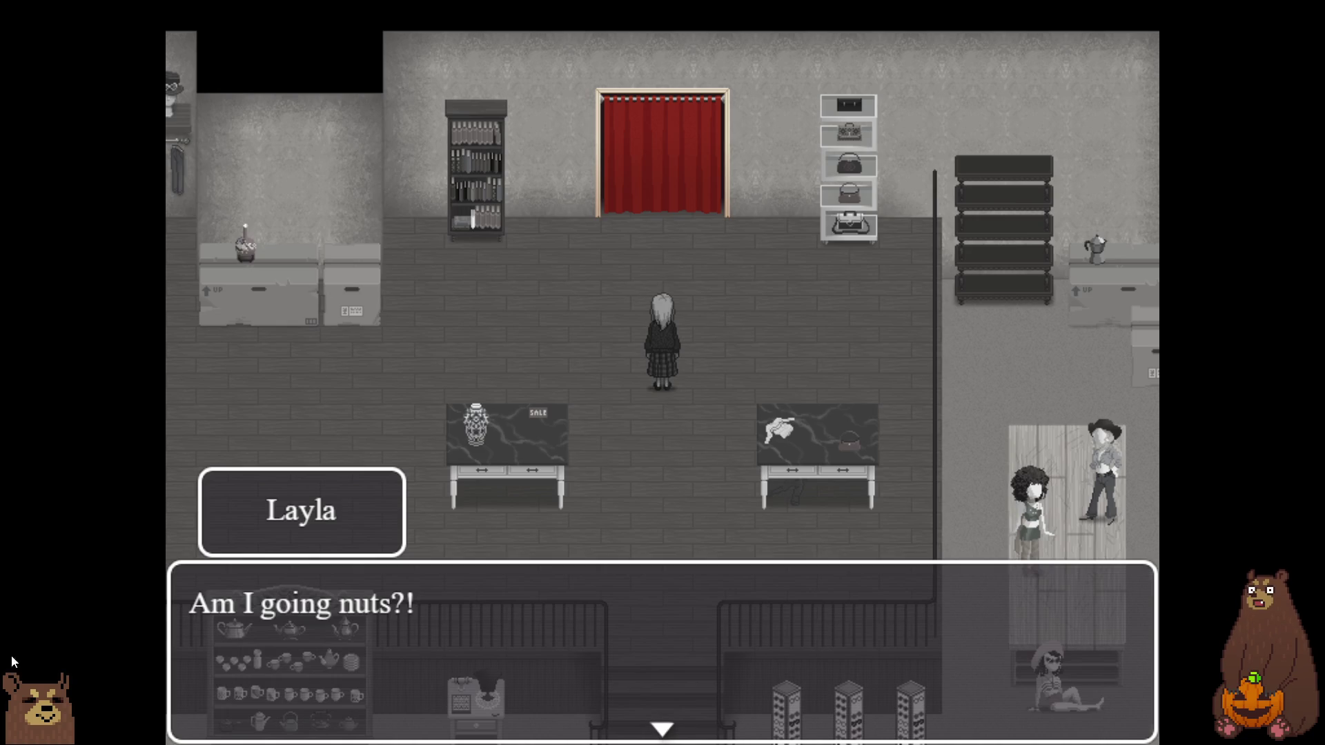
key(Return)
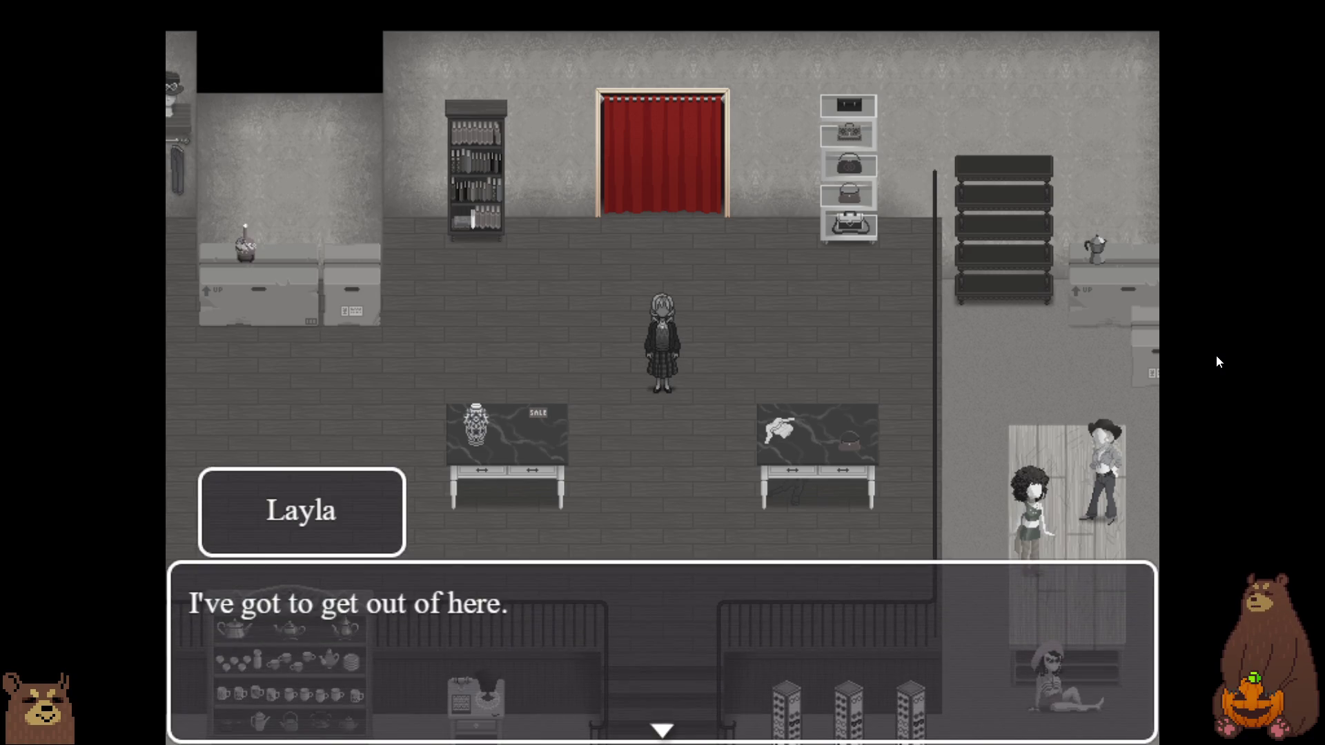
key(Return)
key(Escape)
- Save into File 3, return to the map, and walk Layla left across the shop
key(Down)
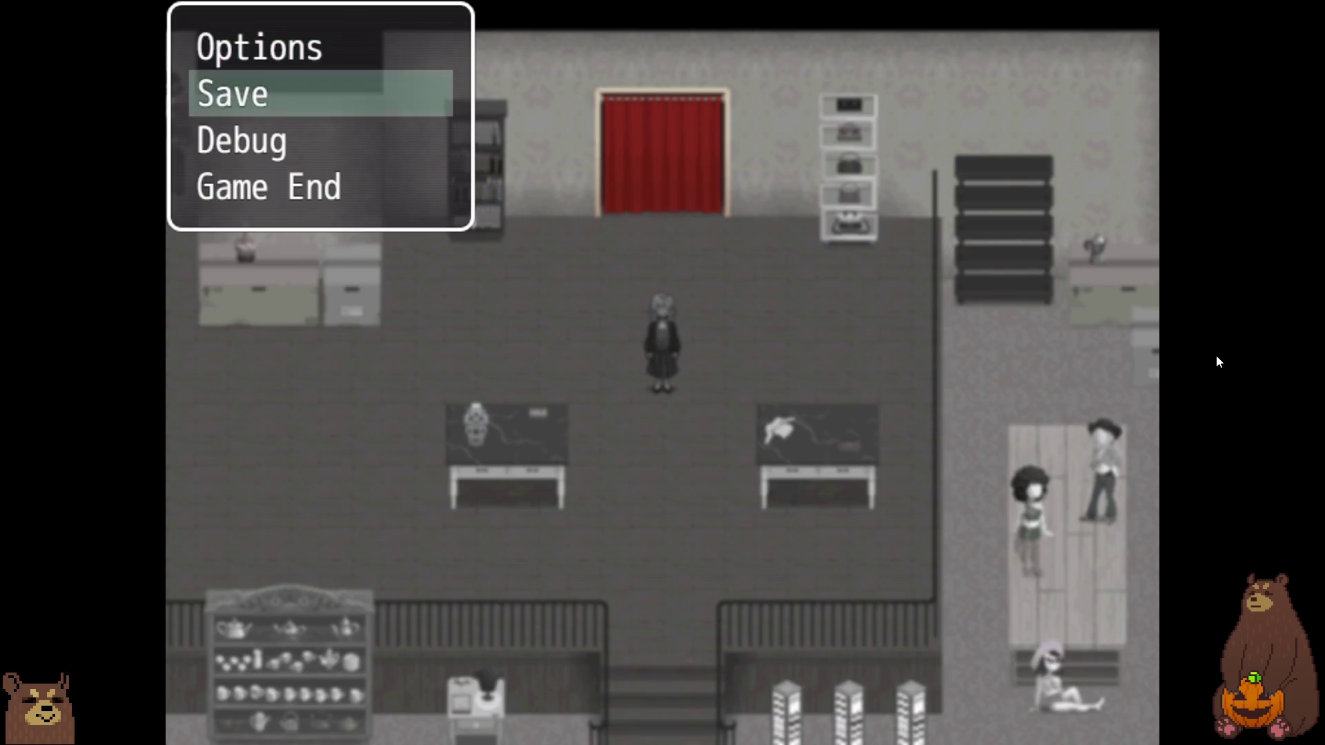
key(Return)
key(Down)
key(Return)
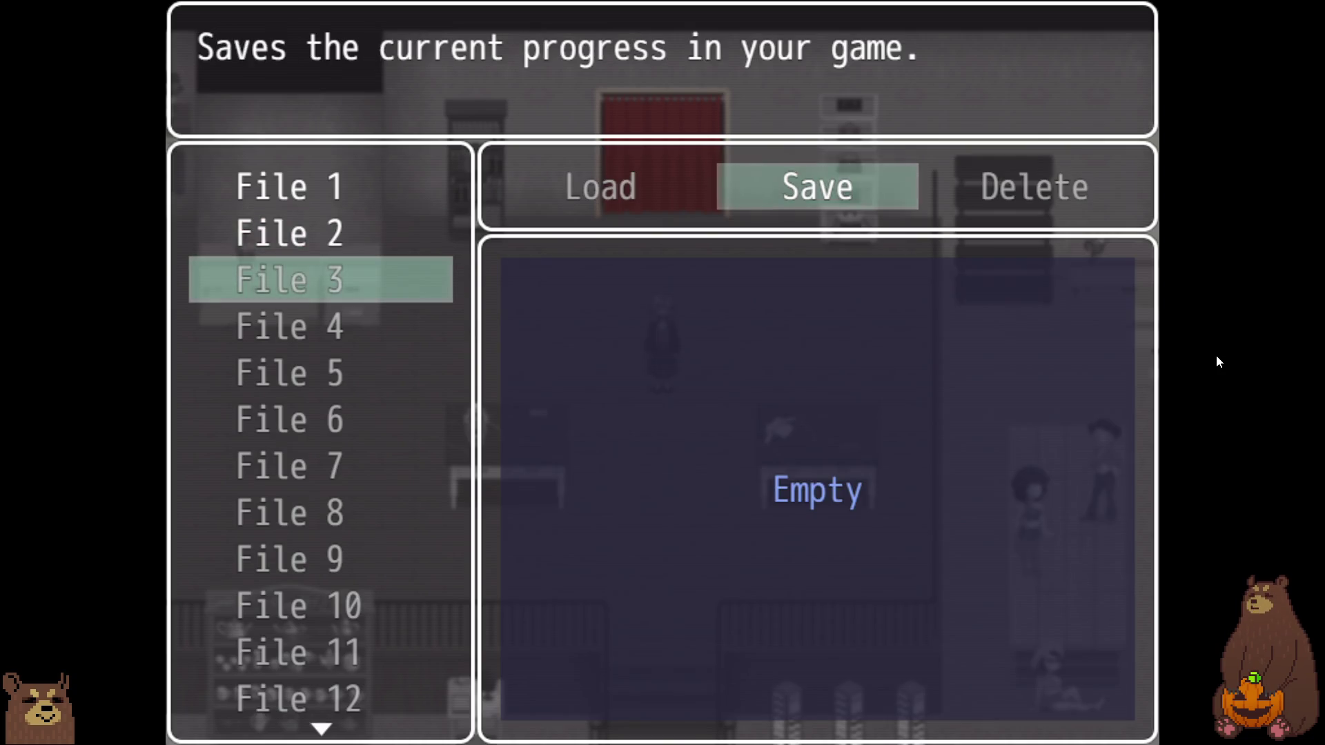
key(Return)
key(Escape)
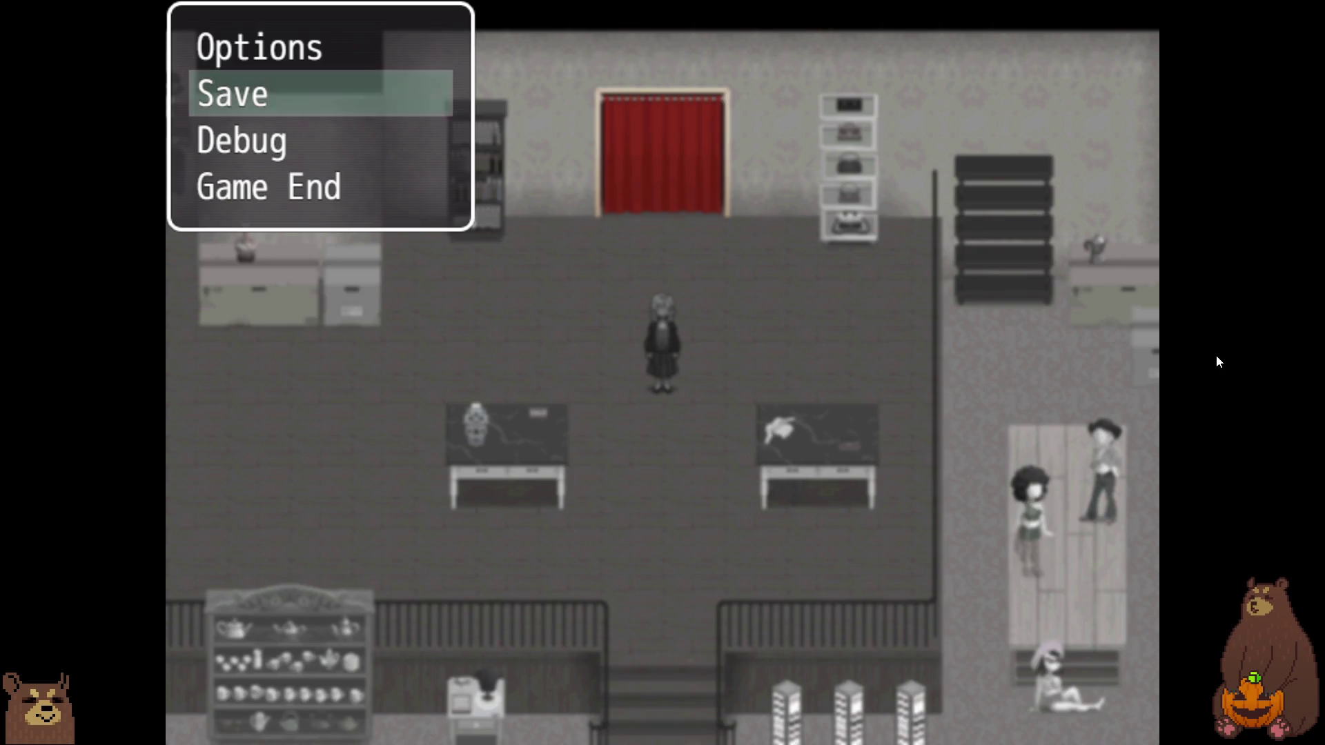
key(Escape)
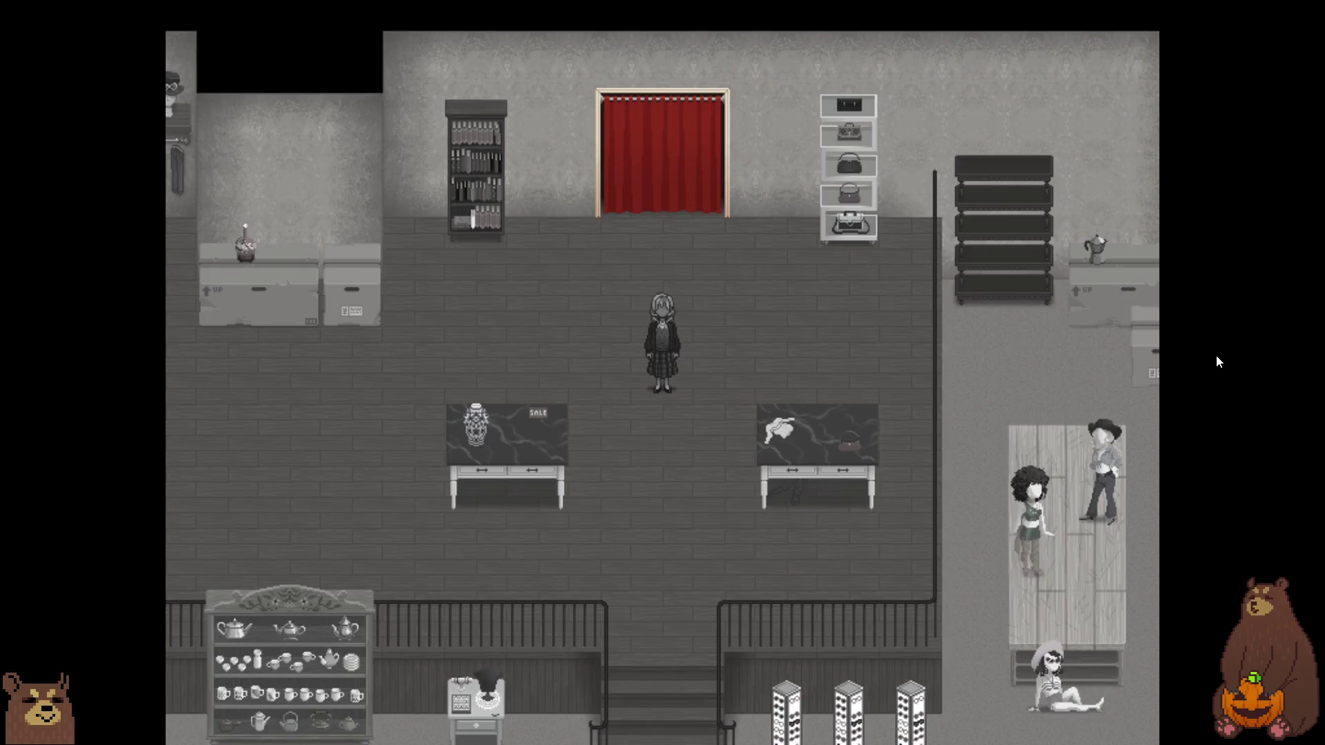
key(Left)
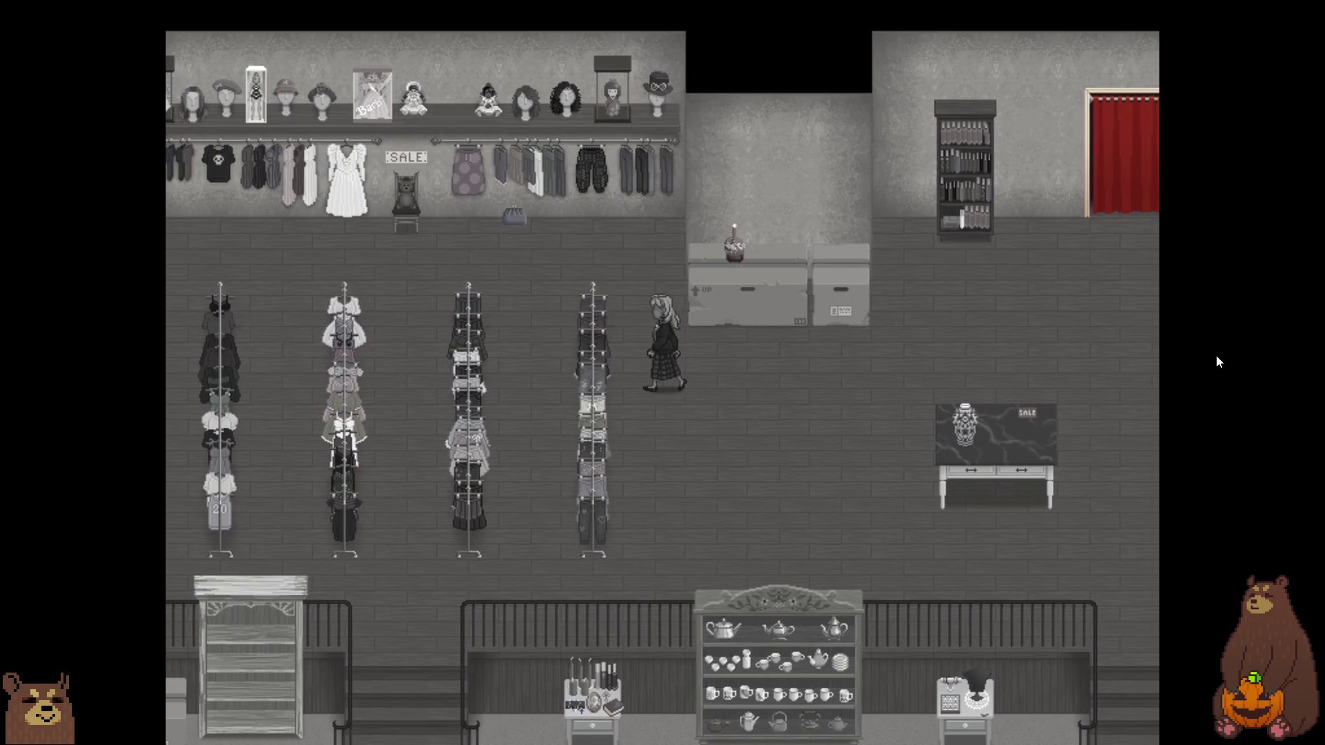
- Examine the high shelf and the wall of clothing, hats and wigs, dismissing each remark
key(Up)
key(Left)
key(Up)
key(Return)
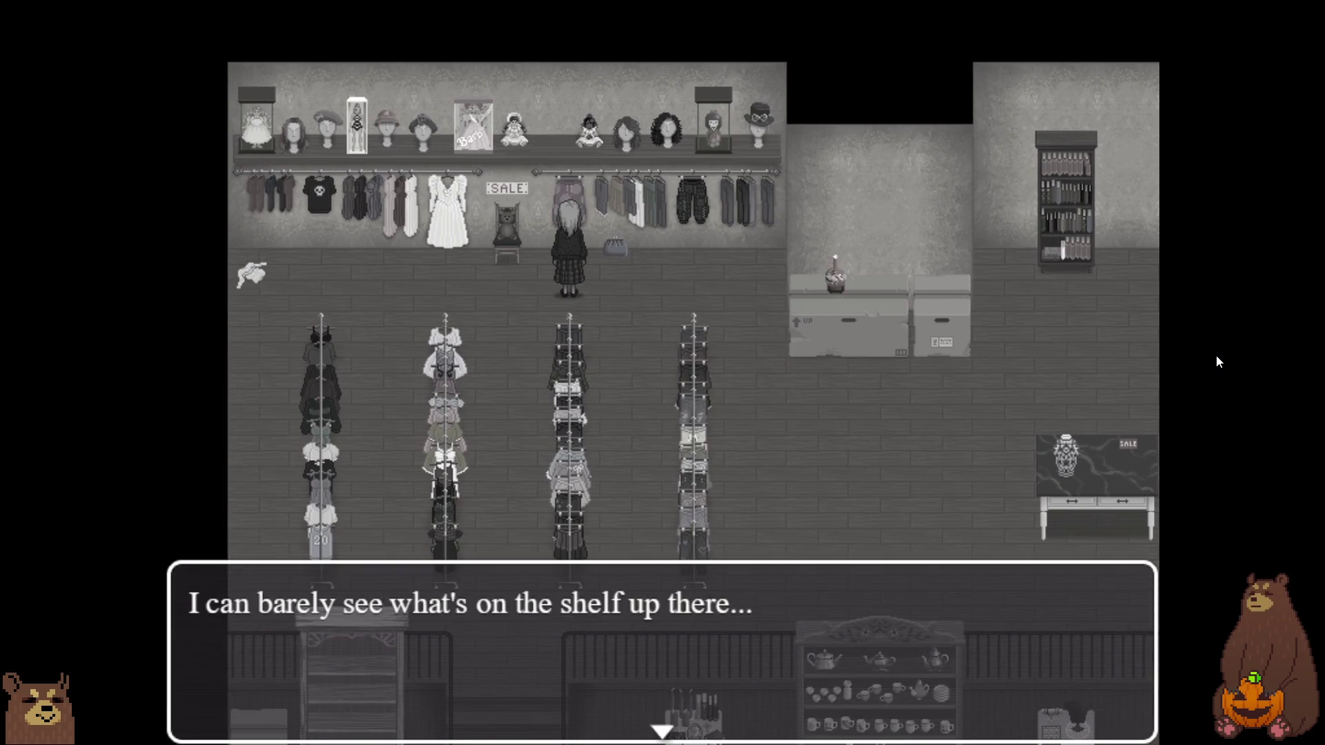
key(Return)
key(Return)
key(Return)
key(Right)
key(Return)
key(Return)
key(Left)
key(Up)
key(Return)
key(Return)
key(Right)
key(Return)
key(Return)
key(Right)
- Walk past the boxes to the sale table and examine the $995 item
key(Down)
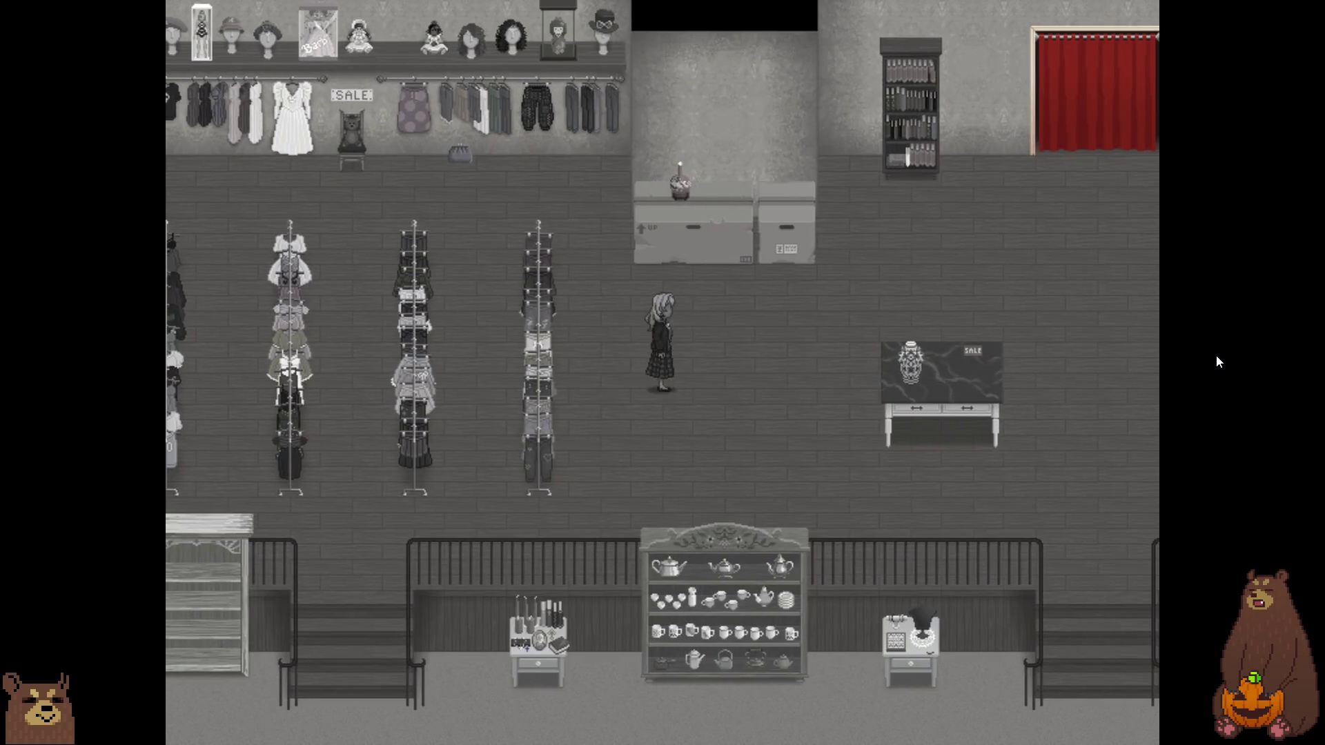
key(Left)
key(Left)
key(Up)
key(Up)
key(Up)
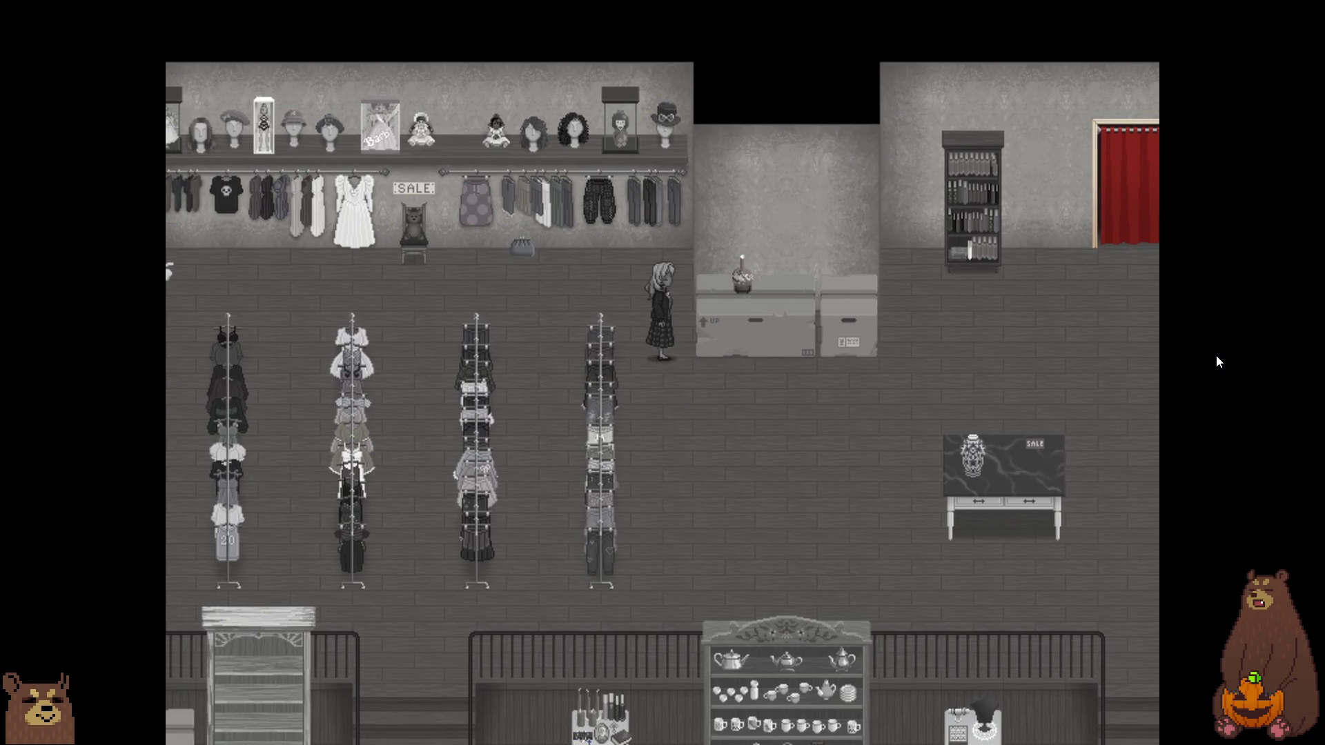
key(Down)
key(Right)
key(Right)
key(Right)
key(Up)
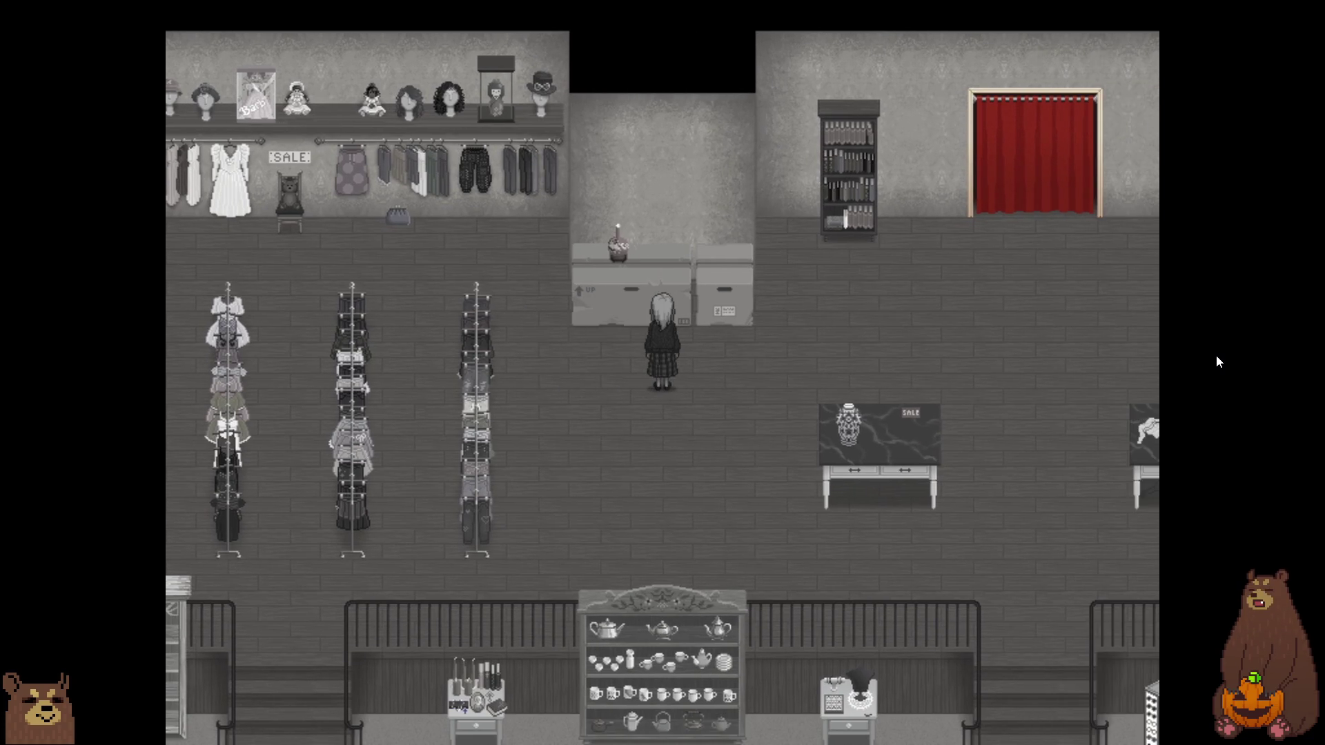
key(Right)
key(Right)
key(Right)
key(Down)
key(Return)
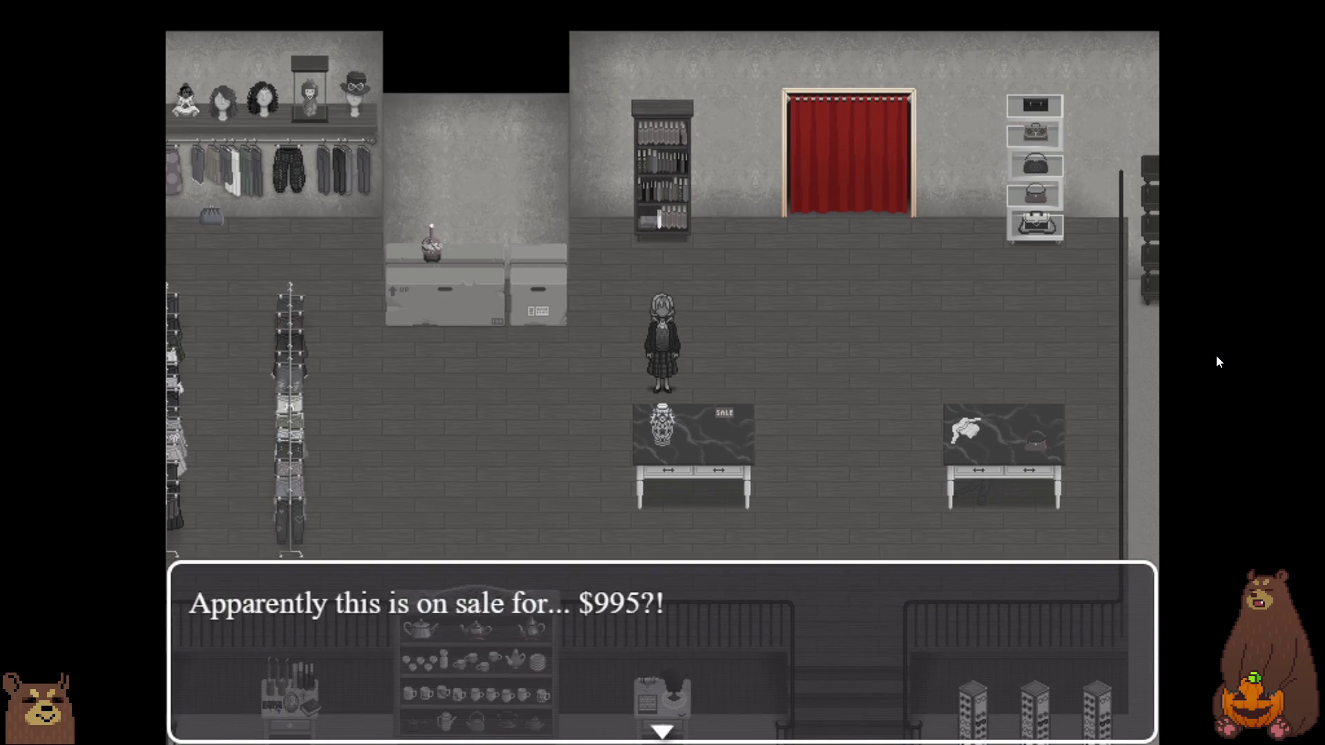
key(Return)
- Examine the things on the right-hand table, then head toward the bag shelf
key(Right)
key(Right)
key(Right)
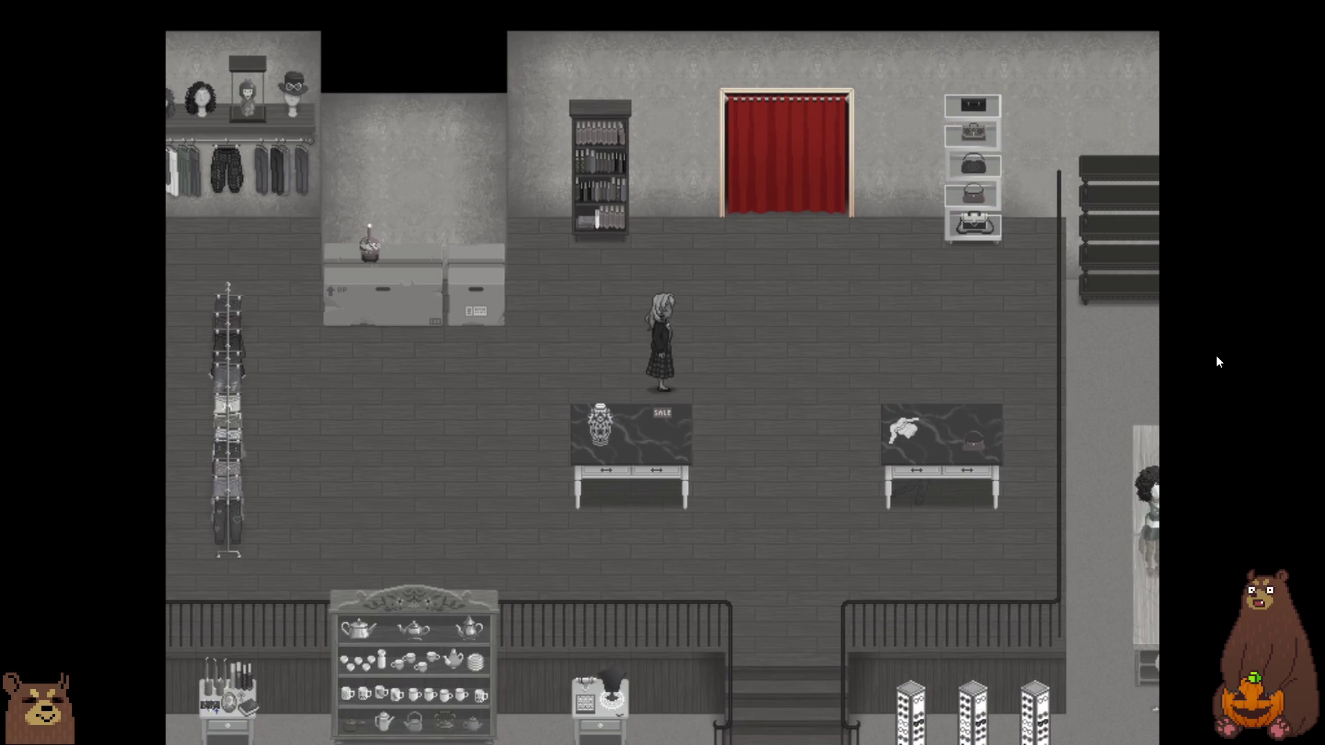
key(Down)
key(Down)
key(Down)
key(Down)
key(Right)
key(Right)
key(Right)
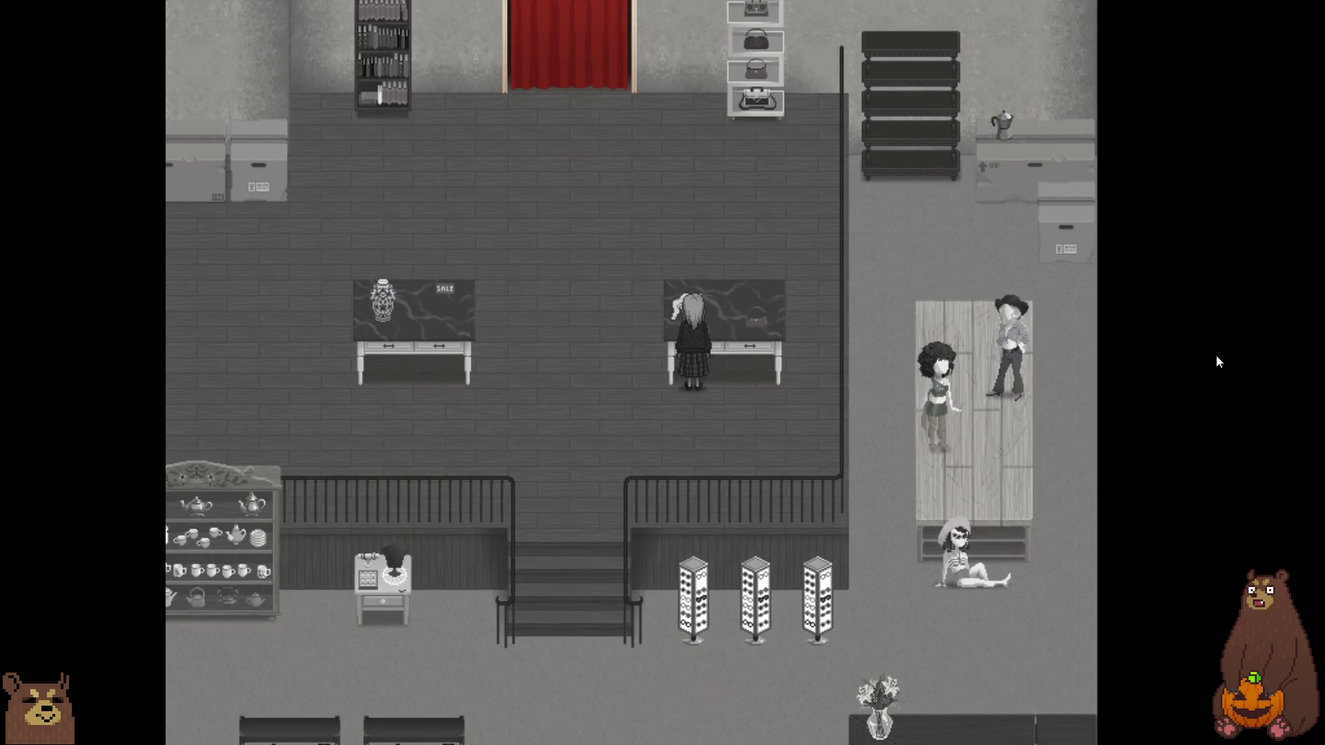
key(Up)
key(Return)
key(Return)
key(Right)
key(Right)
key(Right)
key(Up)
key(Up)
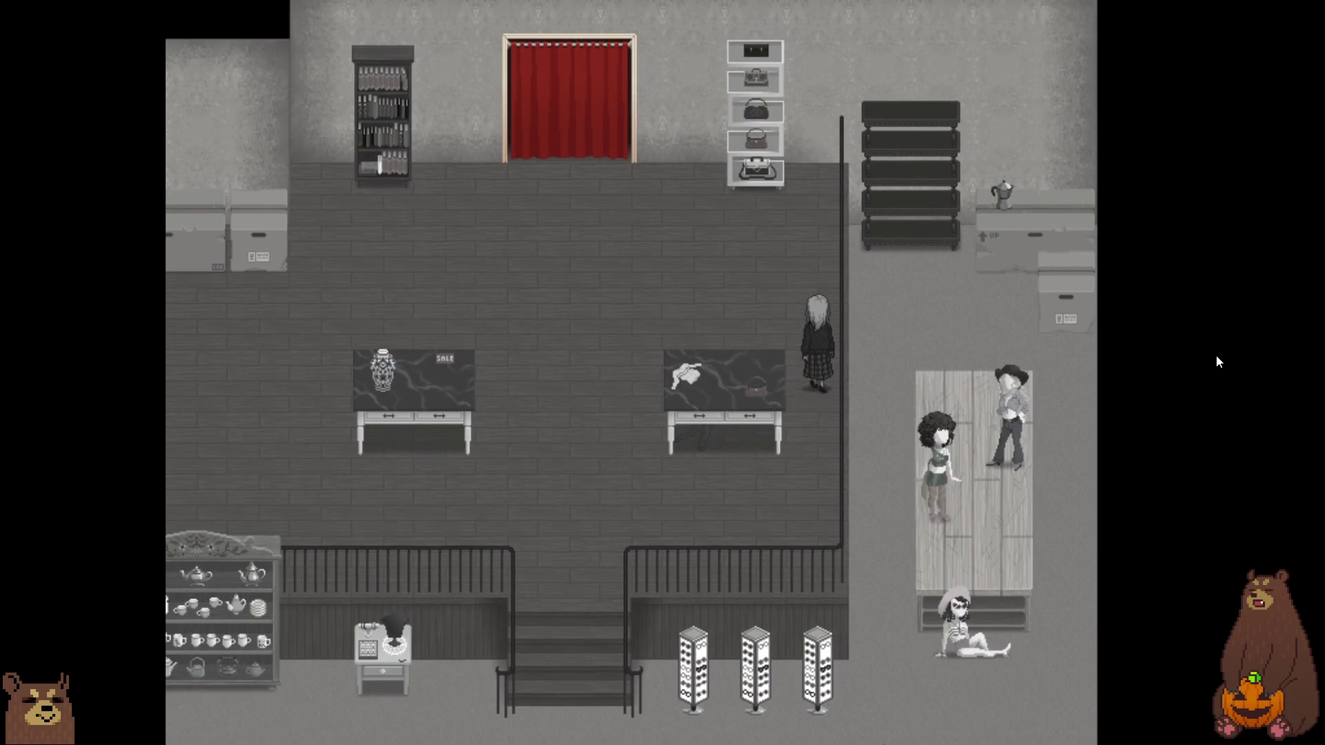
key(Left)
key(Left)
key(Up)
key(Up)
key(Up)
key(Return)
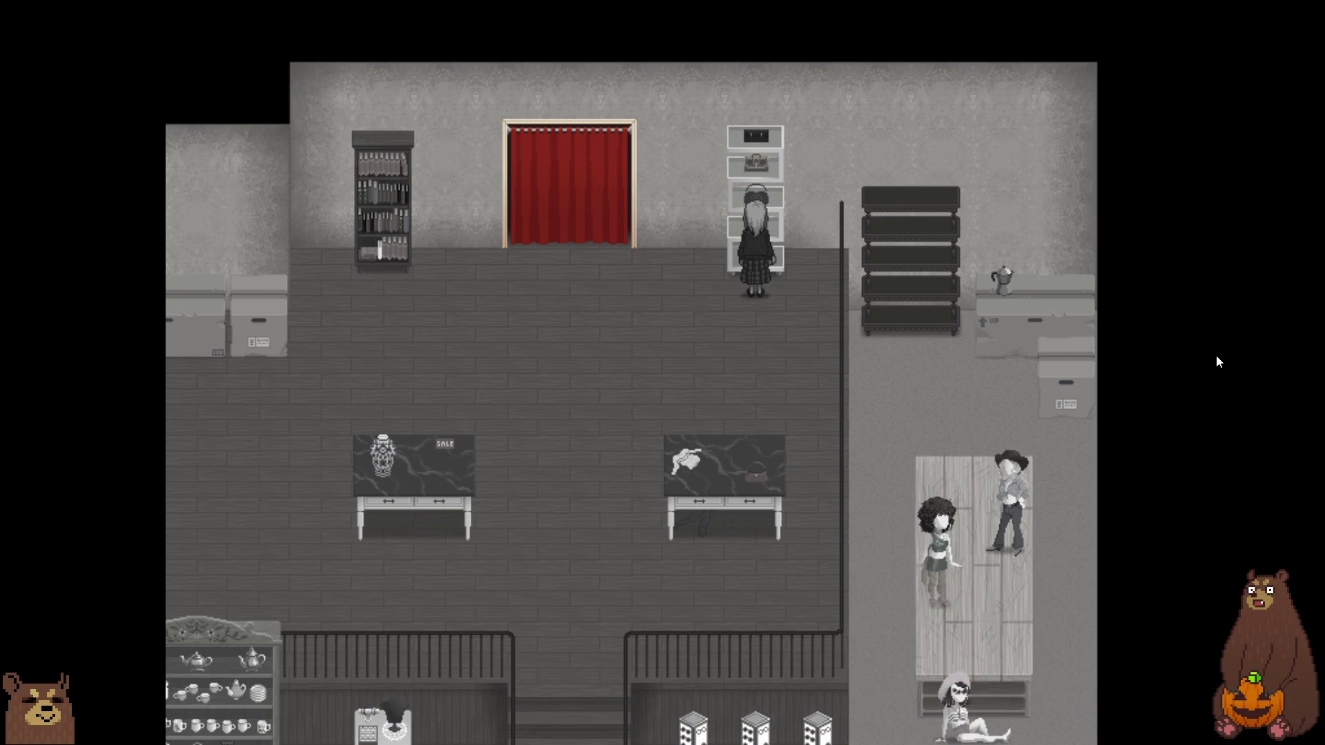
- Walk below the SALE table to the clothing racks and examine the wall display
key(Right)
key(Right)
key(Down)
key(Down)
key(Down)
key(Left)
key(Left)
key(Left)
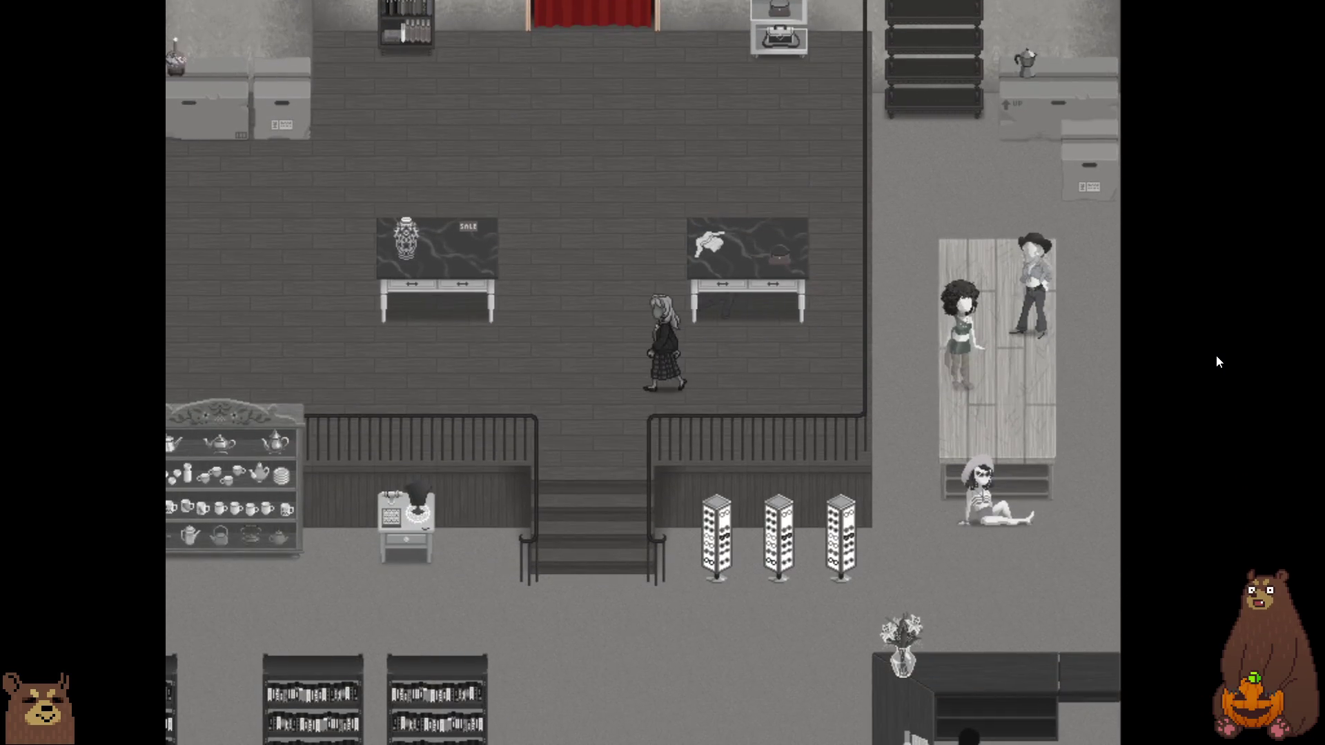
key(Up)
key(Left)
key(Left)
key(Left)
key(Left)
key(Left)
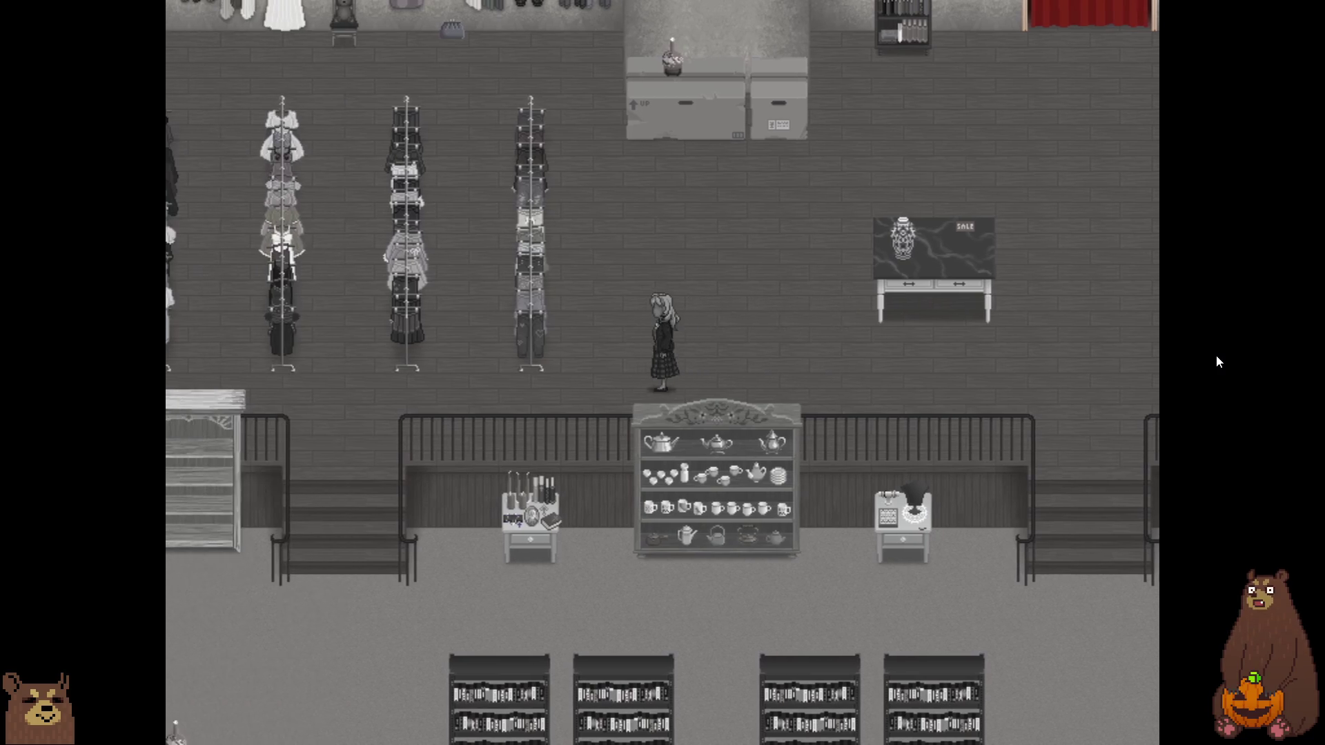
key(Up)
key(Up)
key(Up)
key(Up)
key(Up)
key(Up)
key(Left)
key(Left)
key(Left)
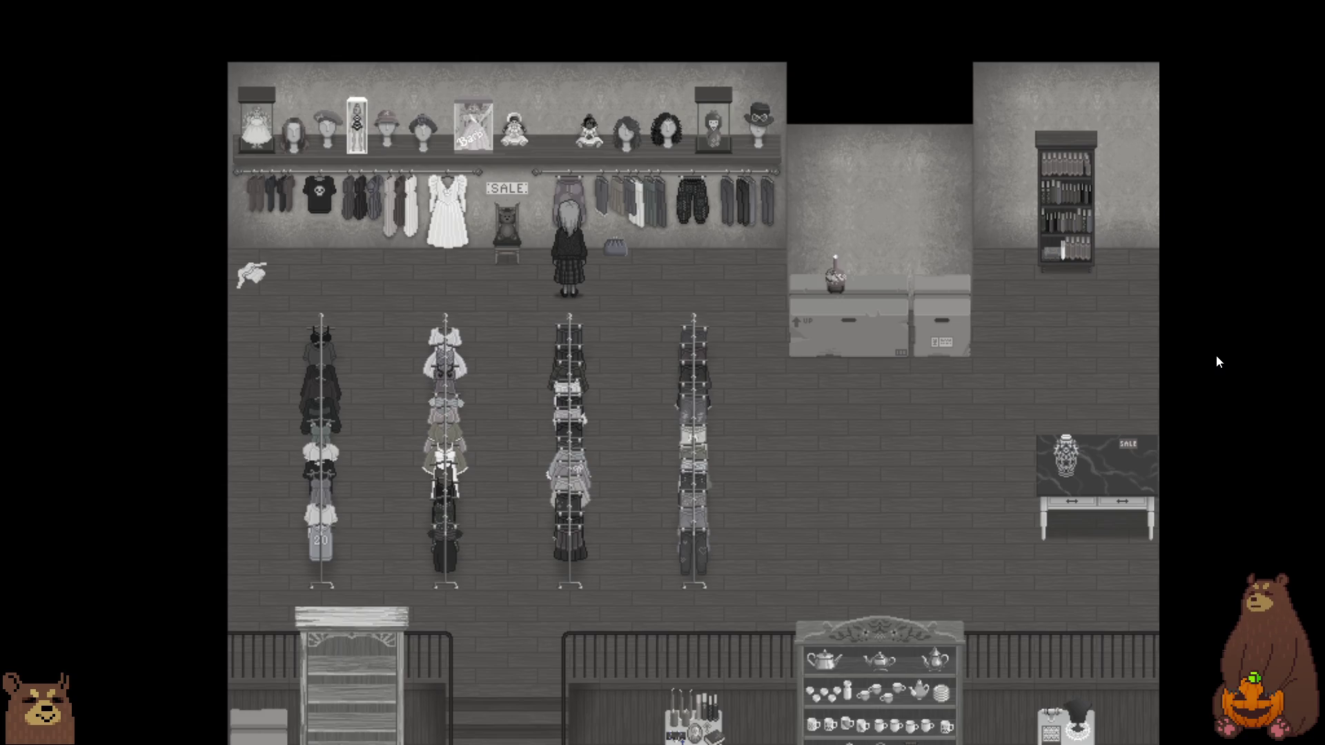
key(z)
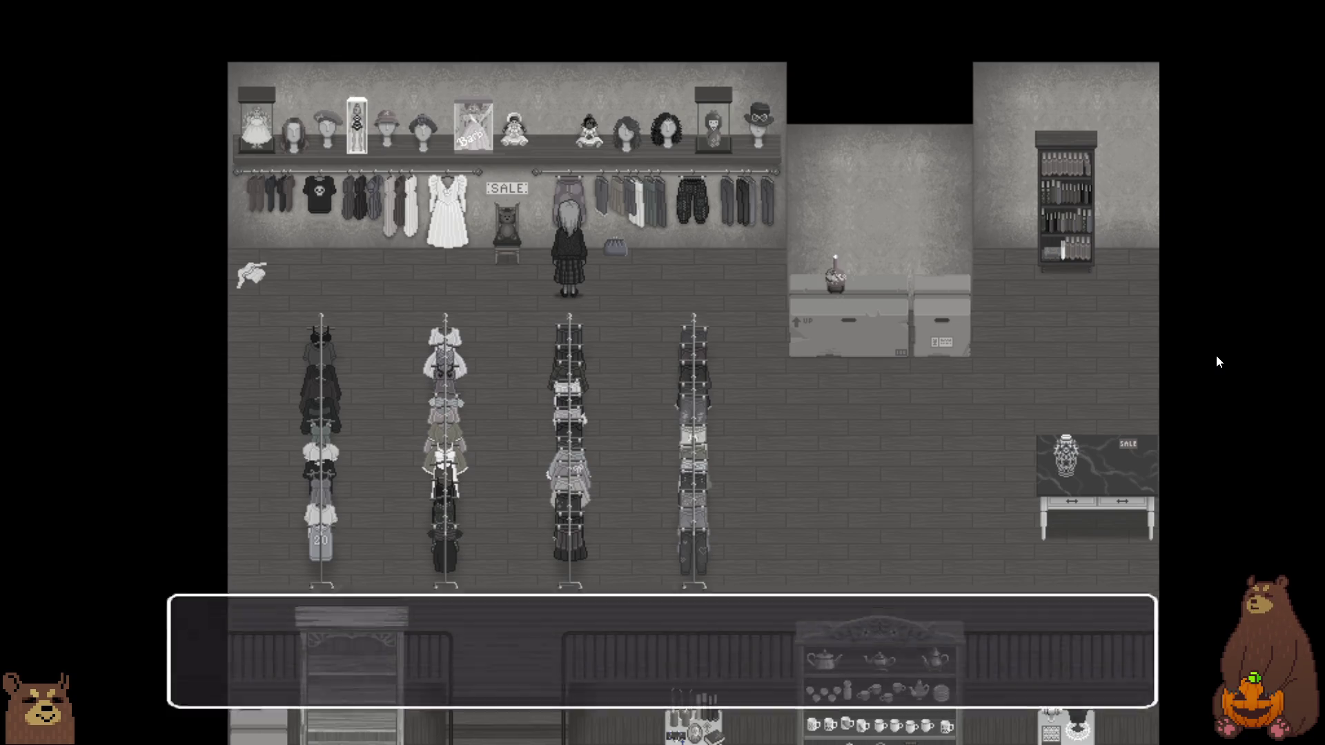
key(Right)
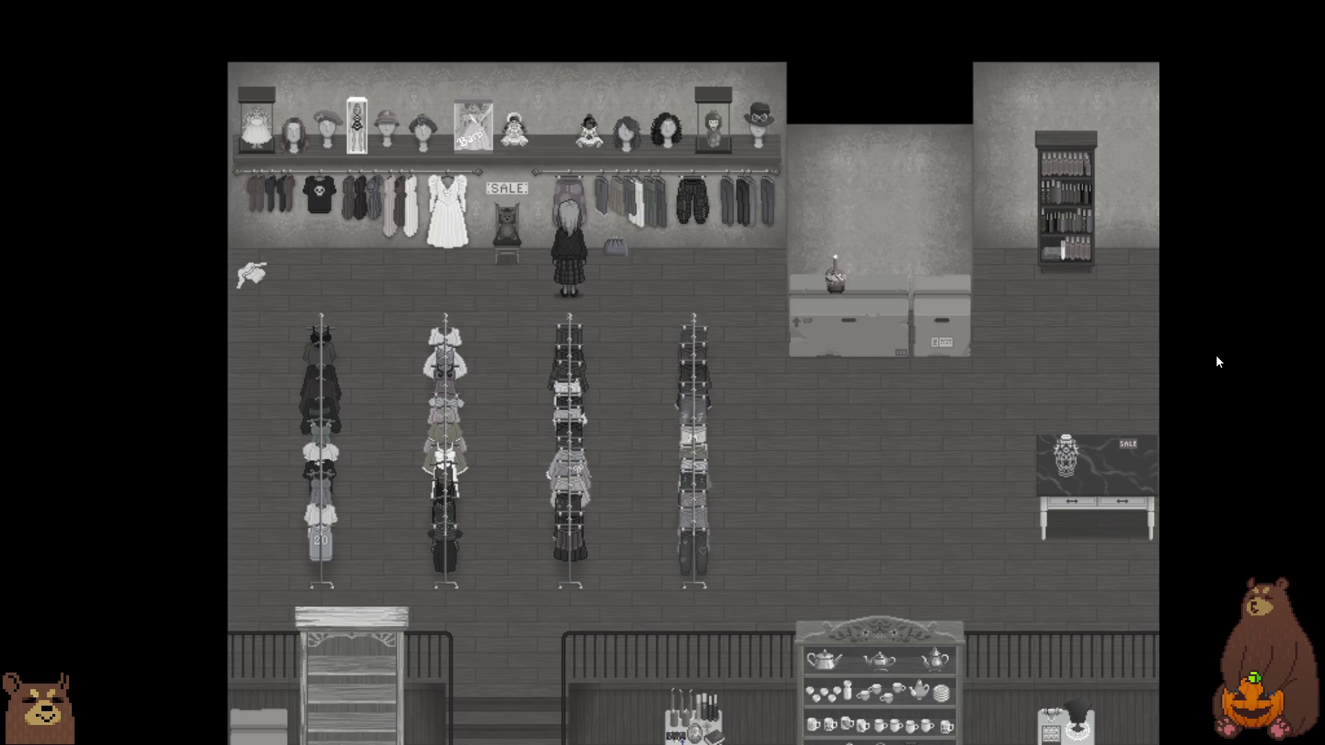
- Go downstairs and examine the table by the mannequins and the small table by the railing
key(Right)
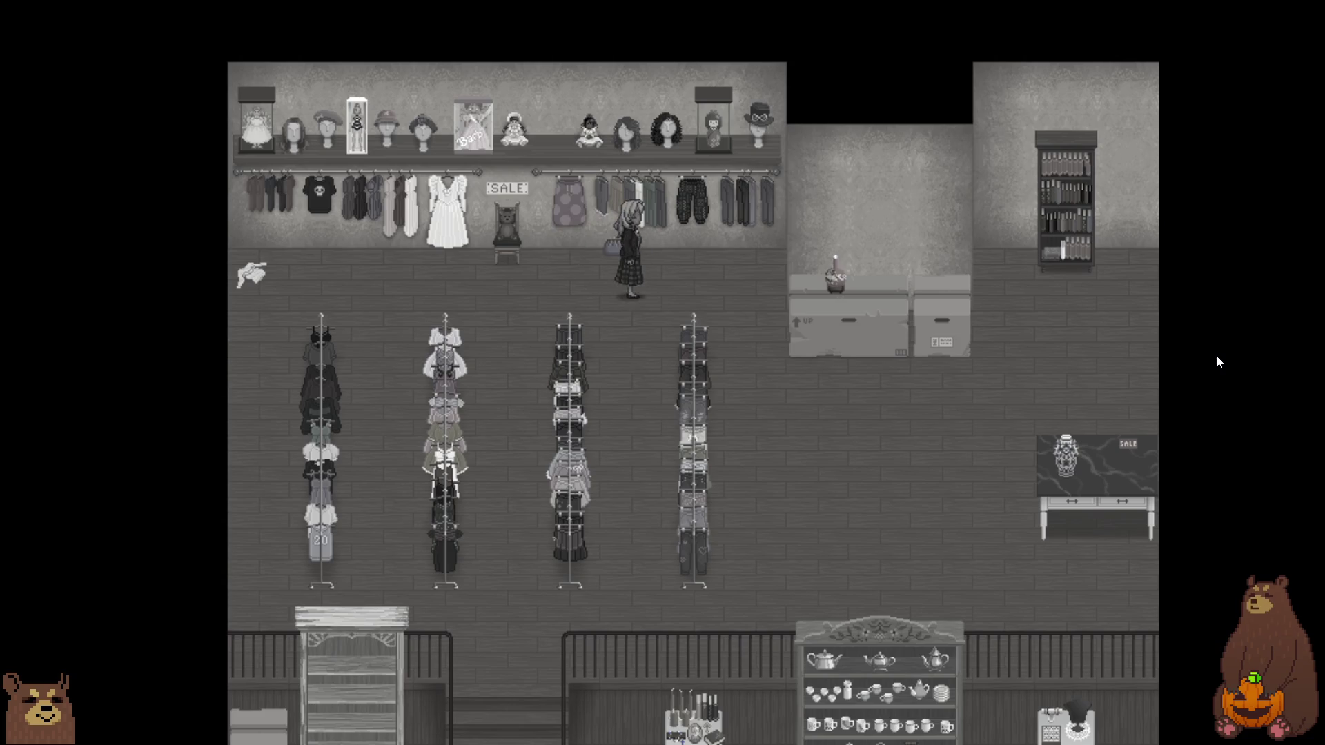
key(Down)
key(Left)
key(Down)
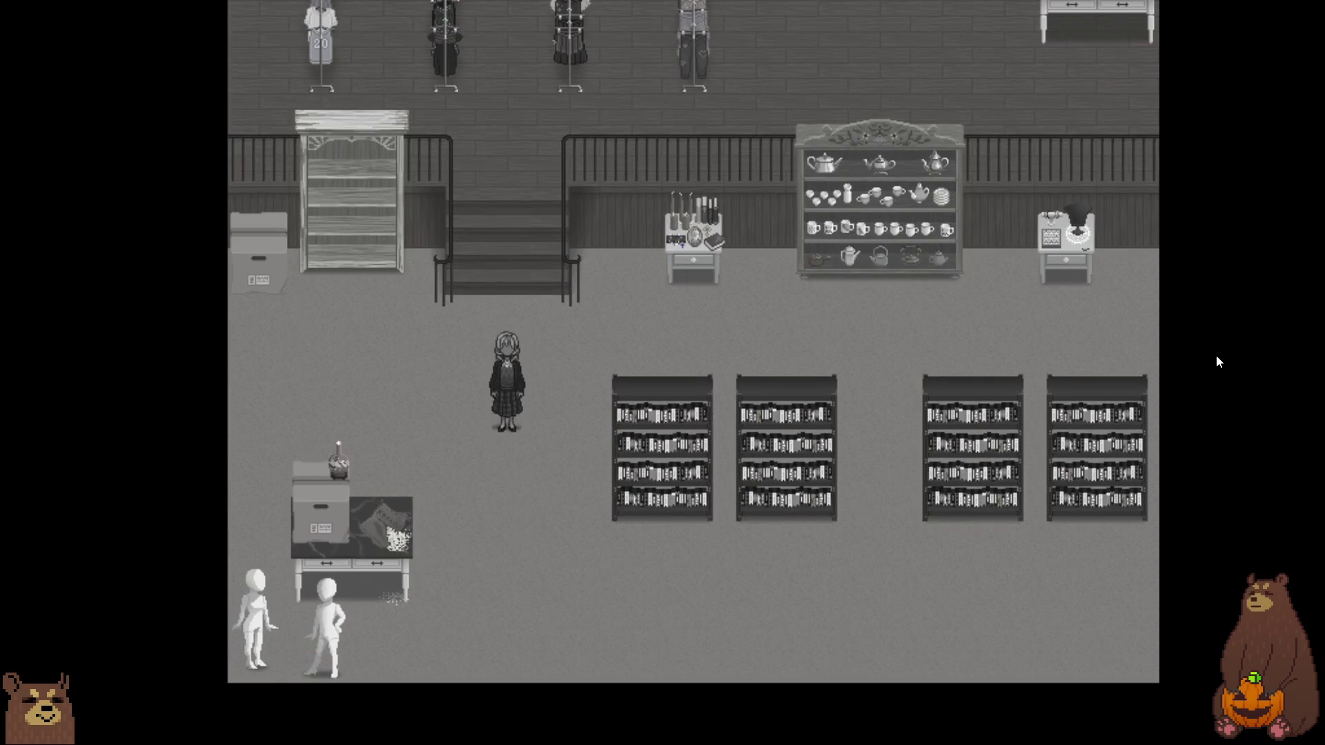
key(Left)
key(Up)
key(Return)
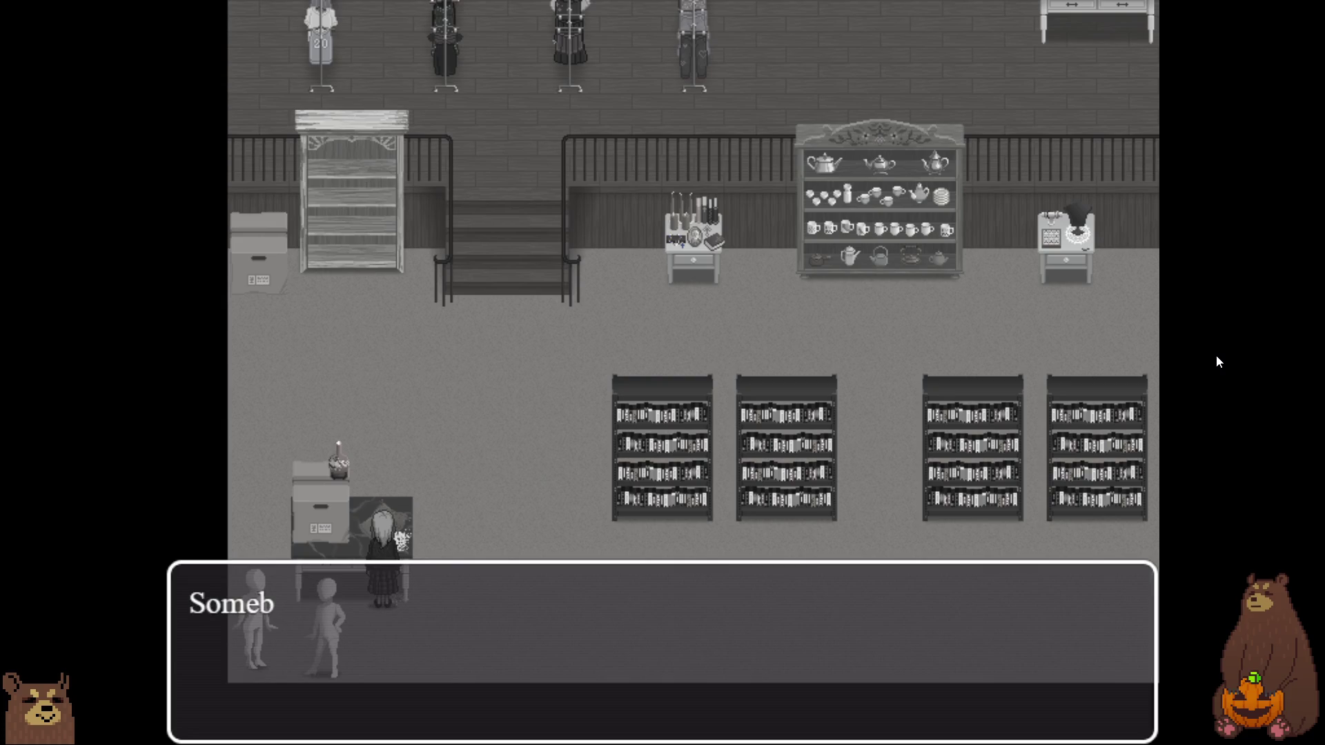
key(Return)
key(Right)
key(Up)
key(Return)
key(Return)
key(Down)
key(Right)
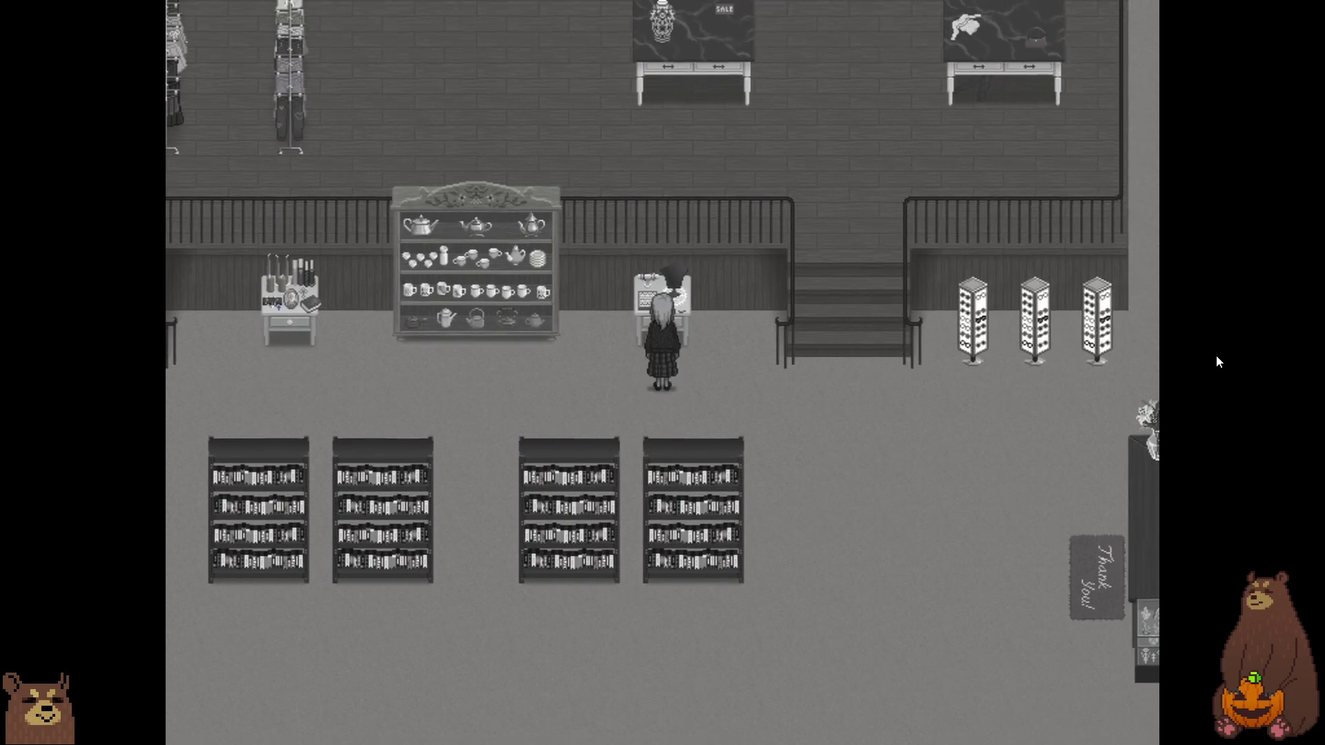
- Walk to the shop exit and try leaving several times, dismissing each warning
key(Down)
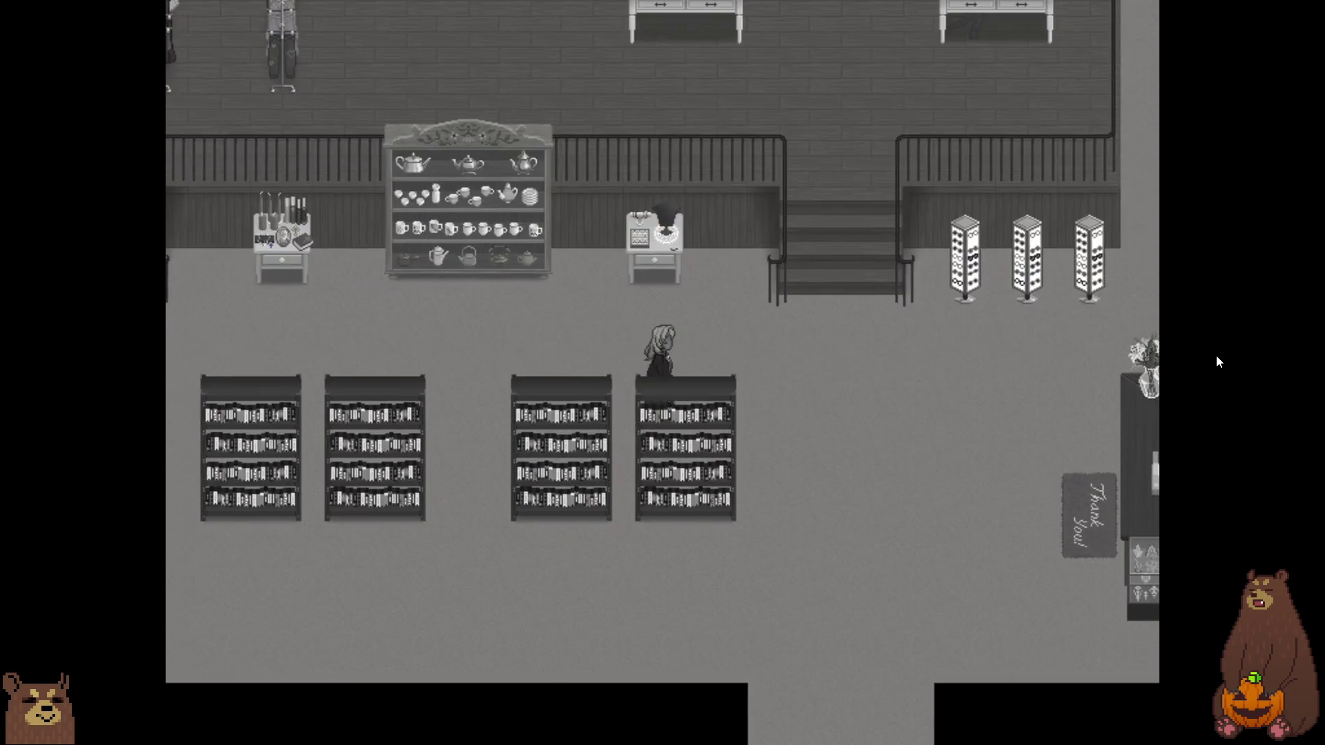
key(Right)
key(Down)
key(Left)
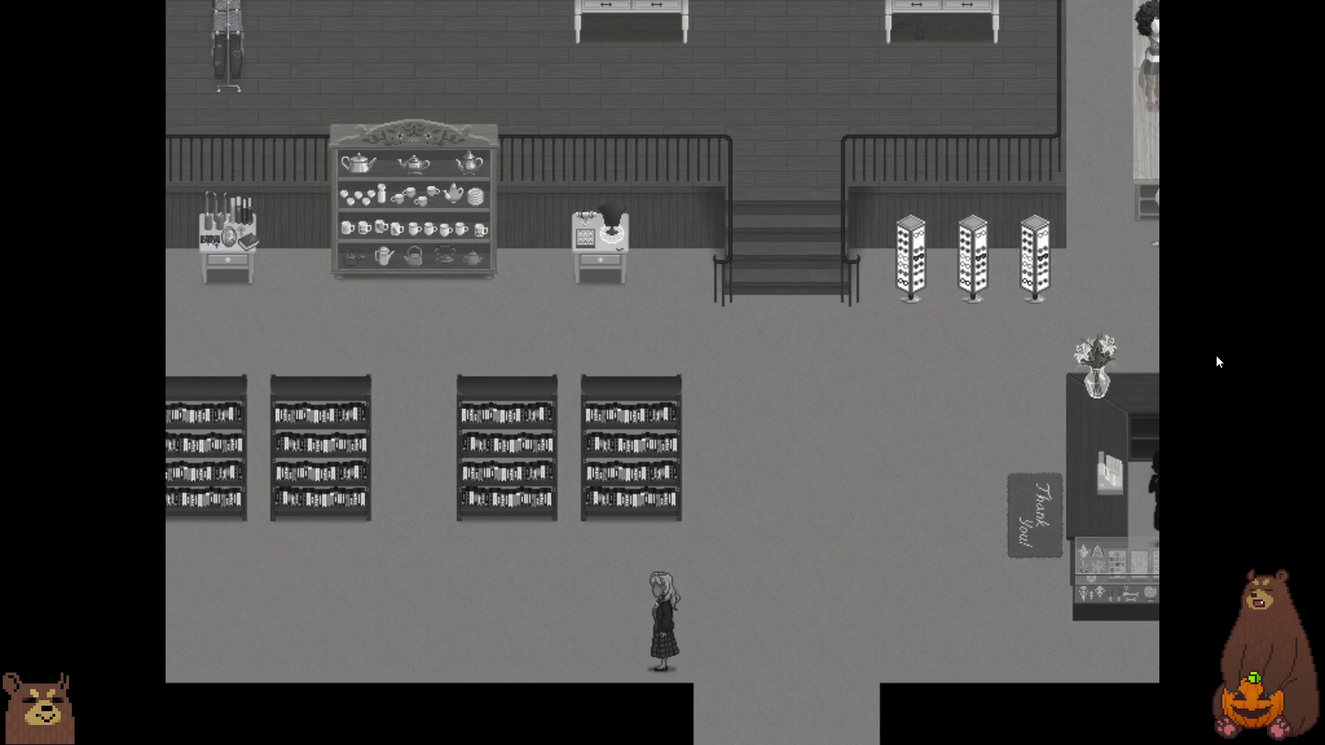
key(Right)
key(Down)
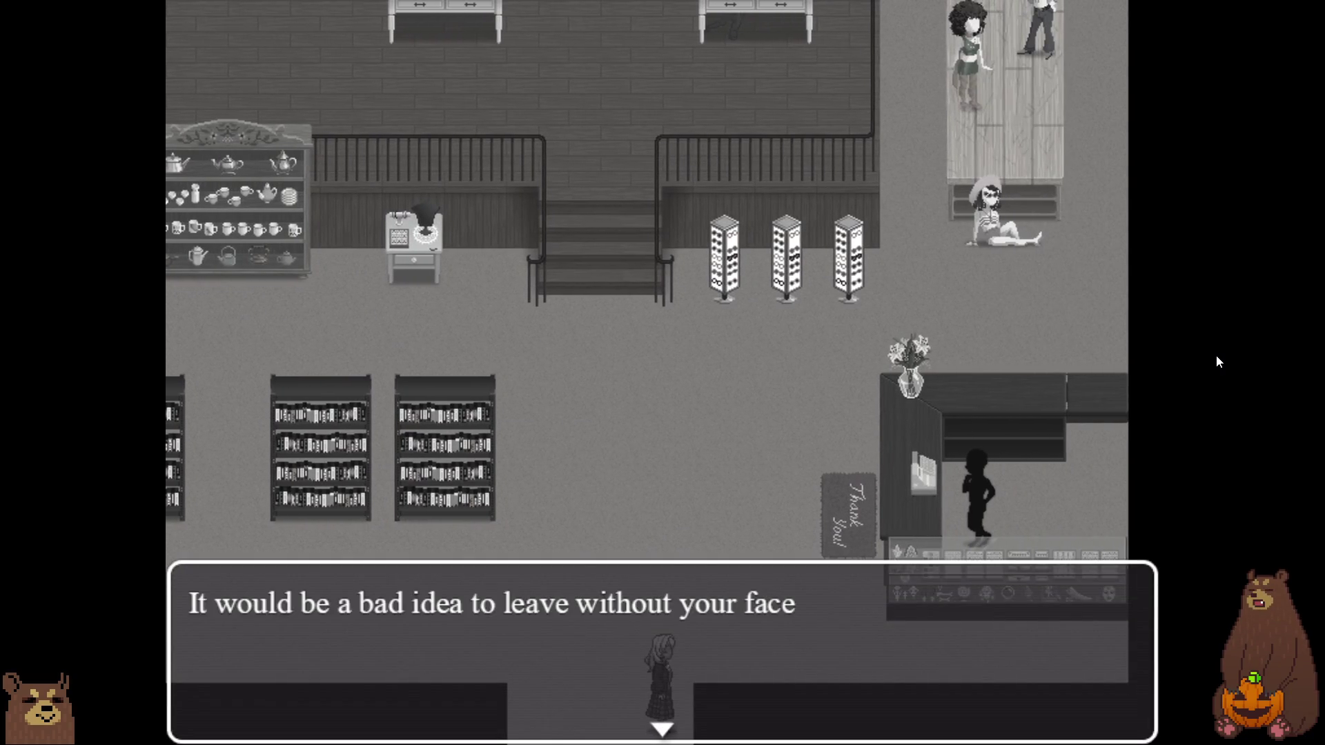
key(Return)
key(Down)
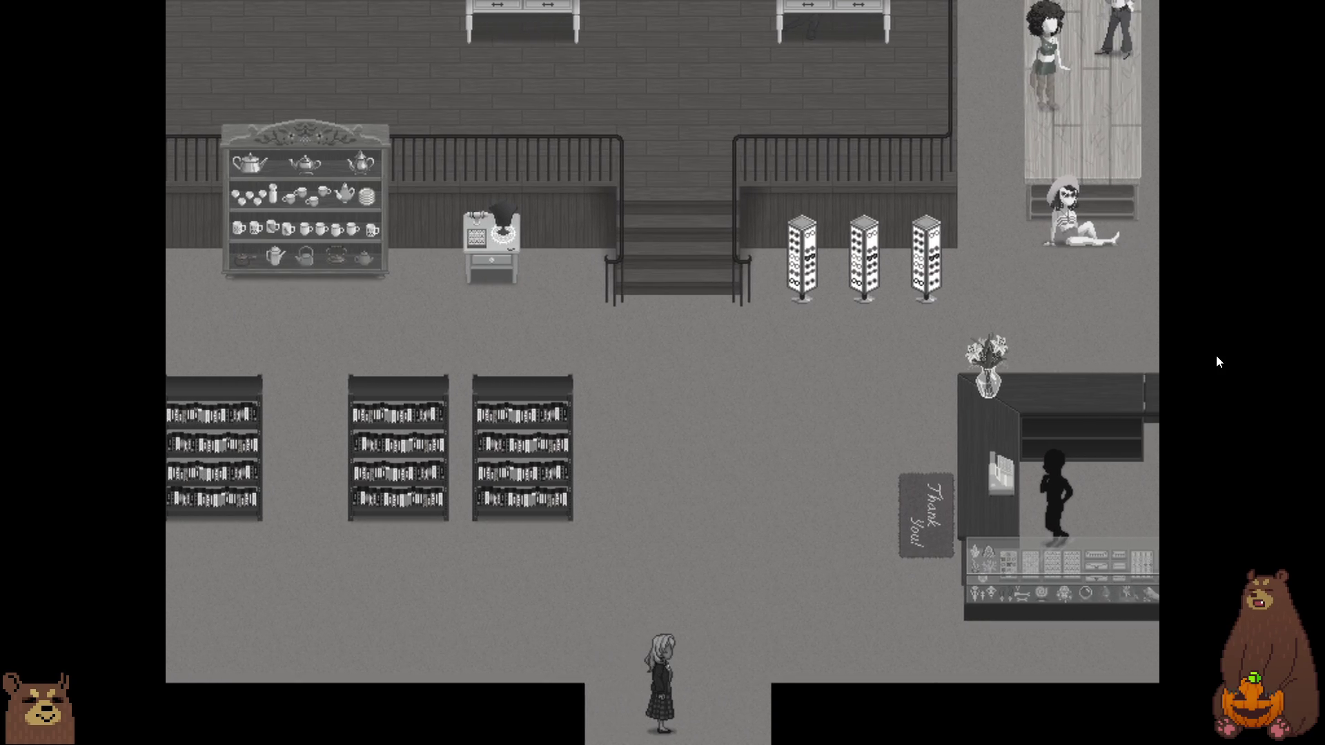
key(Return)
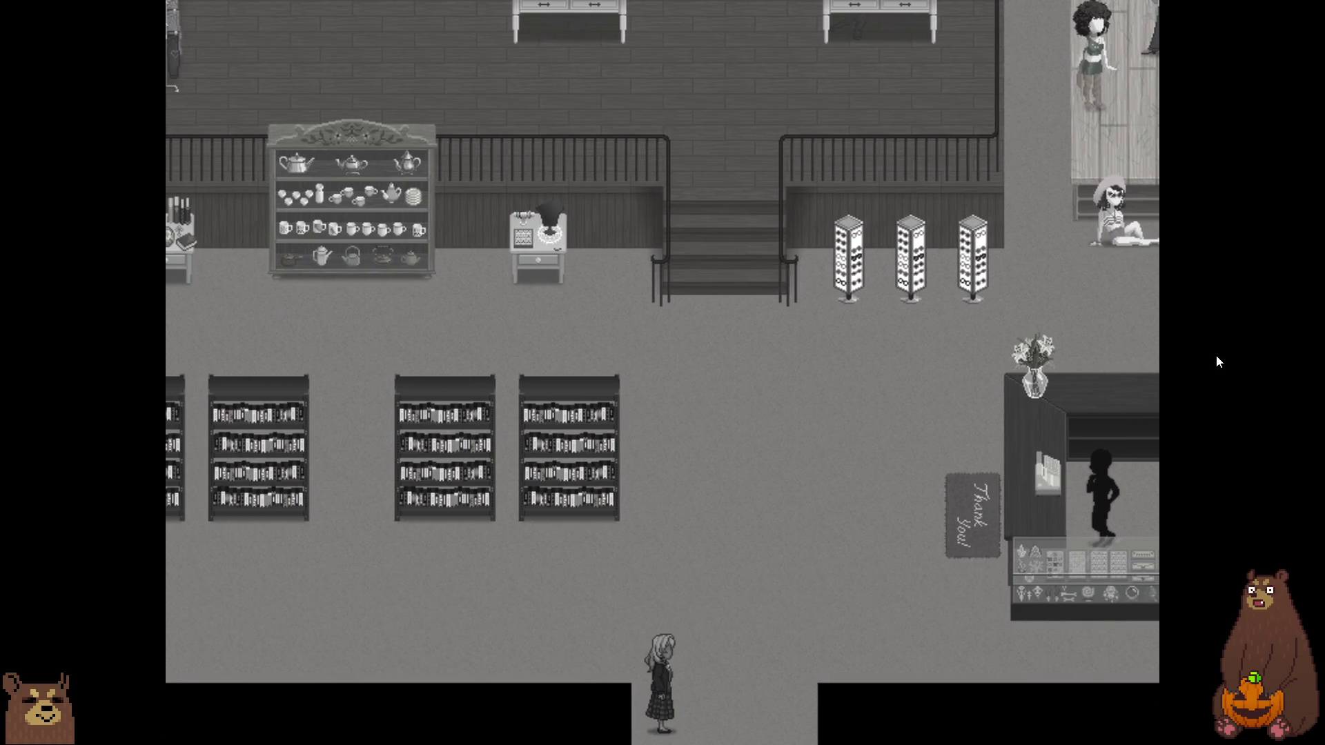
key(Down)
key(Return)
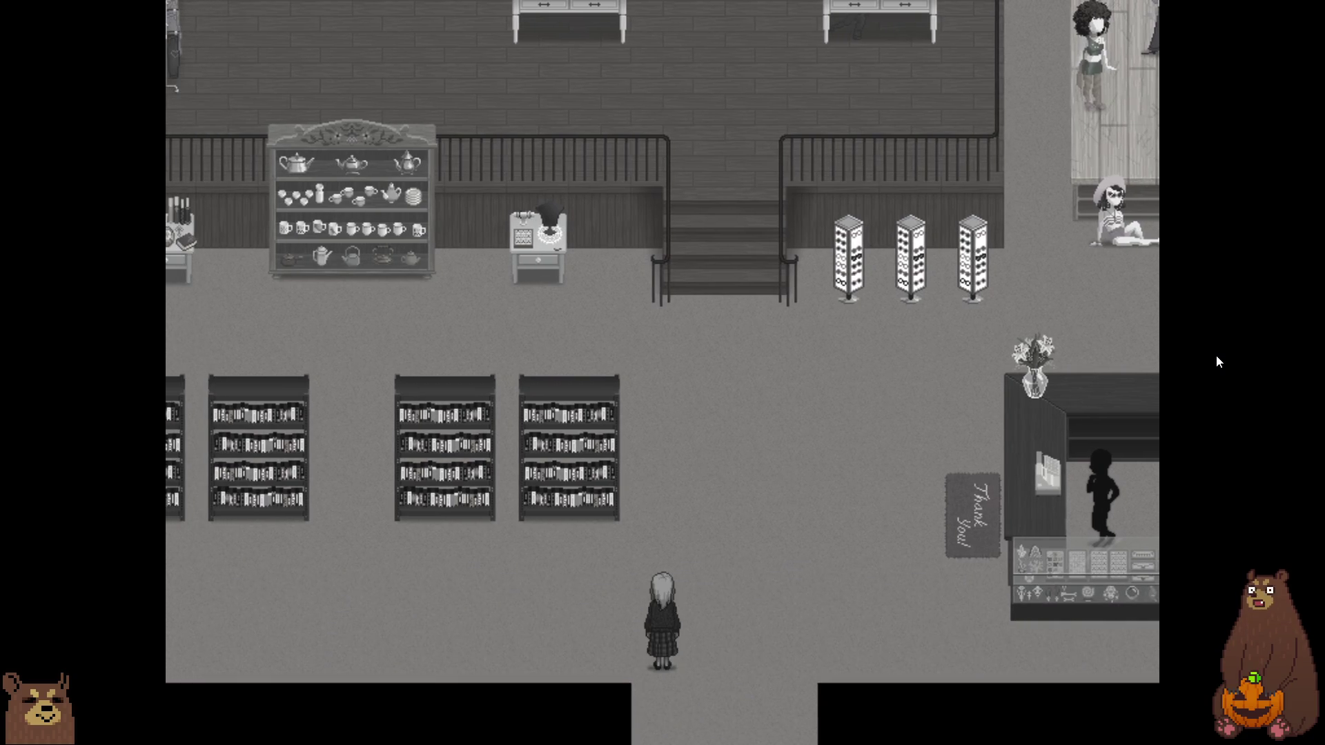
key(Down)
key(Return)
- Step into the exit from different sides to confirm it stays blocked
key(Up)
key(Right)
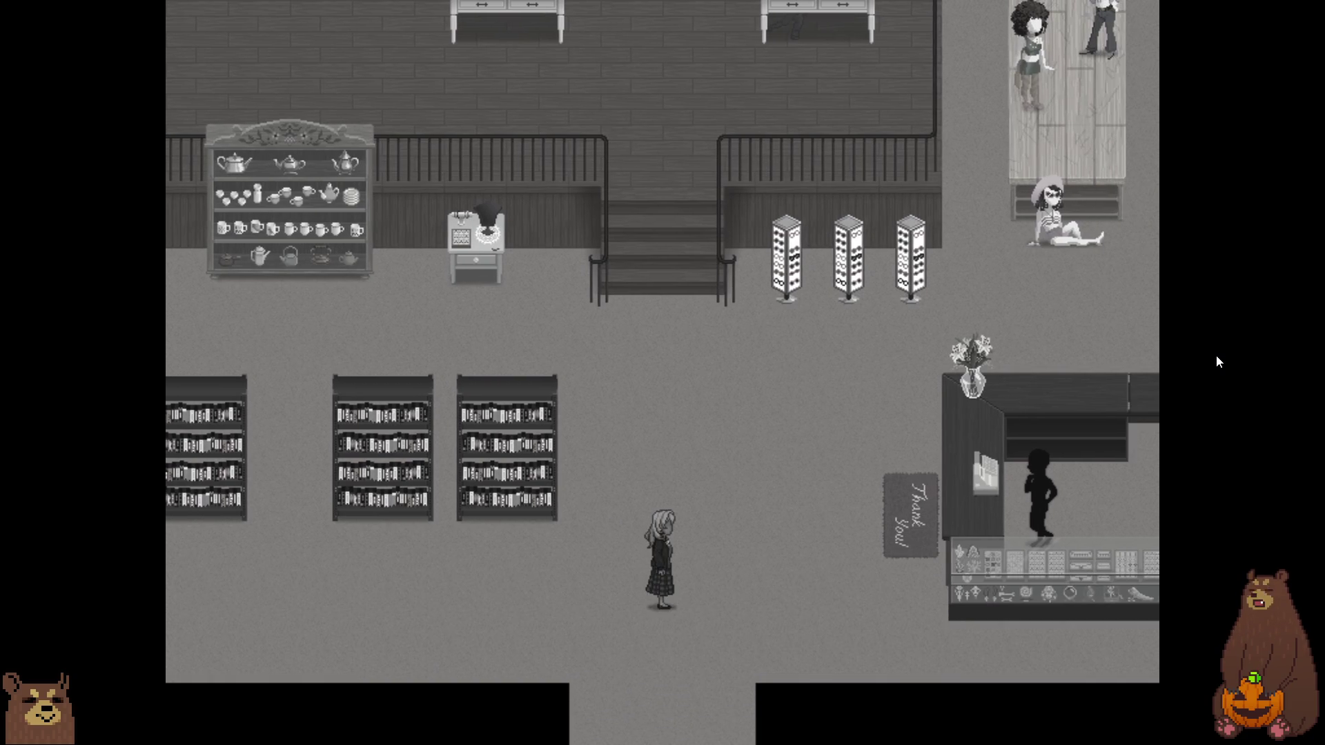
key(Down)
key(Return)
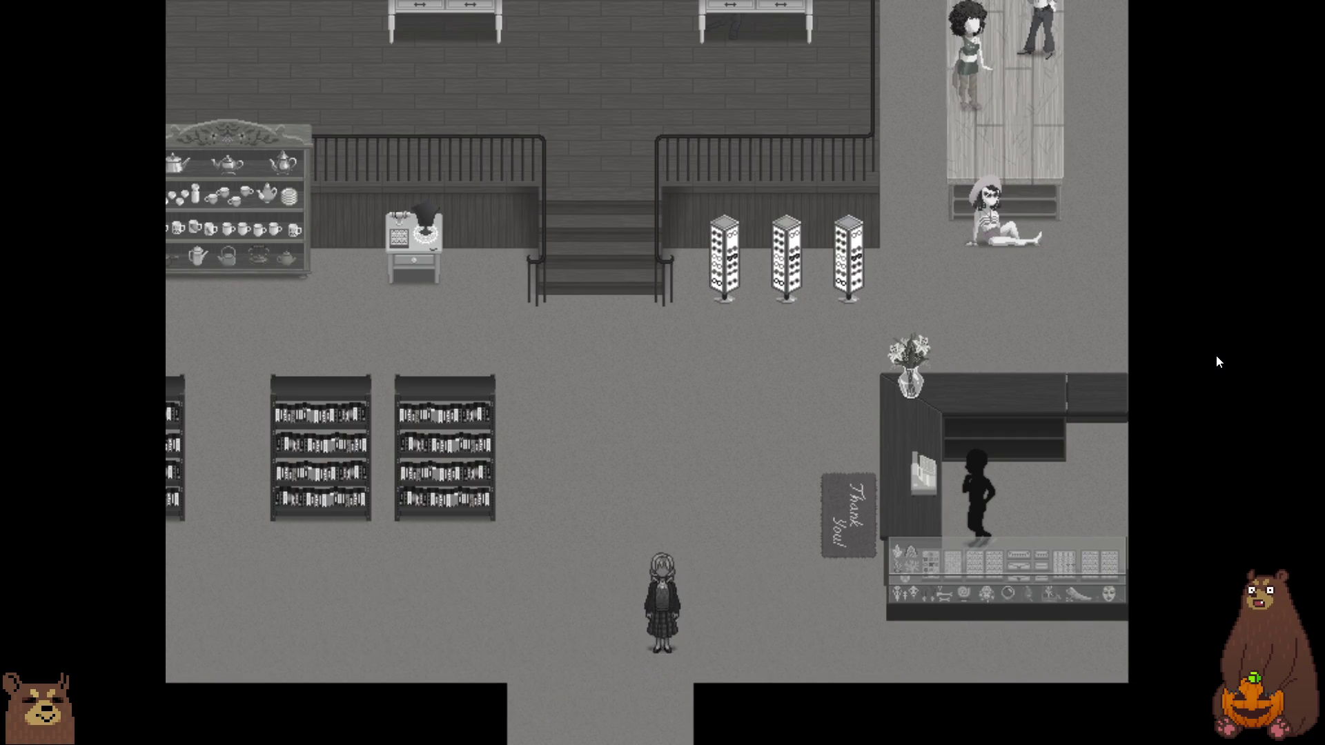
key(Down)
key(Return)
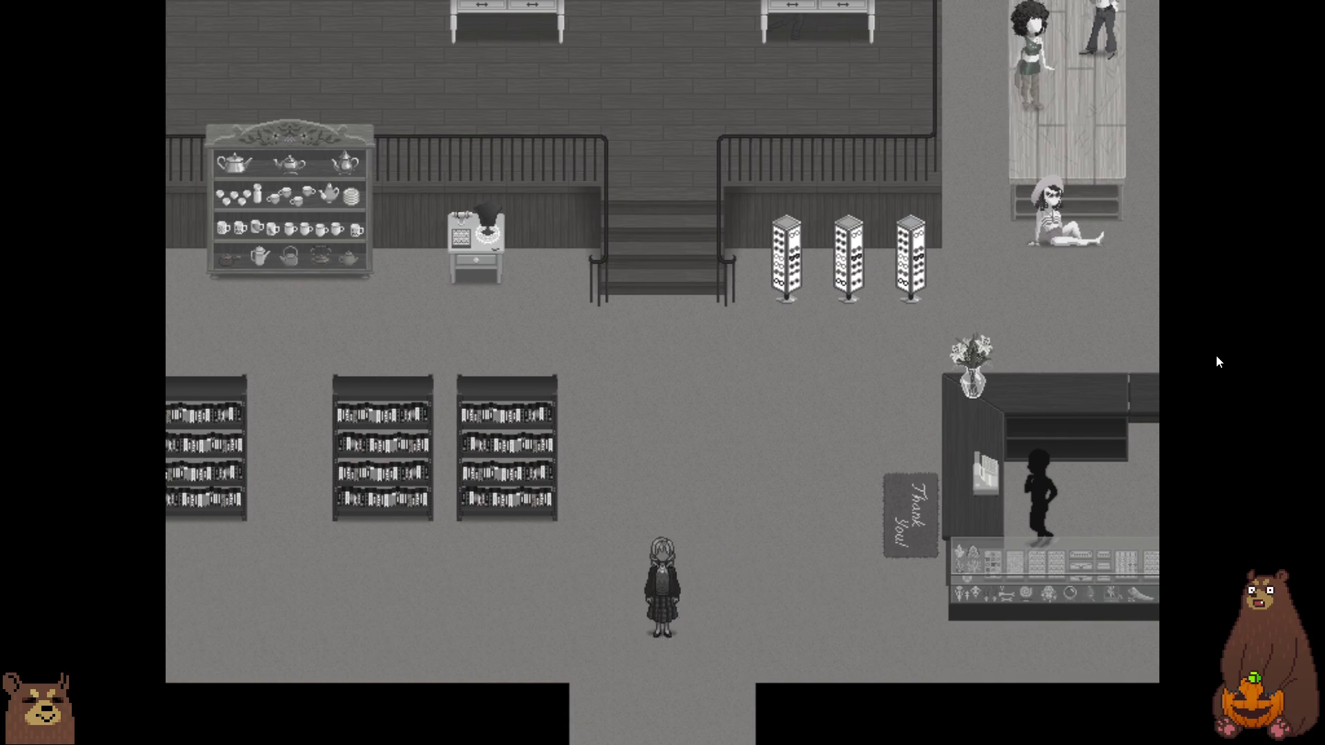
key(Left)
key(Down)
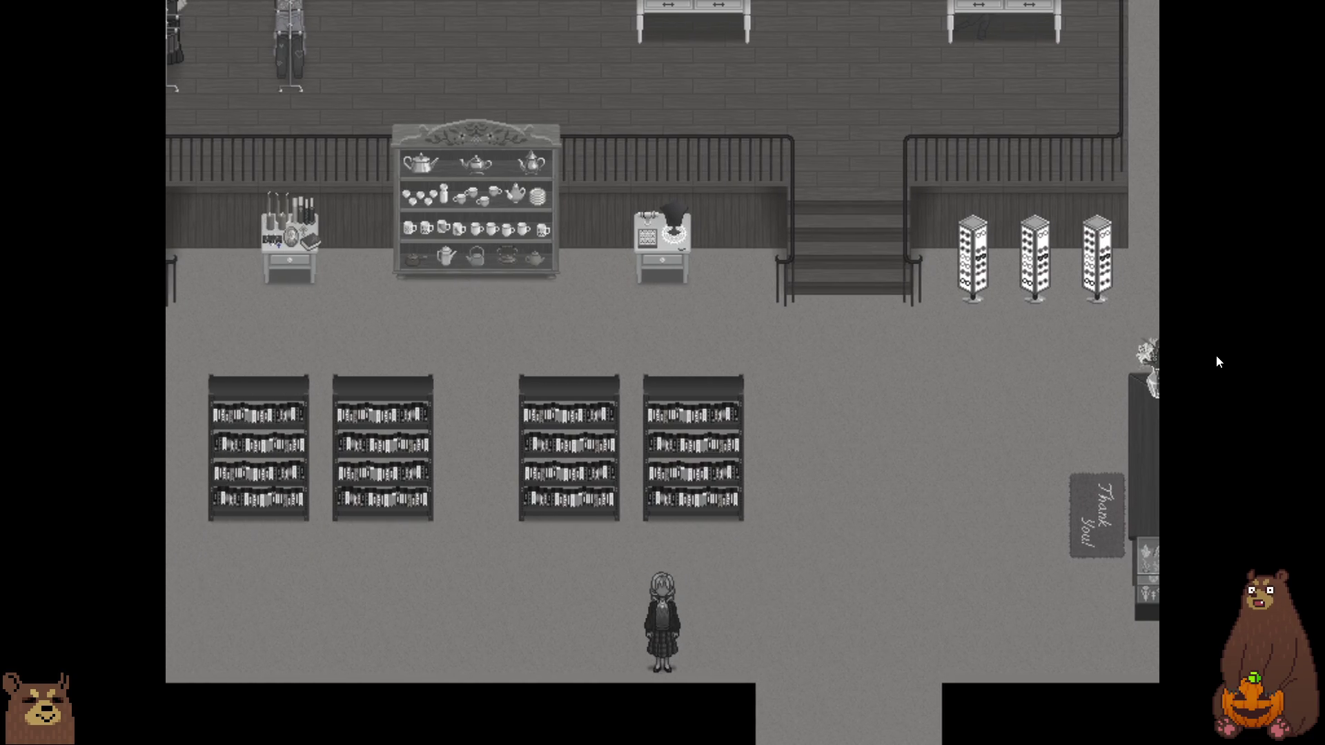
key(Return)
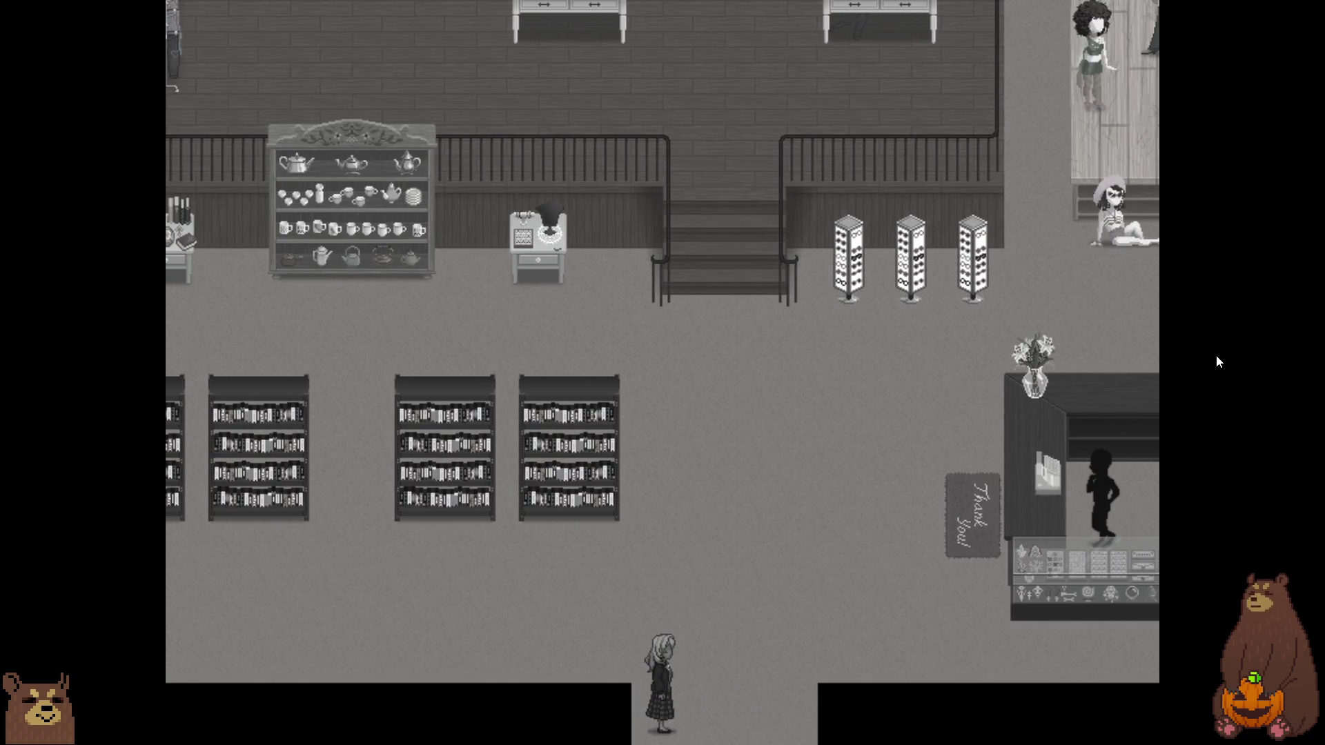
- Step back from the exit and walk up to the shopkeeper's counter
key(Down)
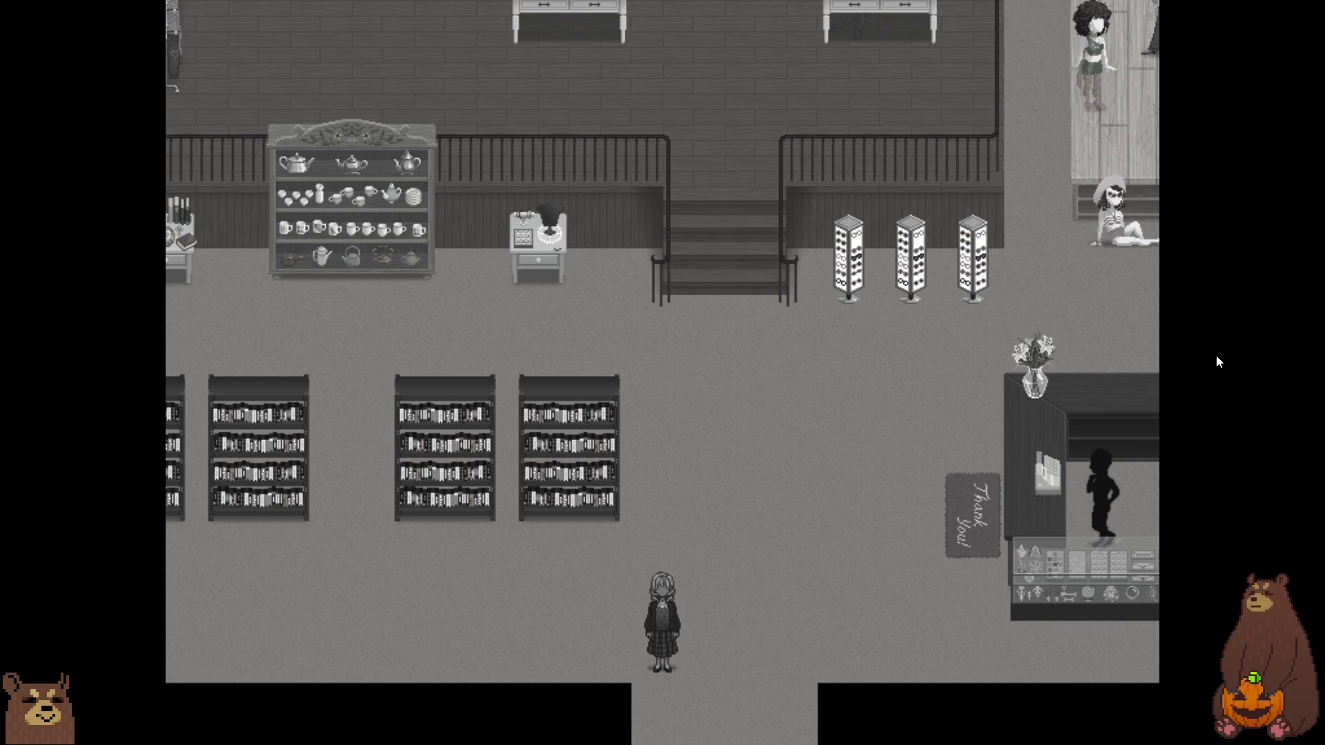
key(Right)
key(Up)
key(Right)
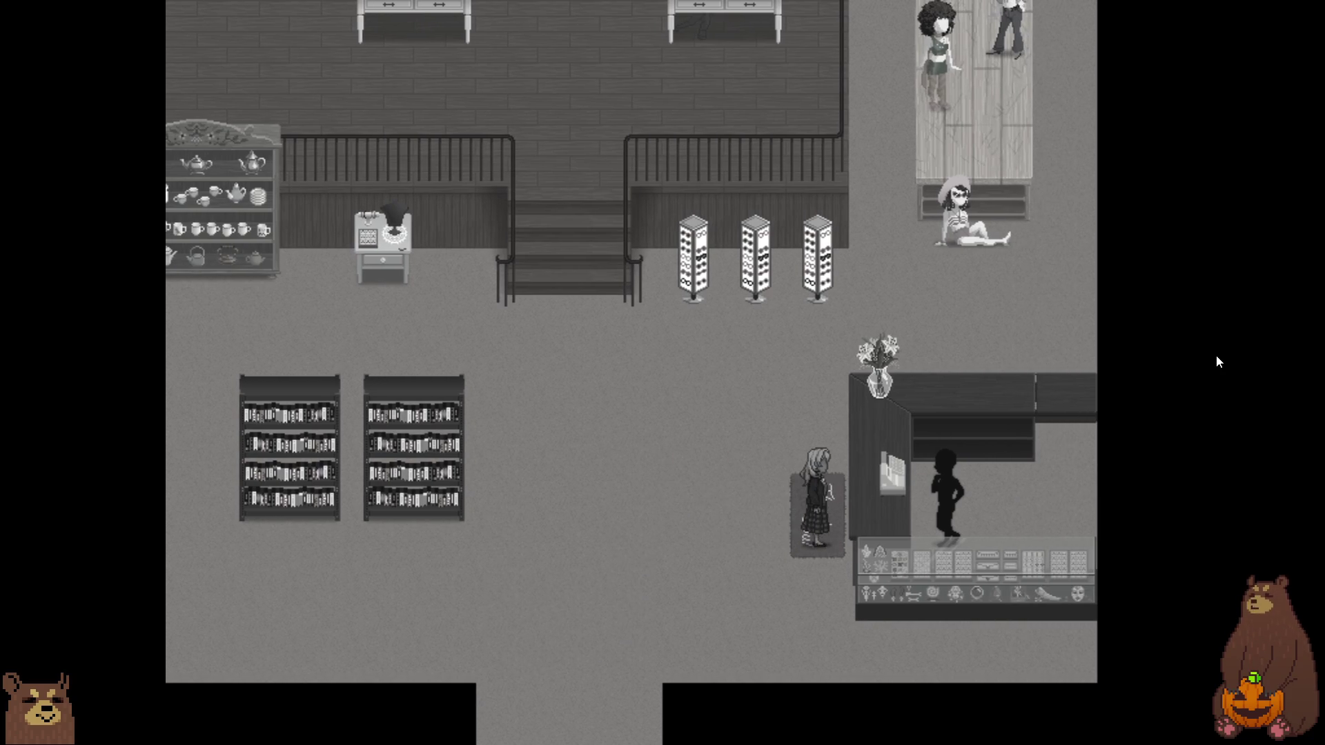
- Talk to the shopkeeper and advance to Layla's line "someone who can be whatever she wants."
key(Return)
key(Return)
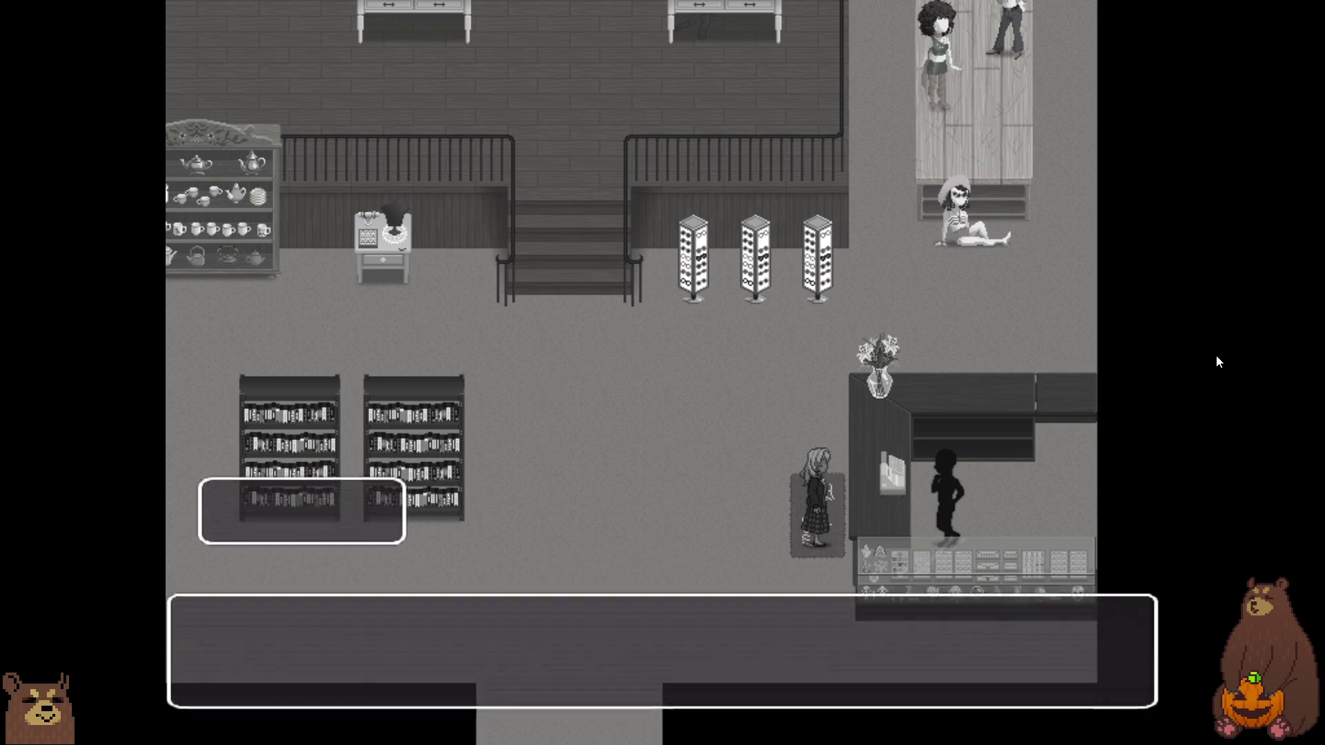
key(Return)
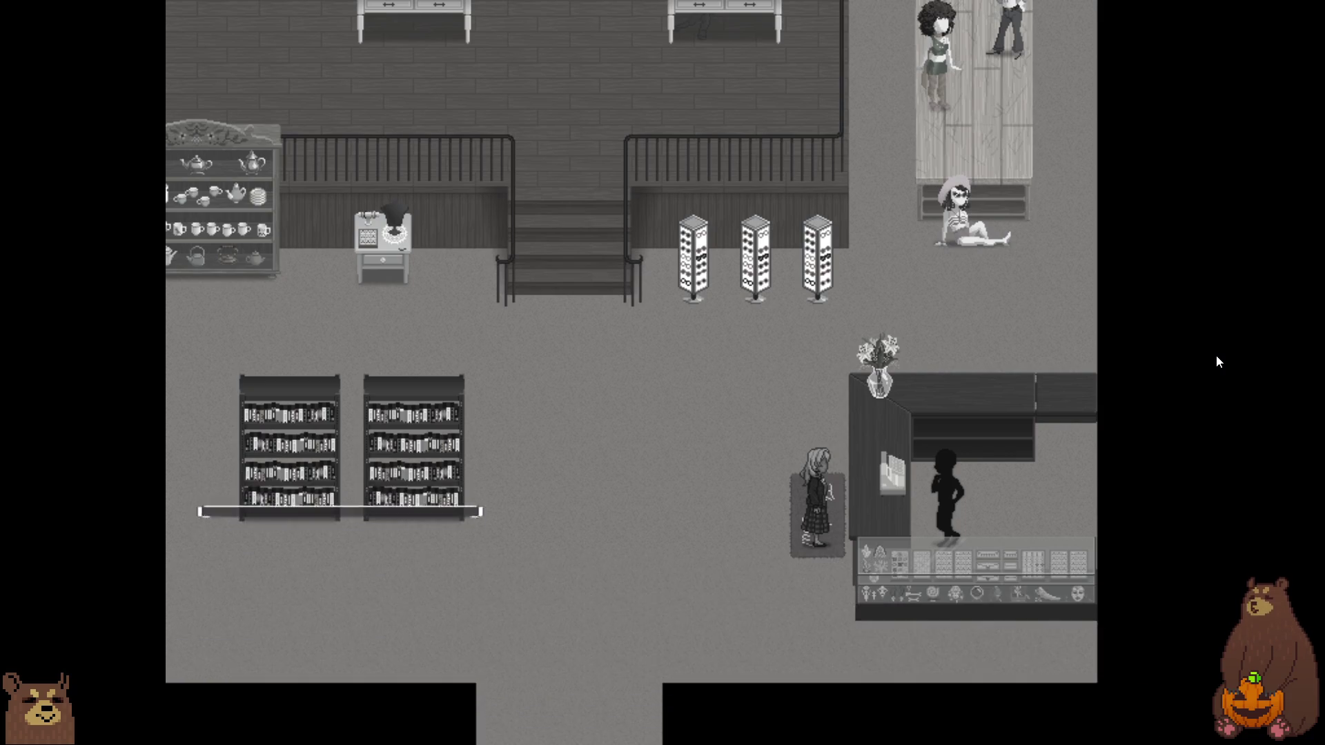
key(Return)
key(Return)
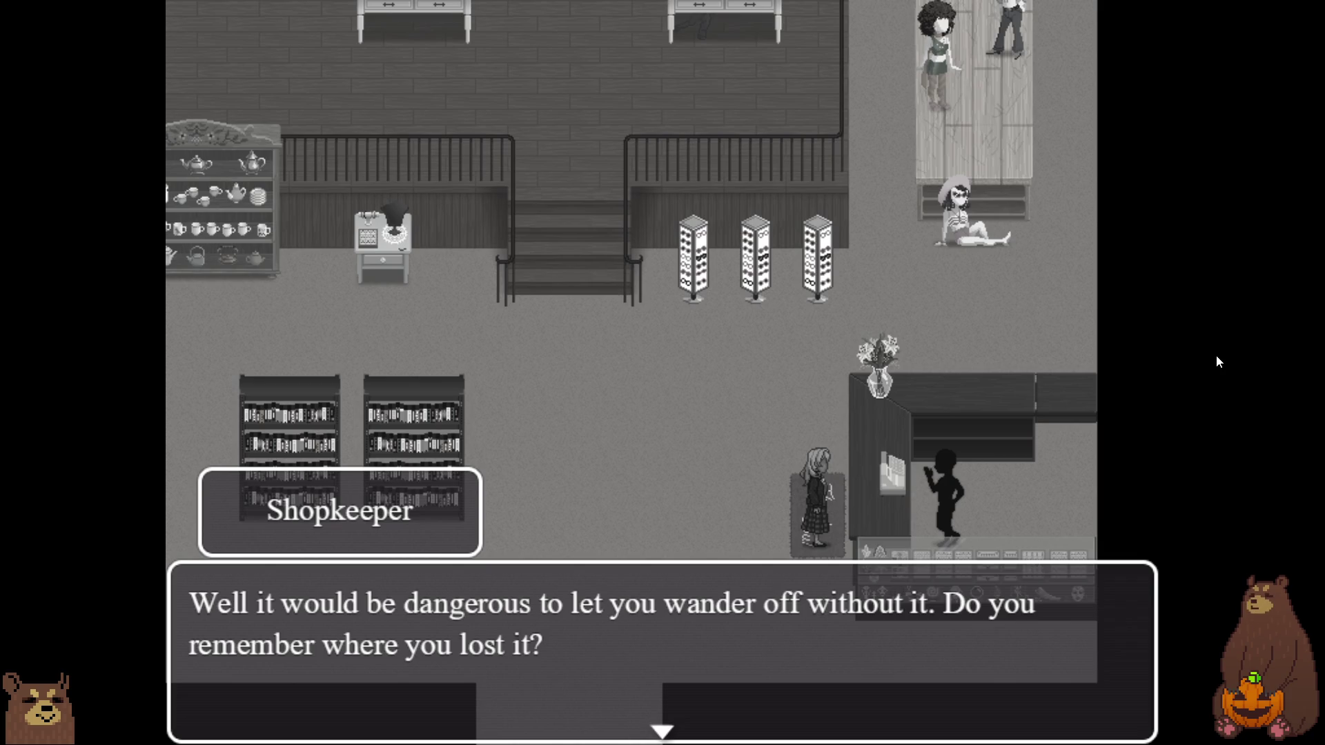
key(Return)
key(Return)
key(Return)
key(Return)
key(Return)
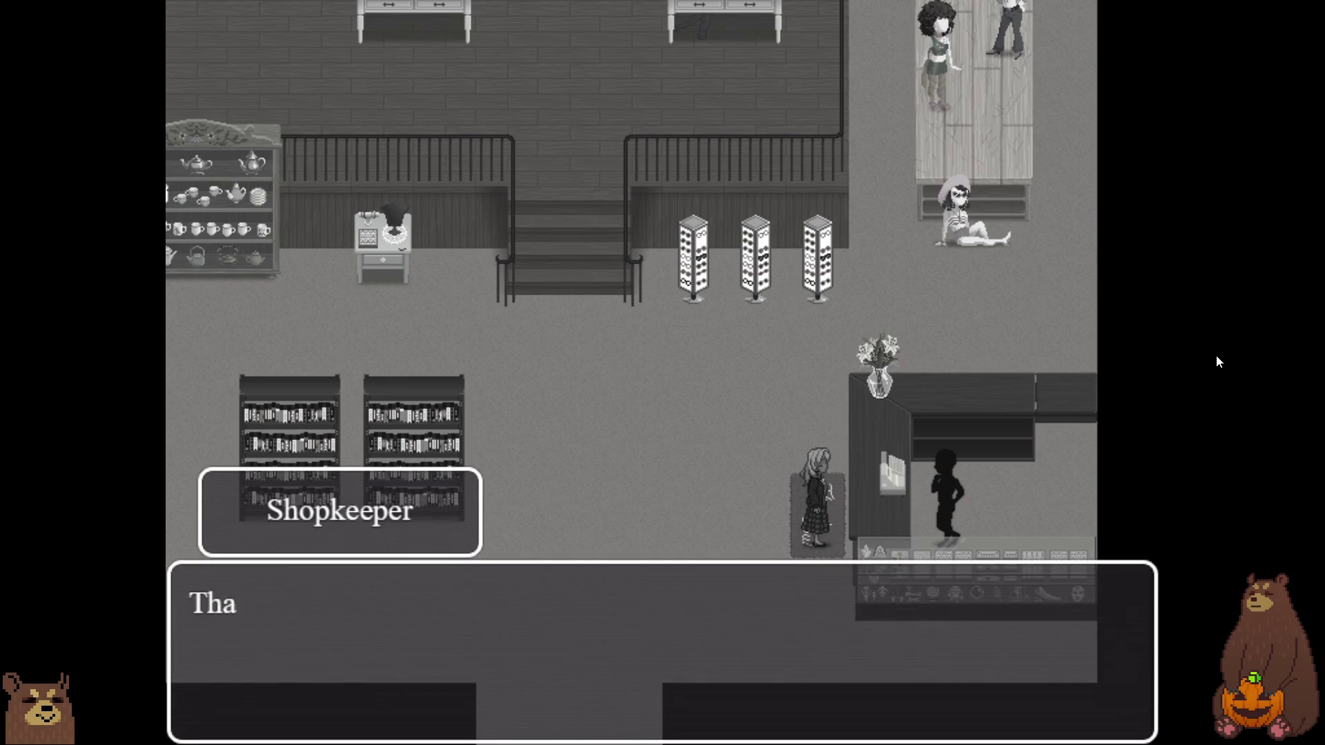
key(Return)
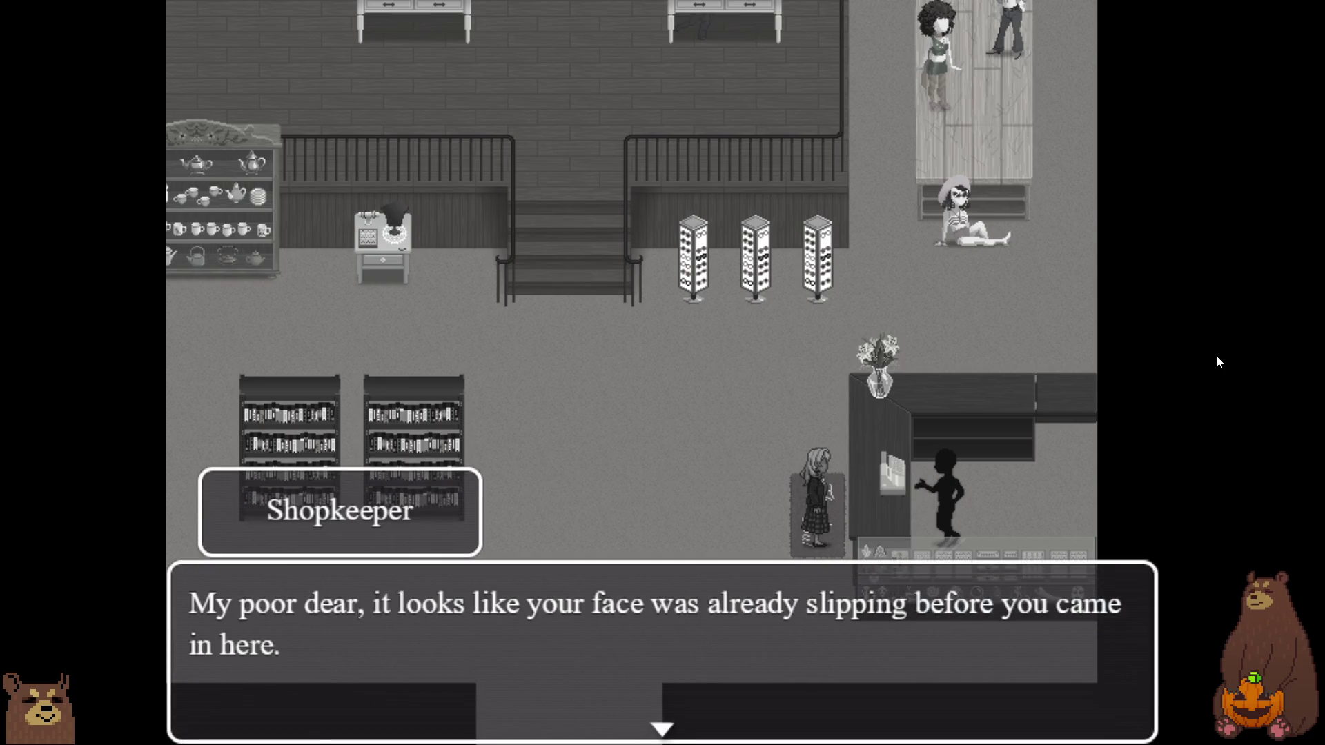
key(Return)
key(Return)
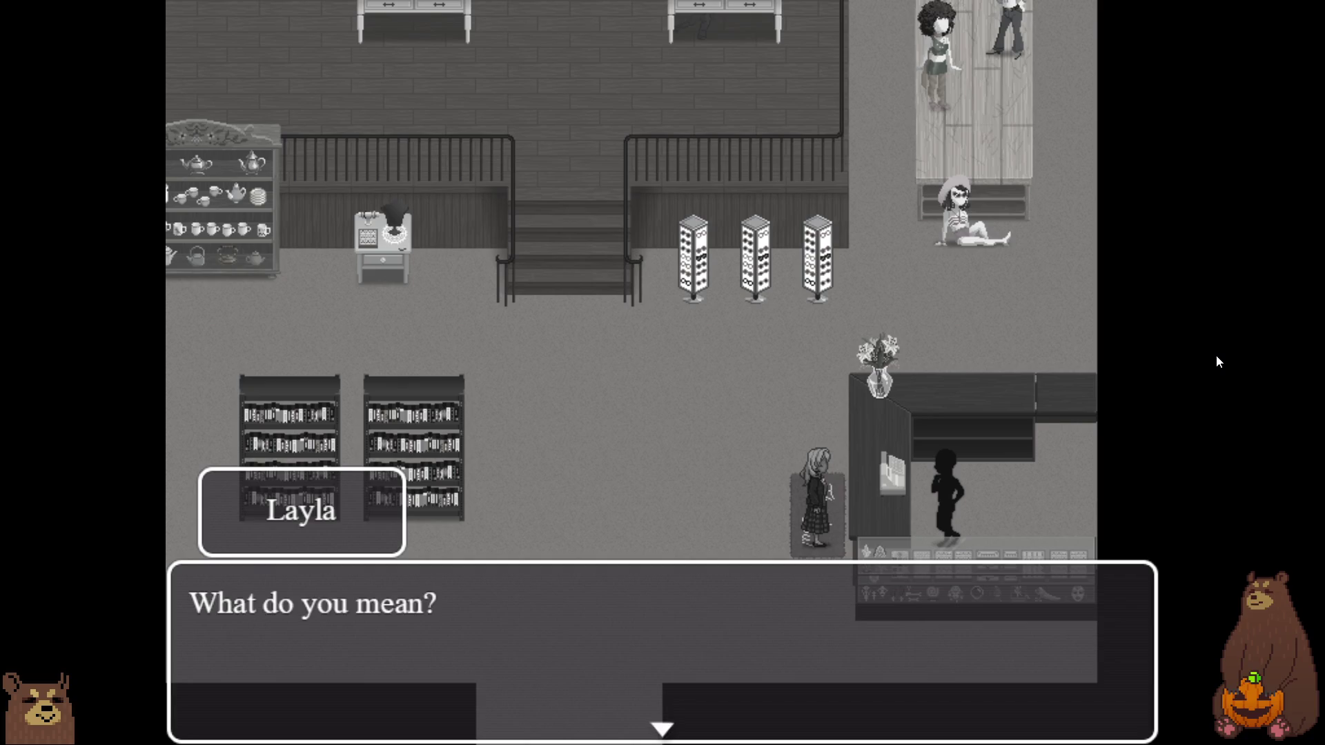
key(Return)
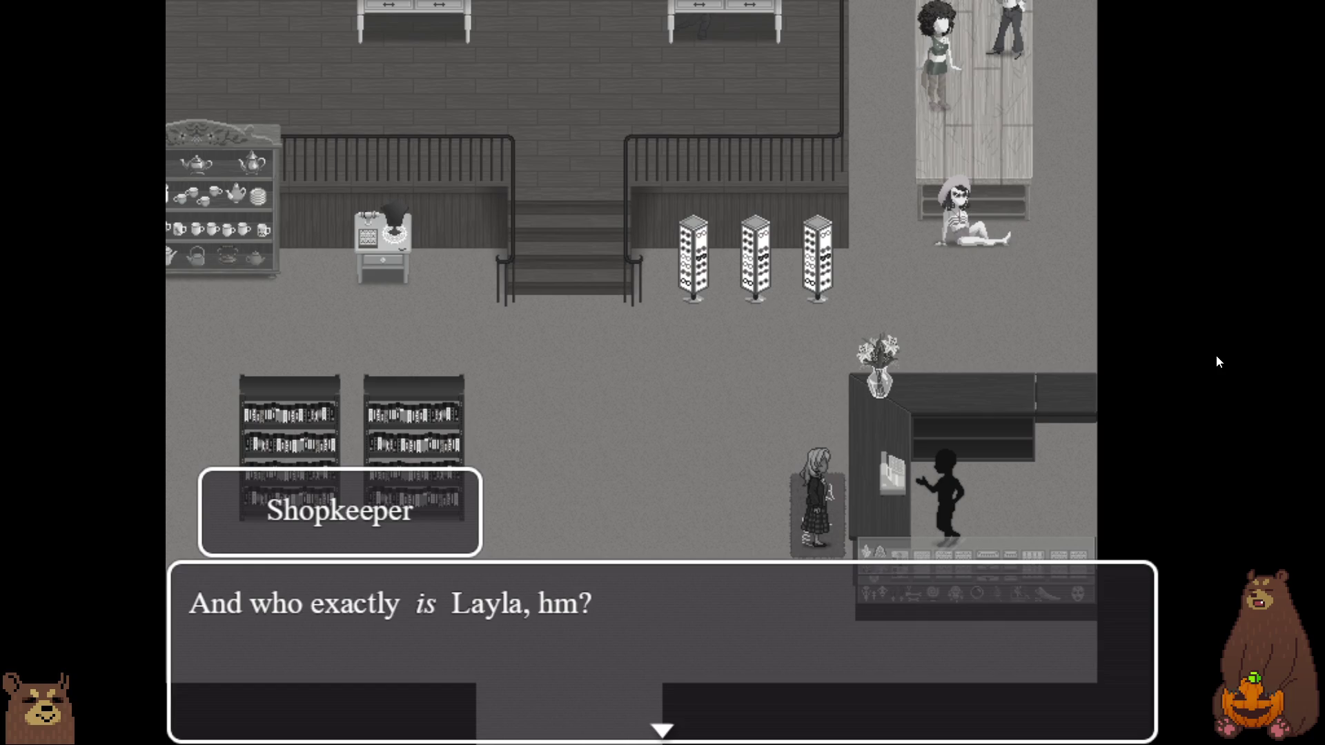
key(Return)
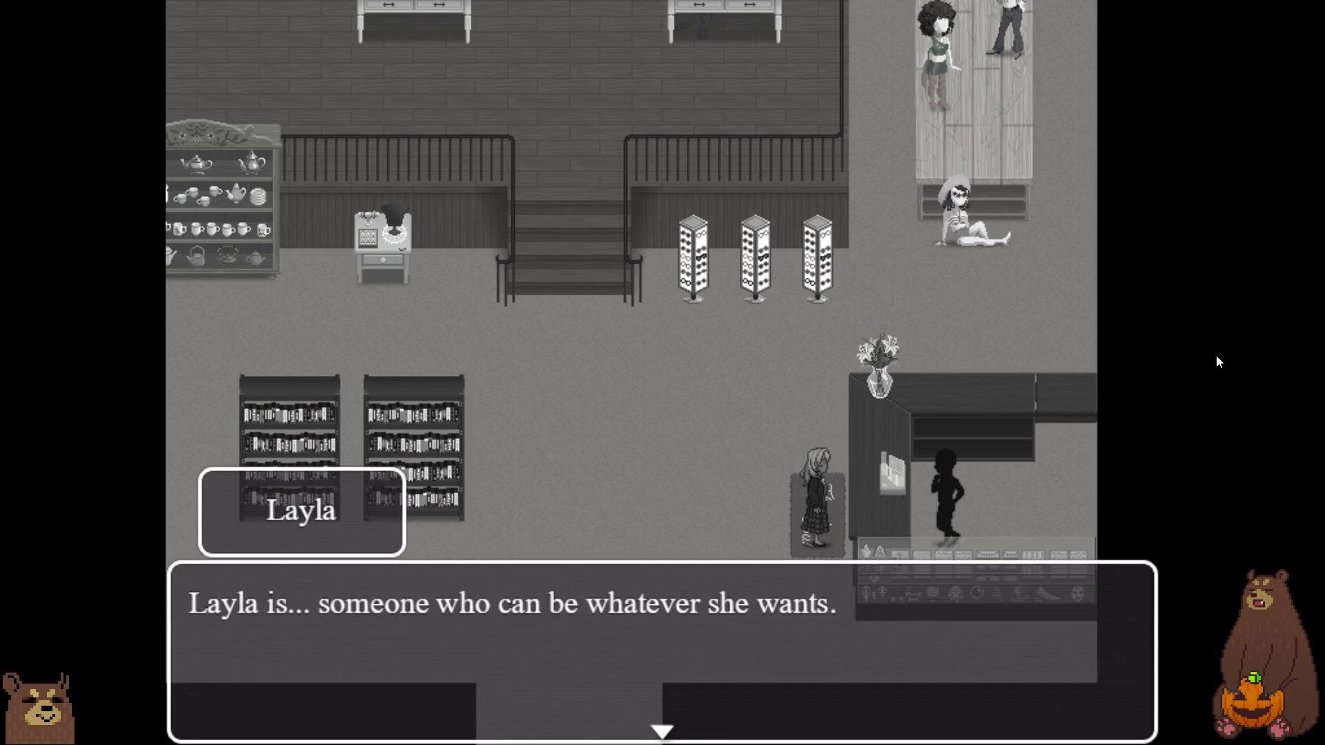
key(Return)
key(Return)
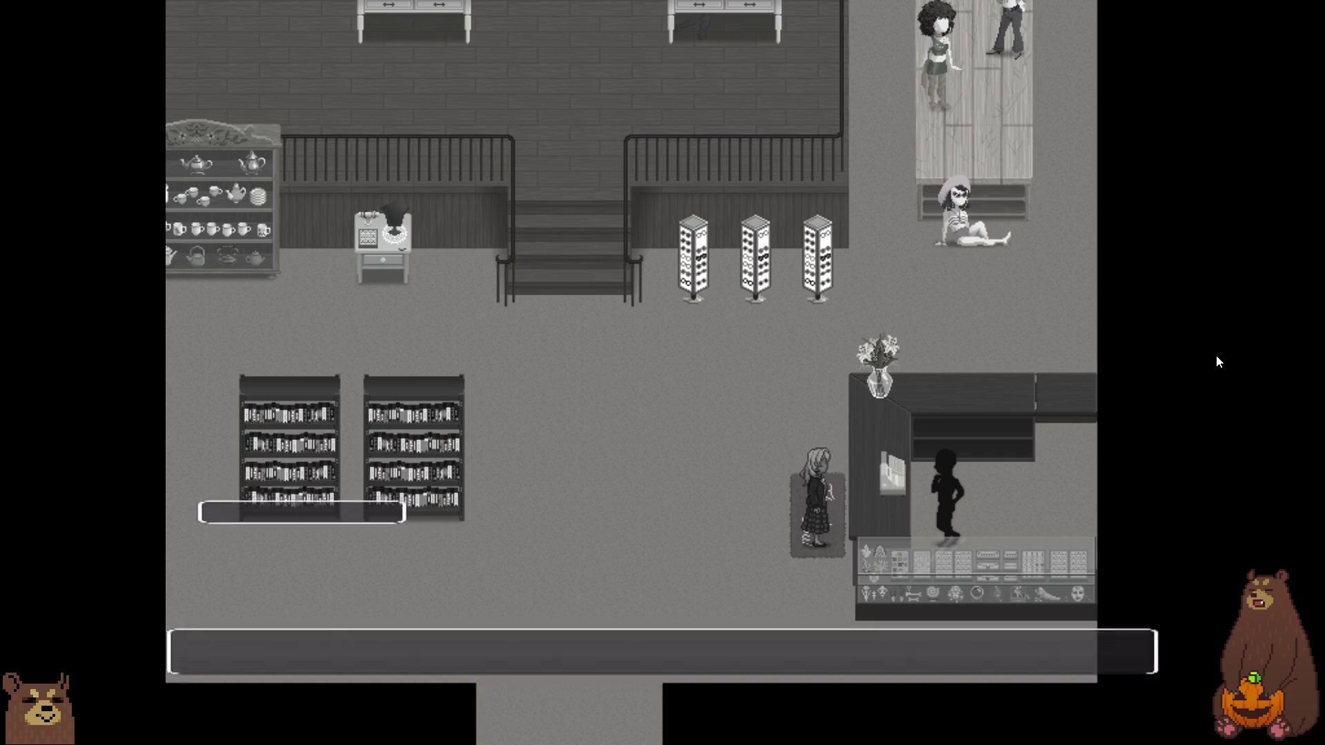
key(Return)
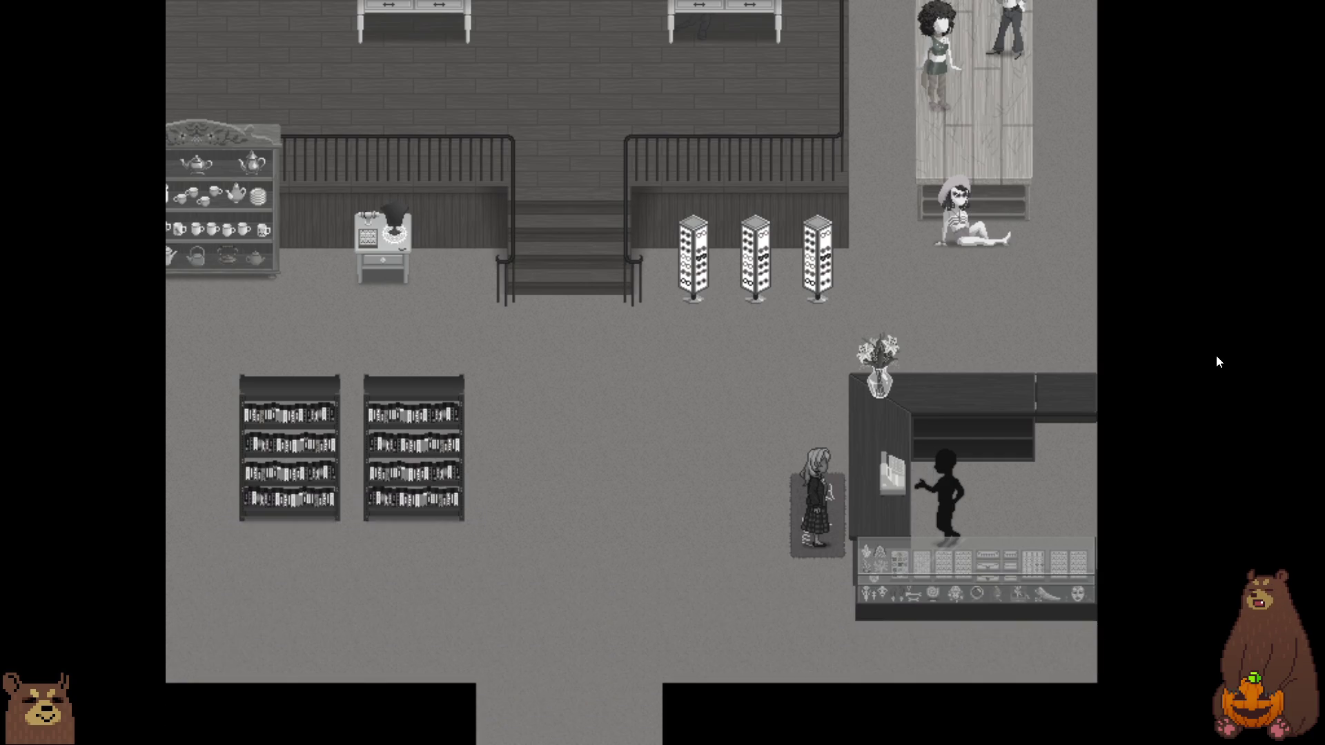
key(Return)
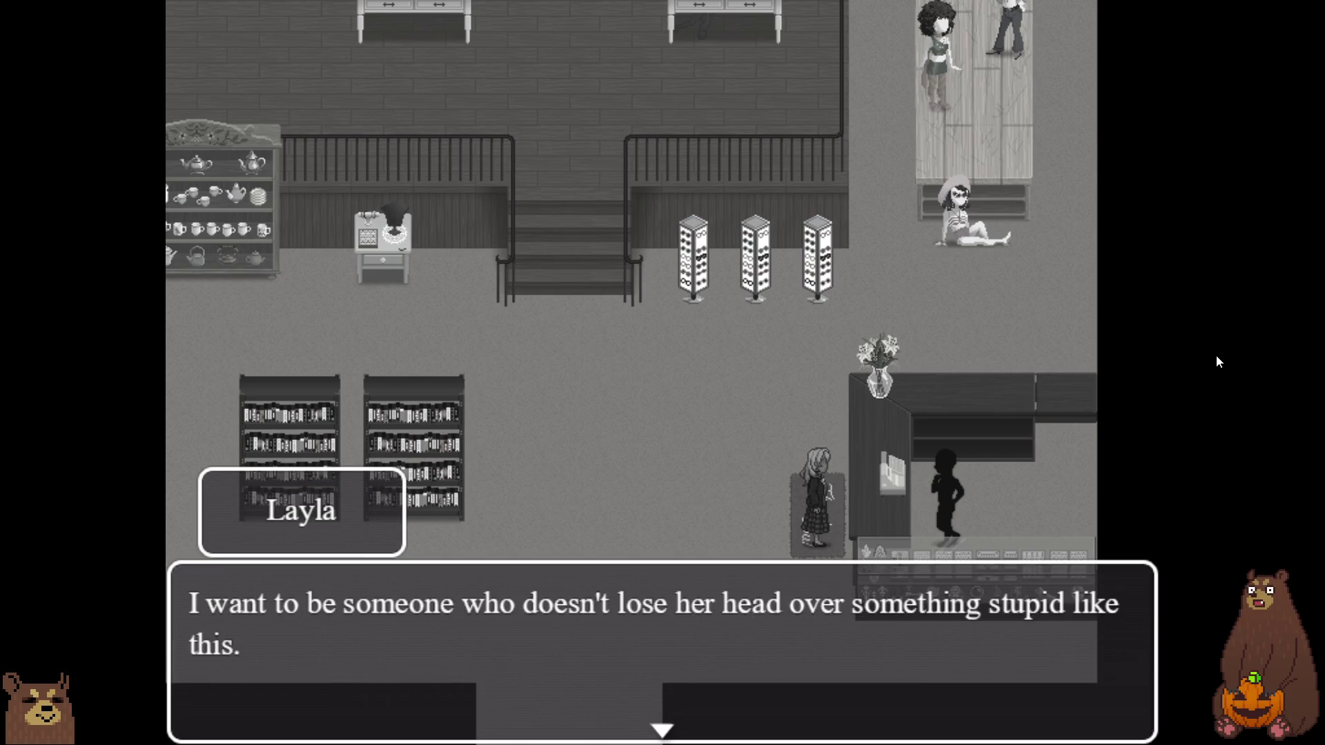
- Advance through the makeover lines until the SMART, COOL, UNIQUE or NOTHING choice appears
key(Return)
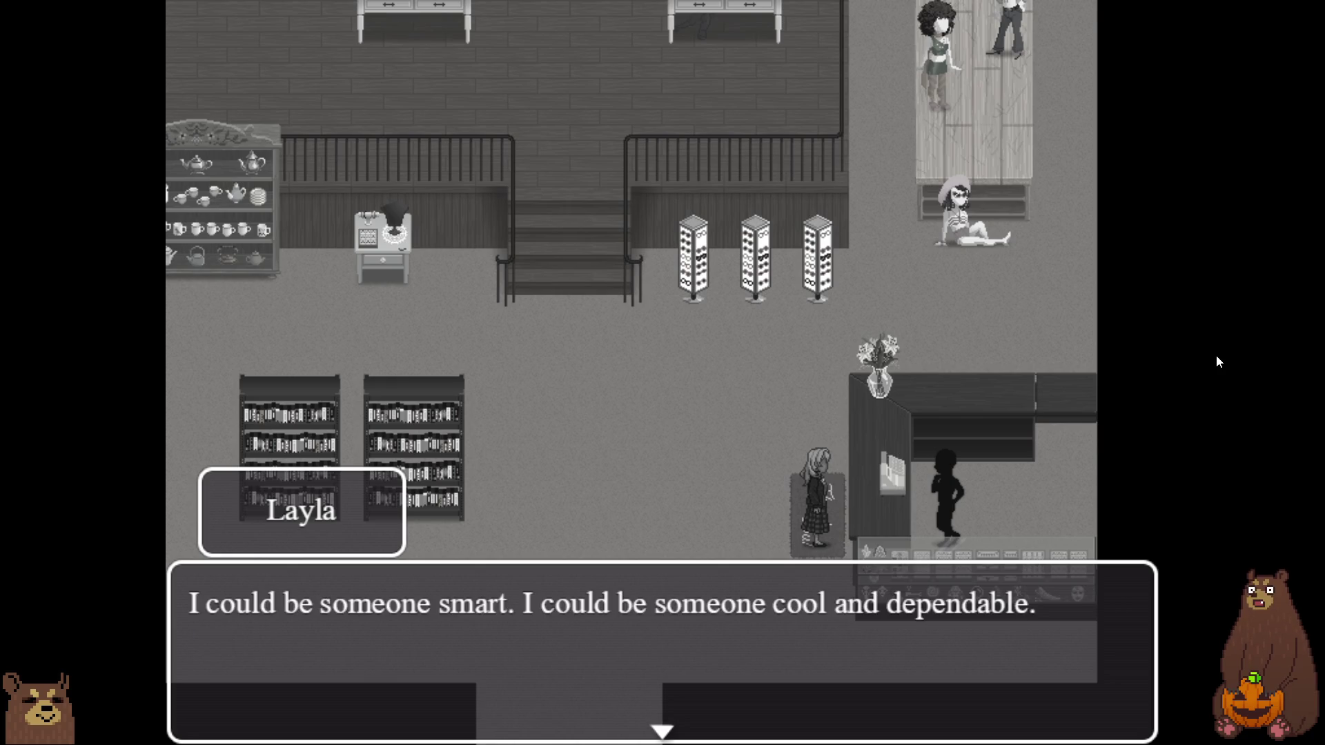
key(Return)
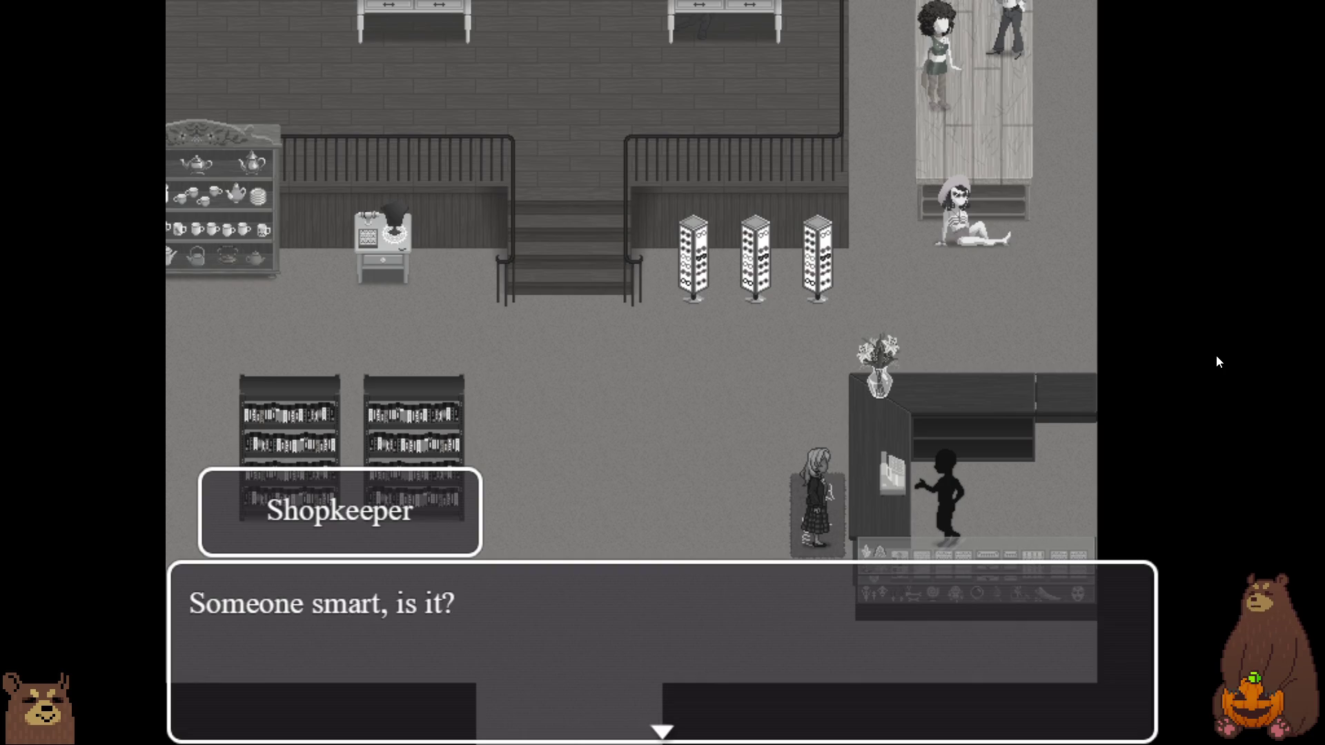
key(Return)
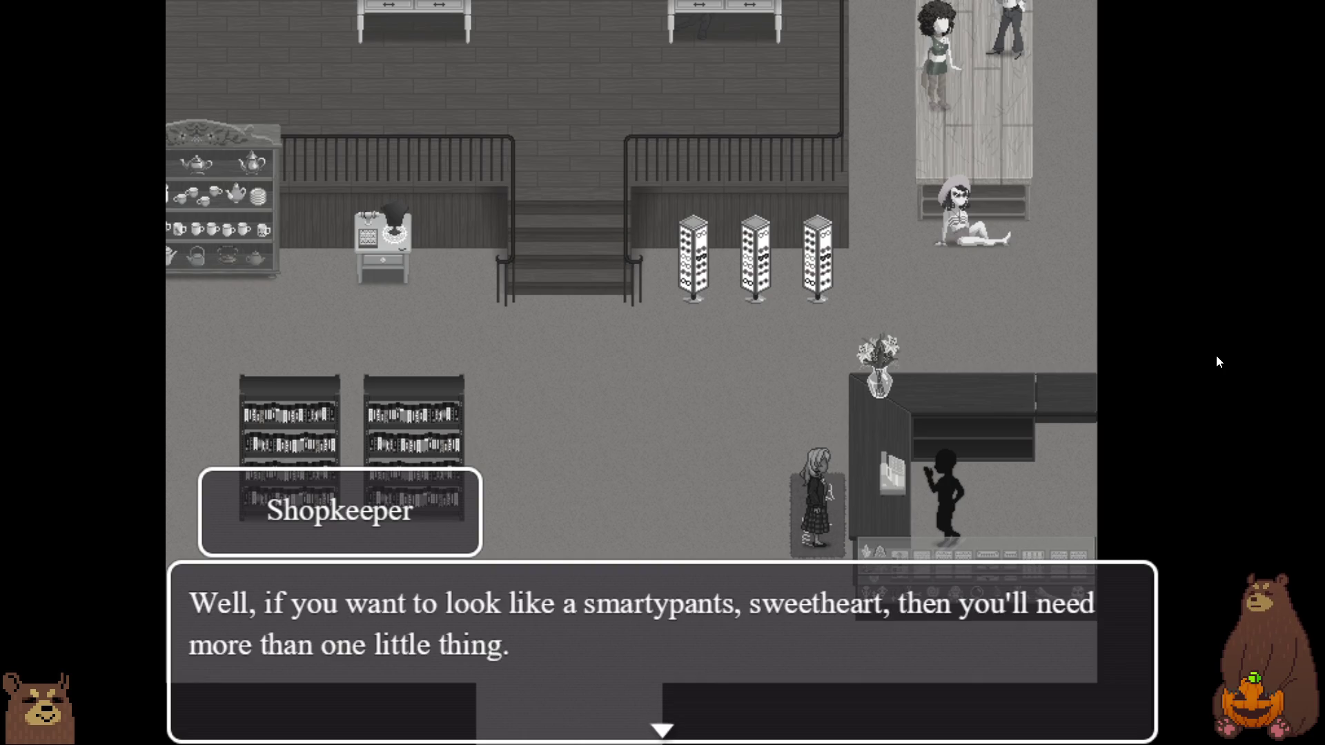
key(Return)
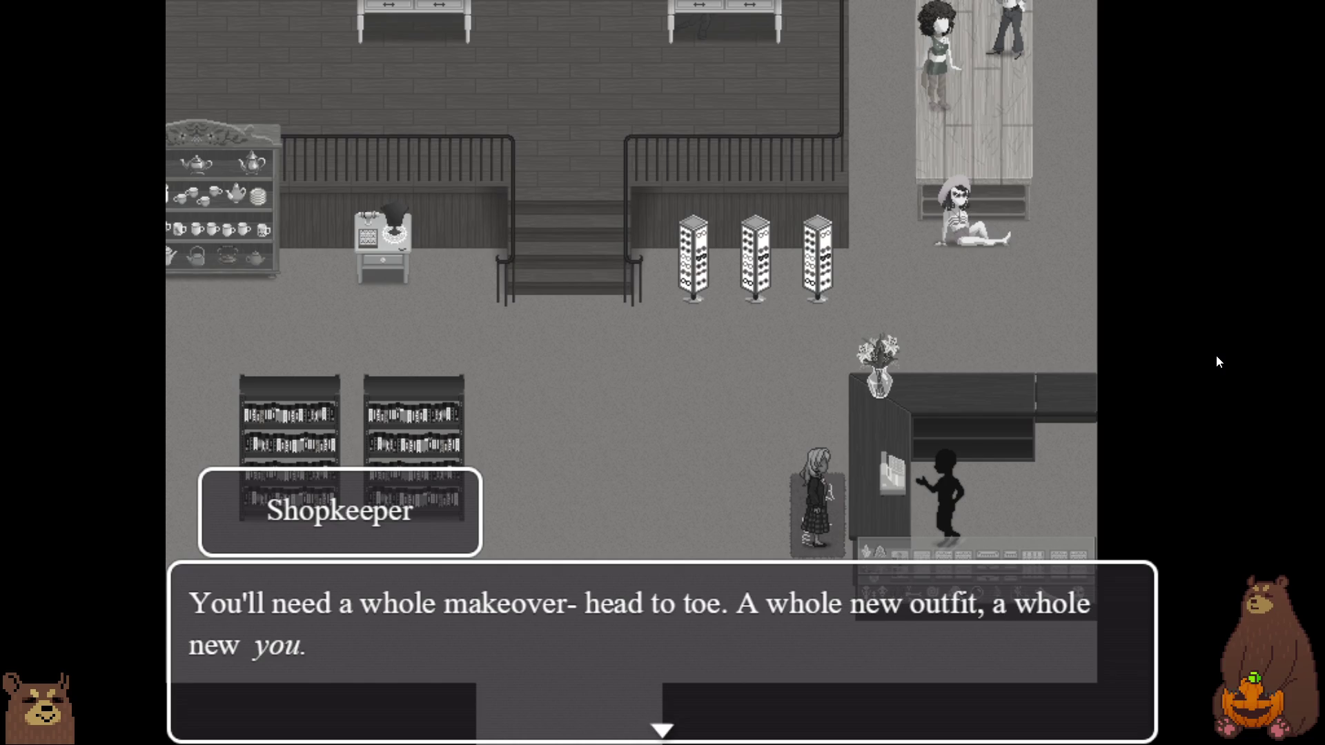
key(Return)
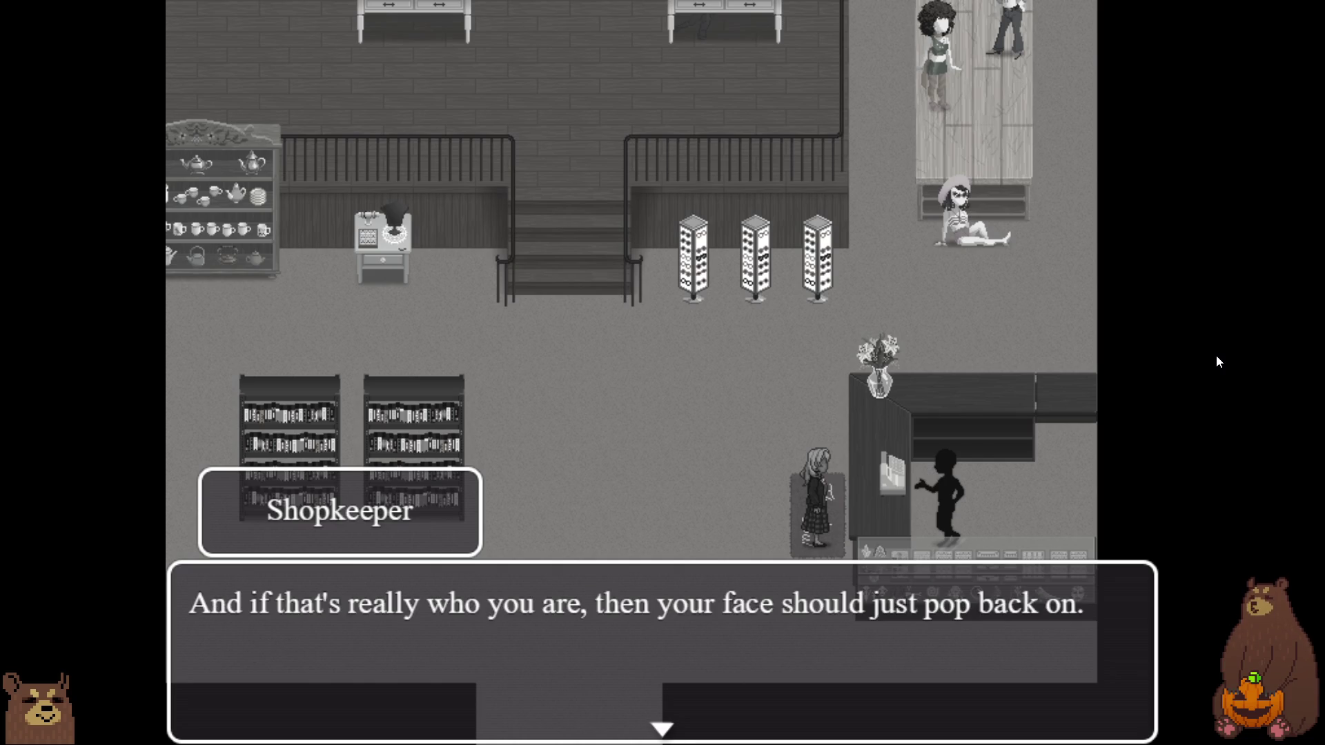
key(Return)
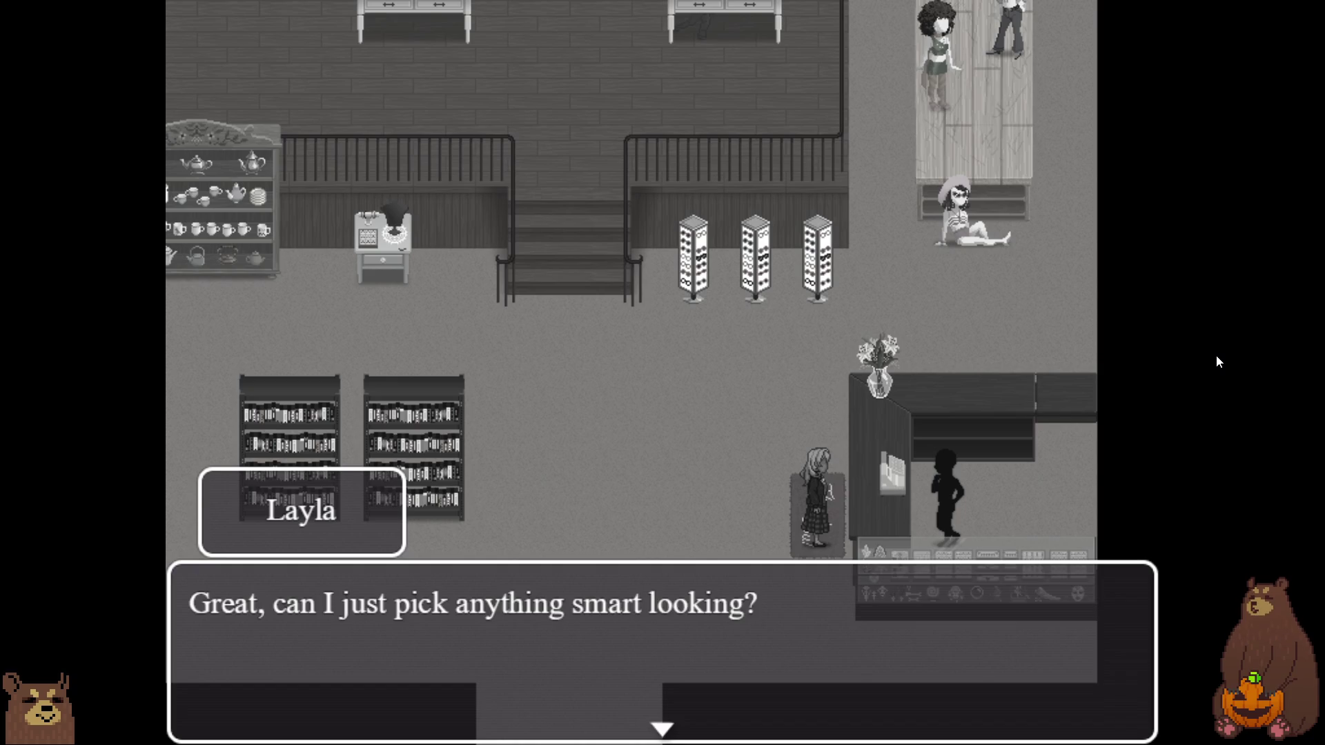
key(Return)
key(Return)
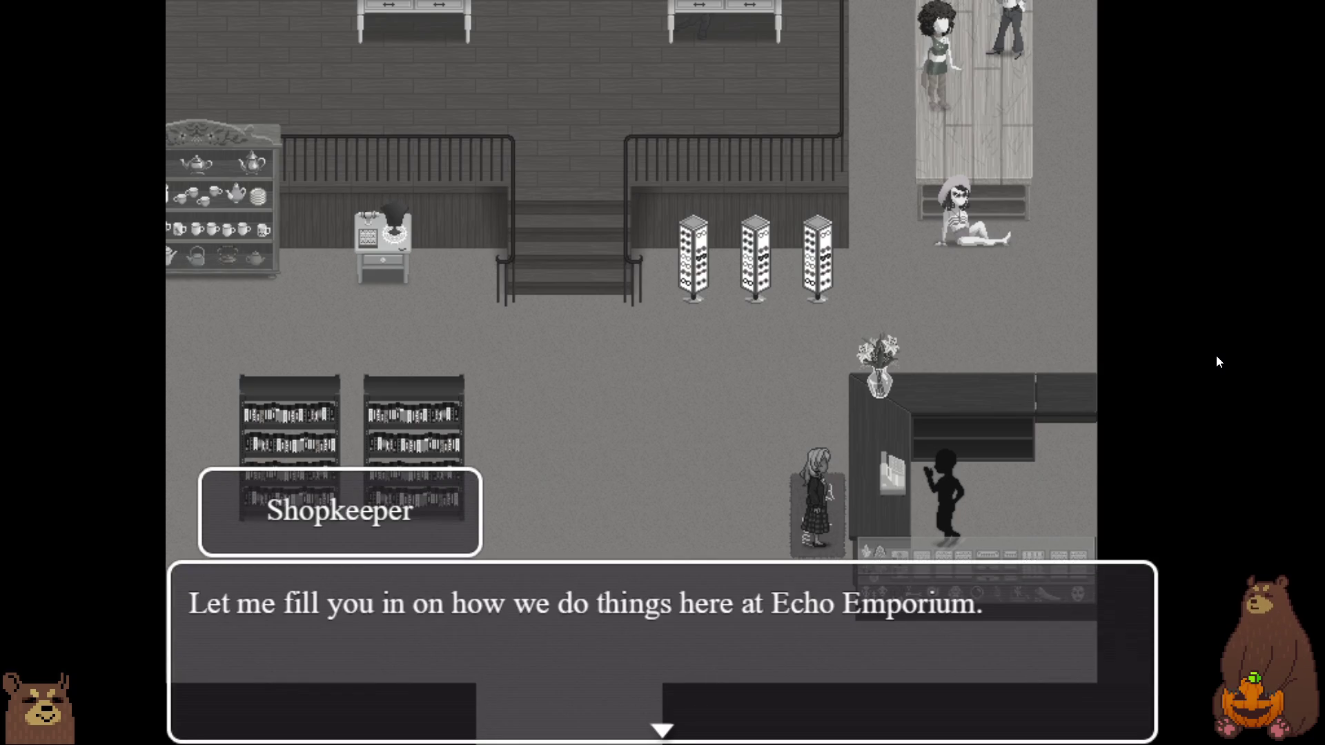
key(Return)
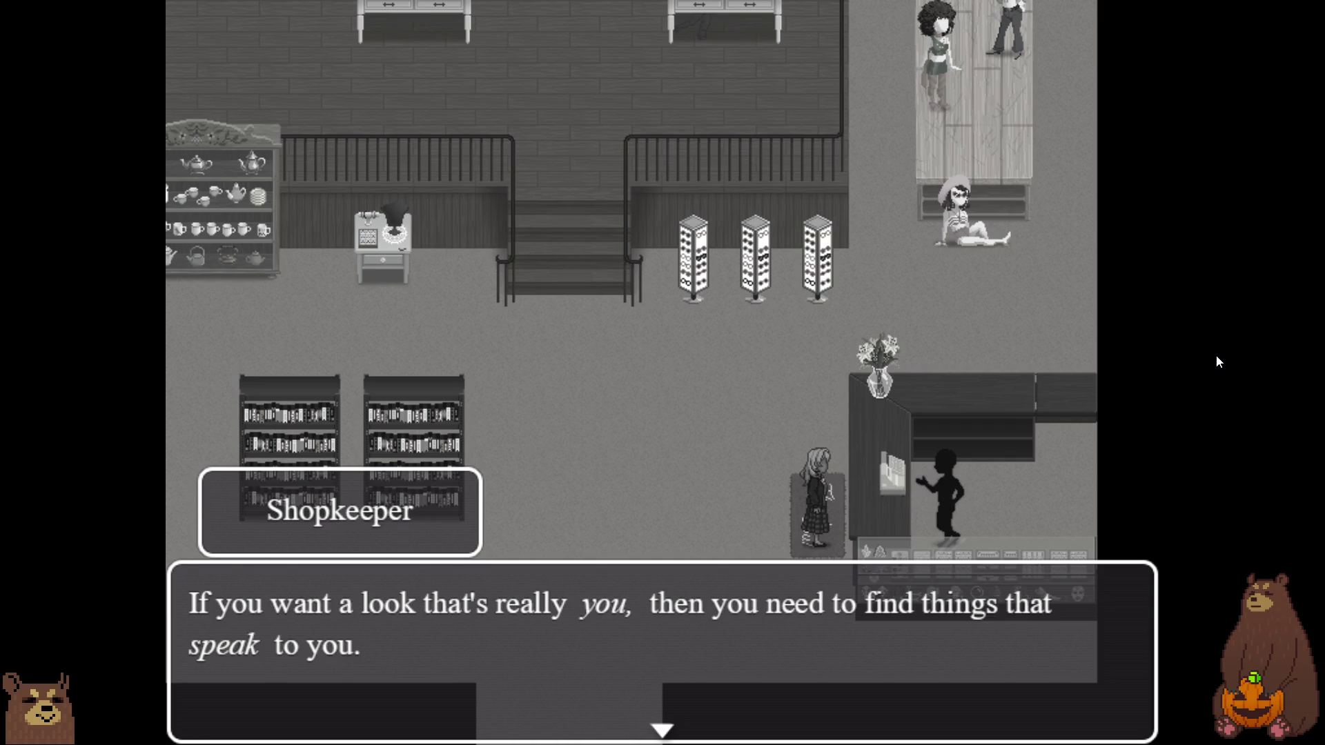
key(Return)
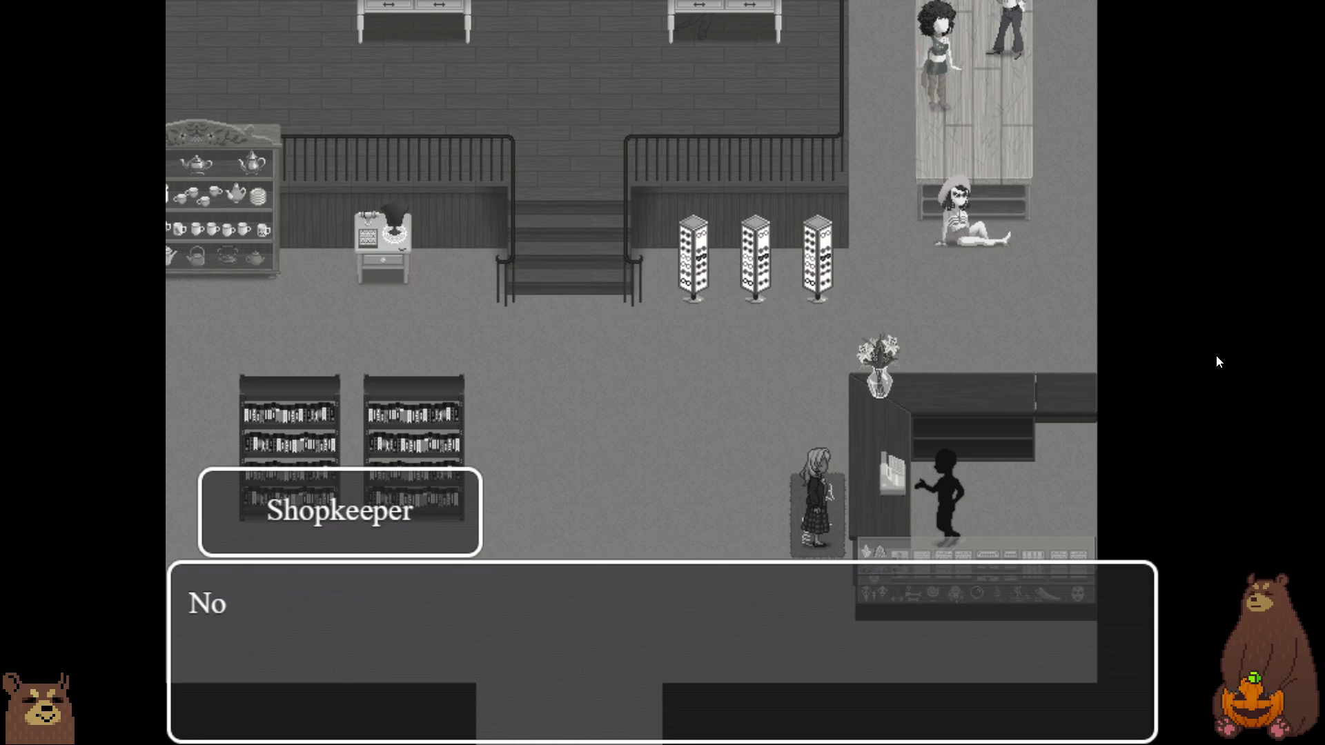
key(Return)
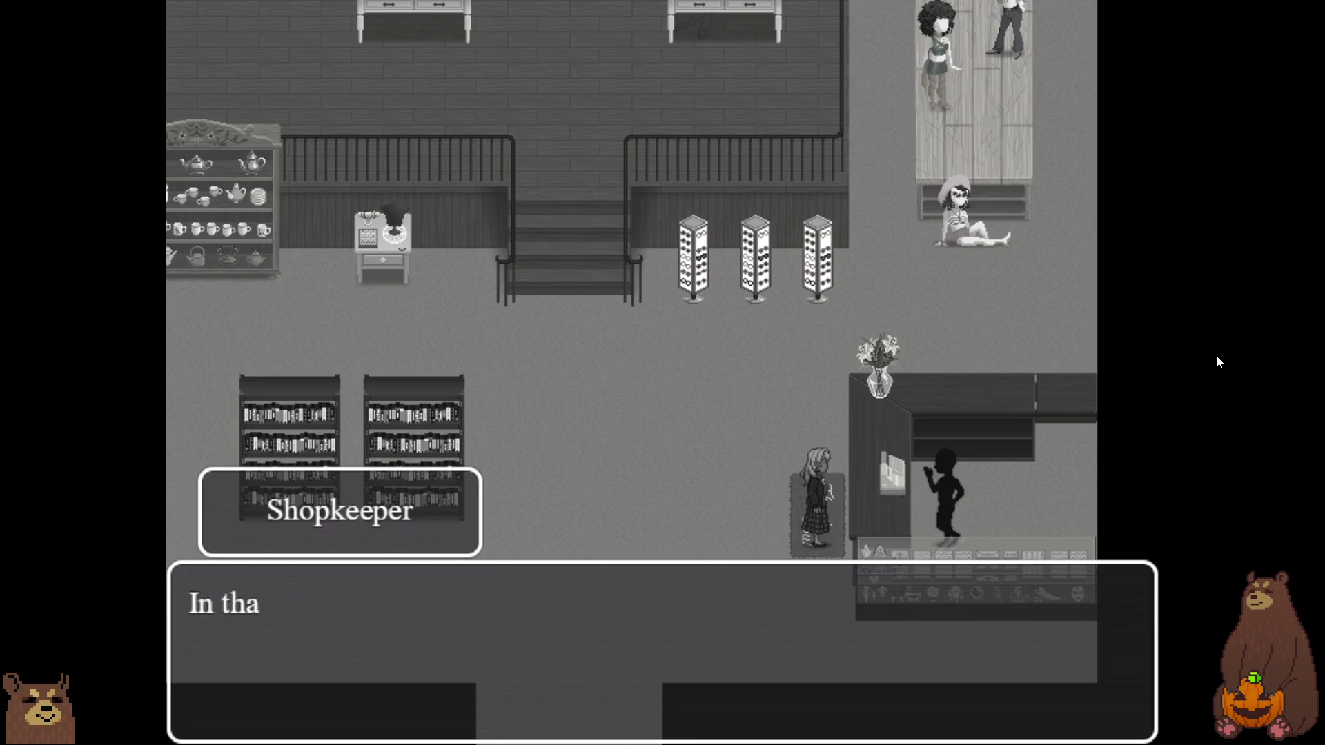
key(Return)
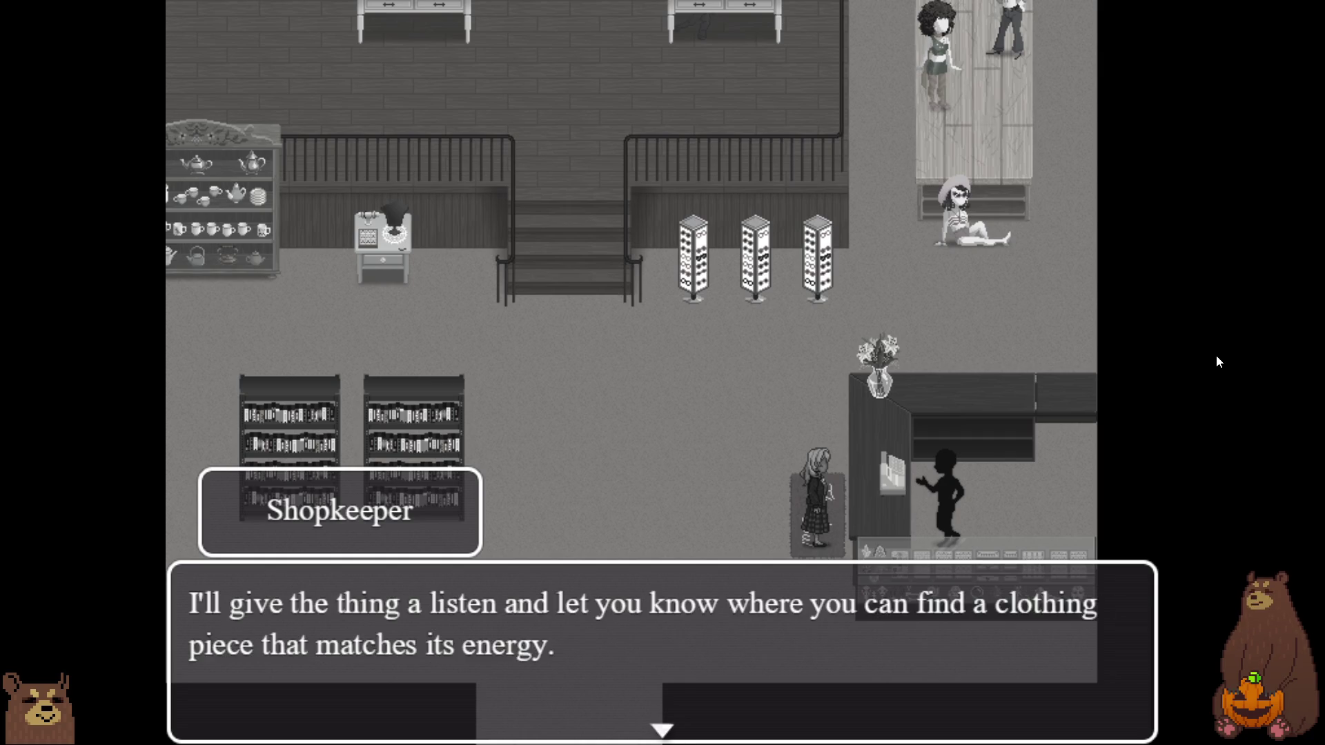
key(Return)
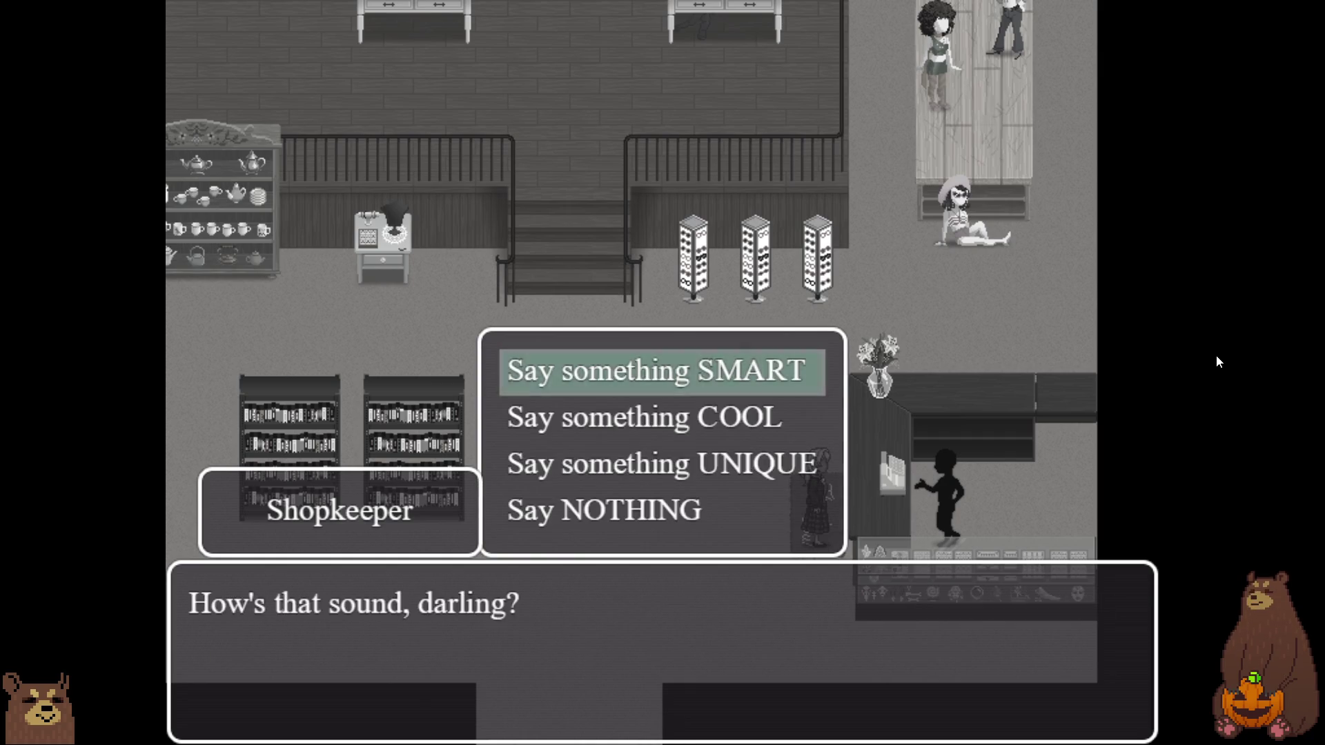
- Choose 'Say something SMART' and answer No to hearing it again
key(Return)
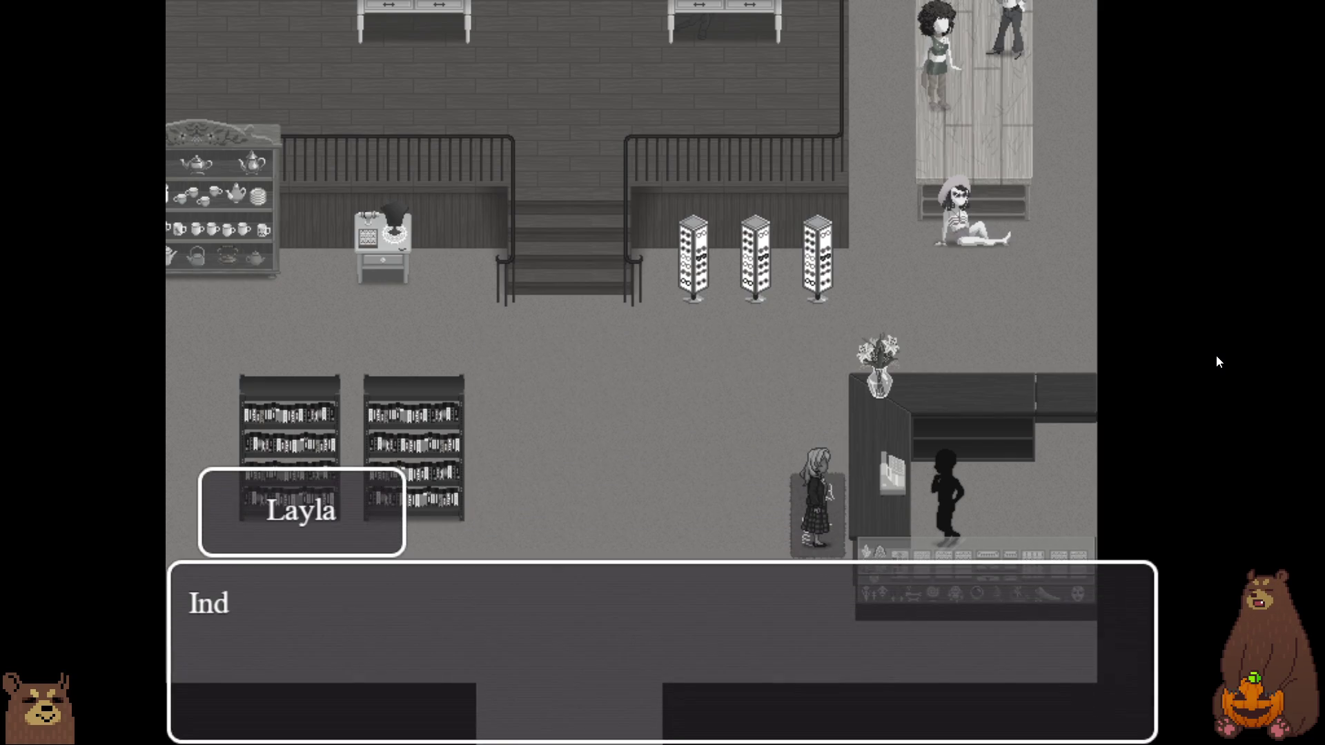
key(Return)
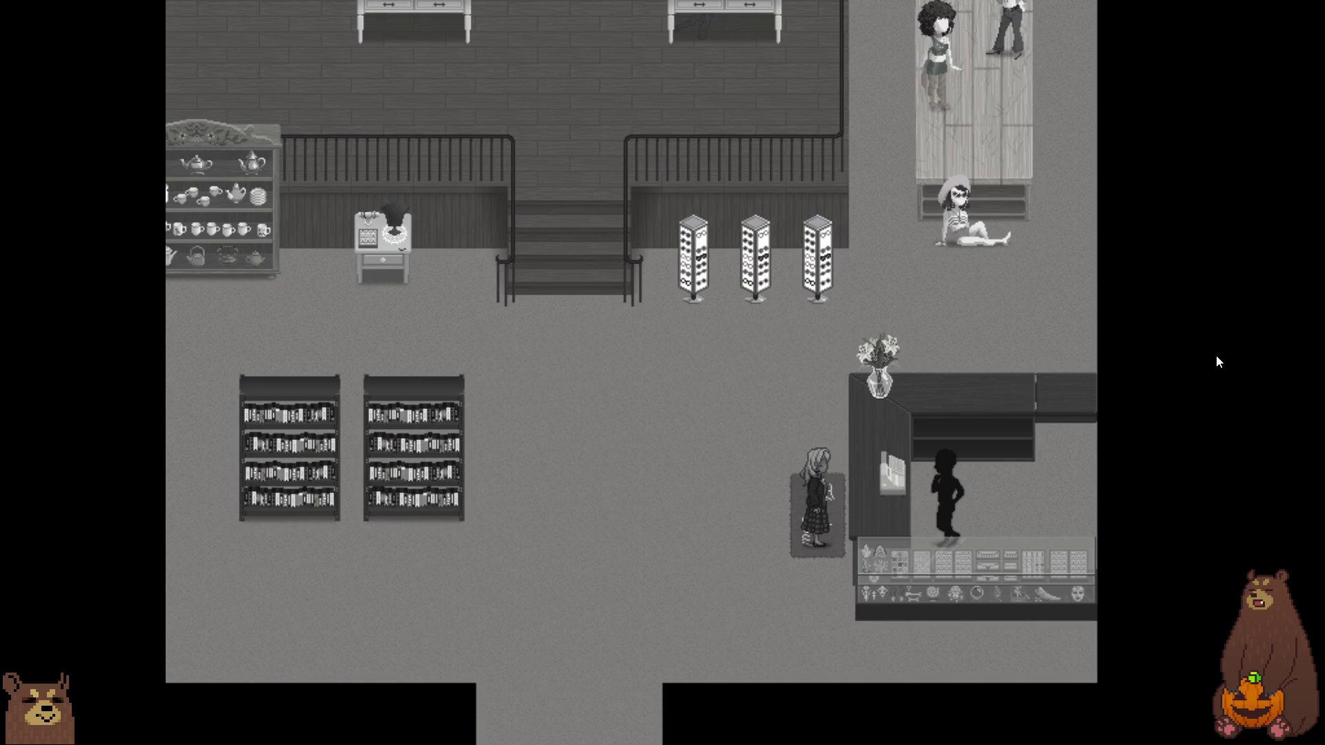
key(Down)
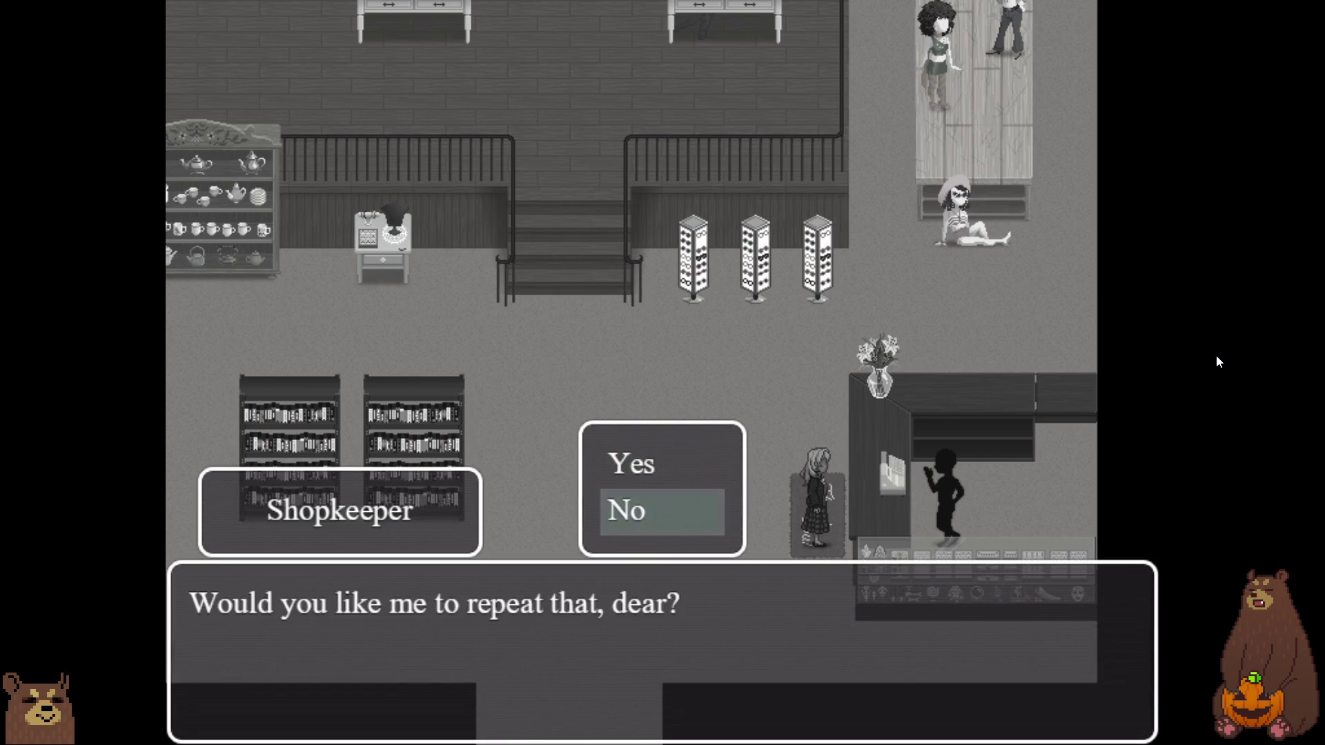
key(Return)
key(Return)
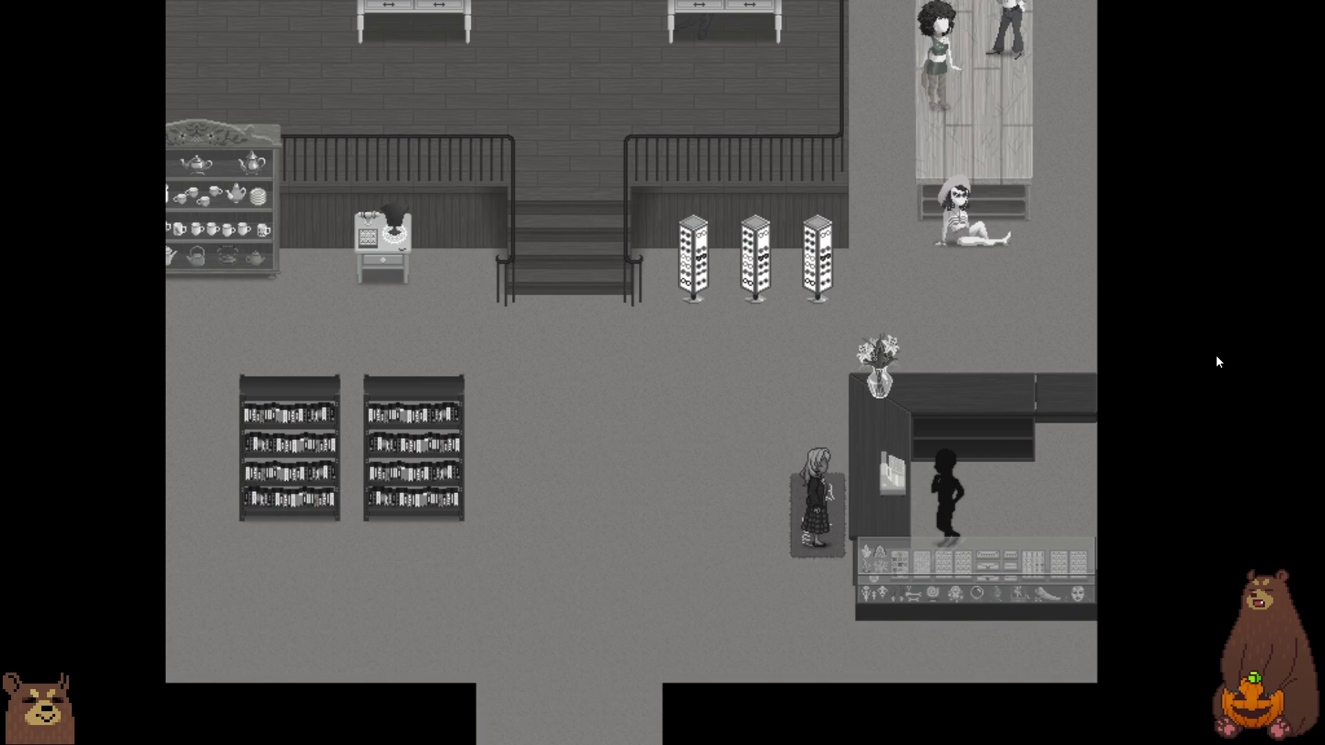
key(Left)
key(Left)
- Save the game into File 4 from the in-game menu, then leave fullscreen with F4
key(Escape)
key(Down)
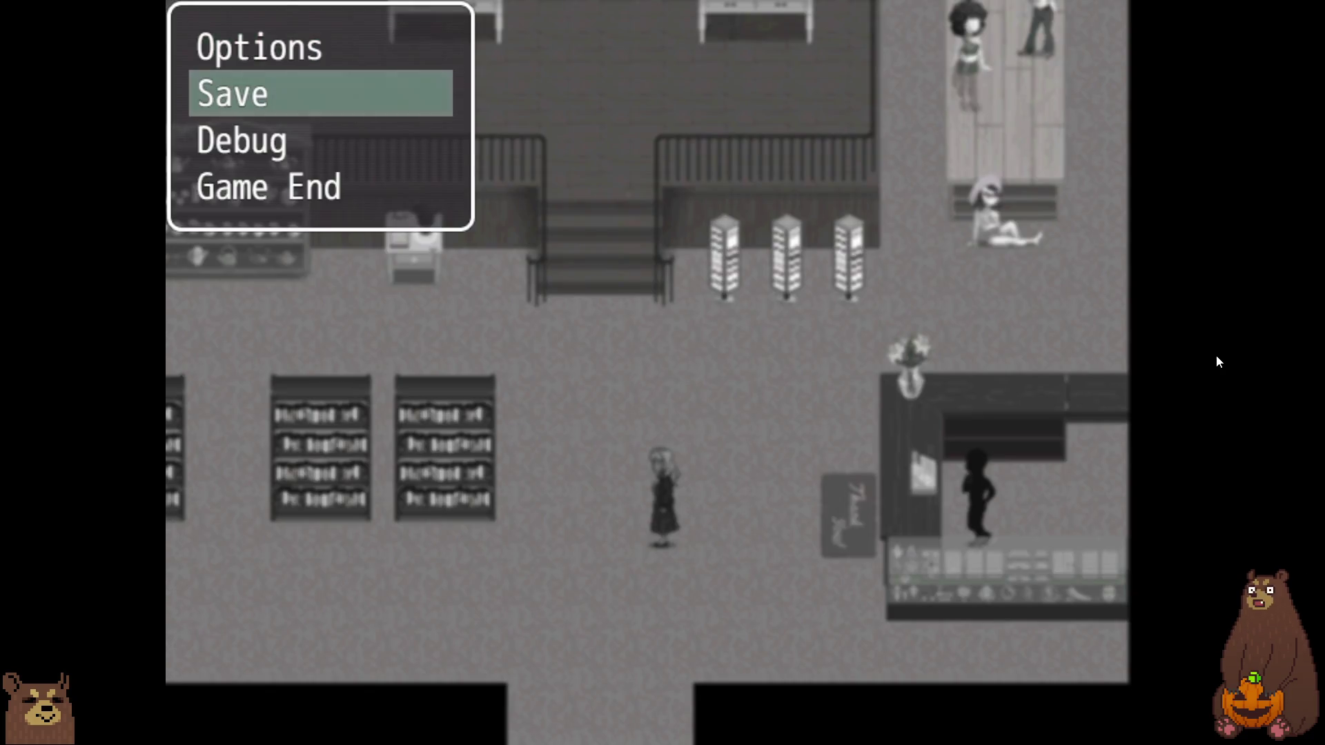
key(Return)
key(Return)
key(Escape)
key(Down)
key(Return)
key(Return)
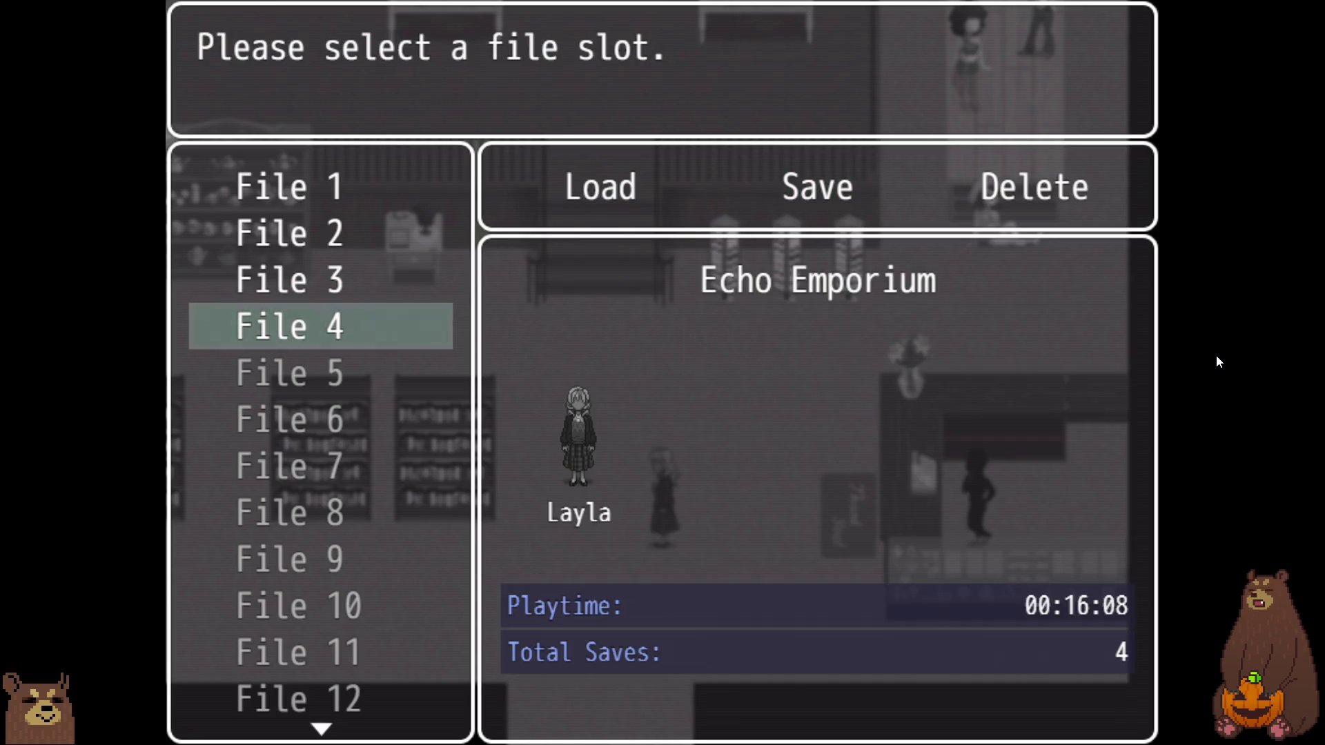
key(Escape)
key(Escape)
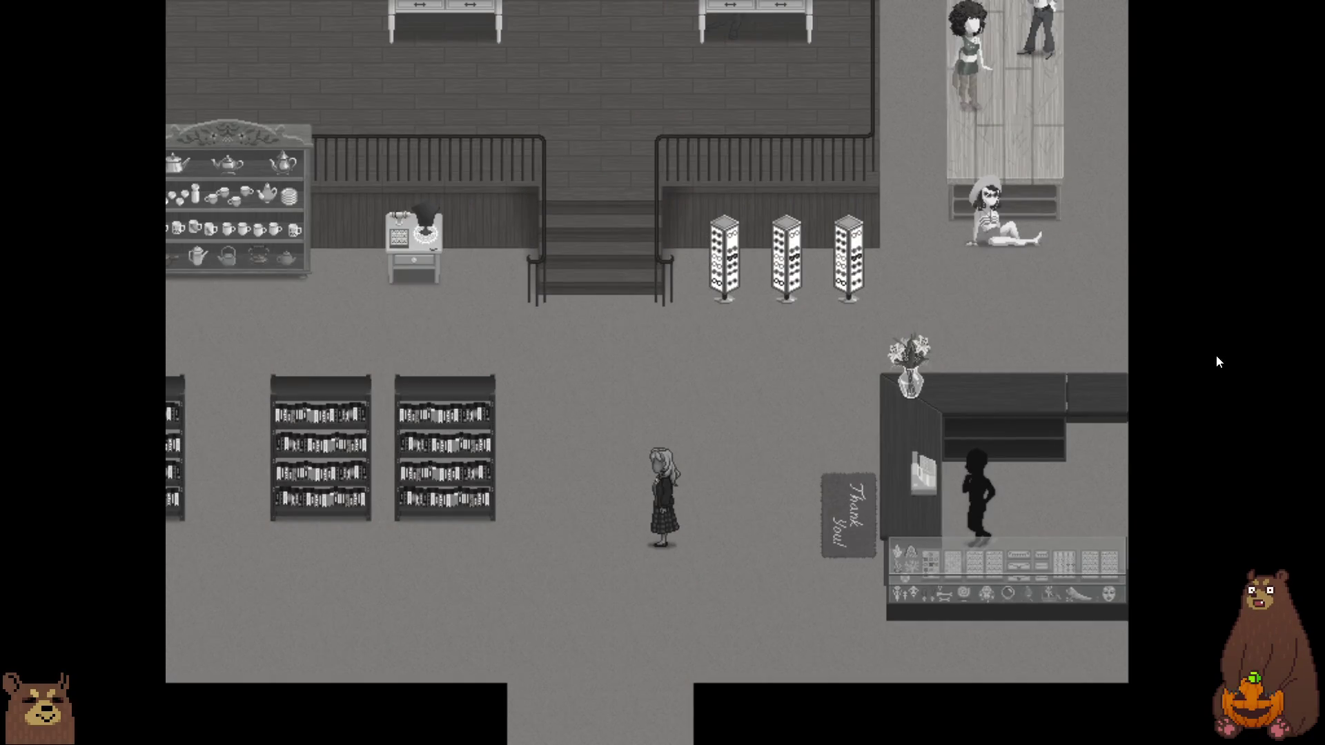
key(F4)
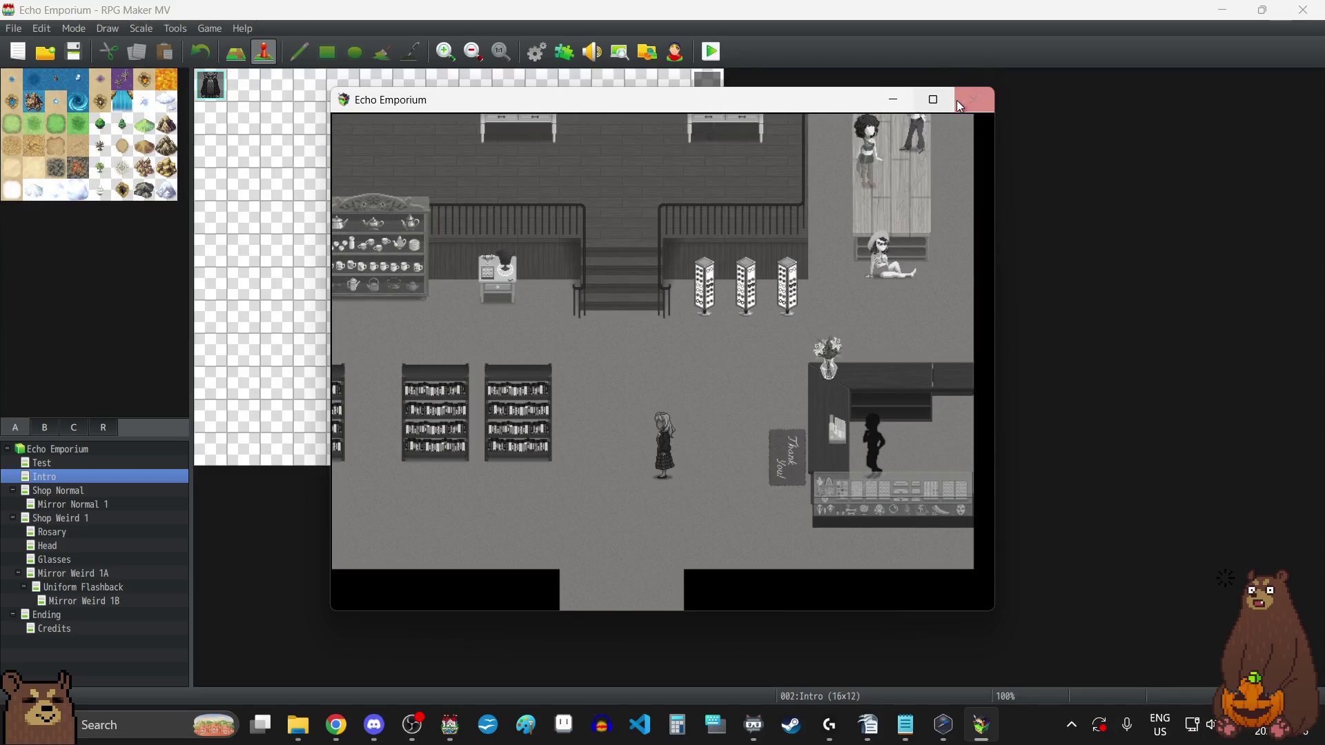
- Close the game and lower the System Cursor sound SFX_CURSOR to 35% volume
click(978, 108)
click(543, 55)
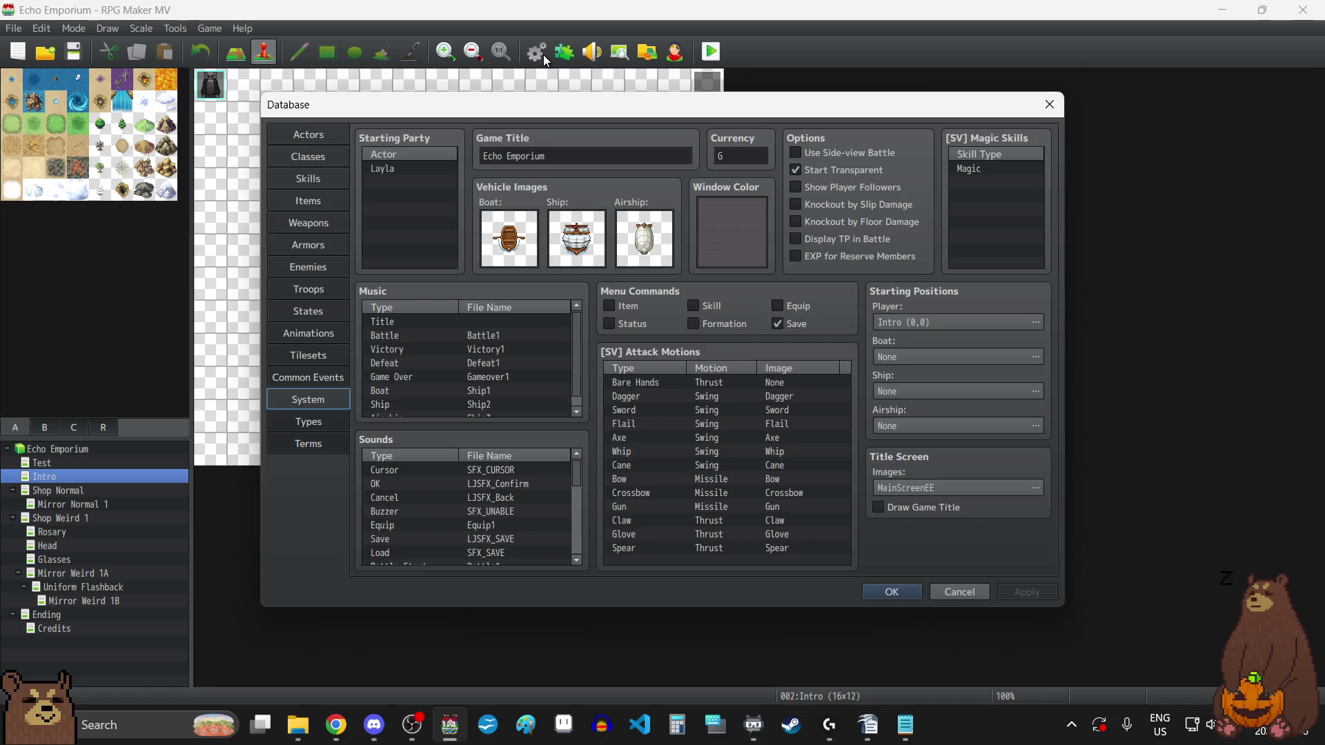
click(479, 471)
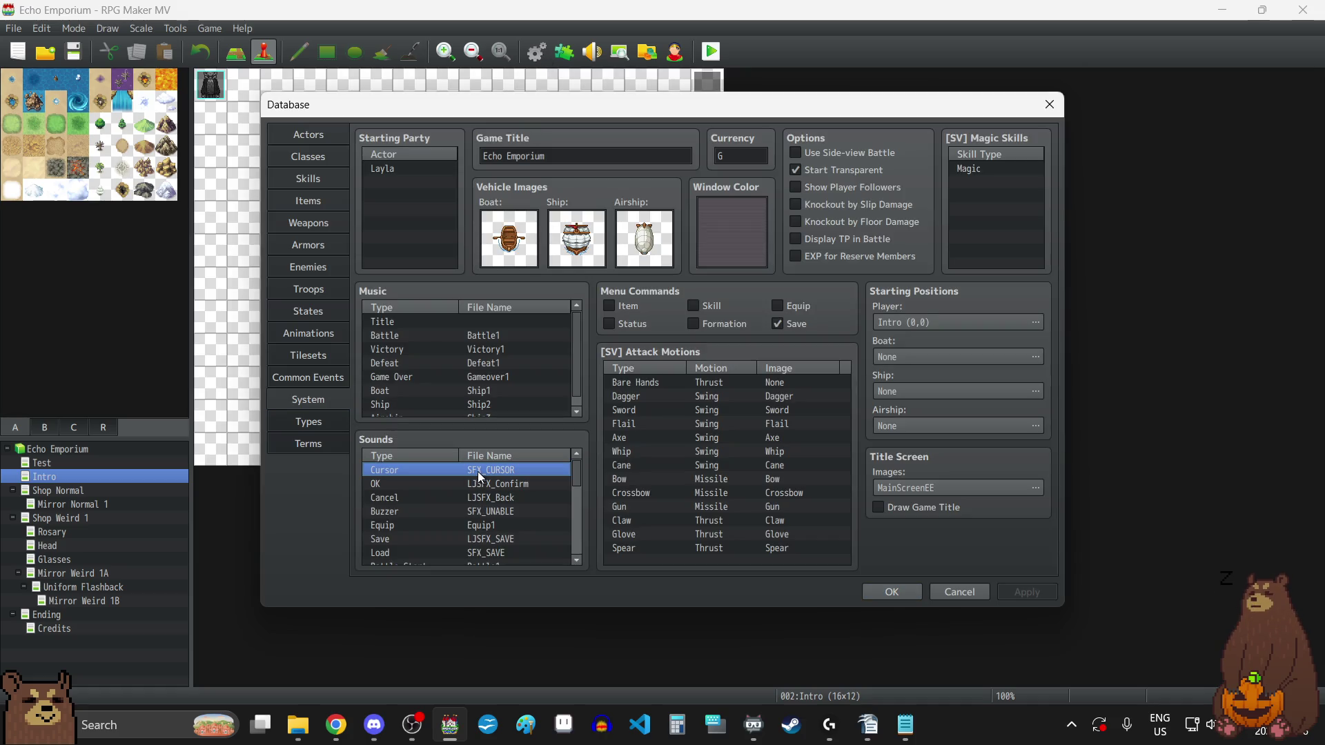
double_click(481, 473)
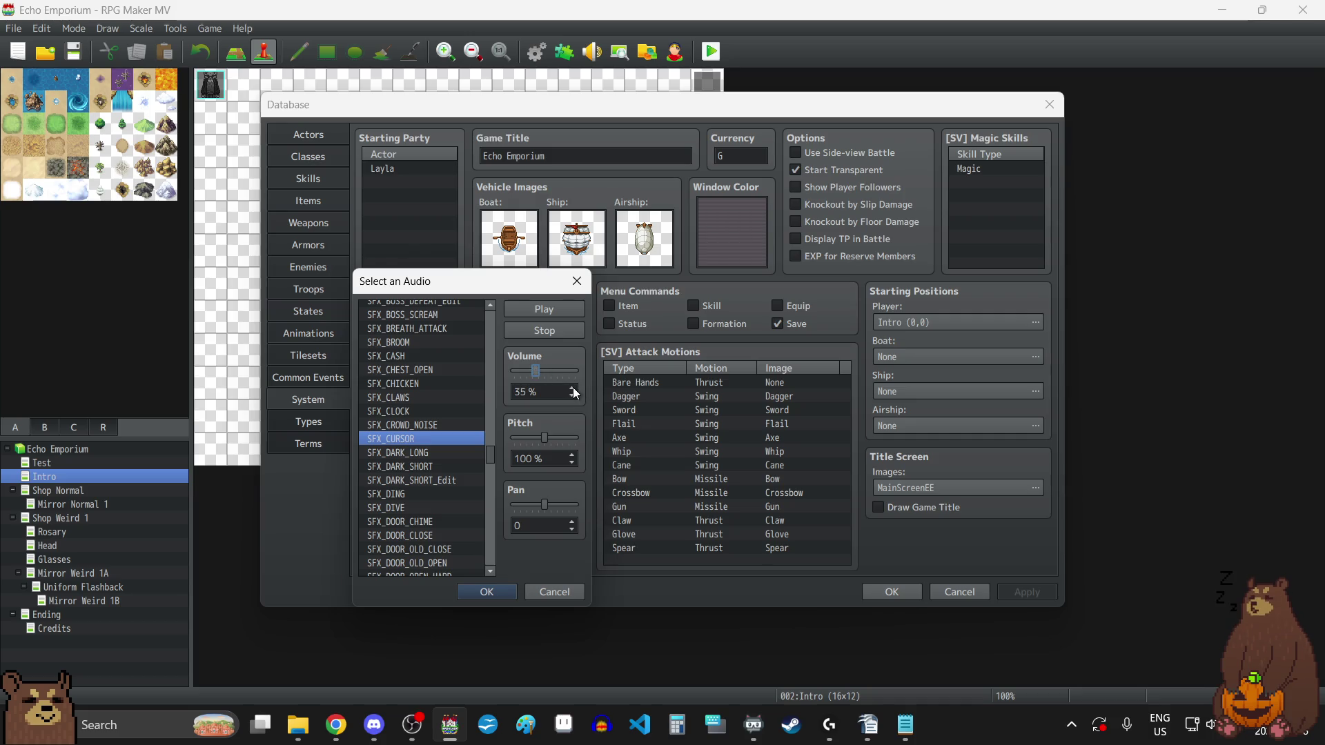
click(500, 591)
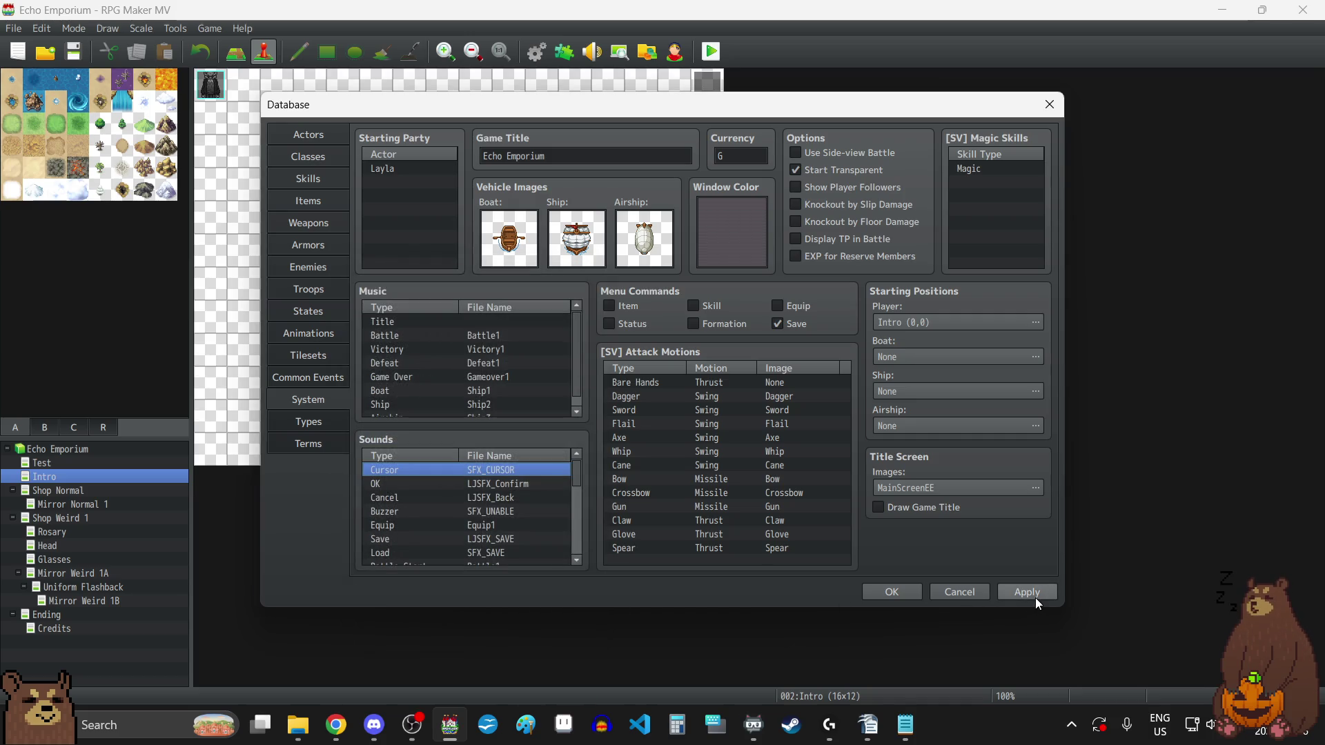
click(894, 594)
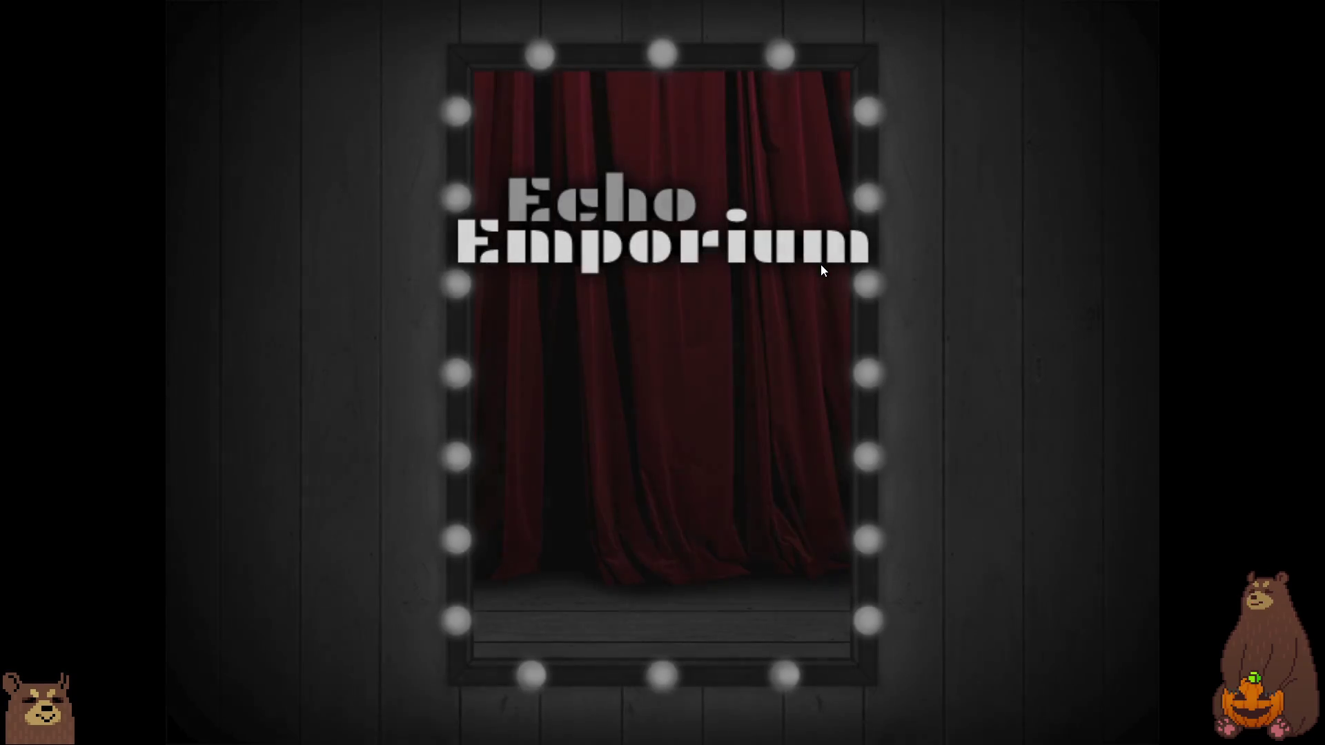
- Continue the playtest from the File 4 save and confirm loading it
click(666, 528)
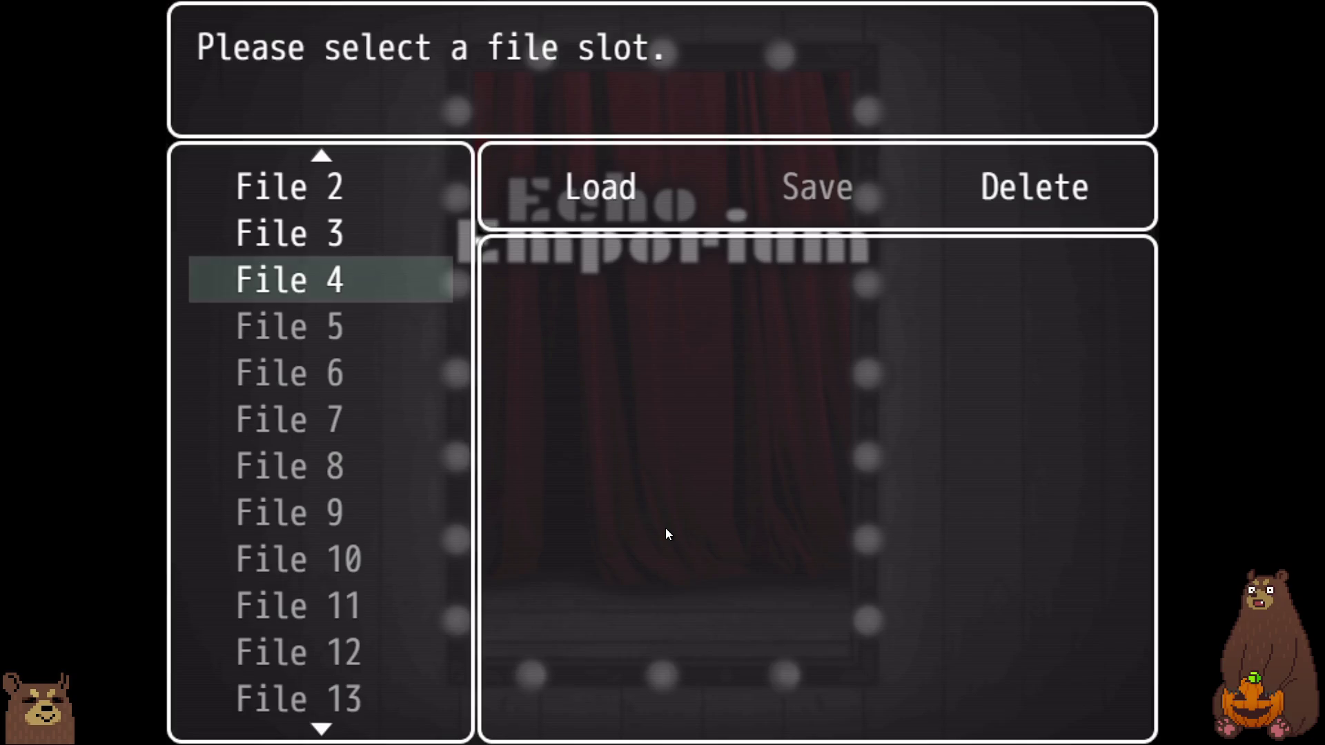
click(404, 301)
click(614, 190)
click(792, 373)
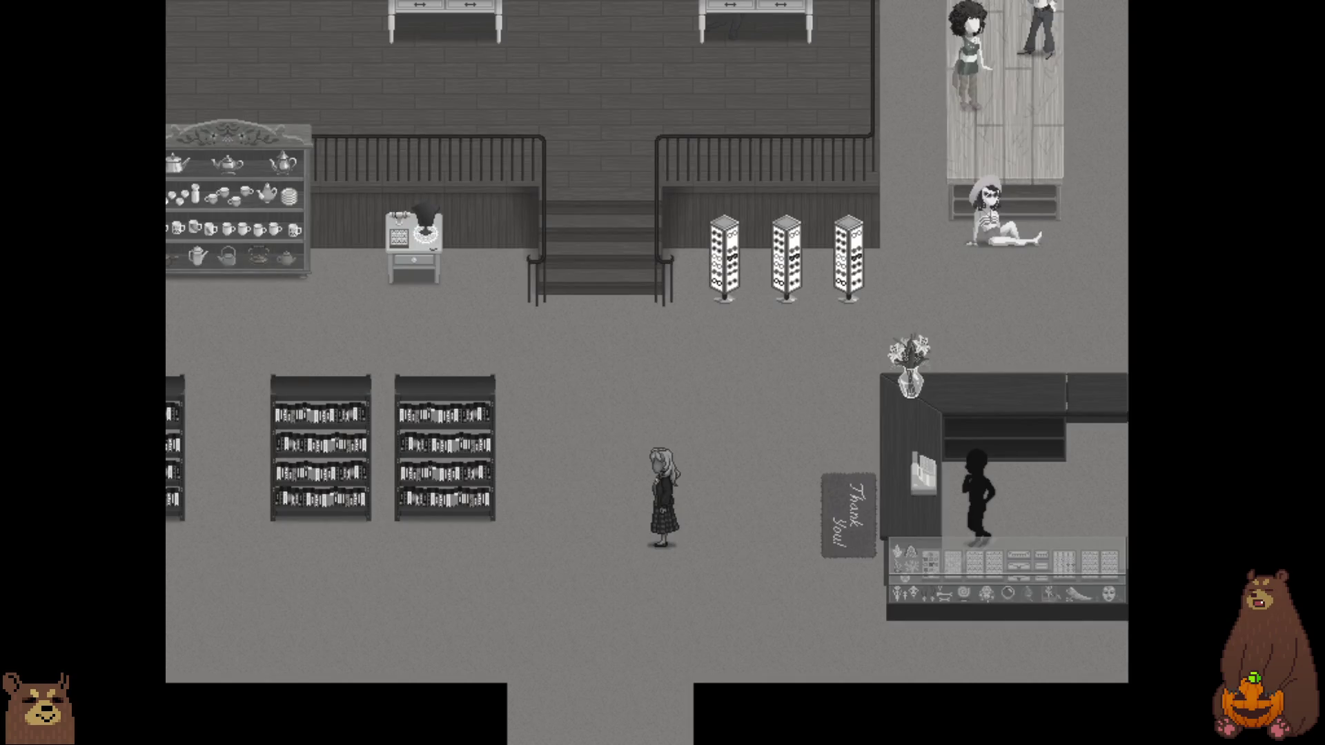
- Walk the girl across the shop, up the stairs and to the back wall beside the leftmost clothing rack
key(Up)
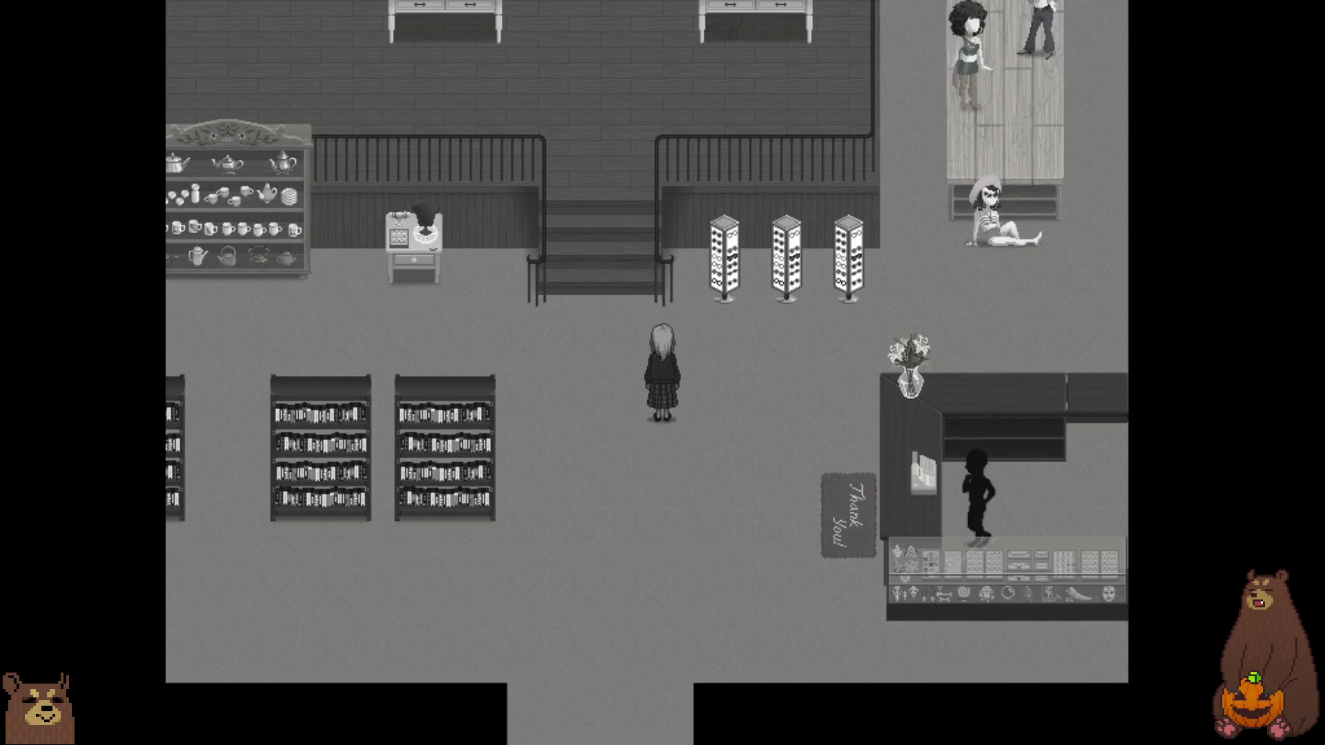
key(Right)
key(Left)
key(Left)
key(Left)
key(Up)
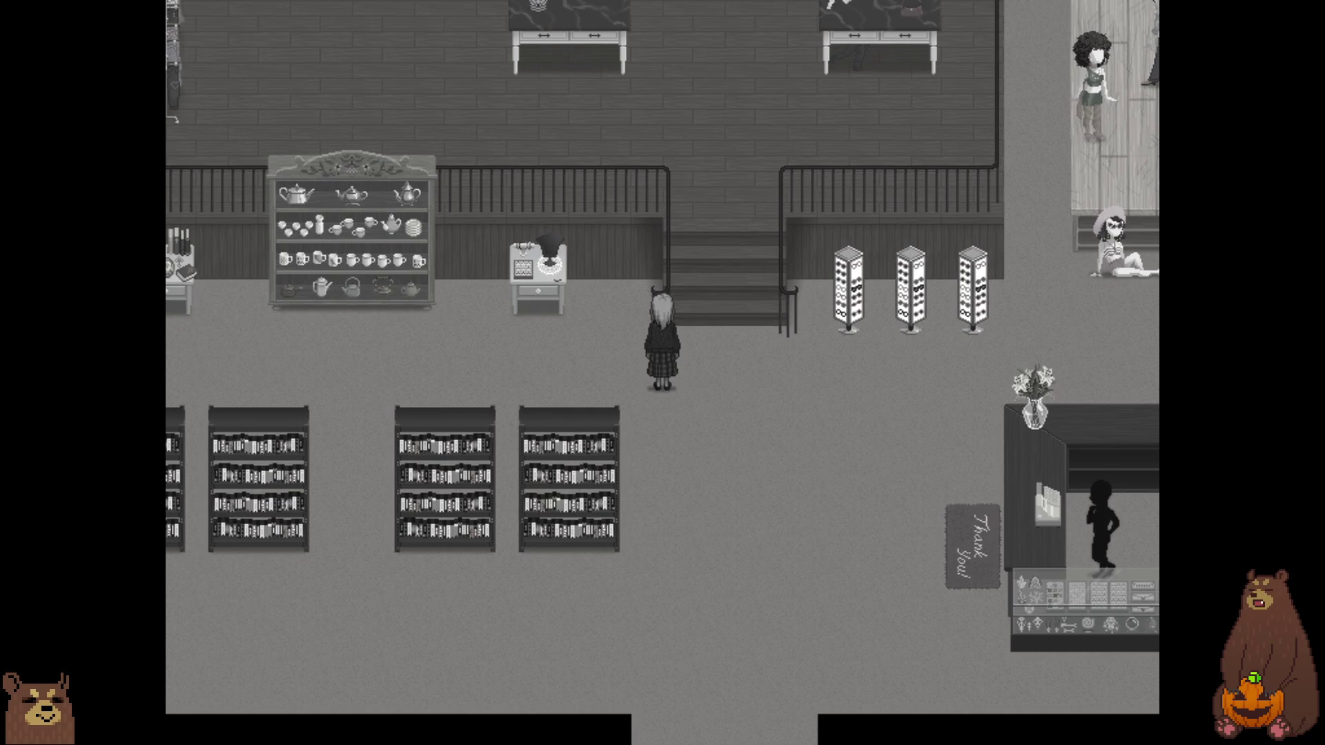
key(Left)
key(Left)
key(Left)
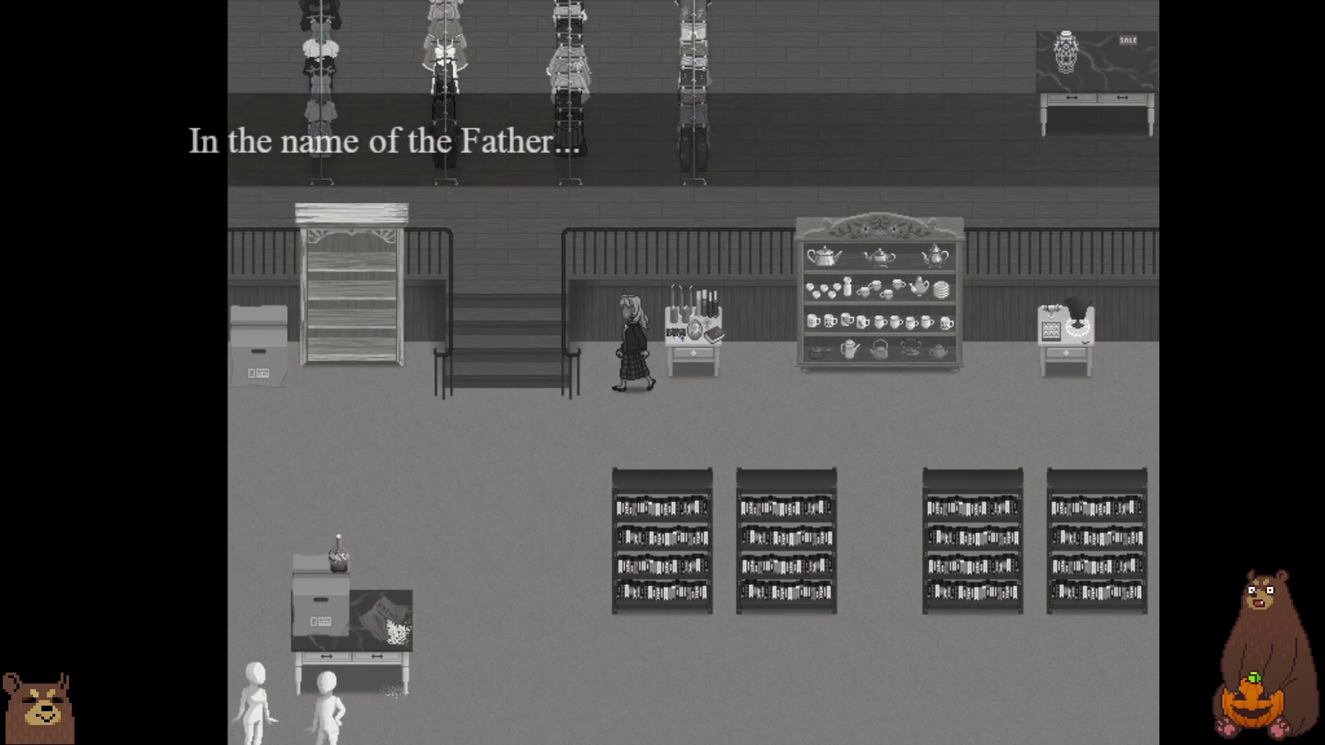
key(Down)
key(Right)
key(Up)
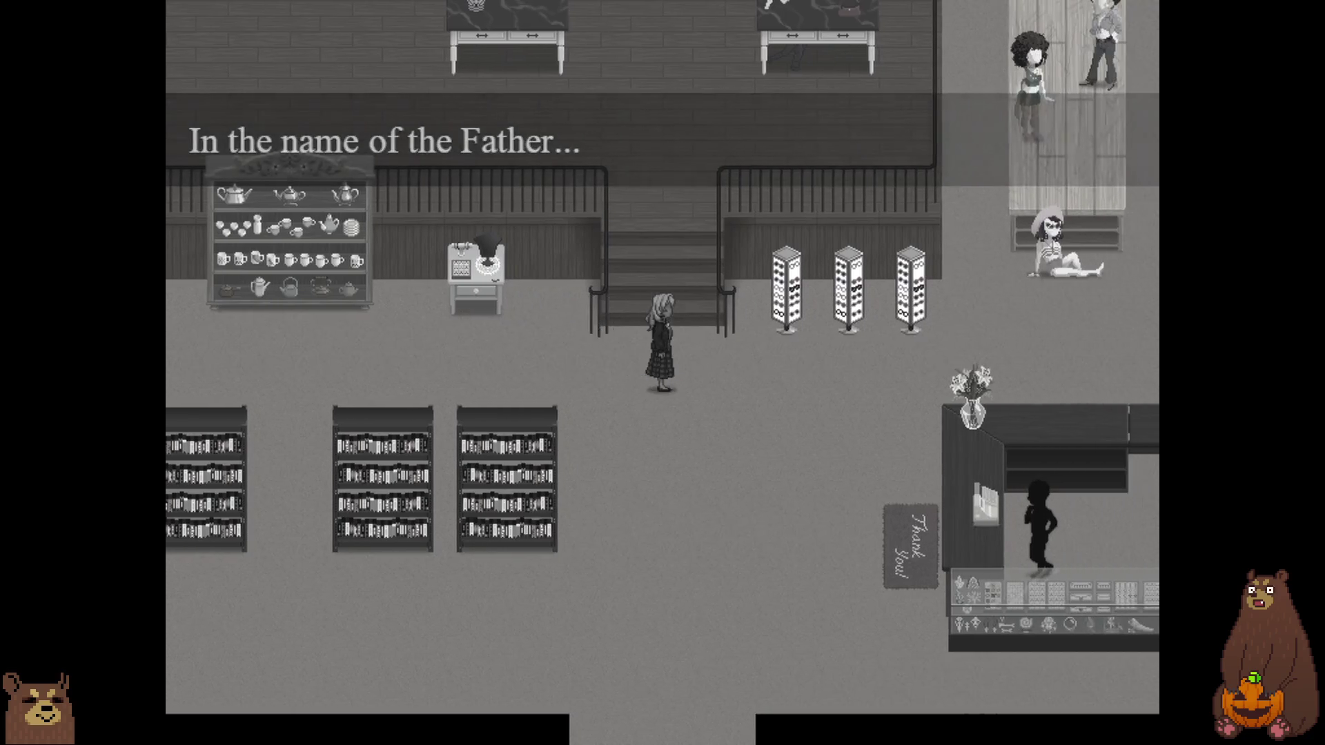
key(Up)
key(Up)
key(Up)
key(Left)
key(Left)
key(Left)
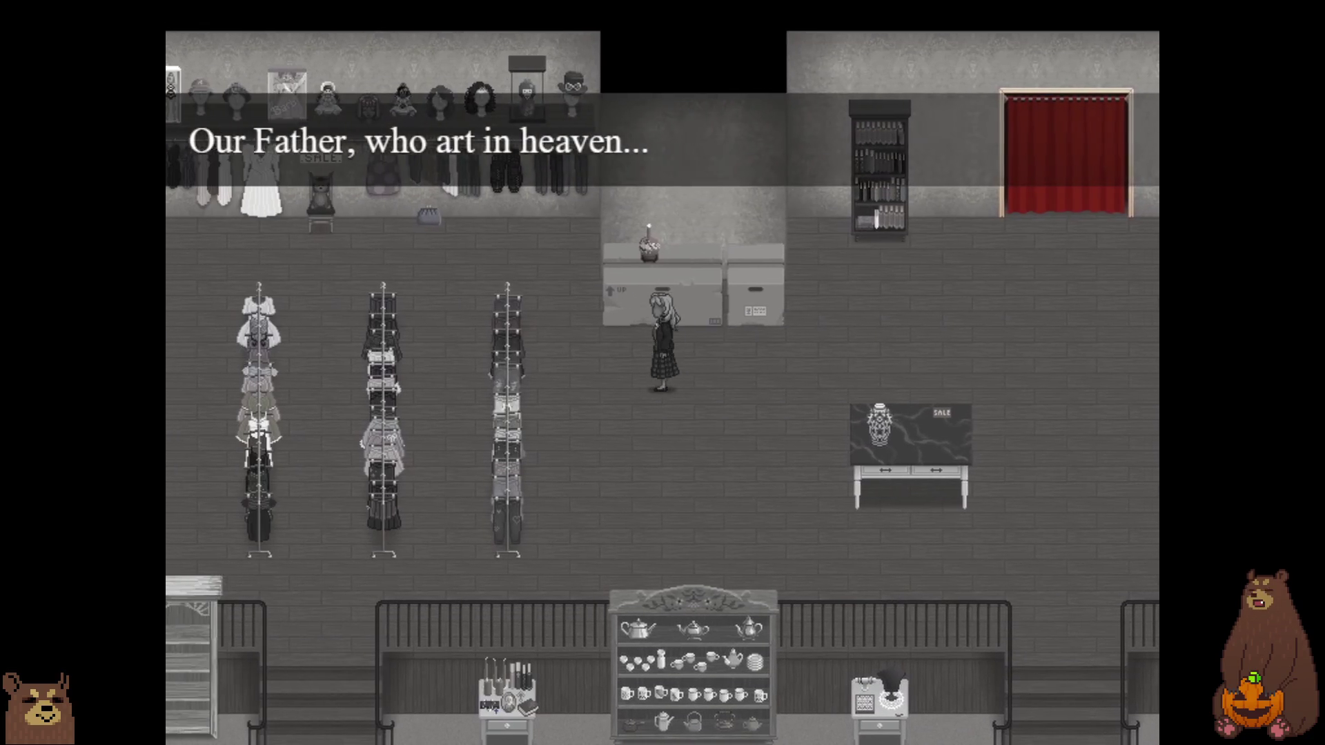
key(Left)
key(Left)
key(Down)
key(Down)
key(Down)
key(Left)
key(Left)
key(Left)
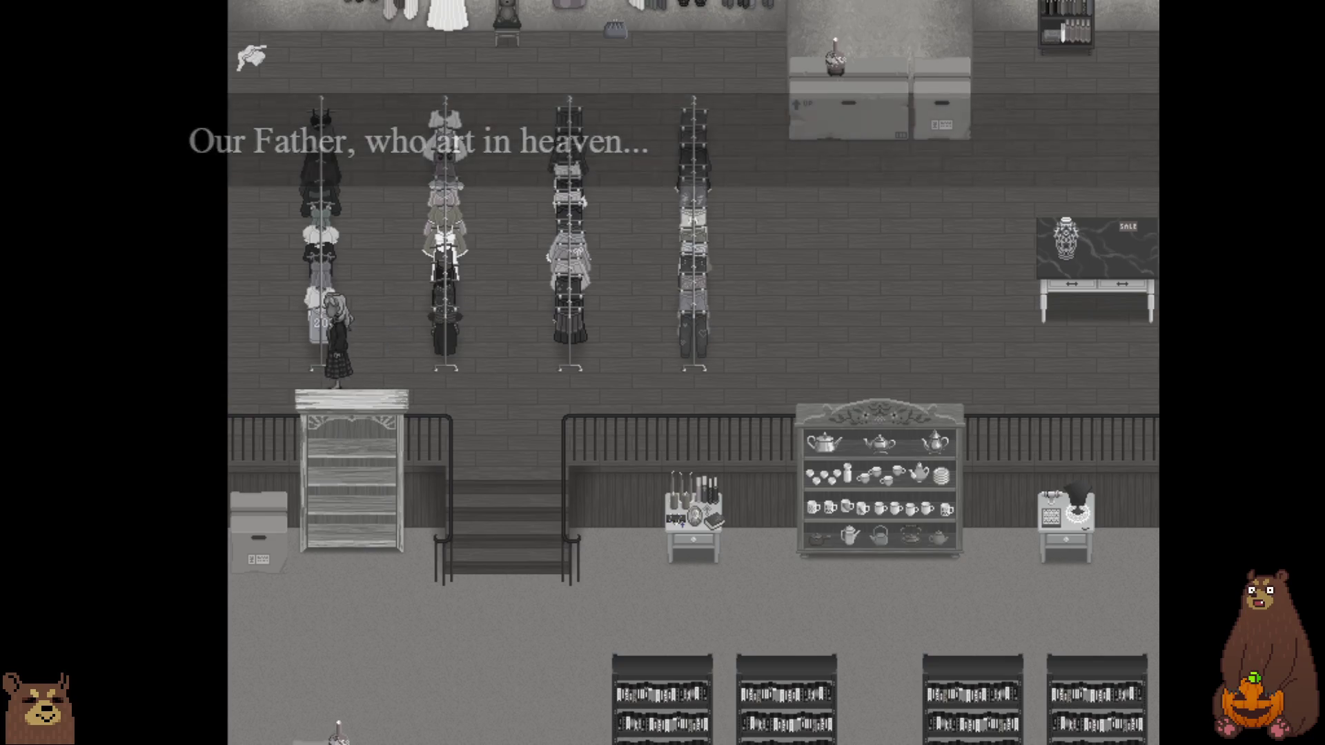
key(Left)
key(Left)
key(Up)
key(Up)
key(Up)
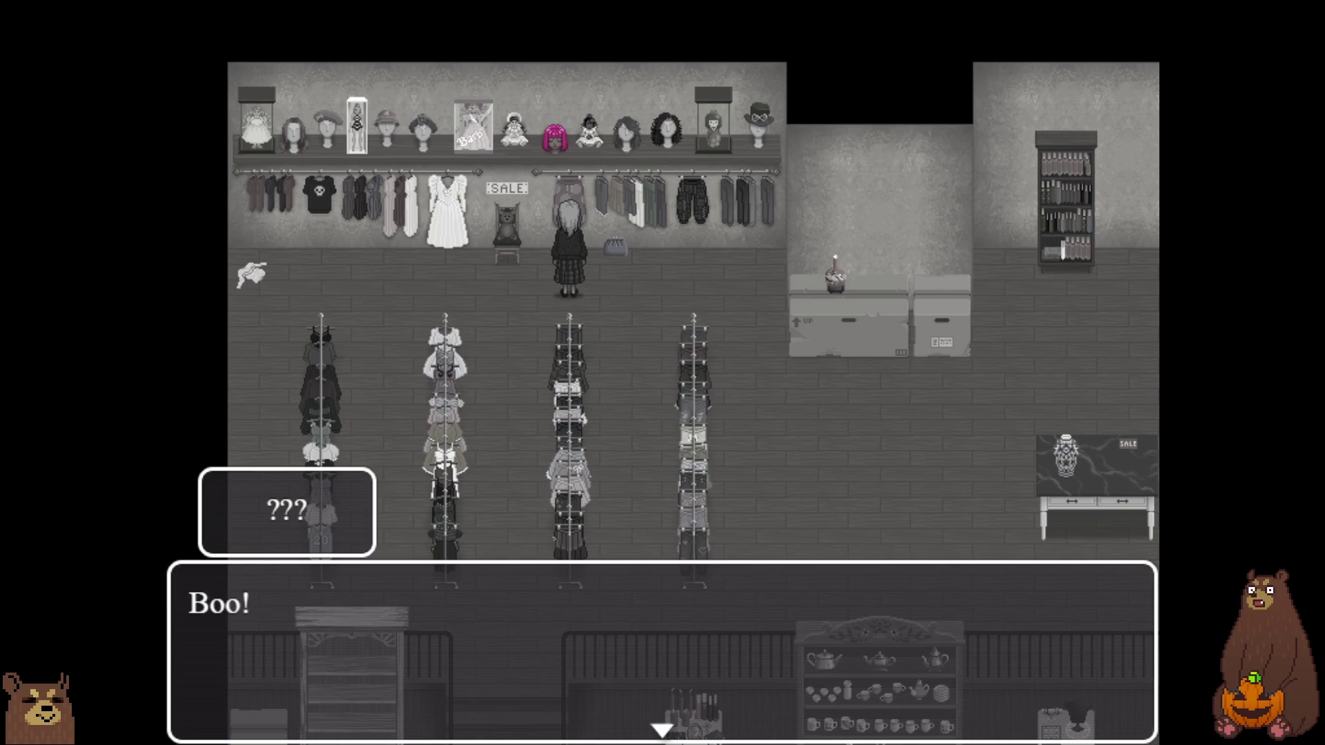
- Advance through the dialogue after the mannequin's 'Boo!' scare
key(Return)
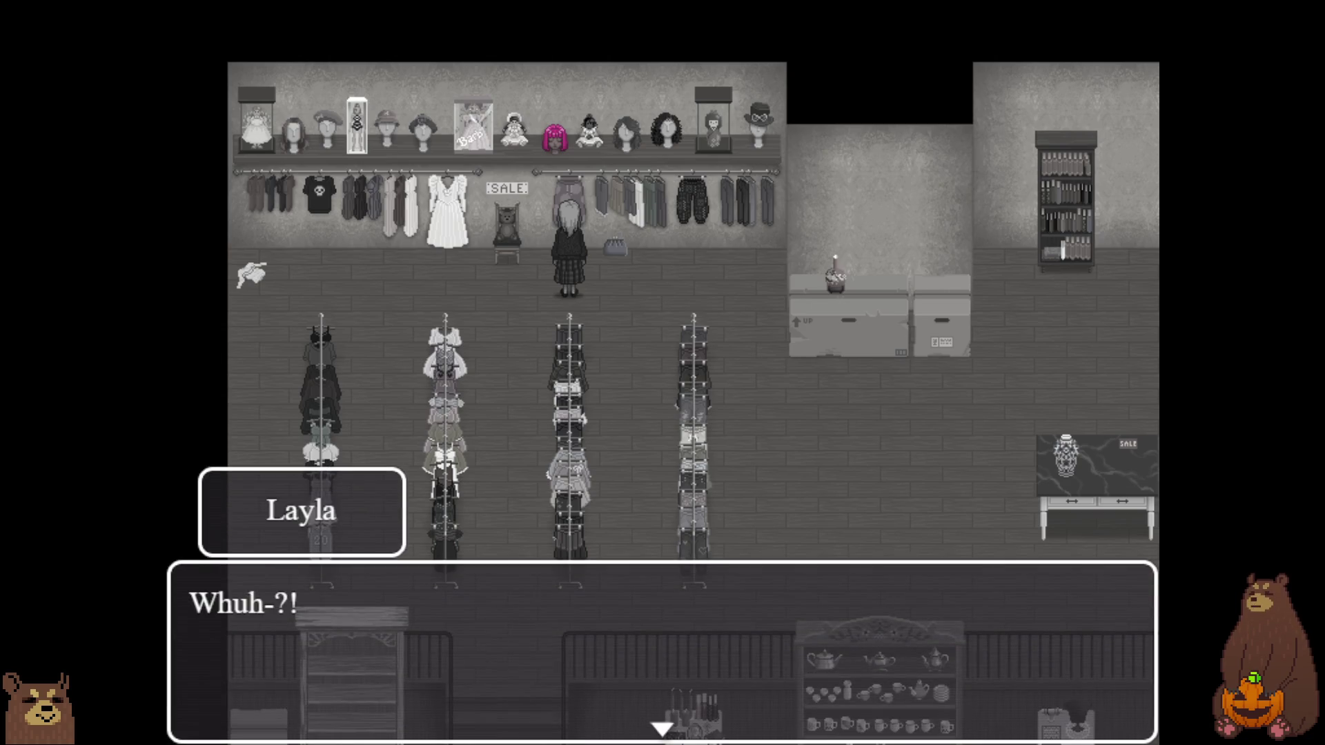
key(Return)
key(Return)
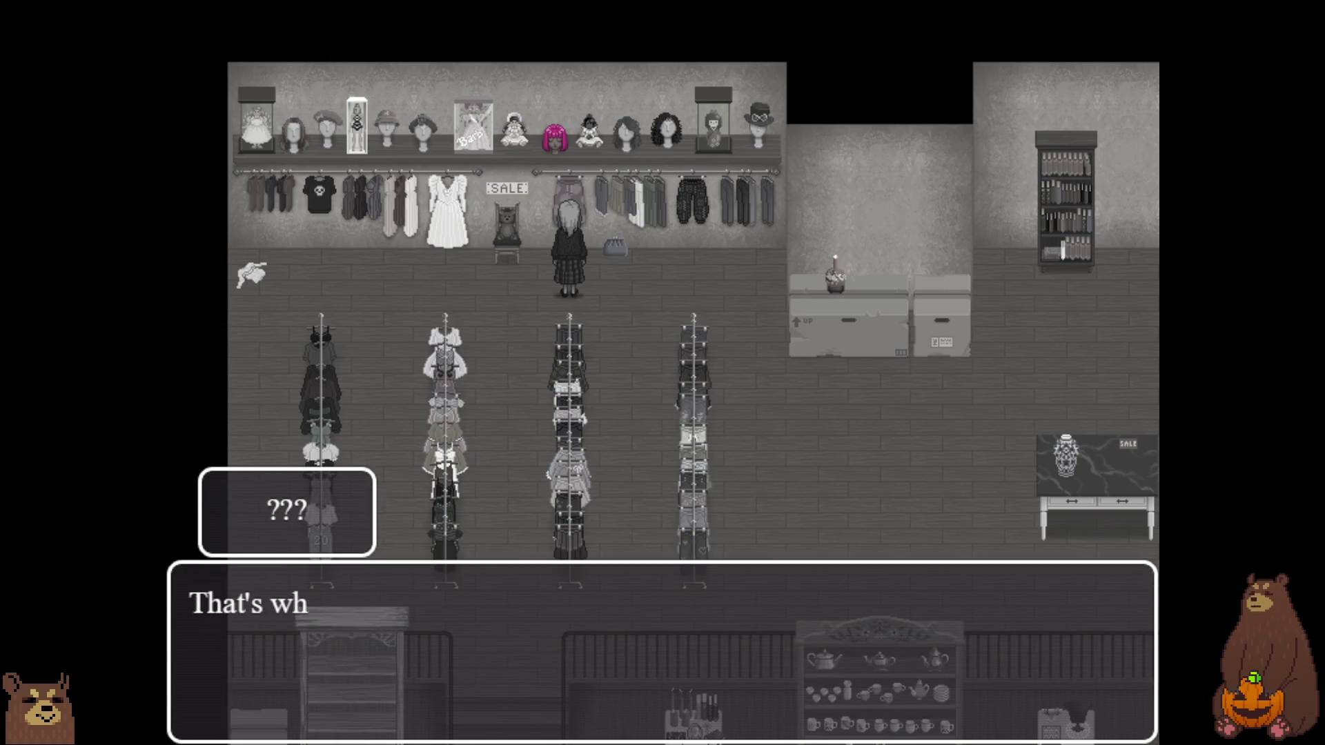
key(Return)
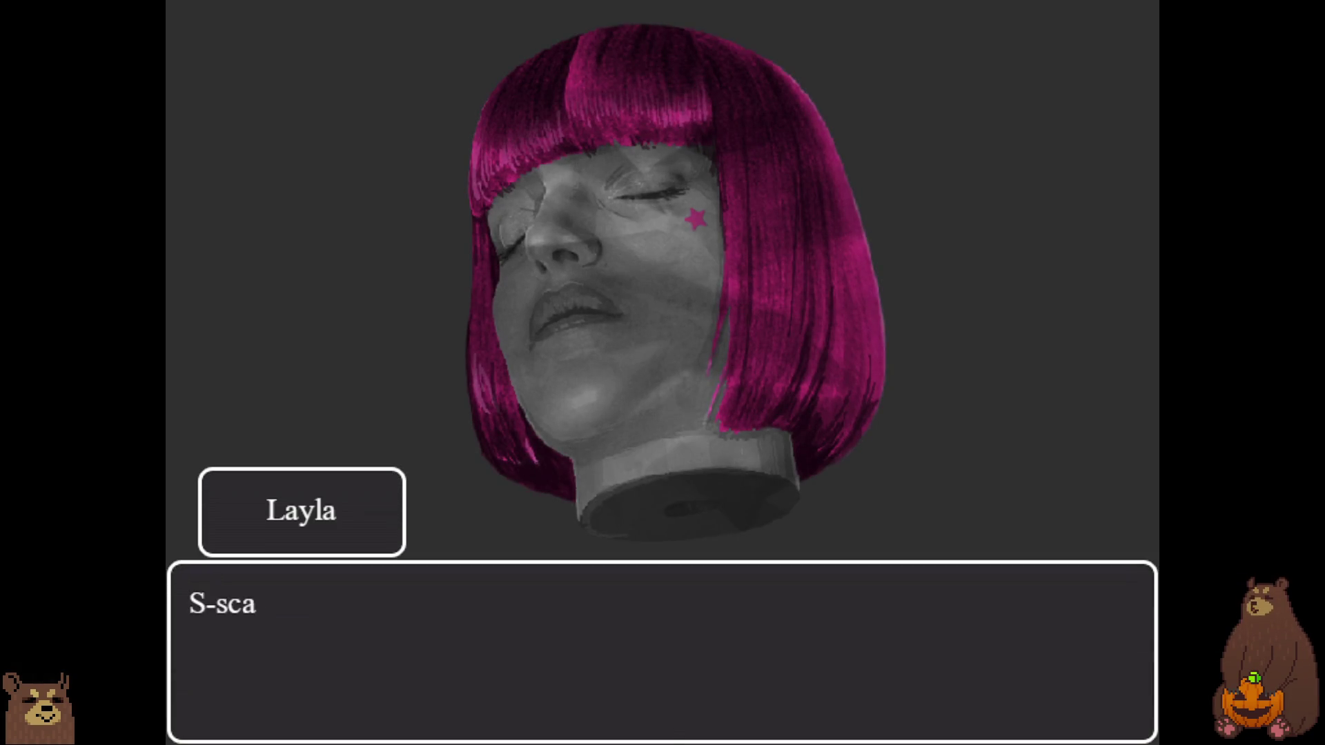
- Advance the Mannequin Head conversation through Queen Venus's introduction and the girl's reply
key(Return)
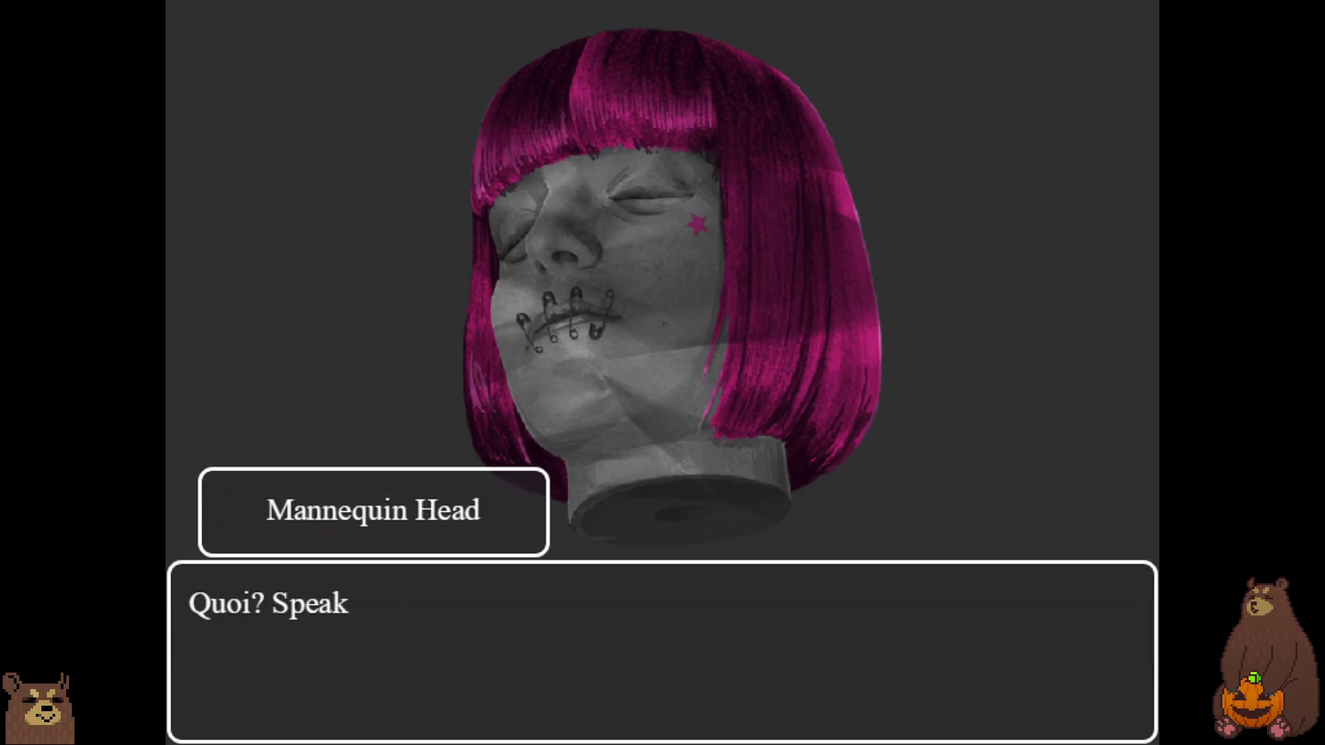
key(Return)
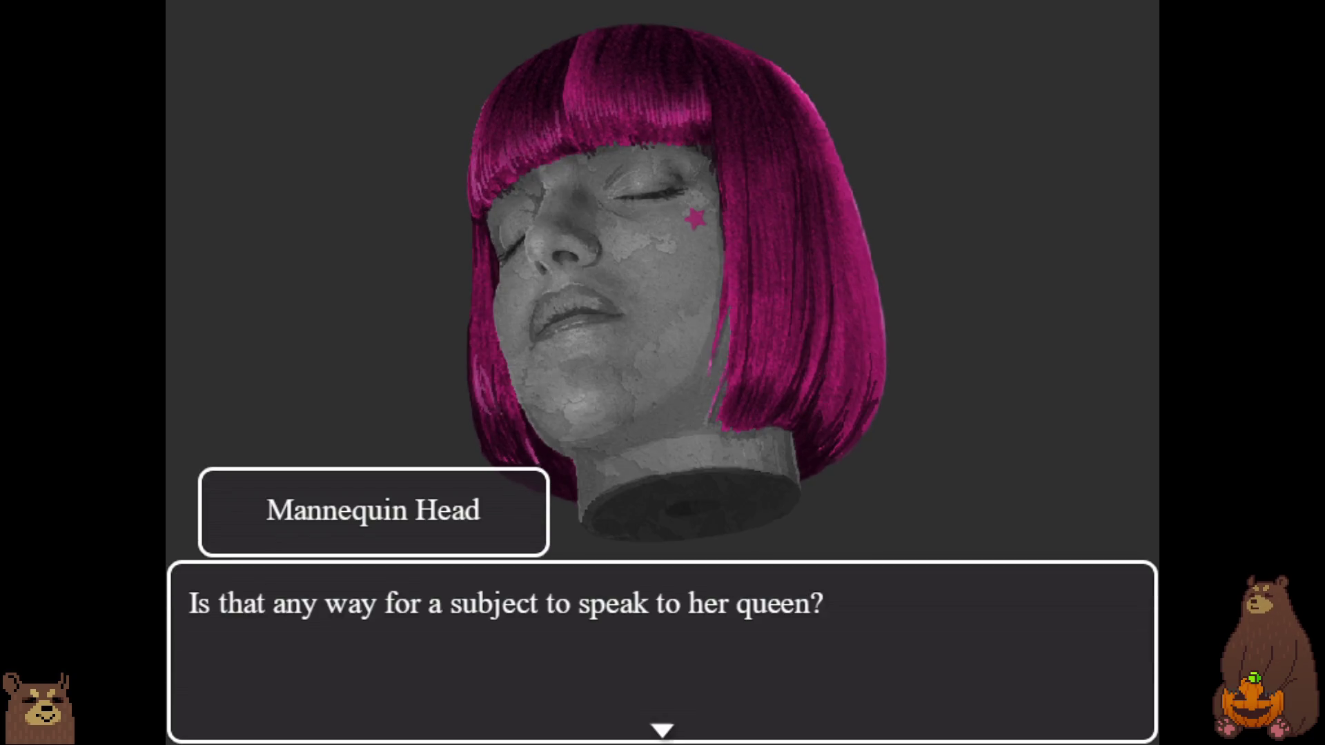
key(Return)
key(Return)
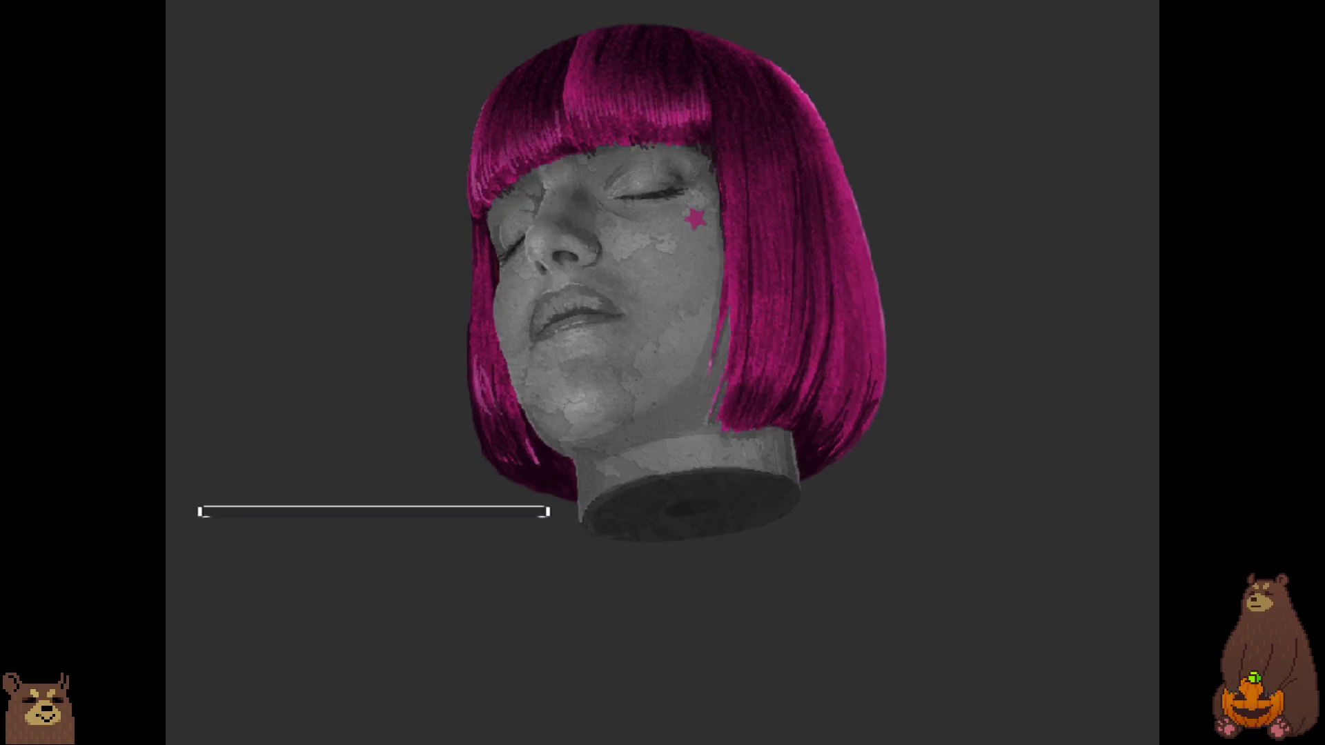
key(Return)
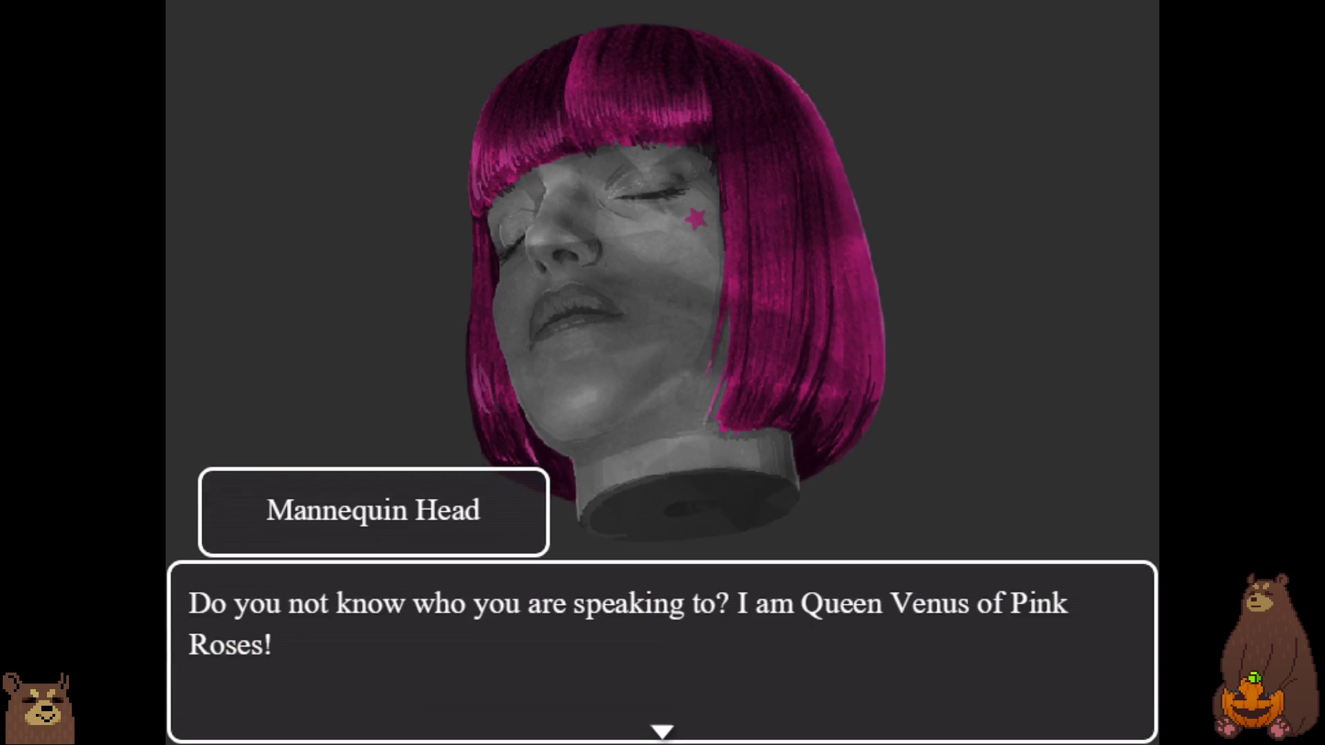
key(Return)
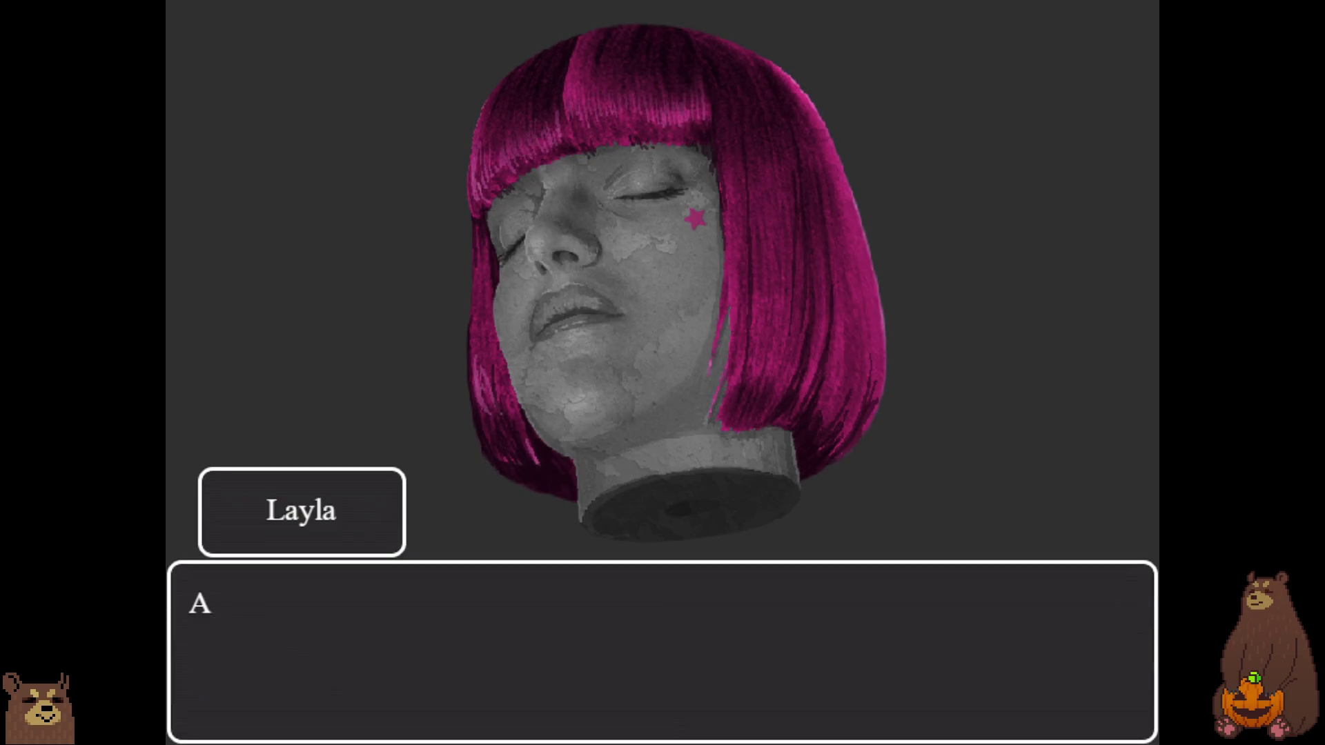
key(Return)
- Continue through Queen Venus's lines, including the Maverick line, to the girl's closing line
key(Return)
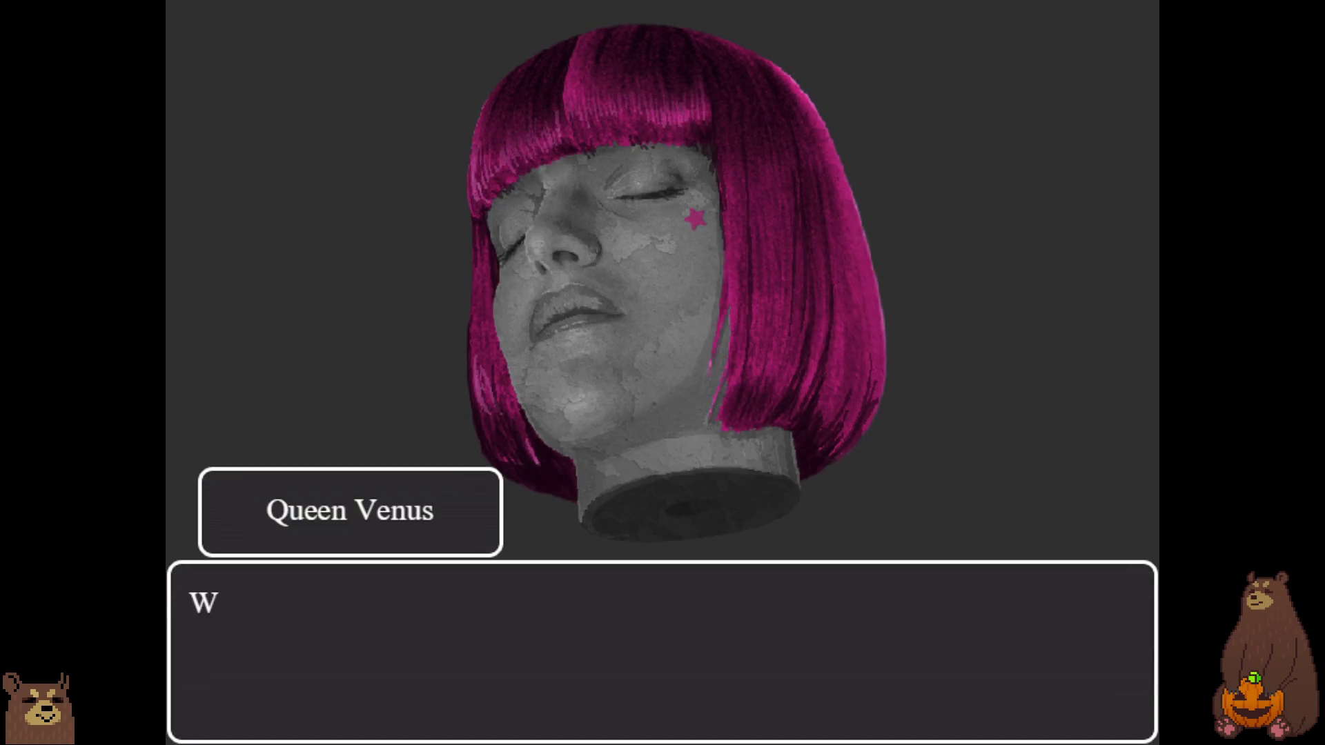
key(Return)
key(Return)
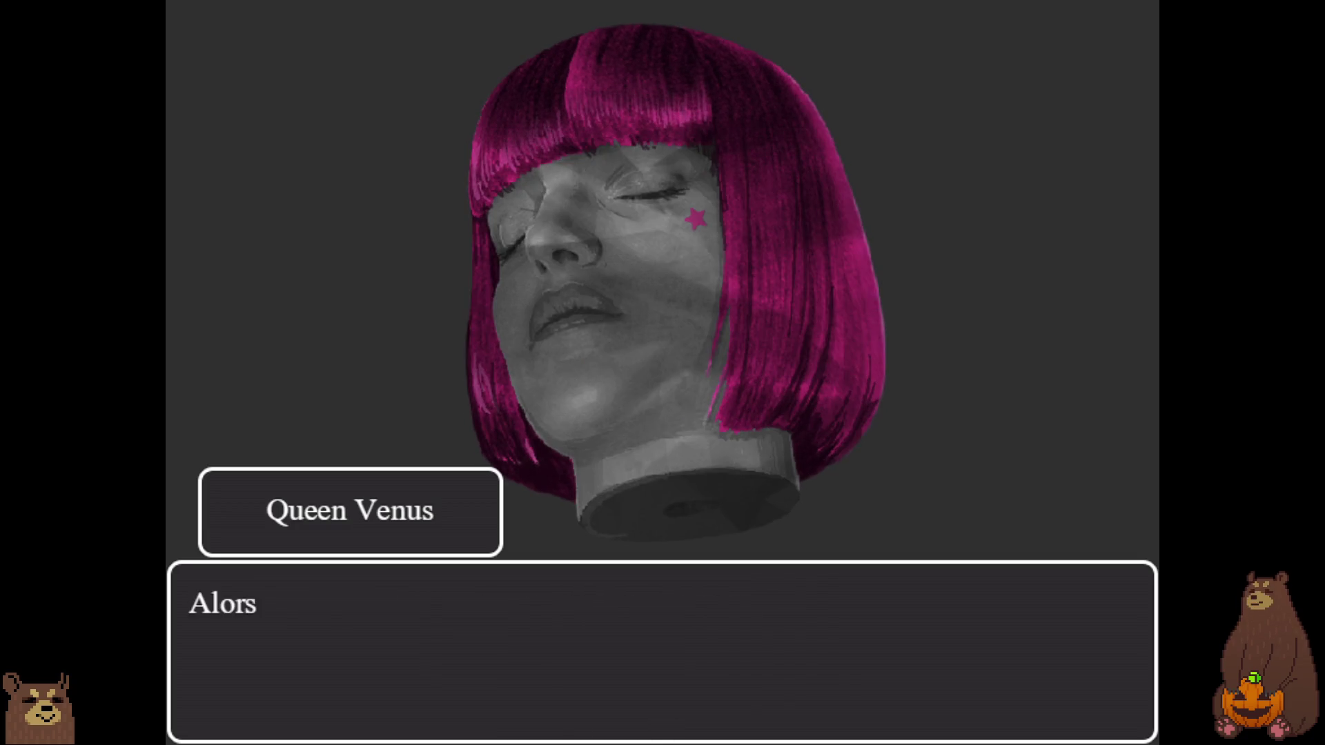
key(Return)
key(Return)
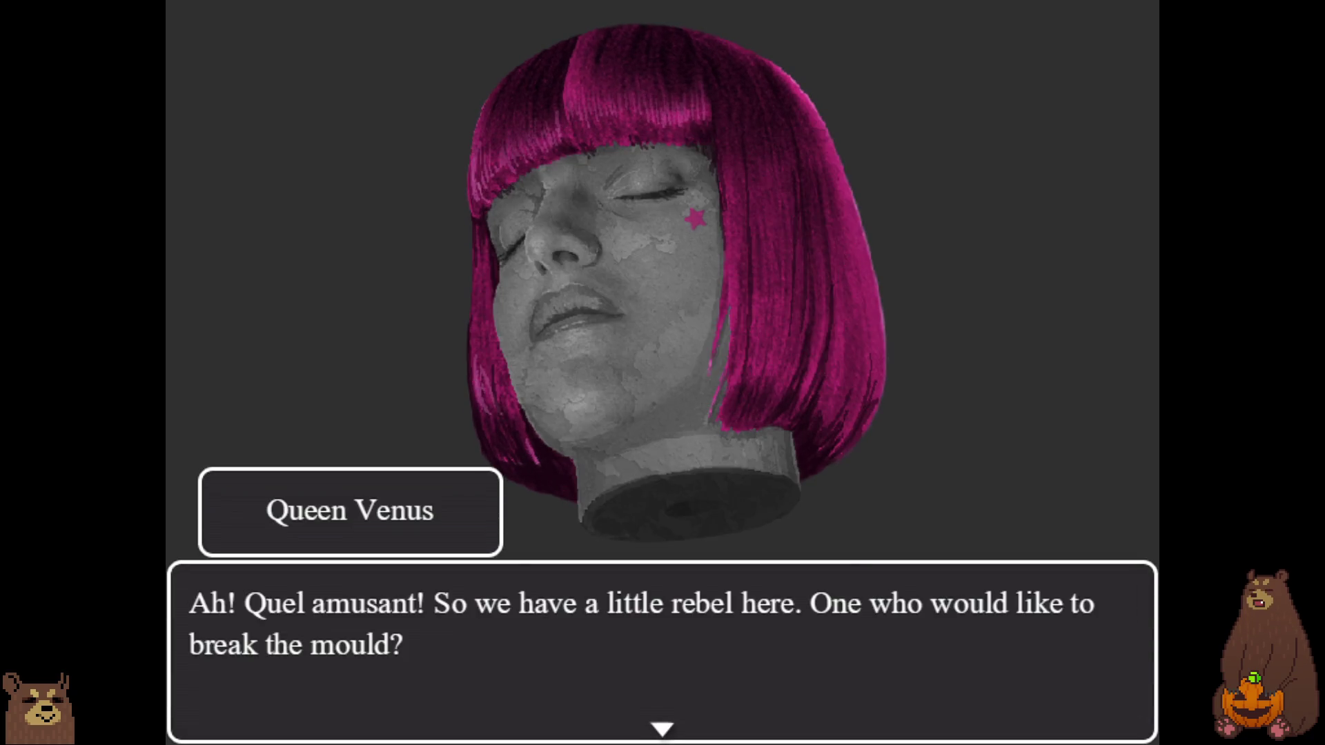
key(Return)
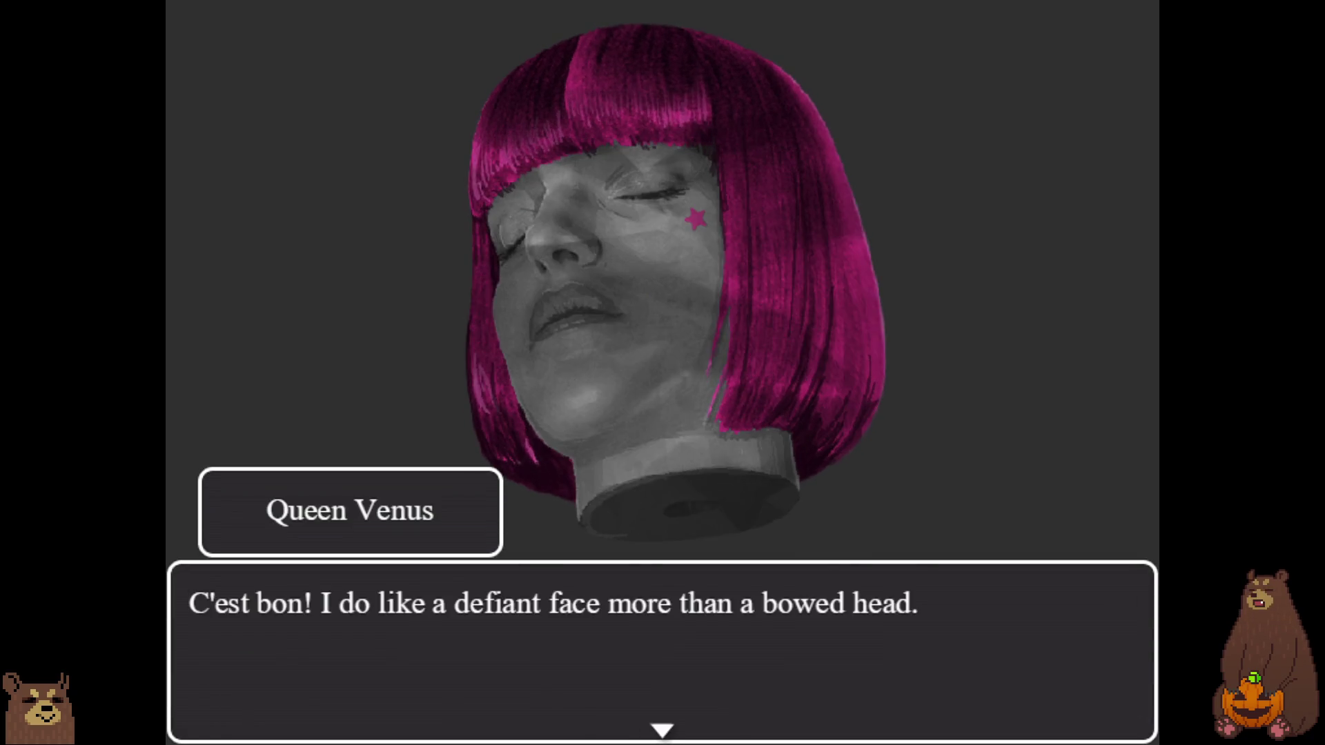
key(Return)
key(Return)
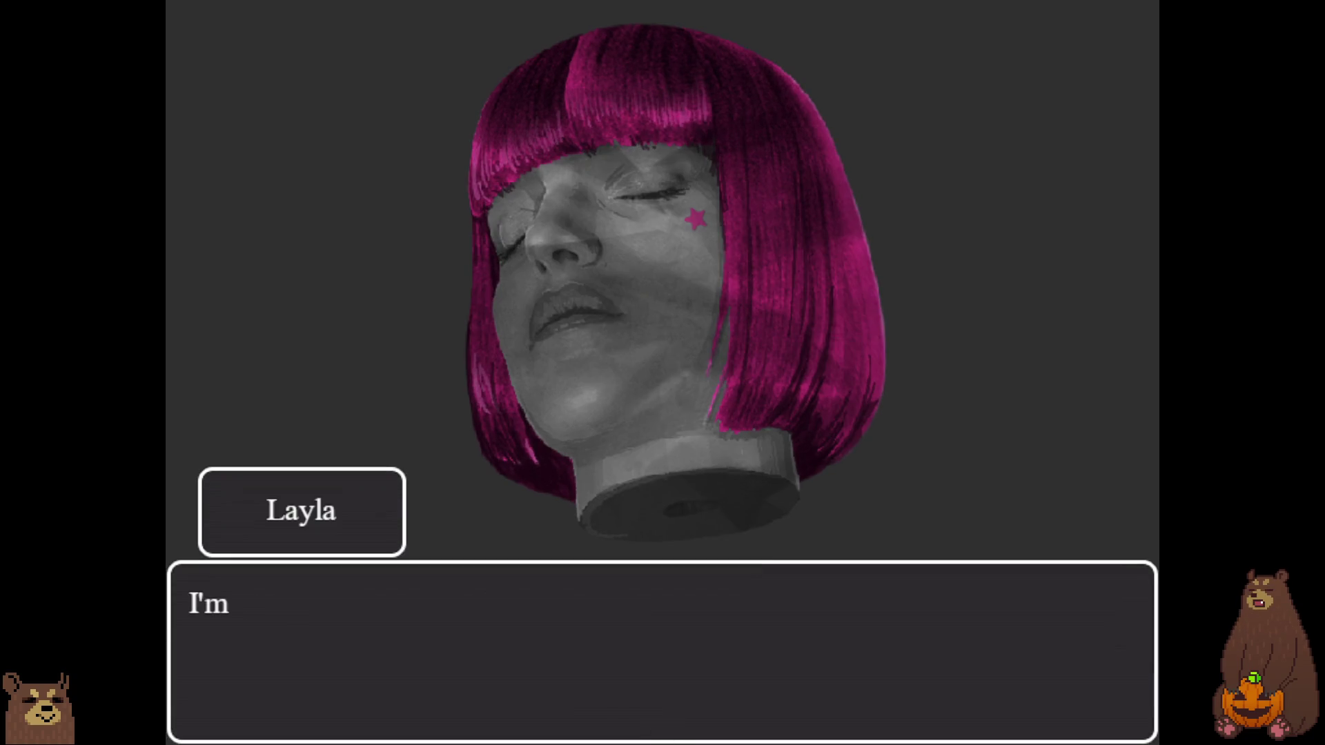
key(Return)
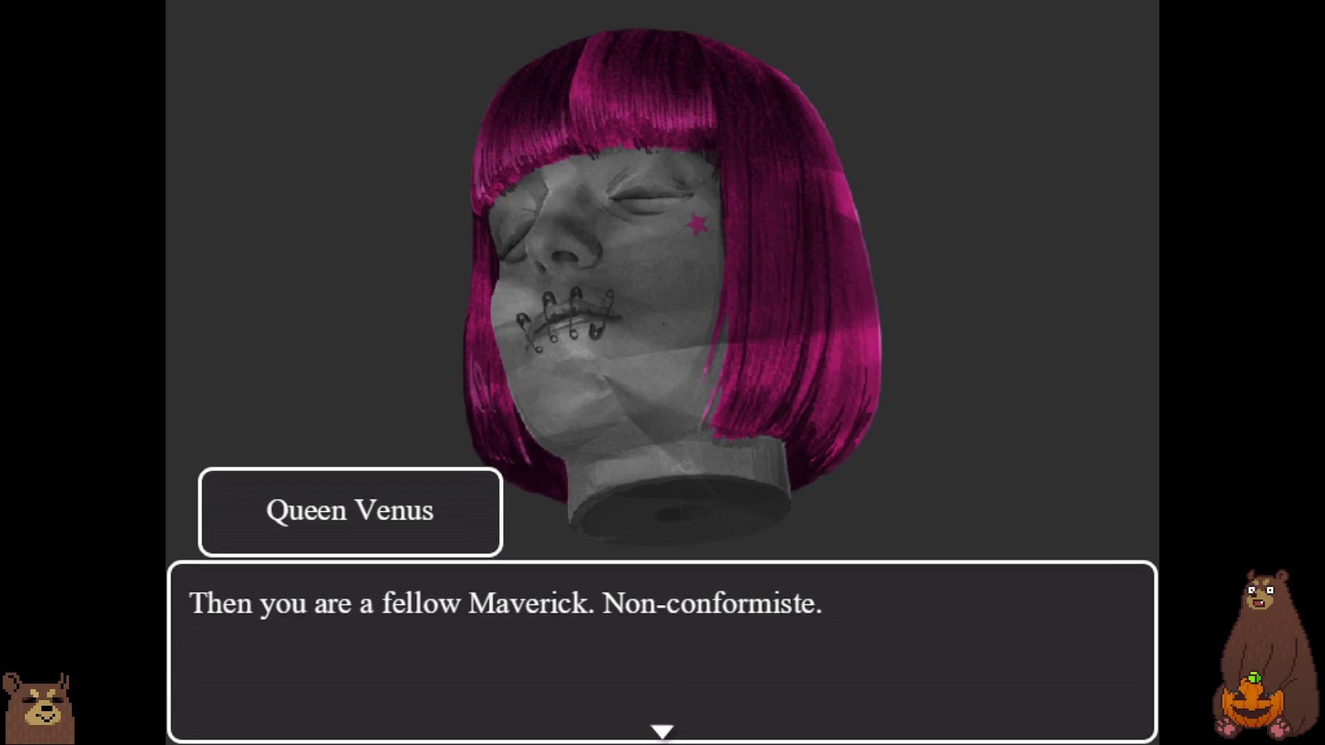
key(Return)
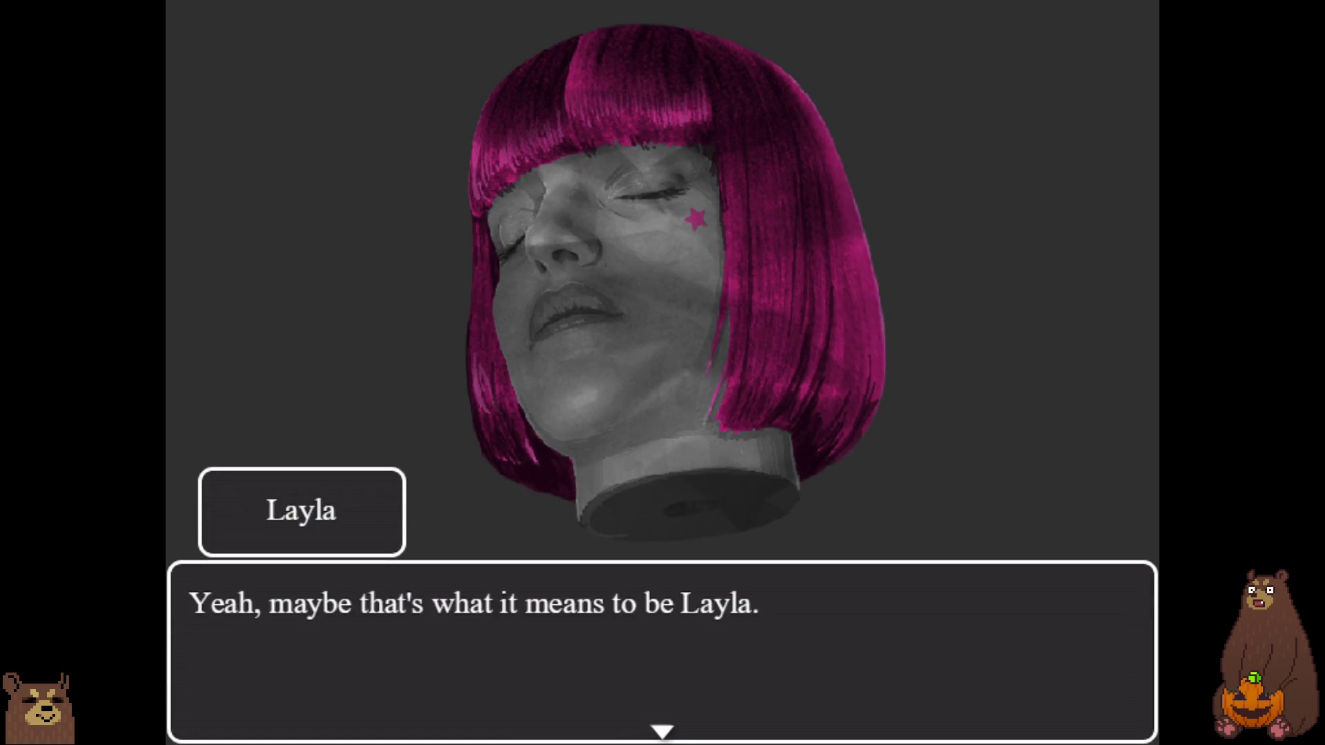
key(Return)
key(Return)
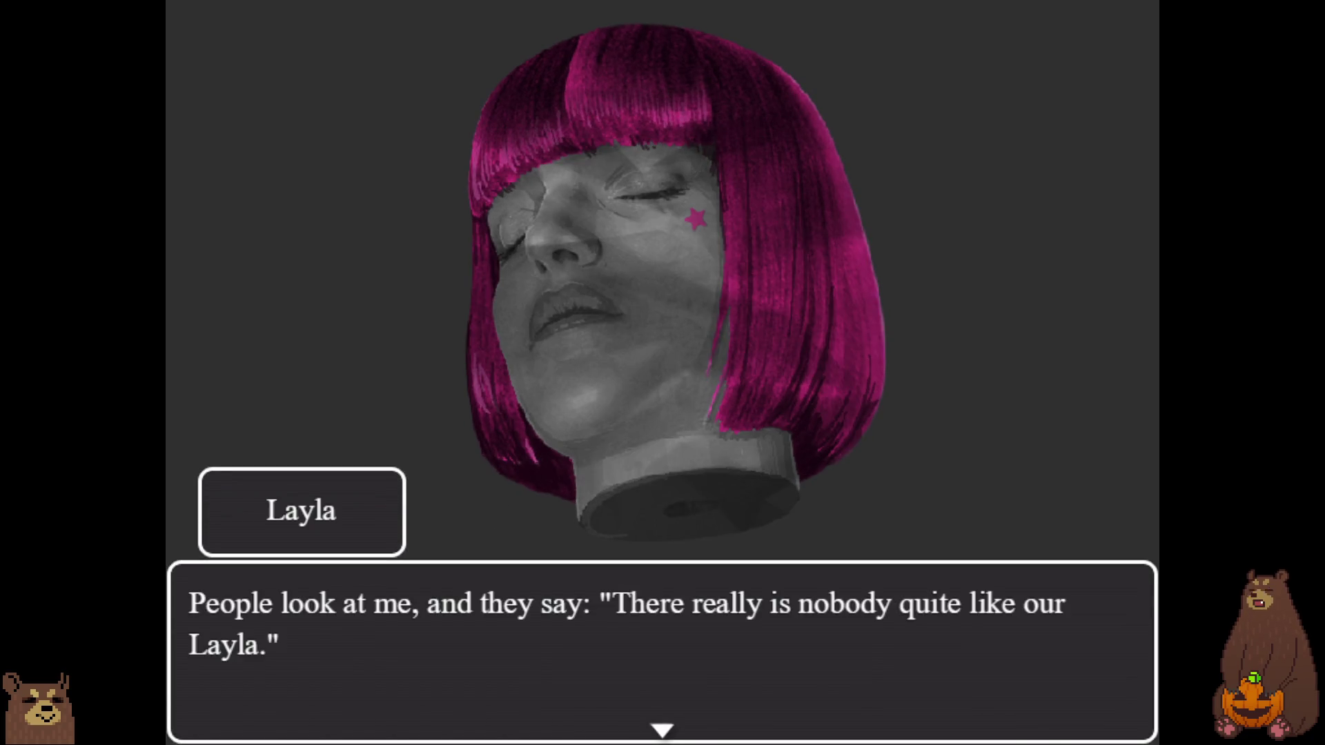
key(Return)
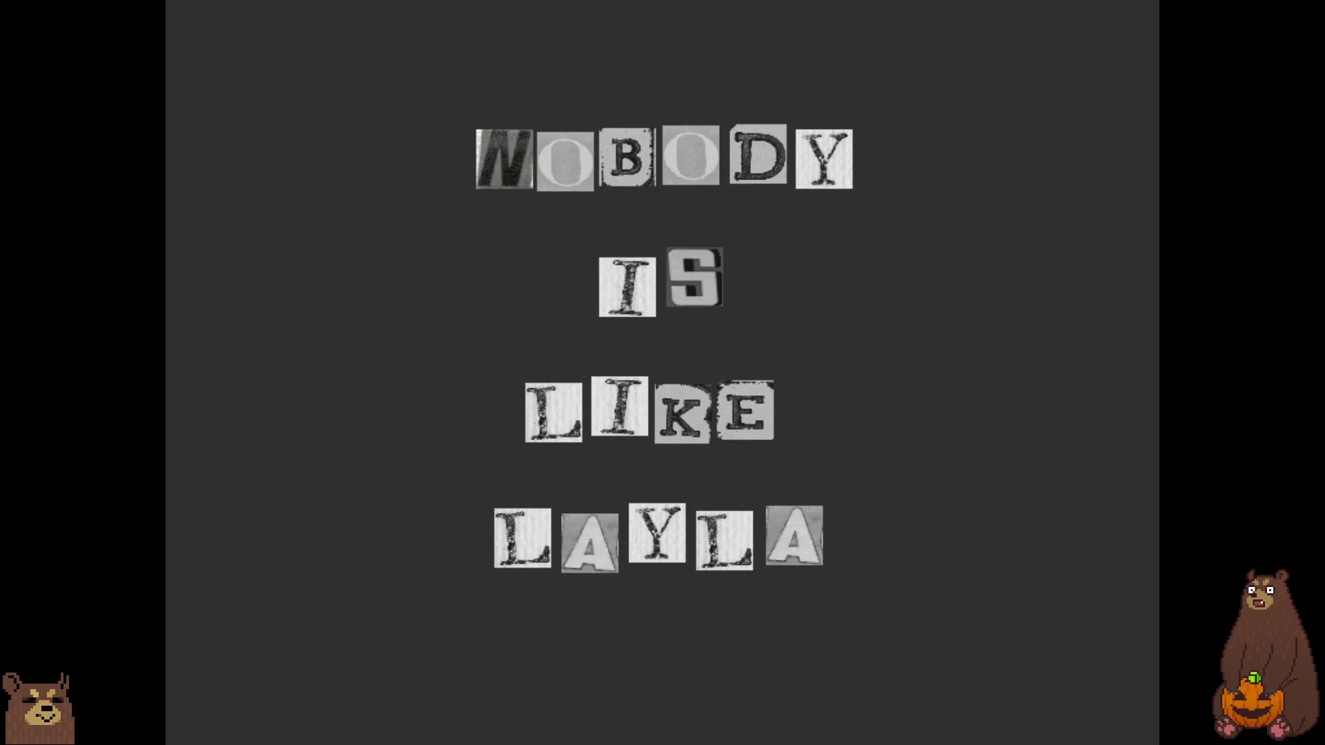
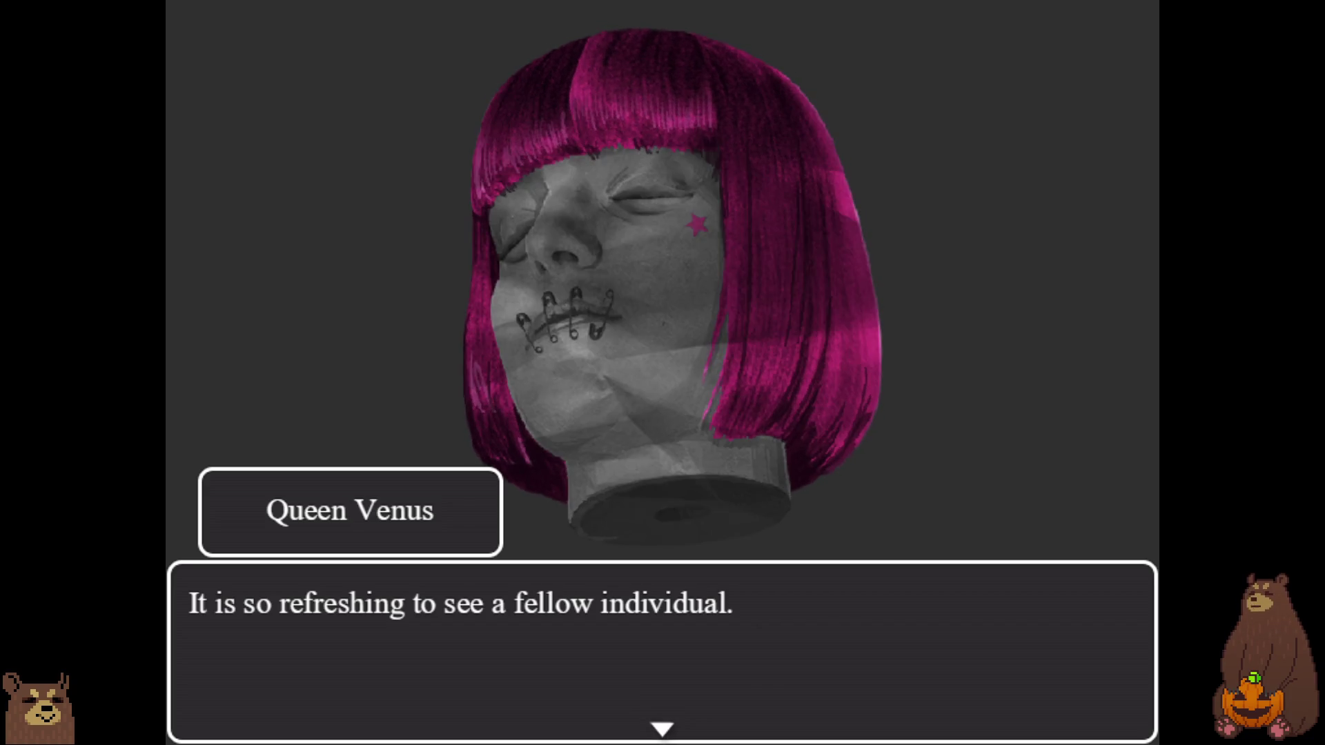
- Advance the Layla and Queen Venus dialogue, past the ransom-note image, until the cutscene ends
key(Return)
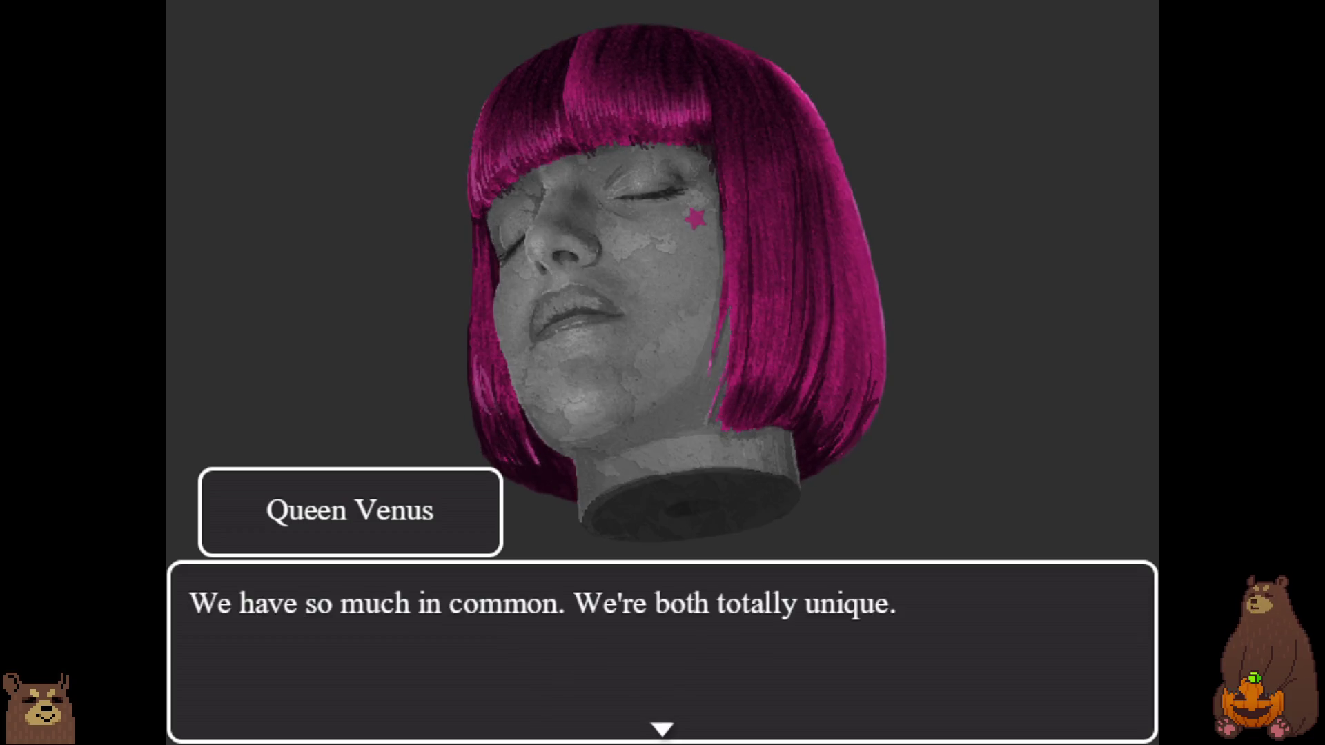
key(Return)
key(Return)
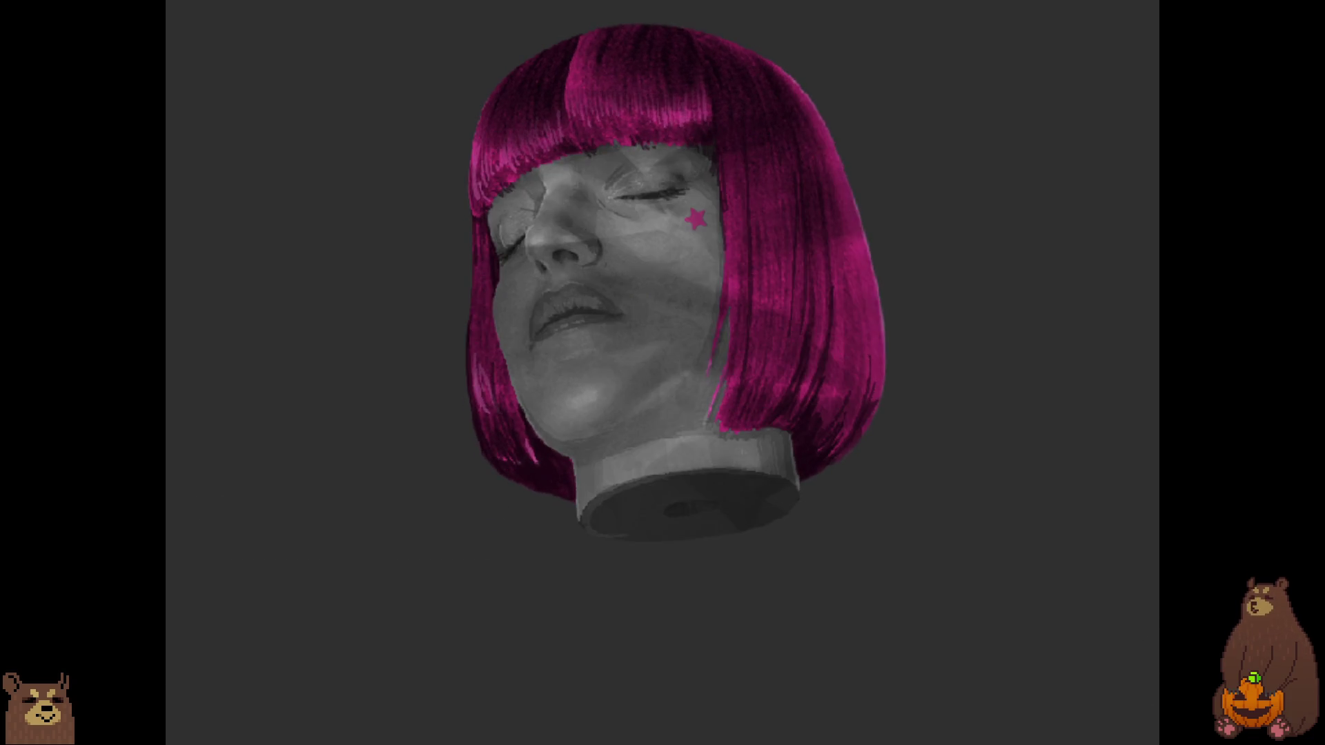
key(Return)
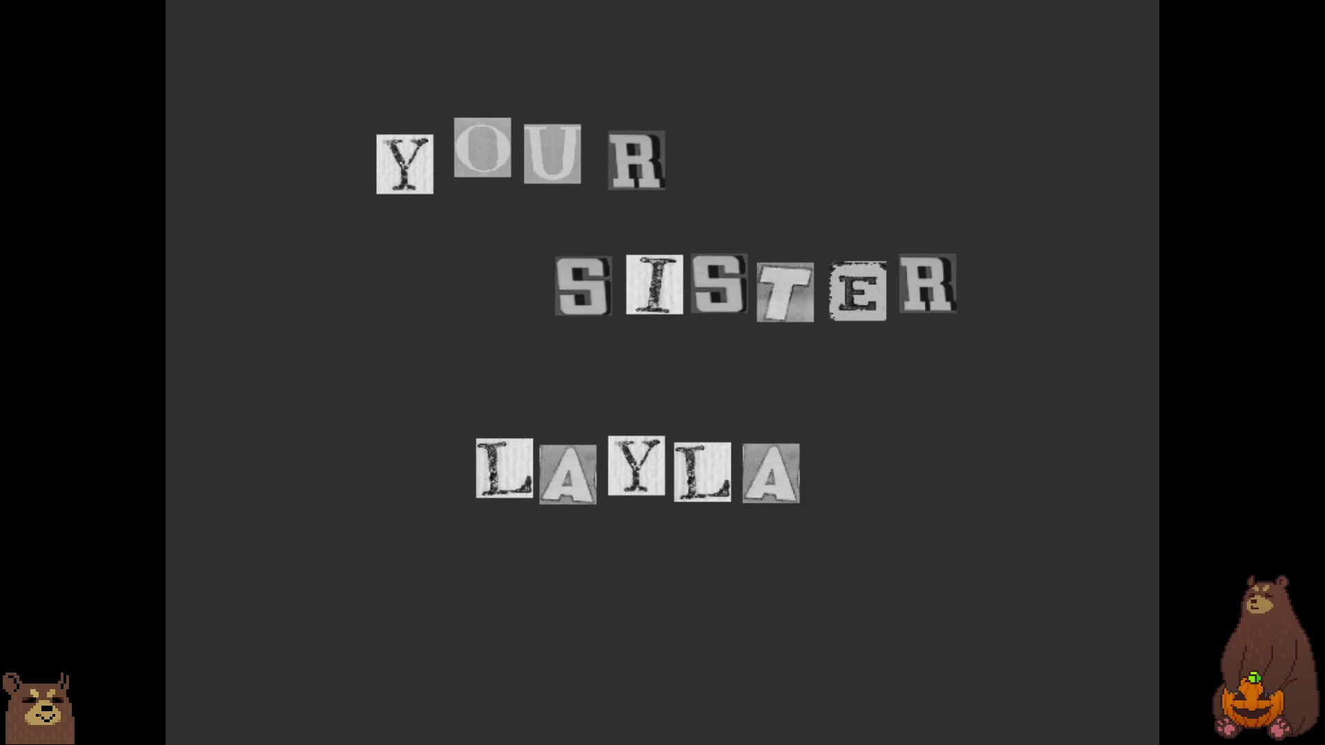
key(Return)
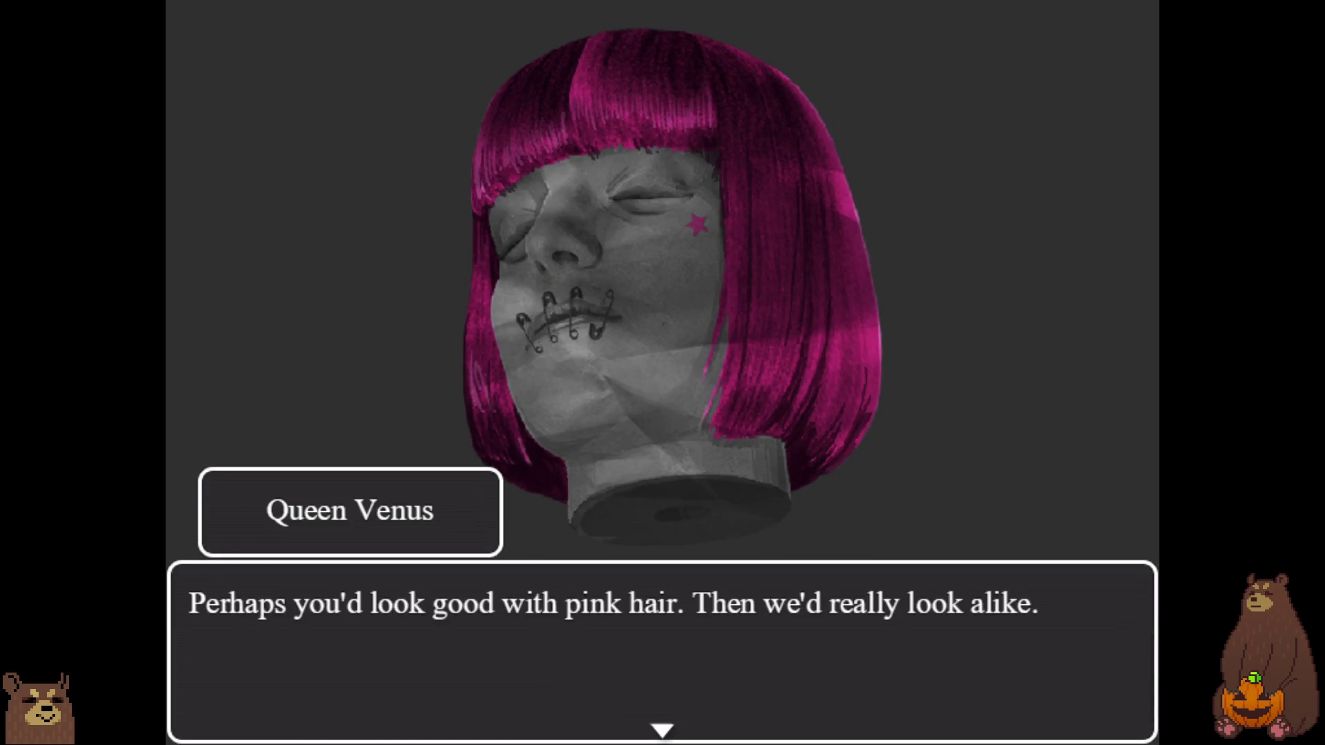
key(Return)
key(Return)
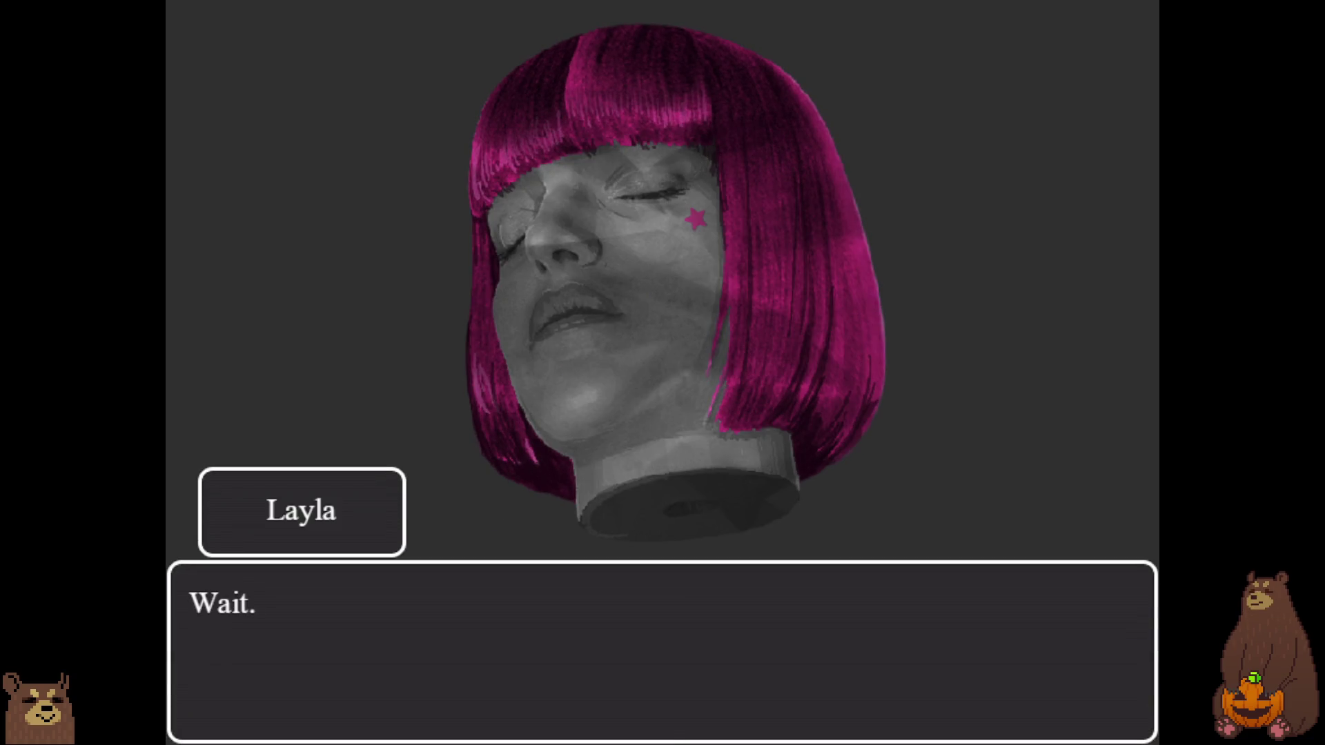
key(Return)
key(Return)
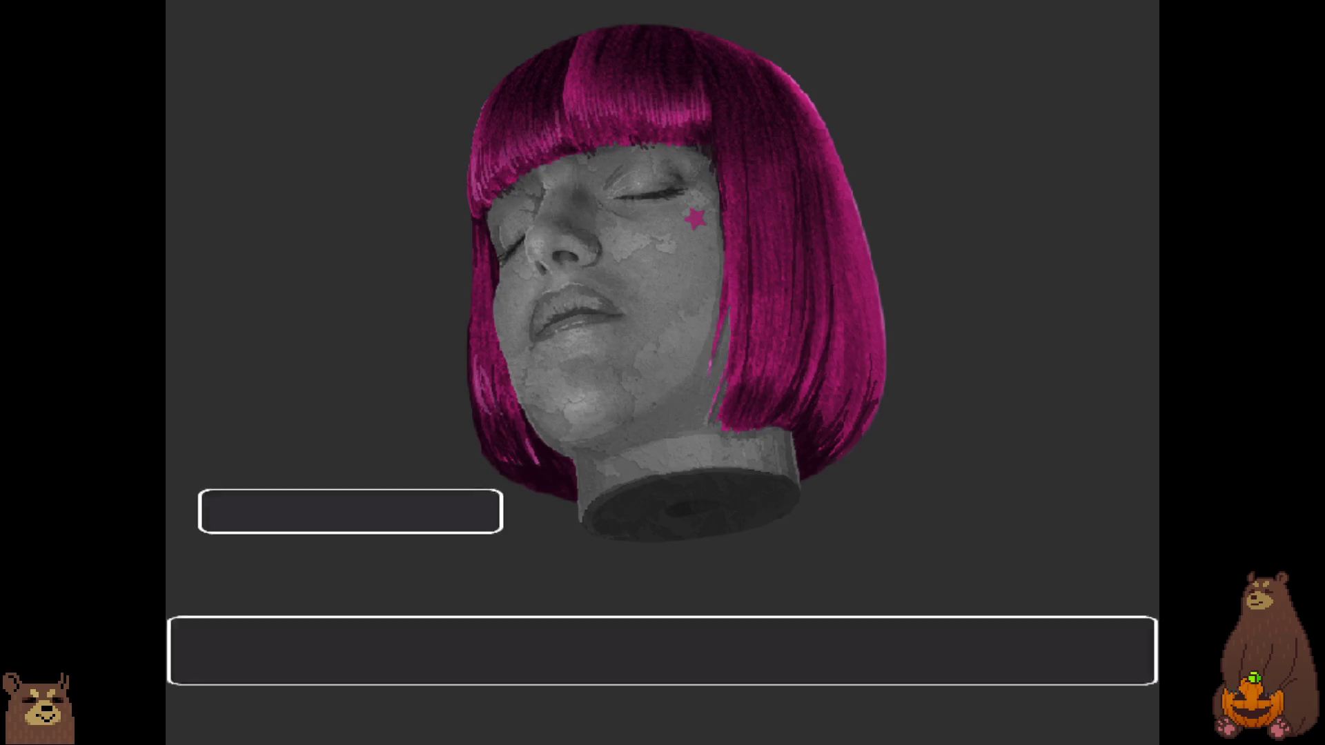
key(Return)
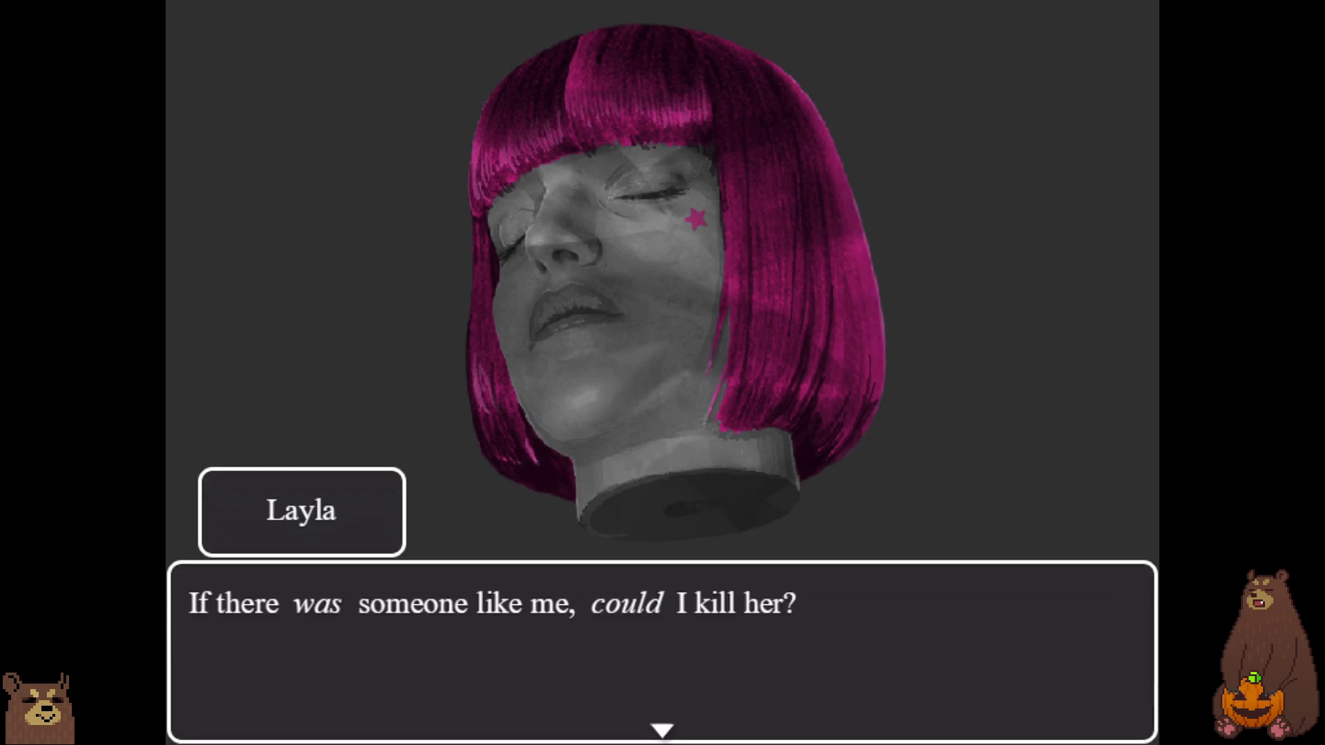
key(Return)
key(Return)
key(Return)
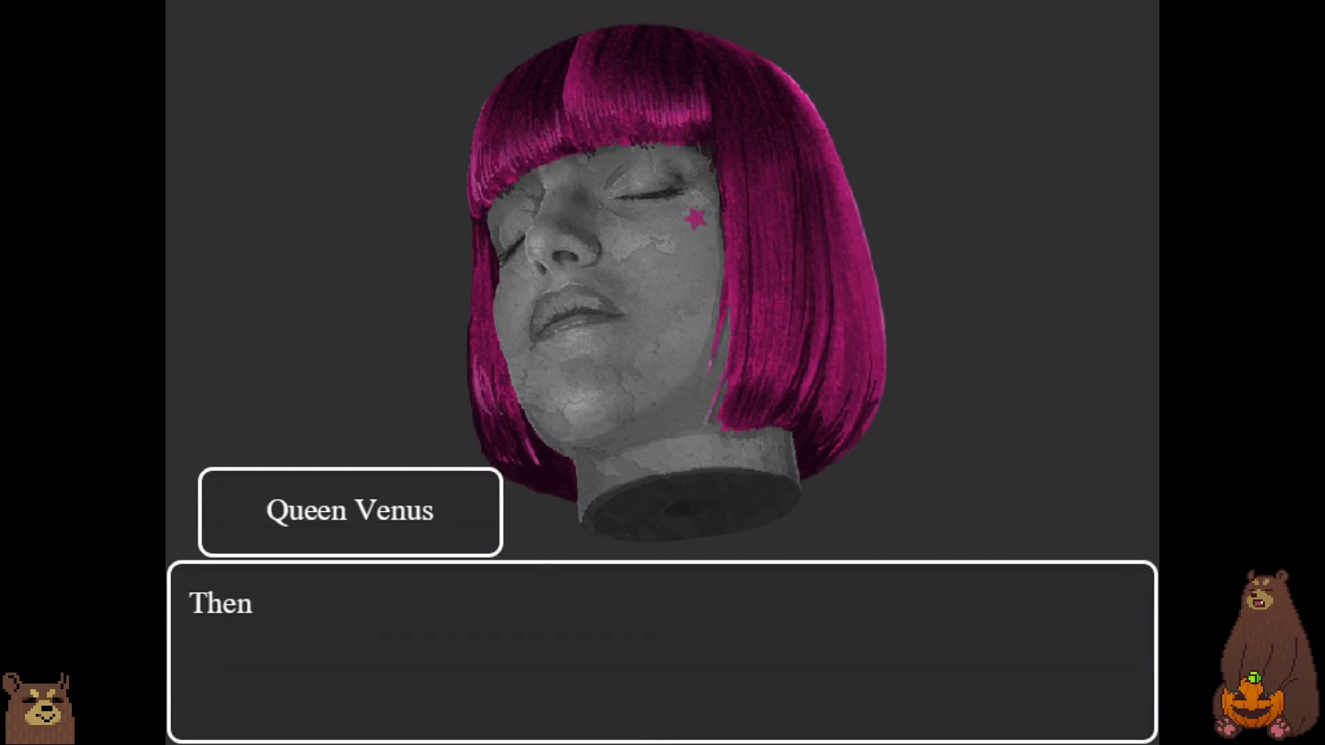
key(Return)
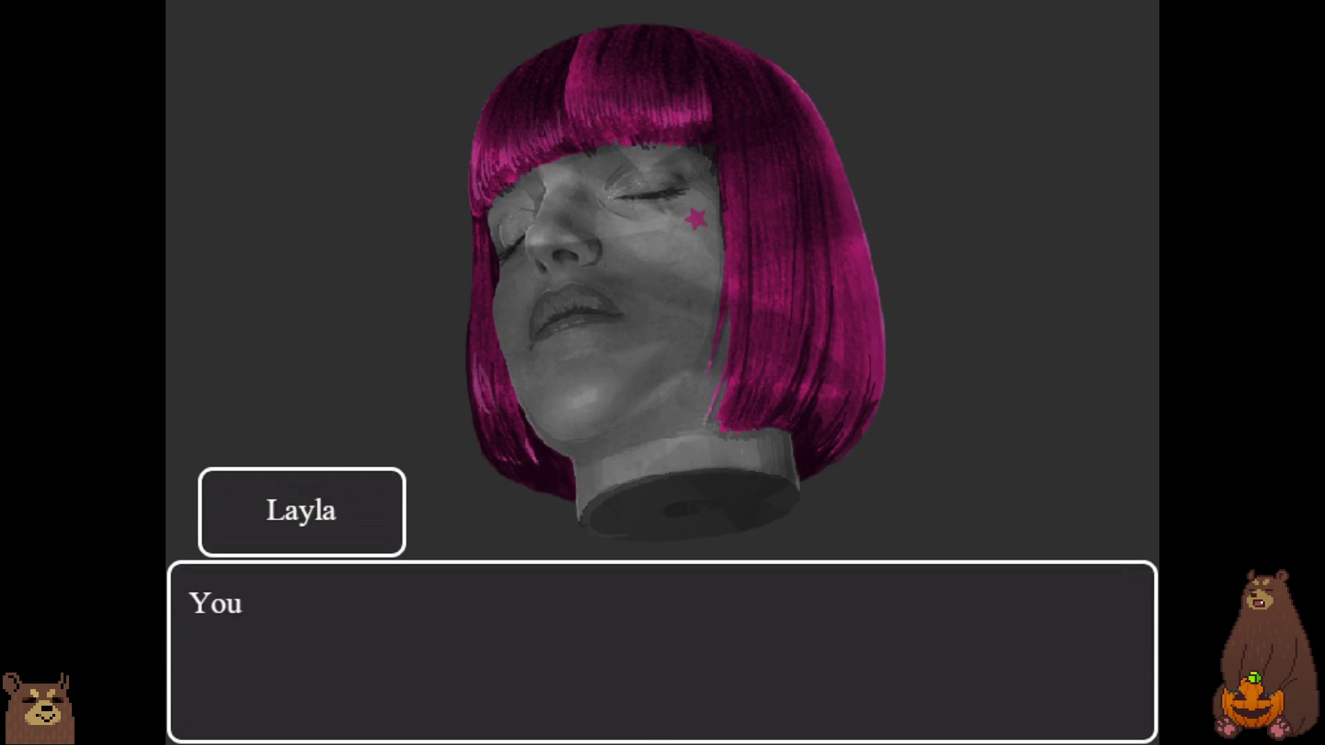
key(Return)
key(Return)
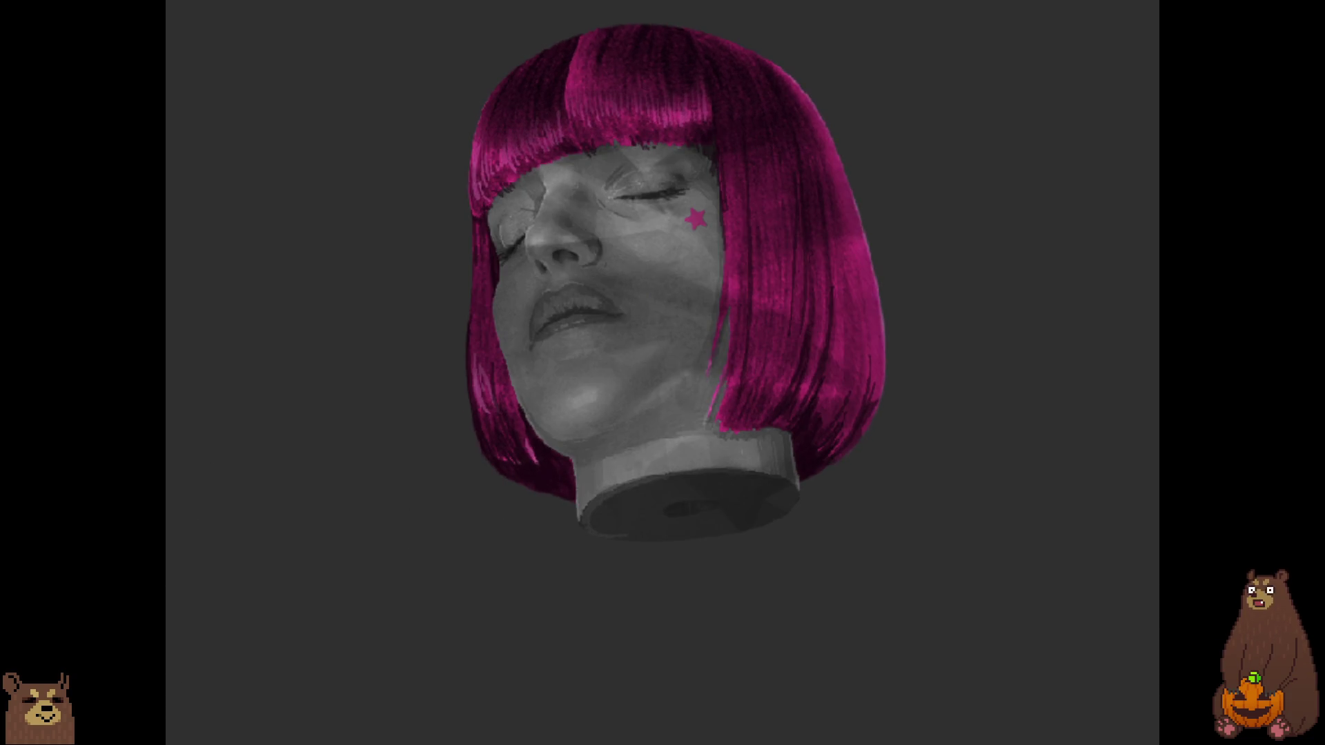
key(Return)
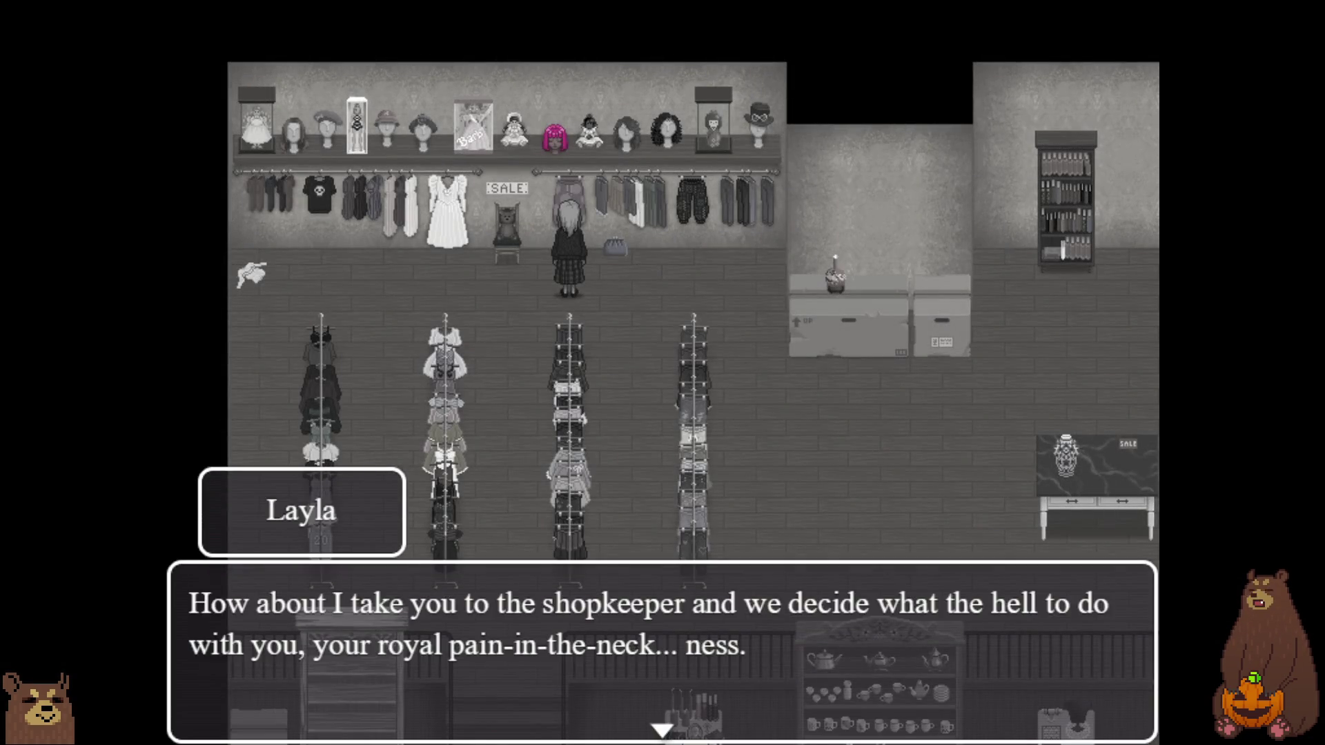
- Finish Queen Venus's protests and collect the Queen Venus item
key(Return)
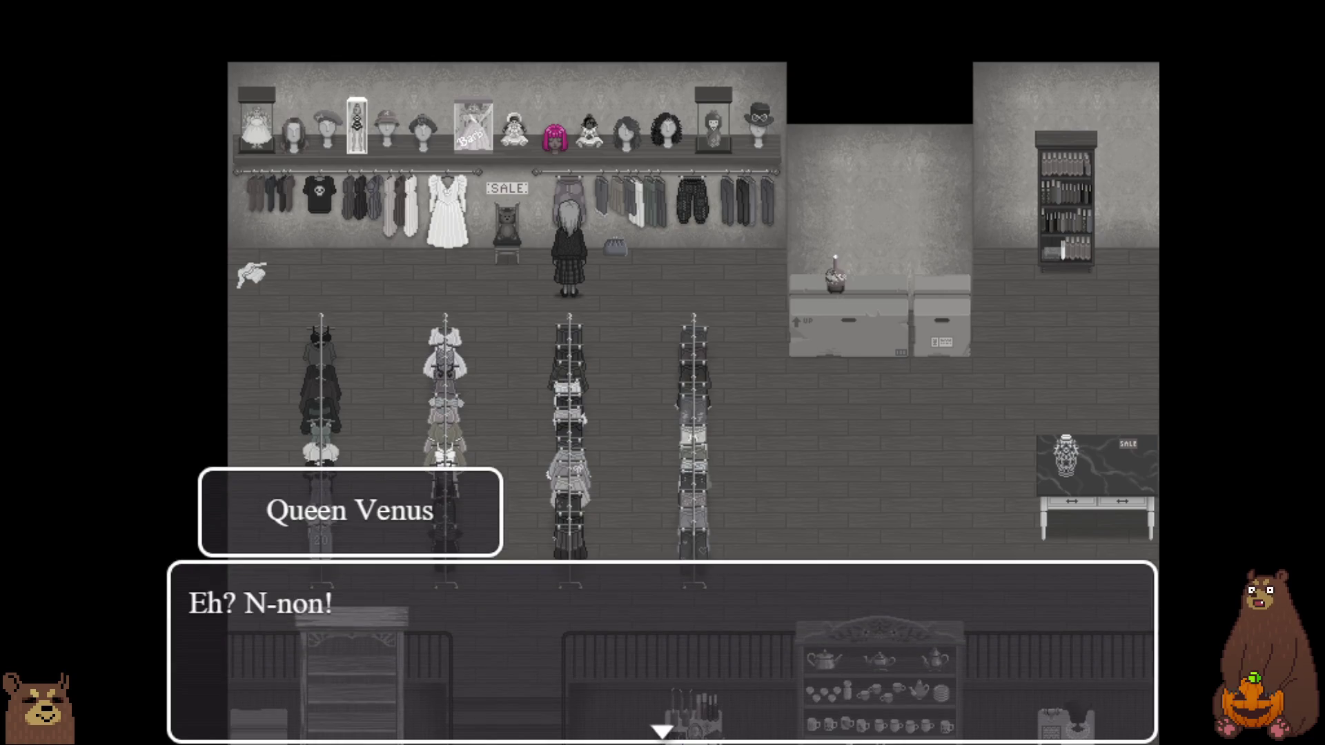
key(Return)
key(Return)
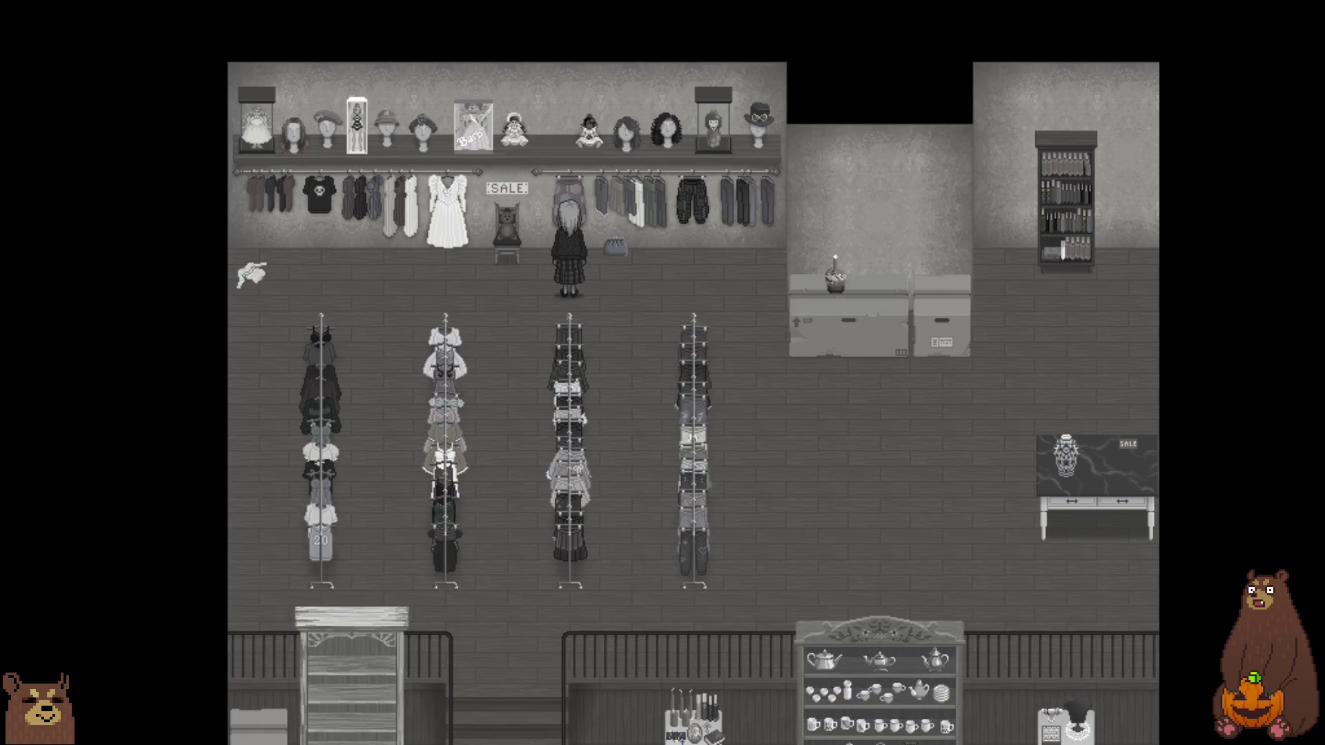
key(Return)
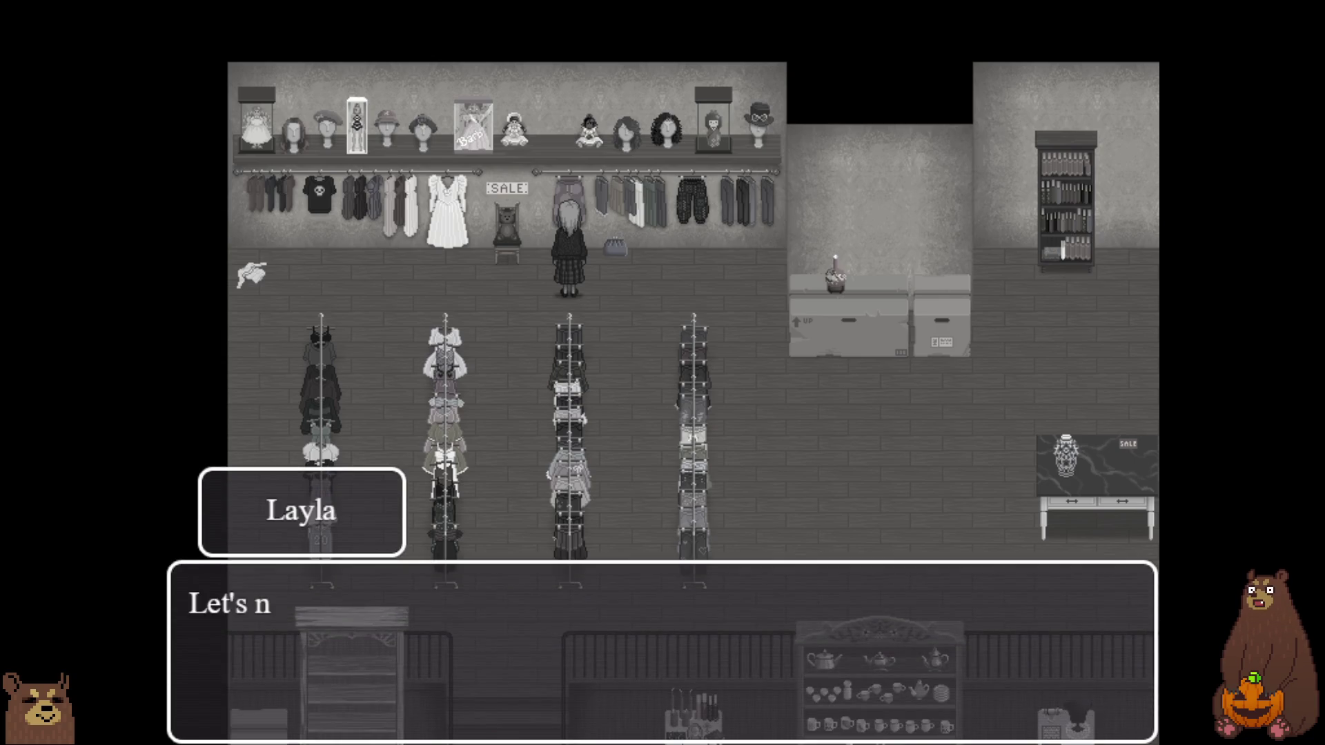
key(Return)
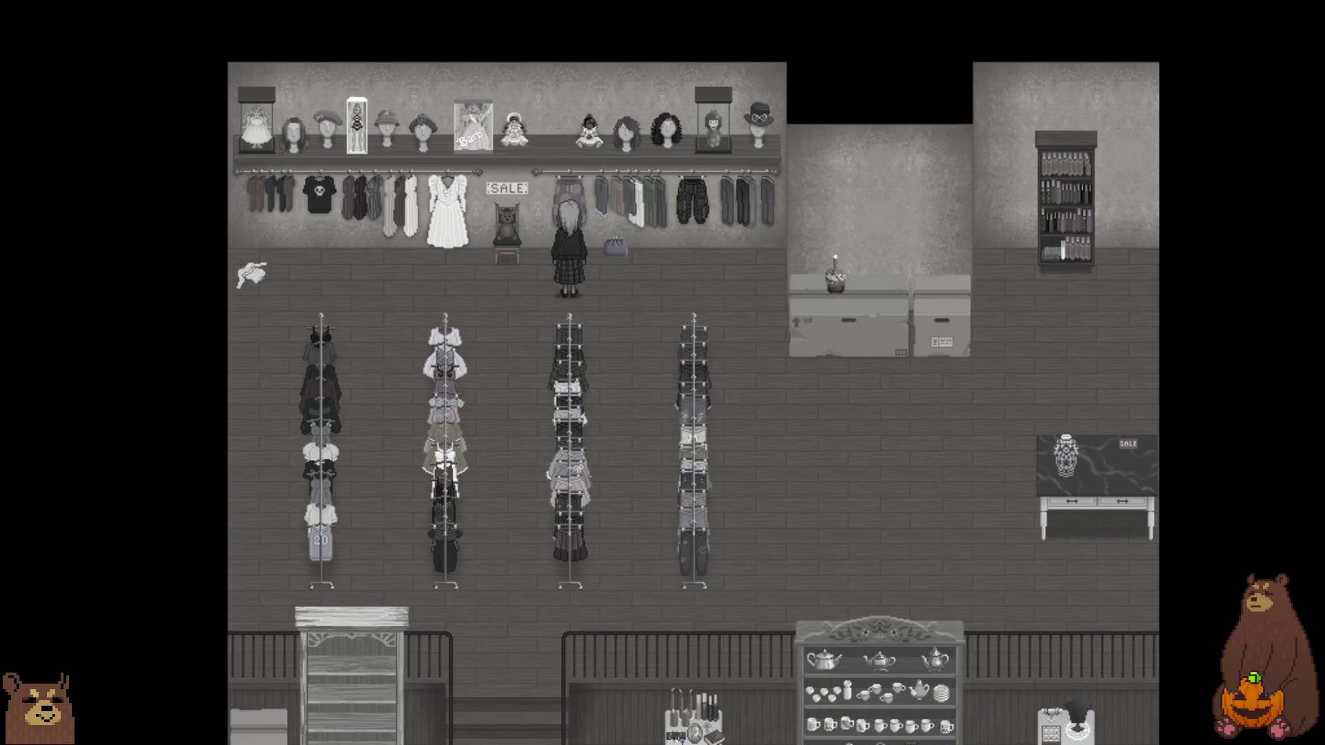
- Examine the wall of clothing and wigs twice, dismissing each description
key(Left)
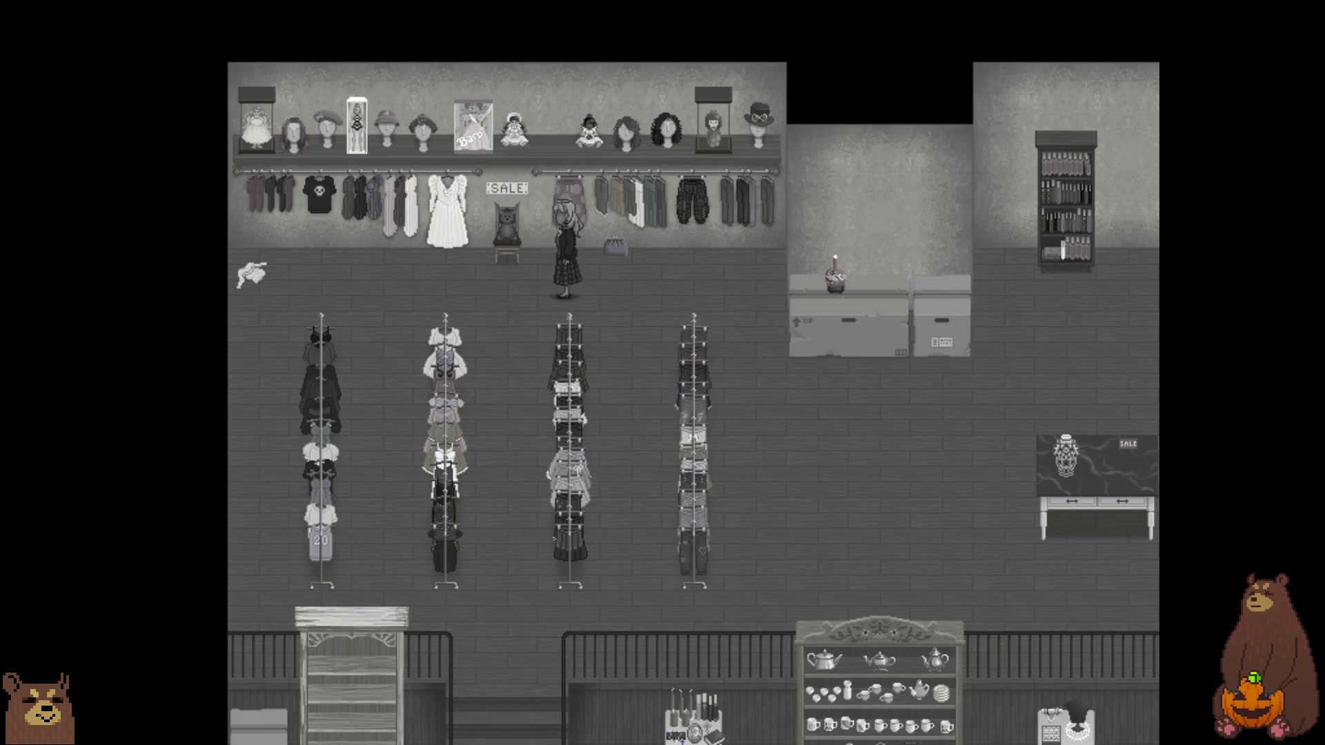
key(Right)
key(Return)
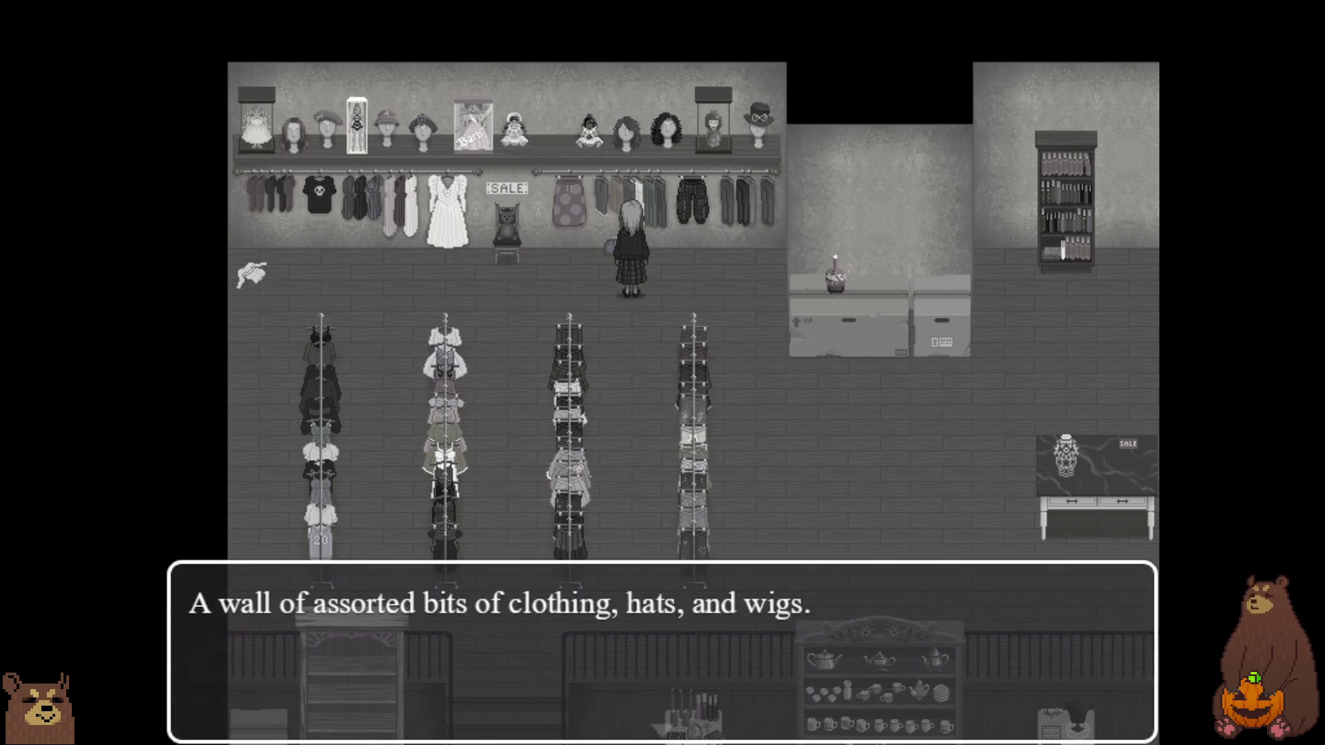
key(Return)
key(Left)
key(Return)
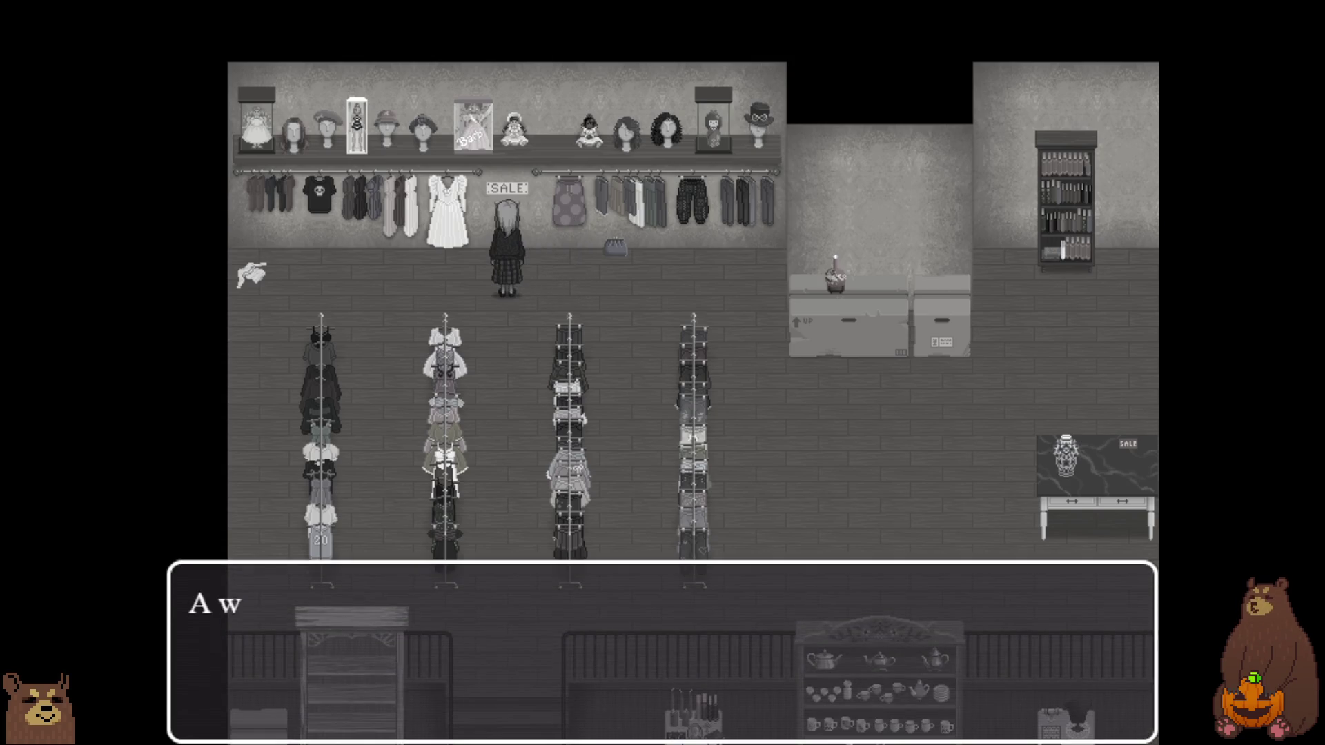
key(Return)
- Walk Layla downstairs to the shopkeeper's counter and bring up the game menu
key(Right)
key(Down)
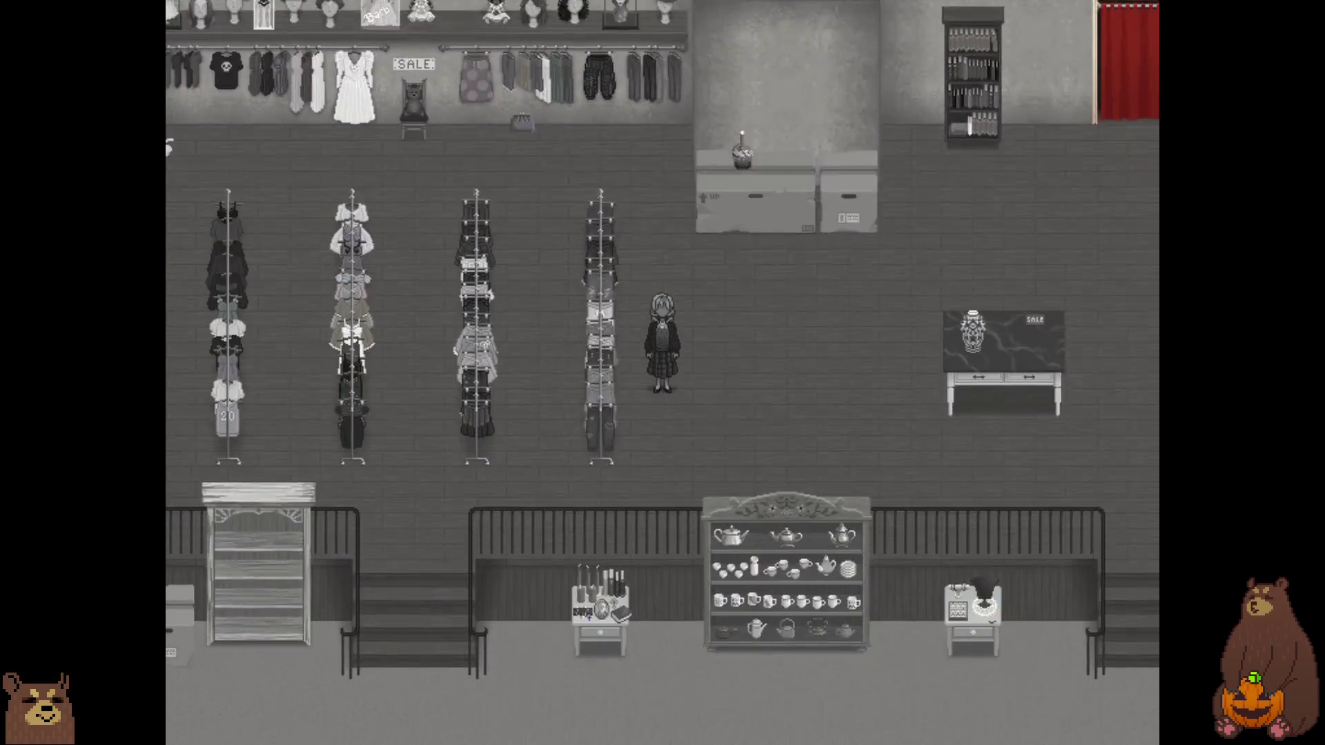
key(Right)
key(Down)
key(Down)
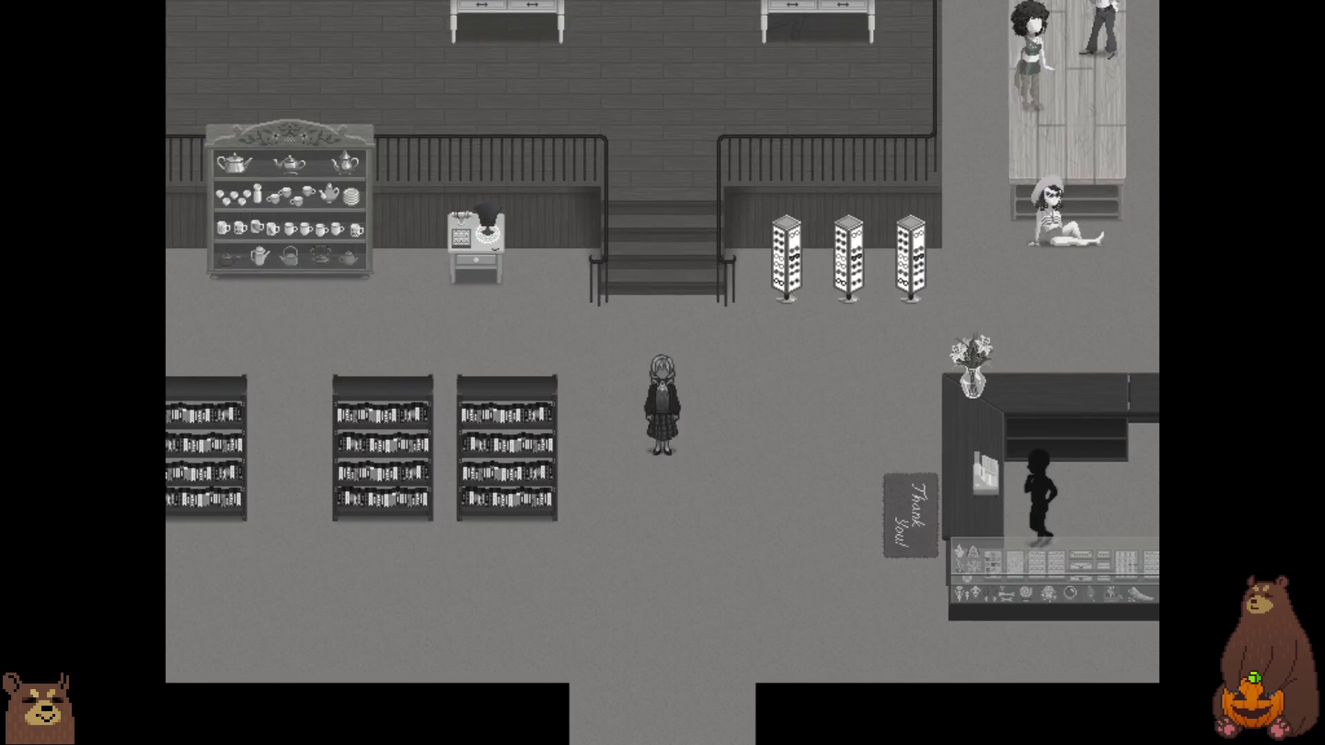
key(Right)
key(Escape)
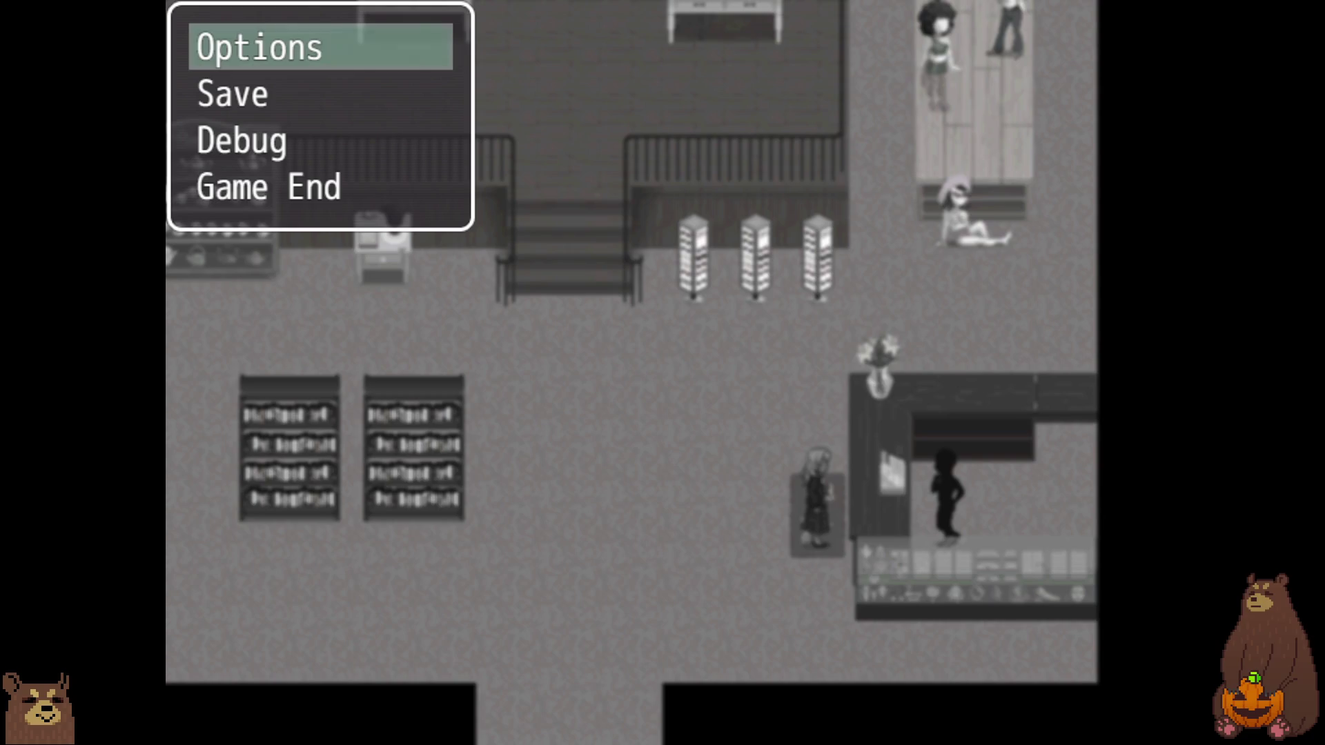
- Try saving to File 5, then cancel back out of the save screen
key(Down)
key(Return)
key(Down)
key(Return)
key(Escape)
key(Escape)
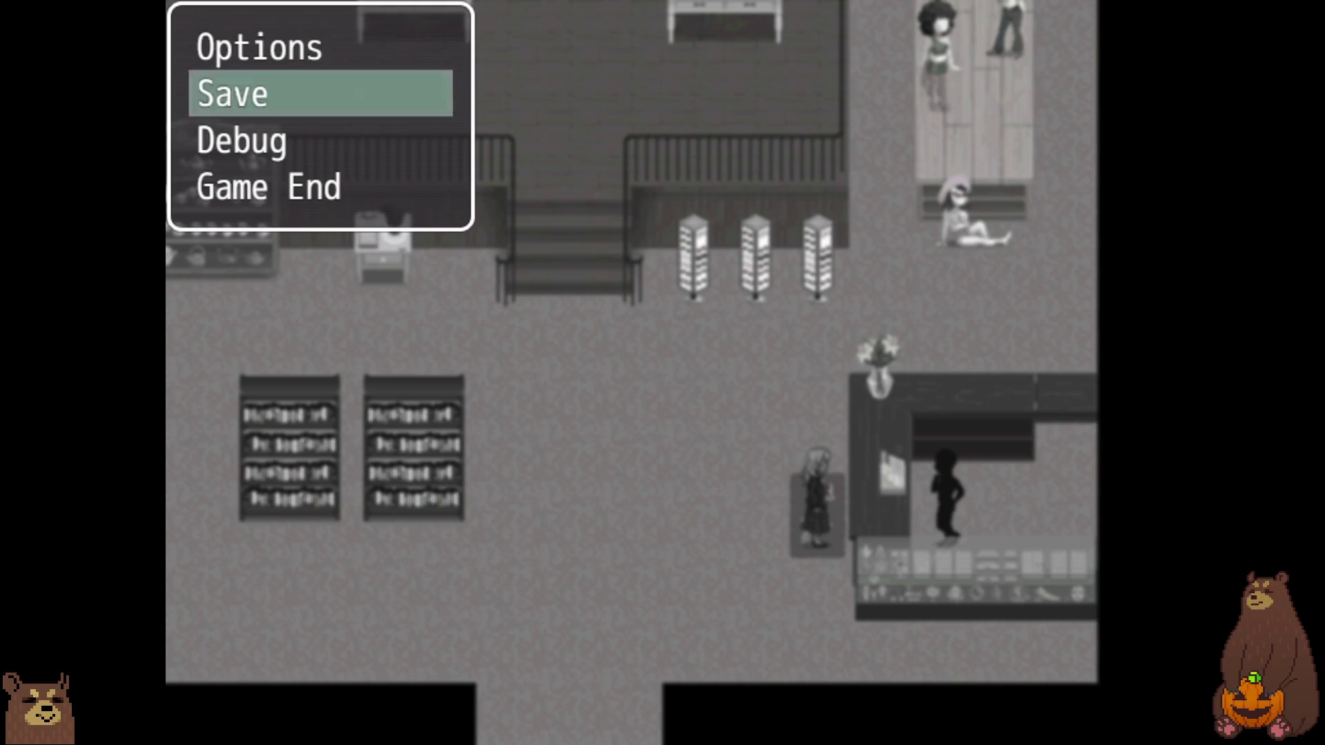
key(Escape)
- Talk with the shopkeeper through the explanation and Layla's reactions
key(Return)
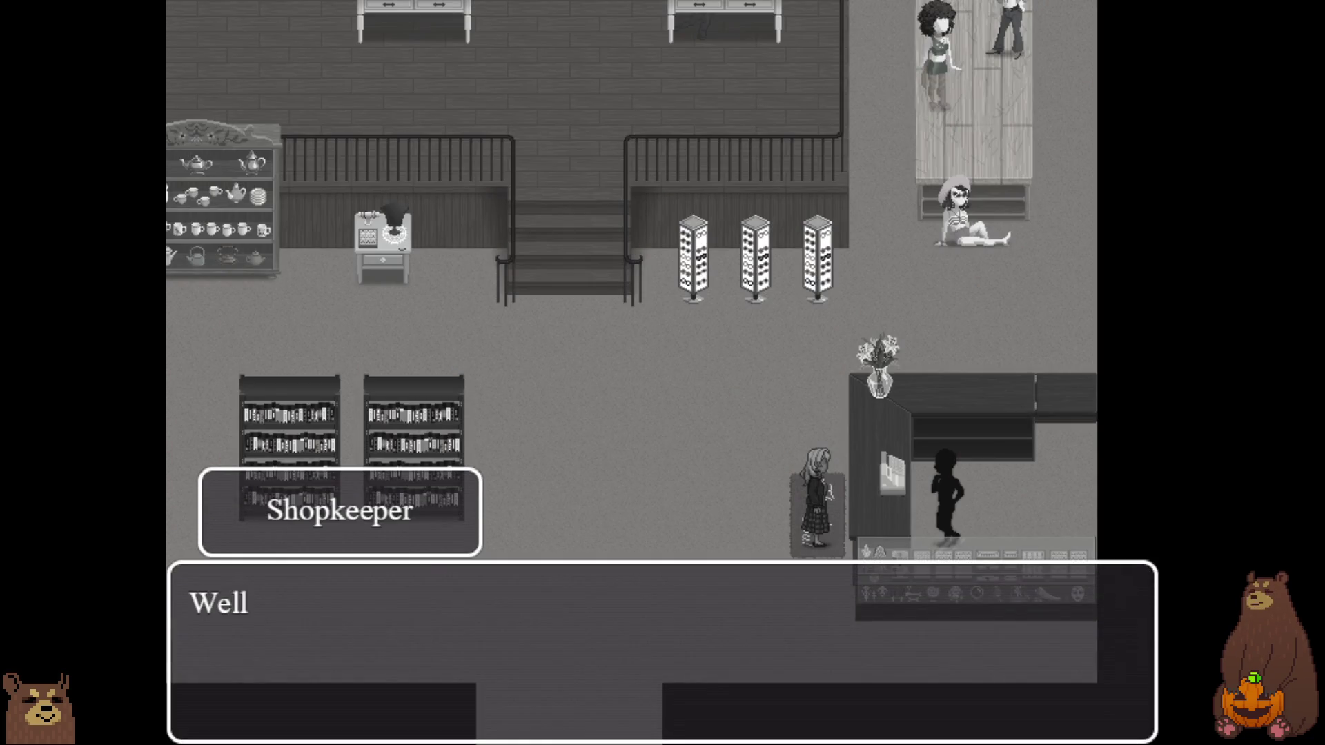
key(Return)
key(Return)
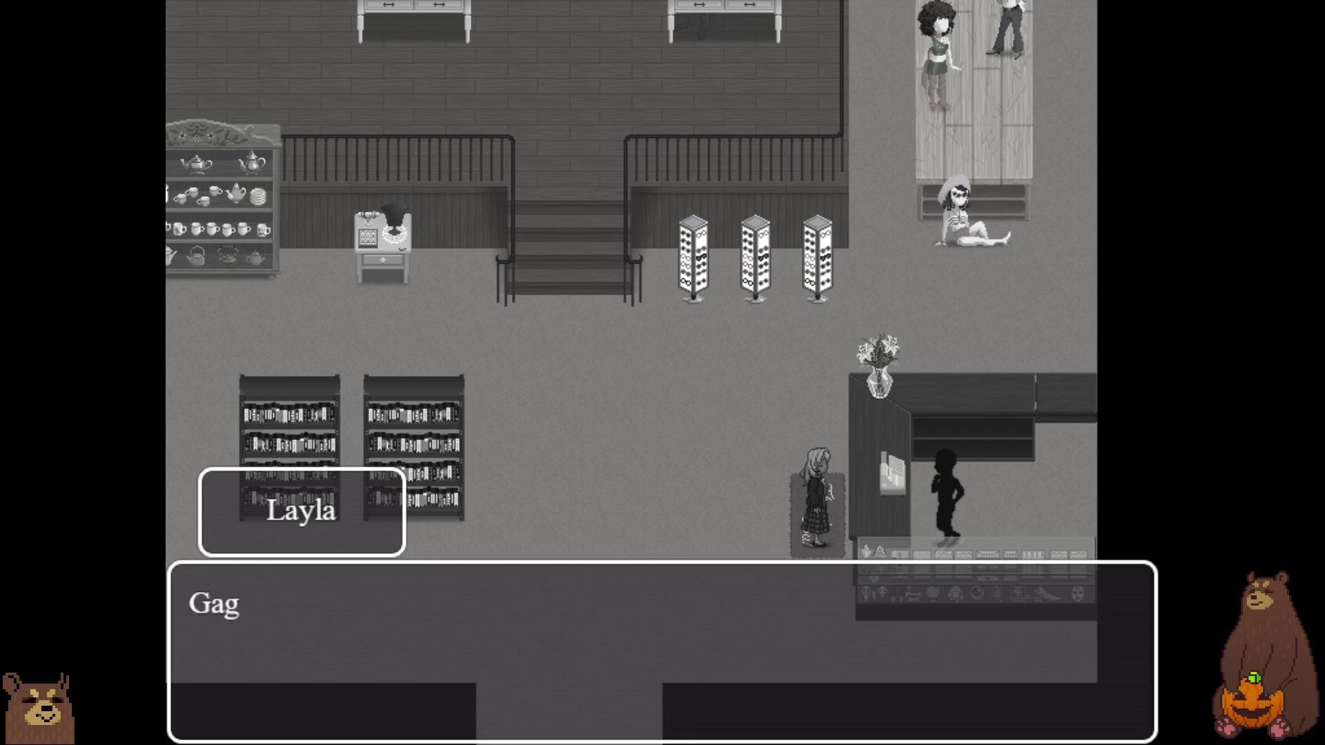
key(Return)
key(Return)
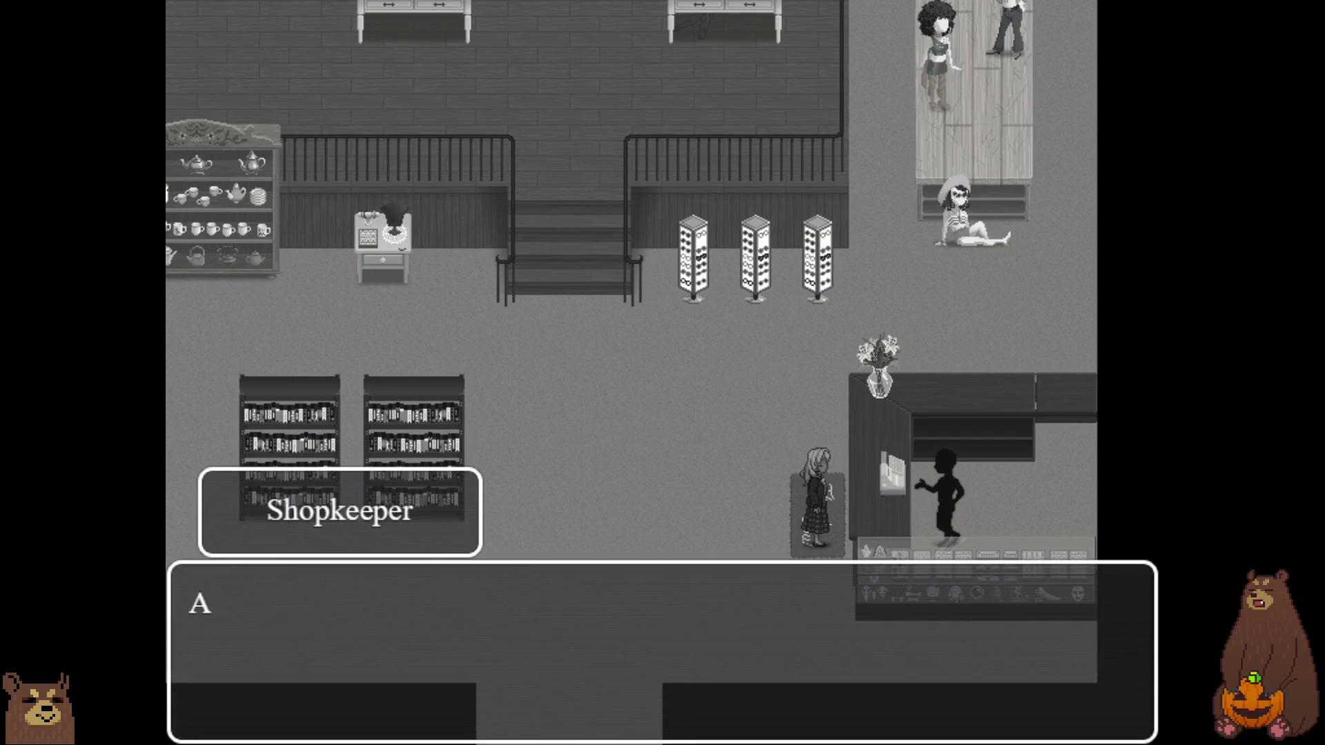
key(Return)
key(Return)
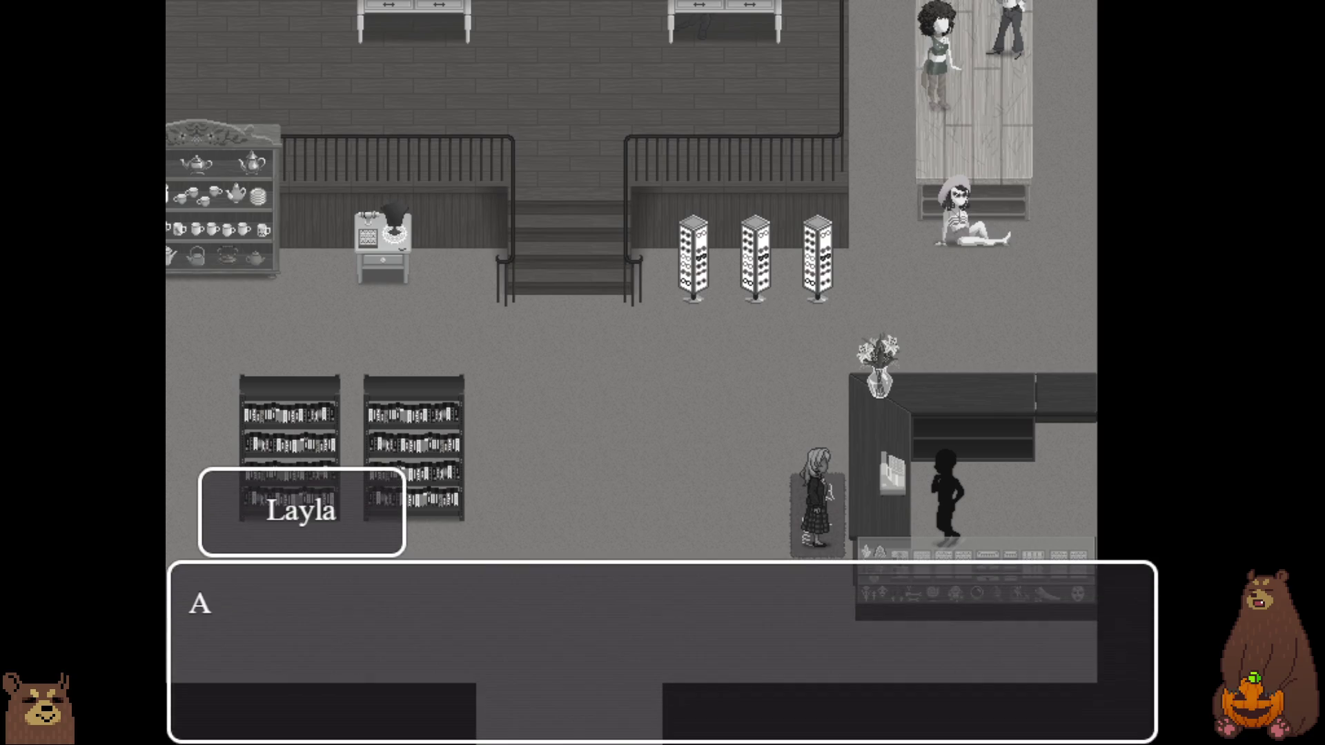
key(Return)
key(Return)
key(Return)
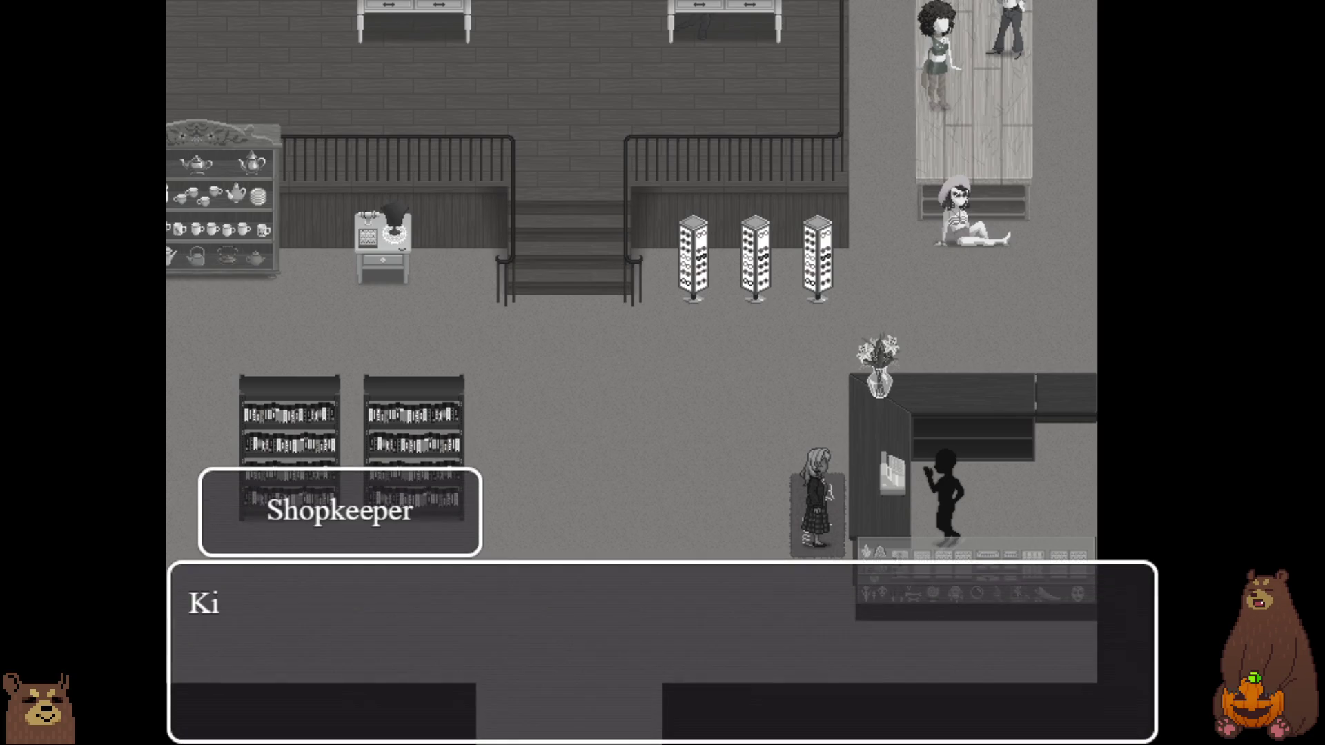
key(Return)
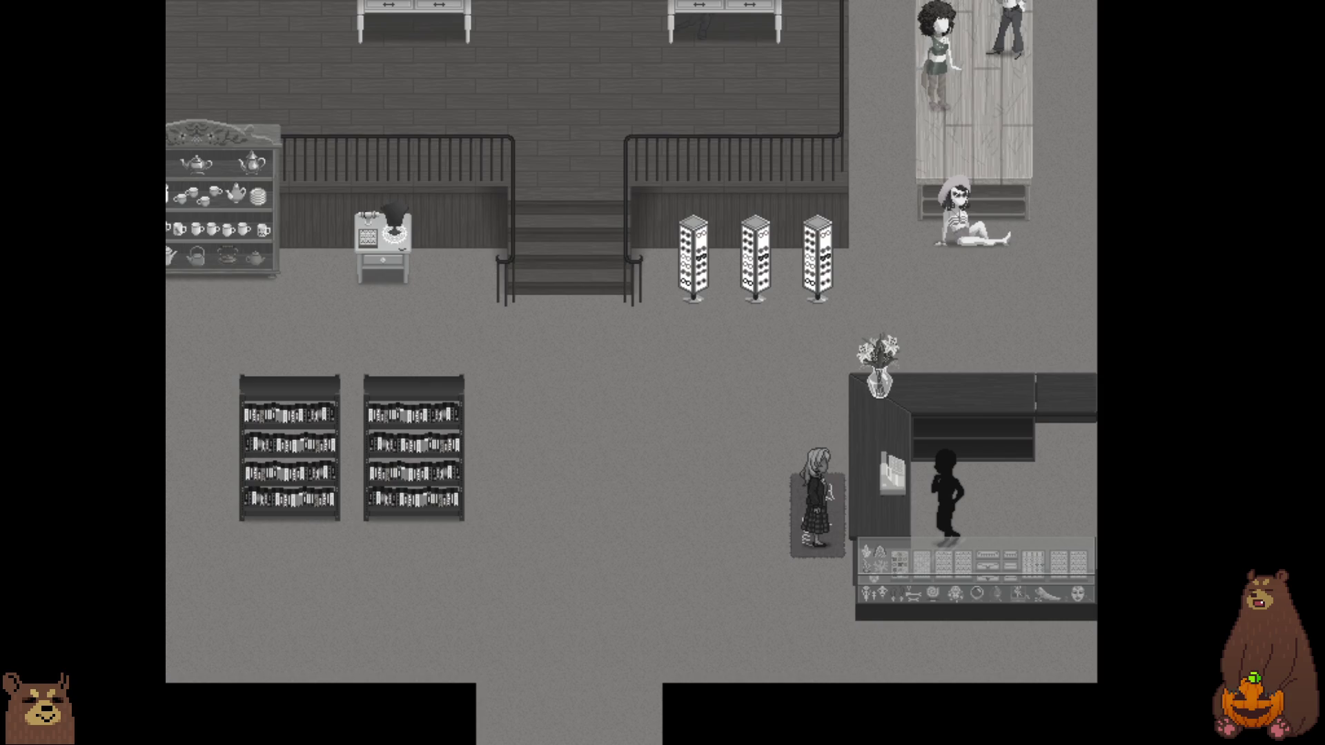
- Decline the shopkeeper's offer to explain again and climb the stairs to the clothing floor
key(Down)
key(Return)
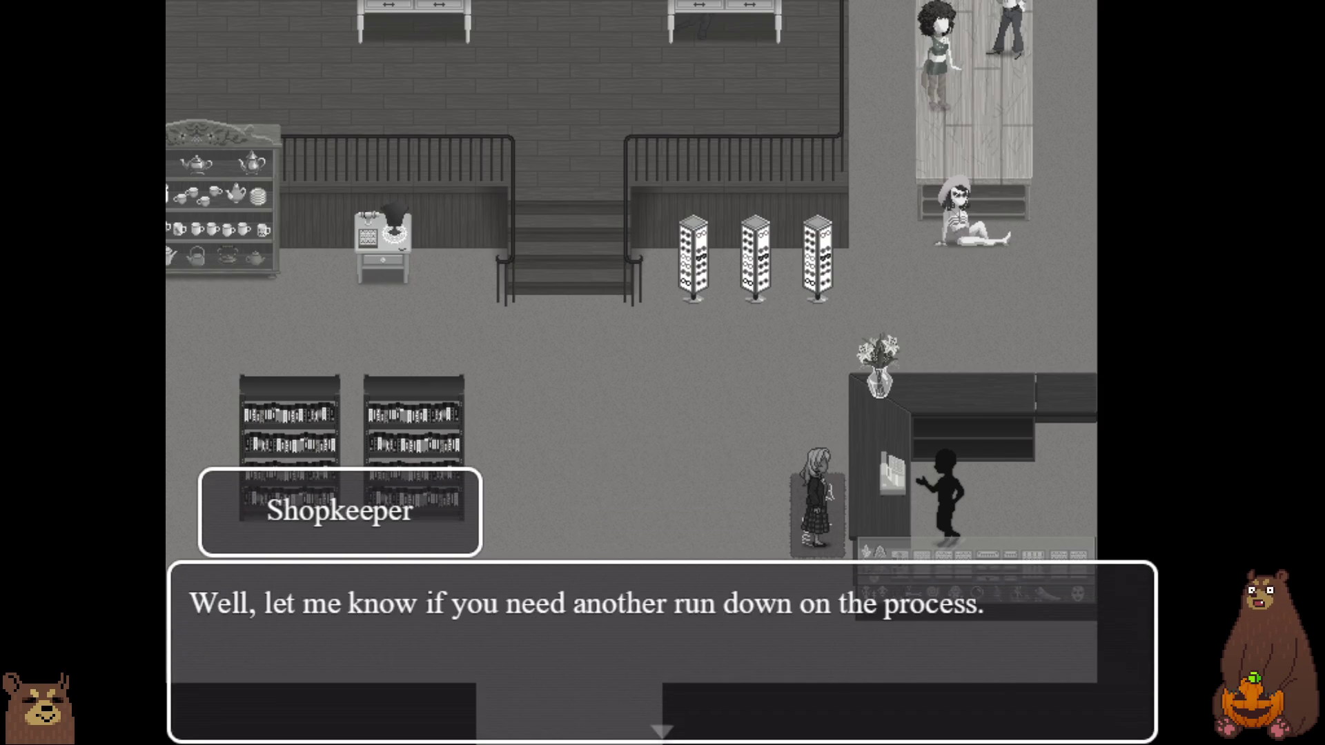
key(Return)
key(Left)
key(Up)
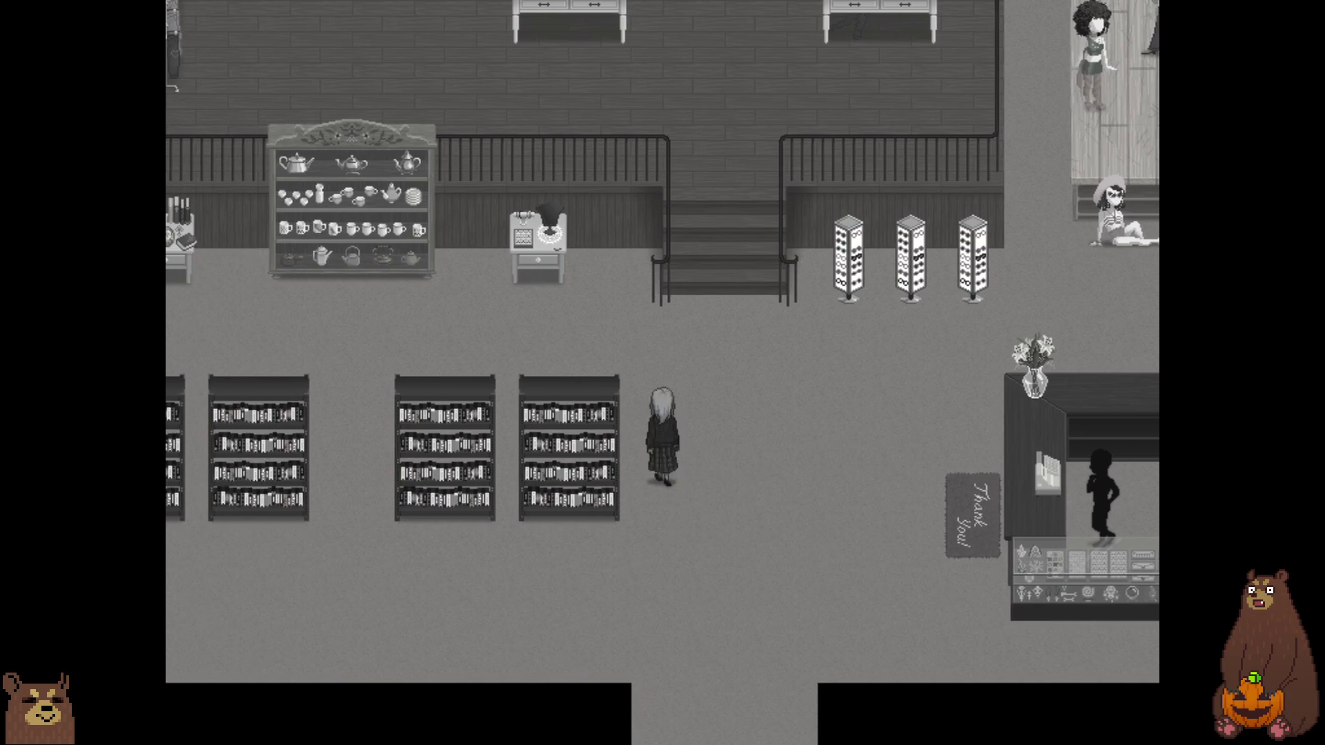
key(Up)
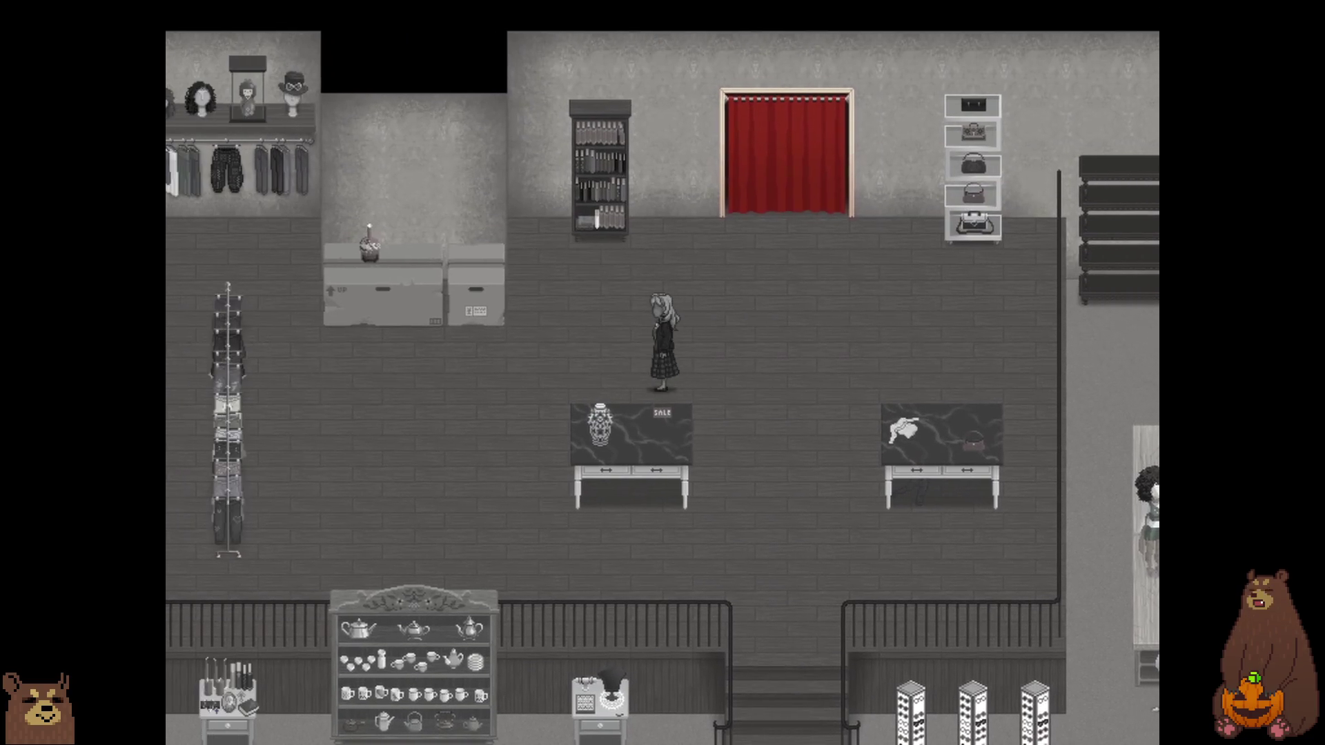
- Walk between the clothing racks, examine one, and take the Uniform Kilt
key(Left)
key(Up)
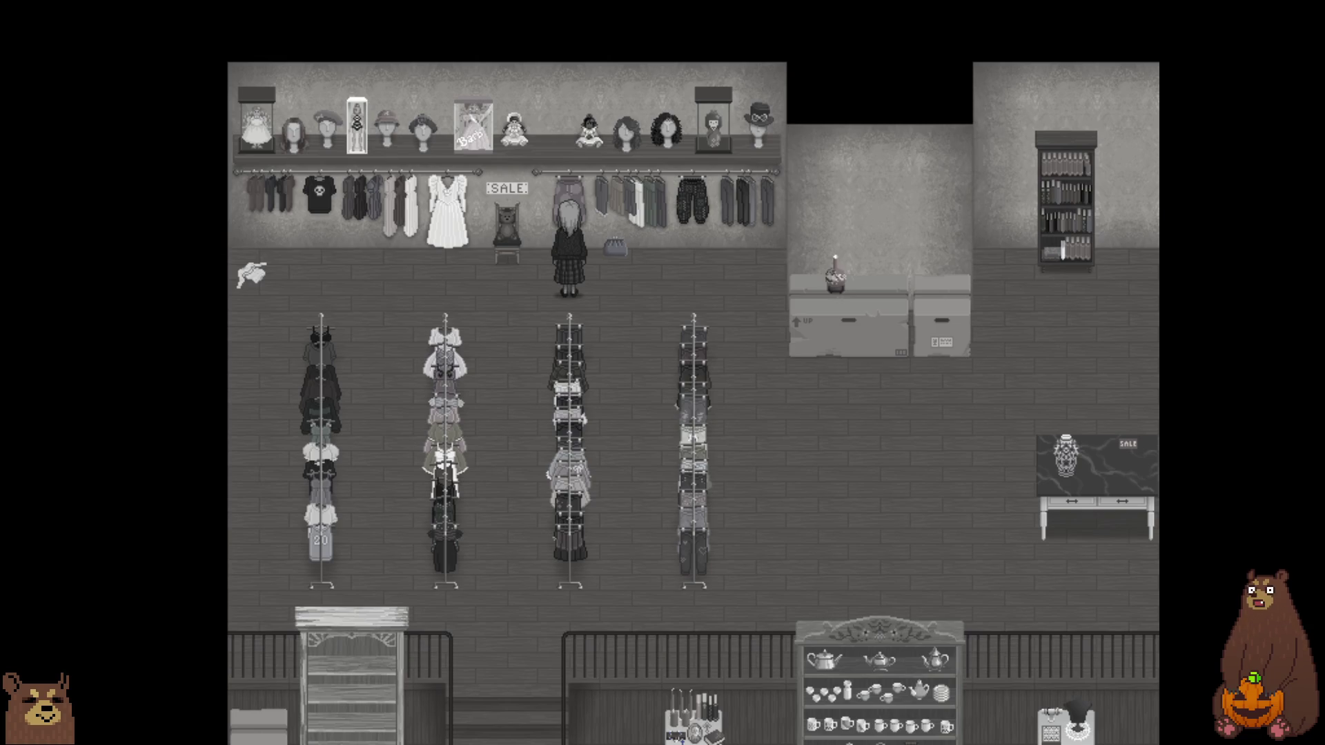
key(Right)
key(Down)
key(Left)
key(Return)
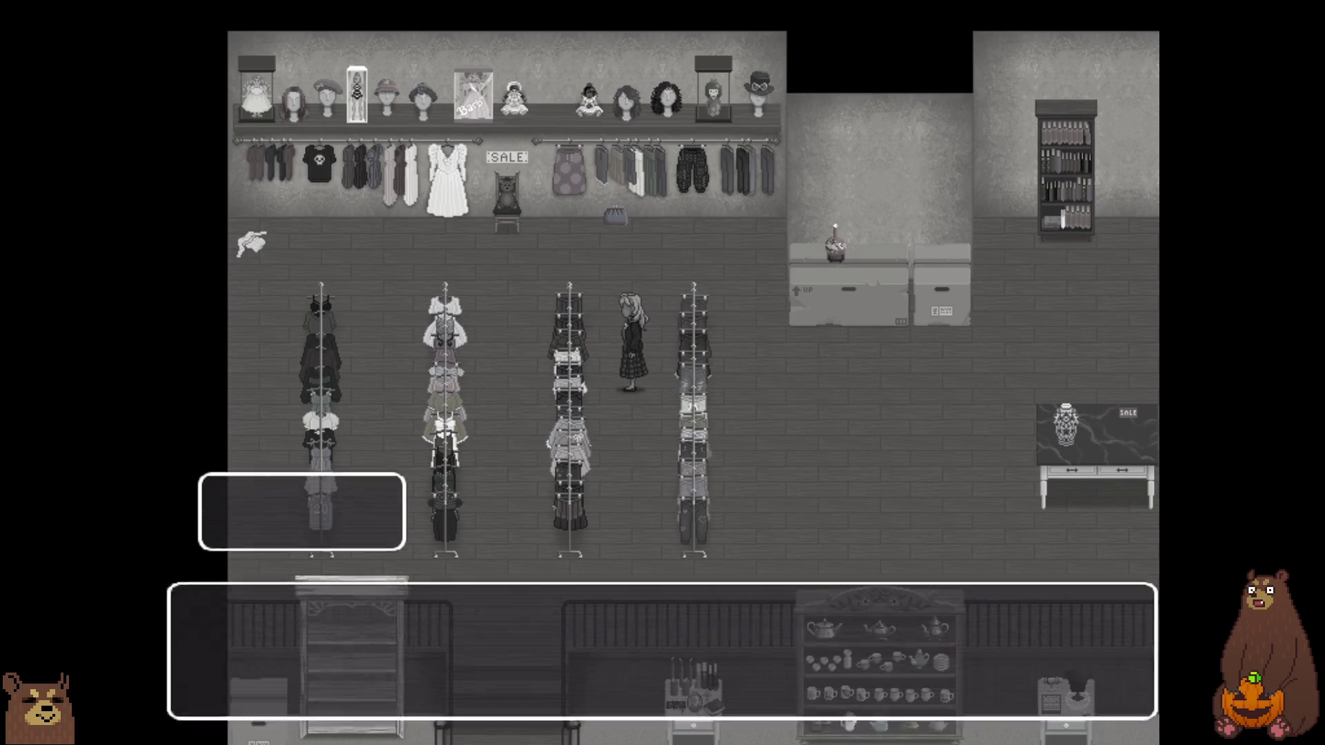
key(Return)
key(Return)
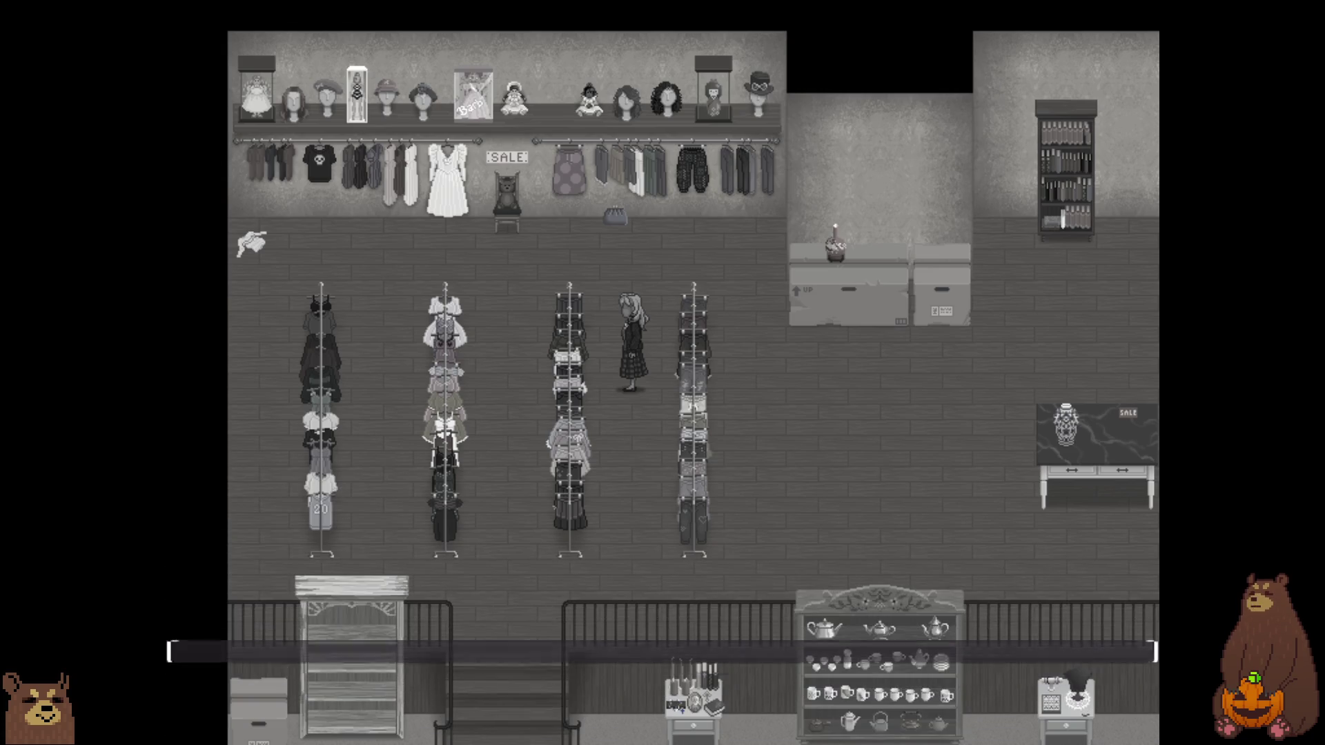
- Explore the upper floor, checking the purple skirt on the back wall
key(Up)
key(Left)
key(Up)
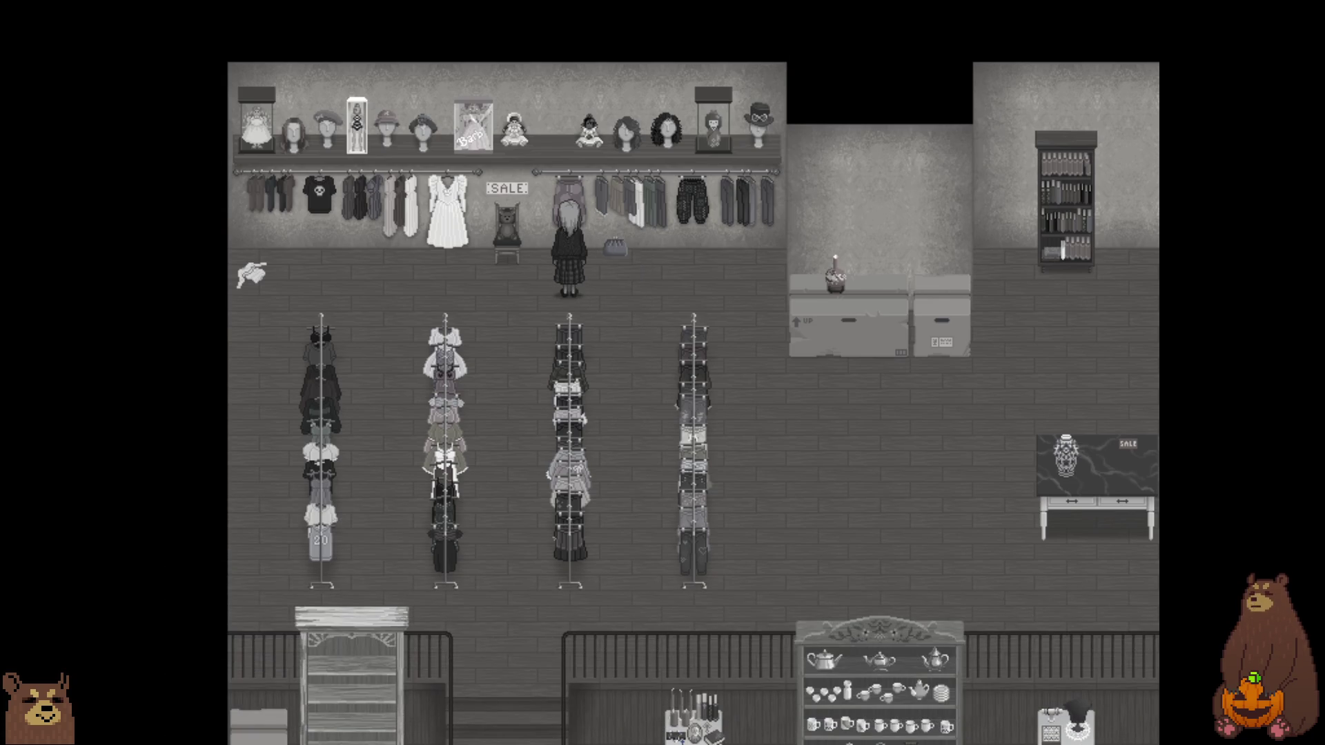
key(Right)
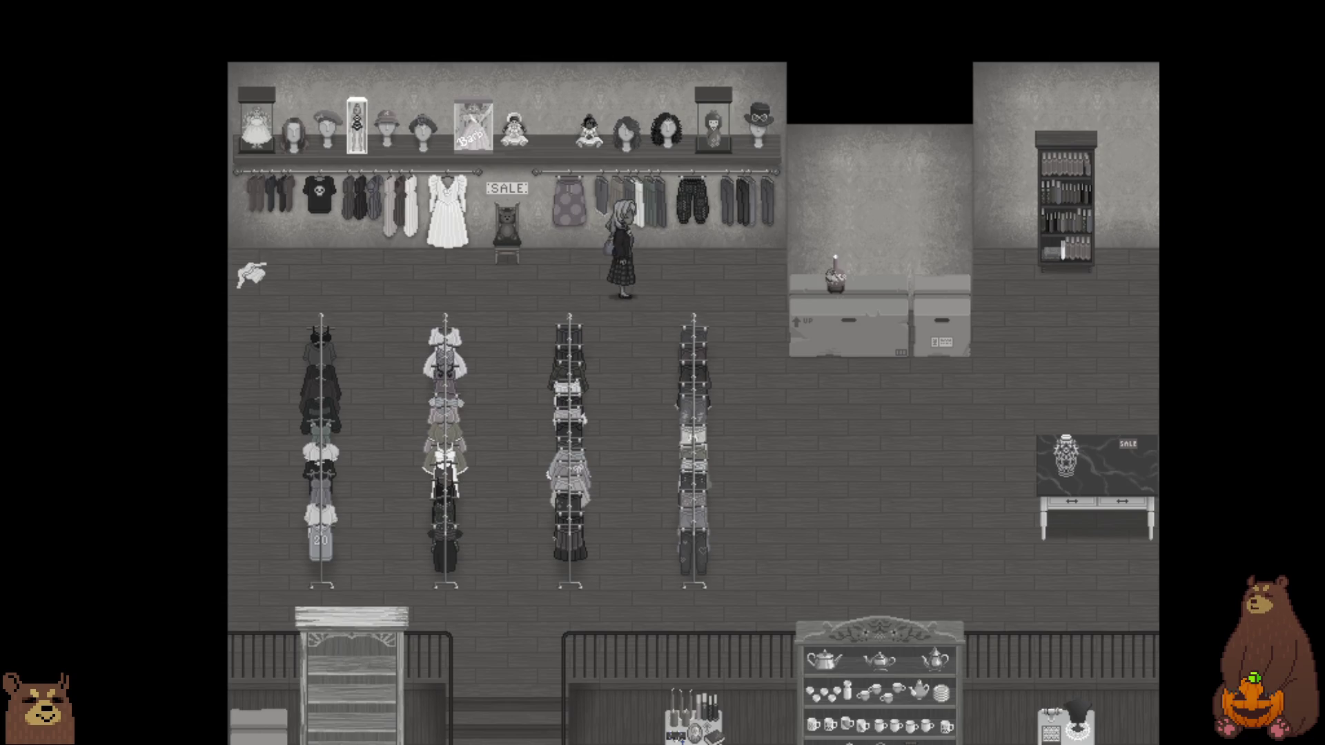
key(Down)
key(Right)
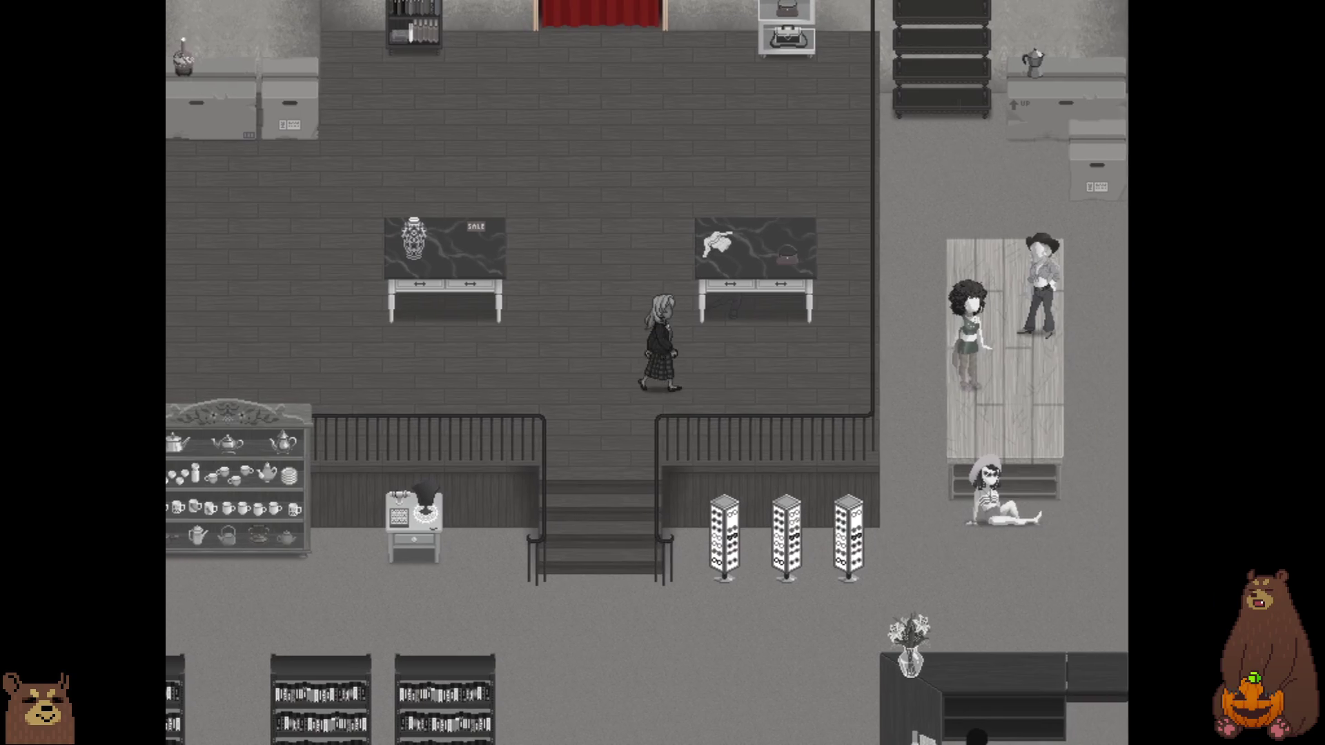
key(Up)
key(Up)
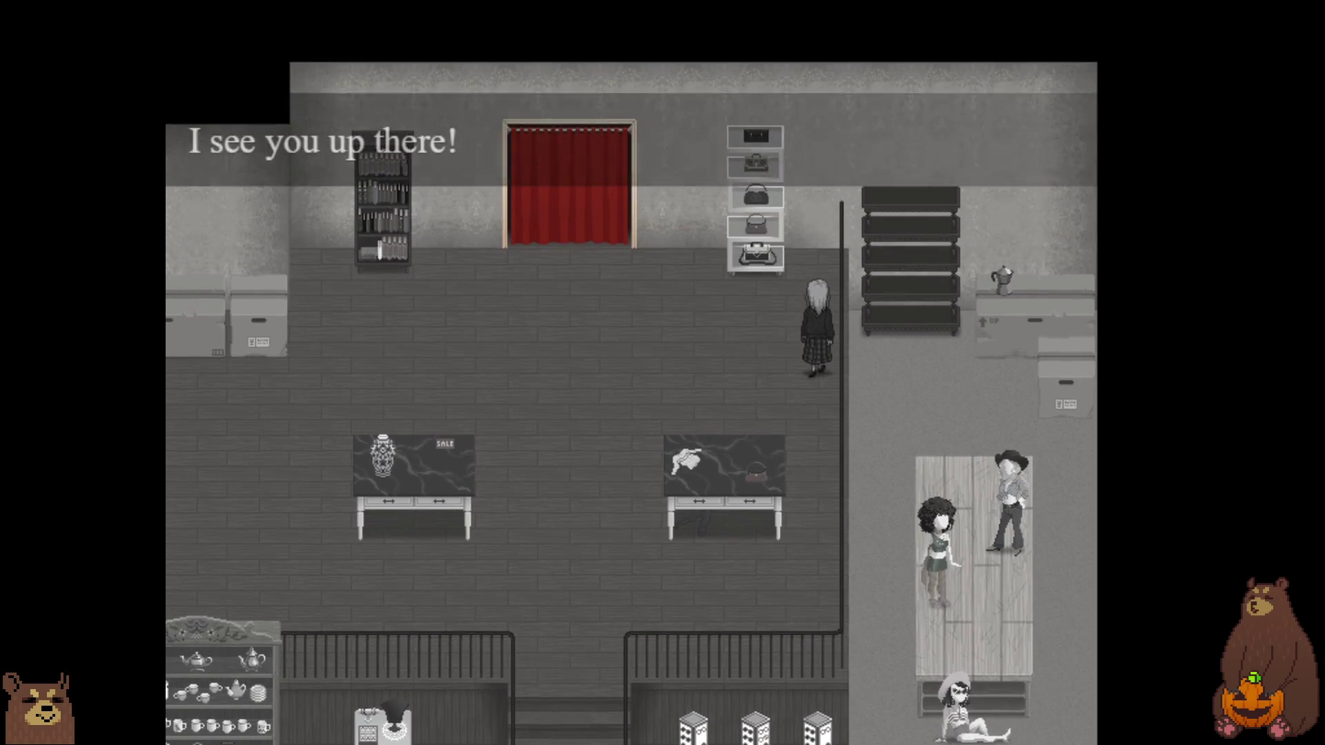
key(Left)
key(Down)
key(Down)
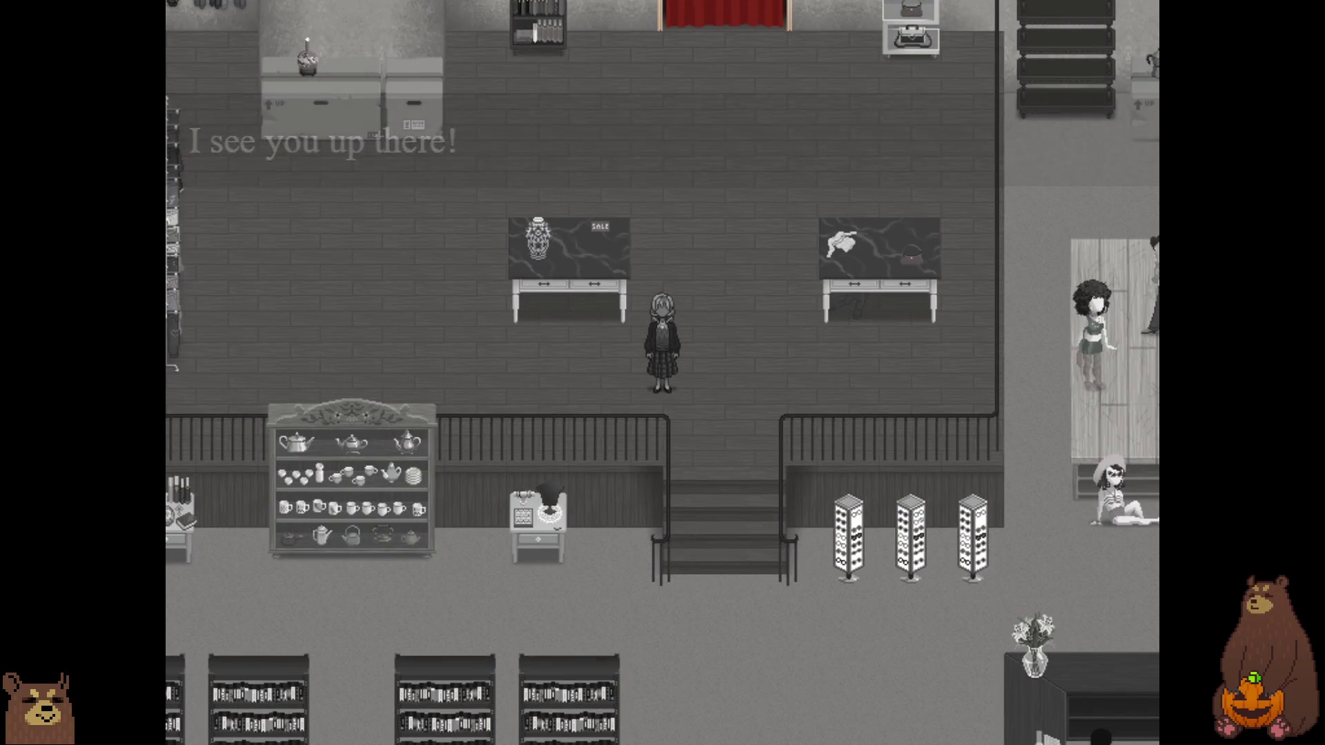
- Go downstairs and walk past the tea shelf to the eyeglass displays
key(Left)
key(Left)
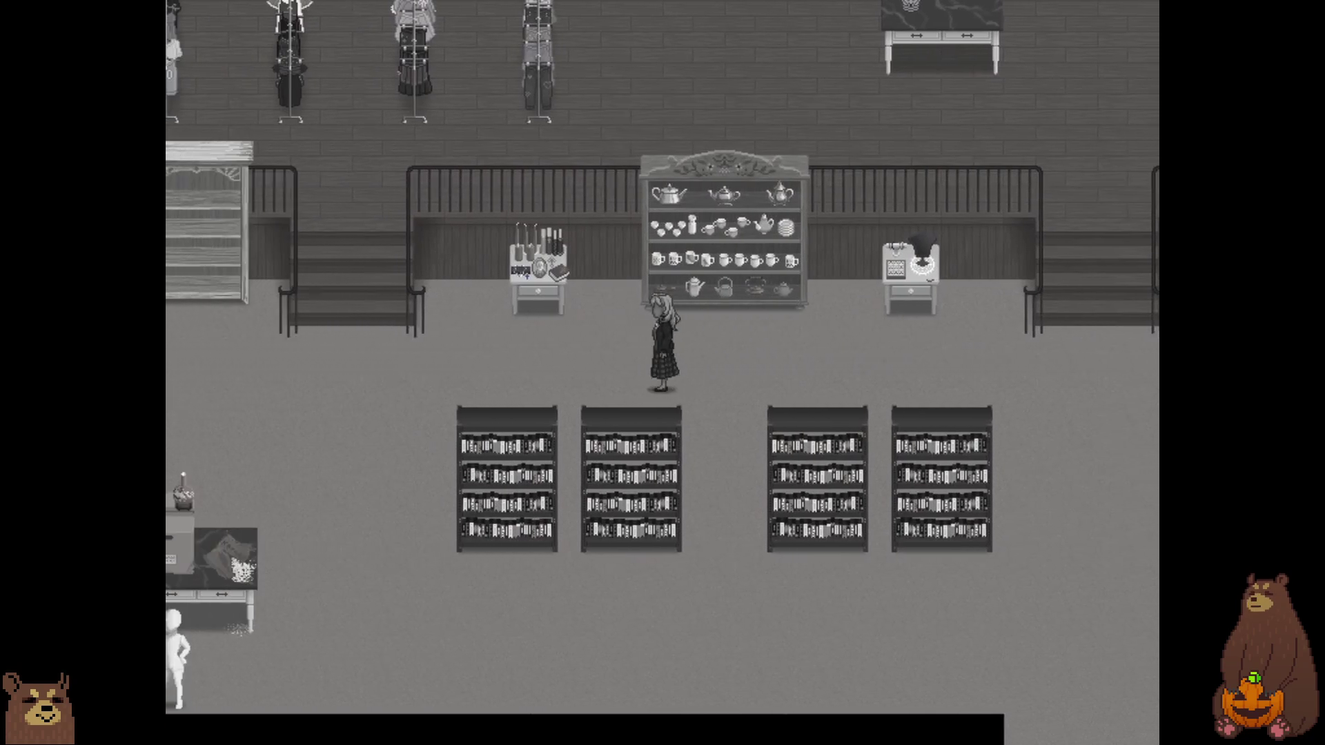
key(Right)
key(Up)
key(Right)
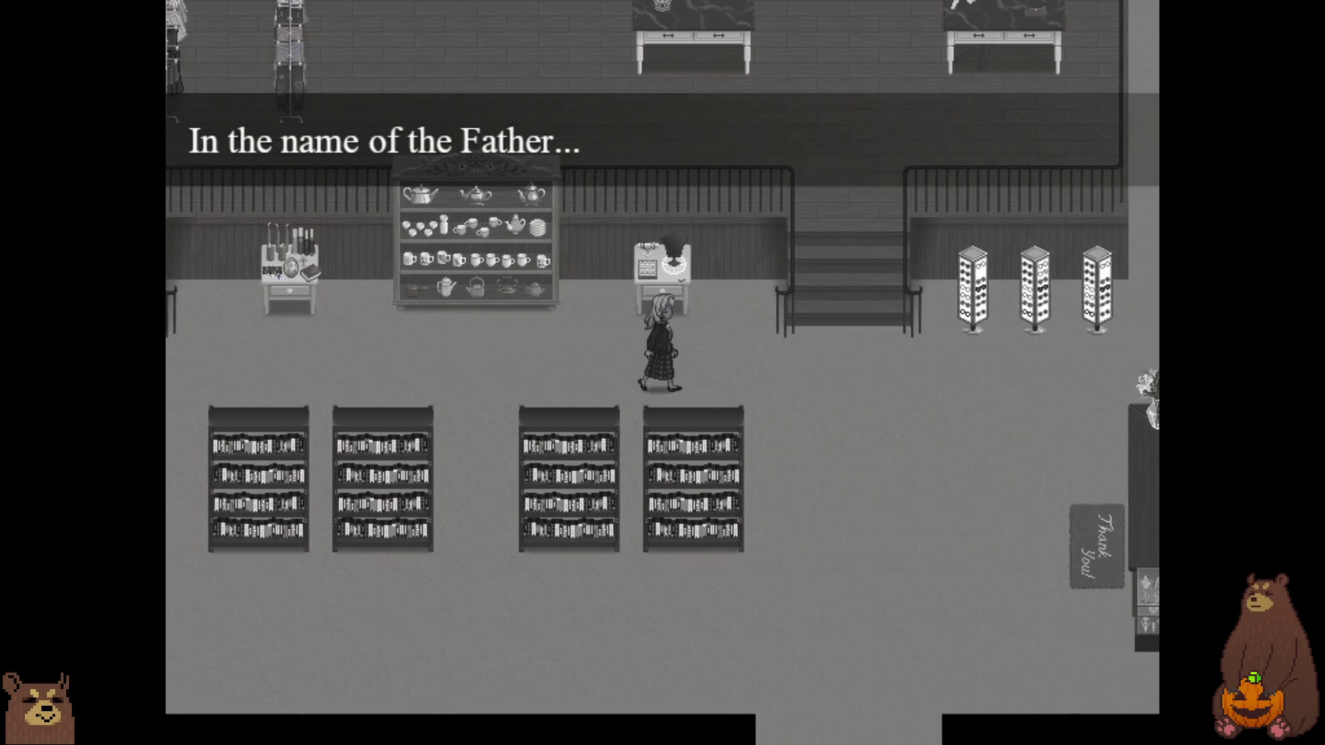
key(Right)
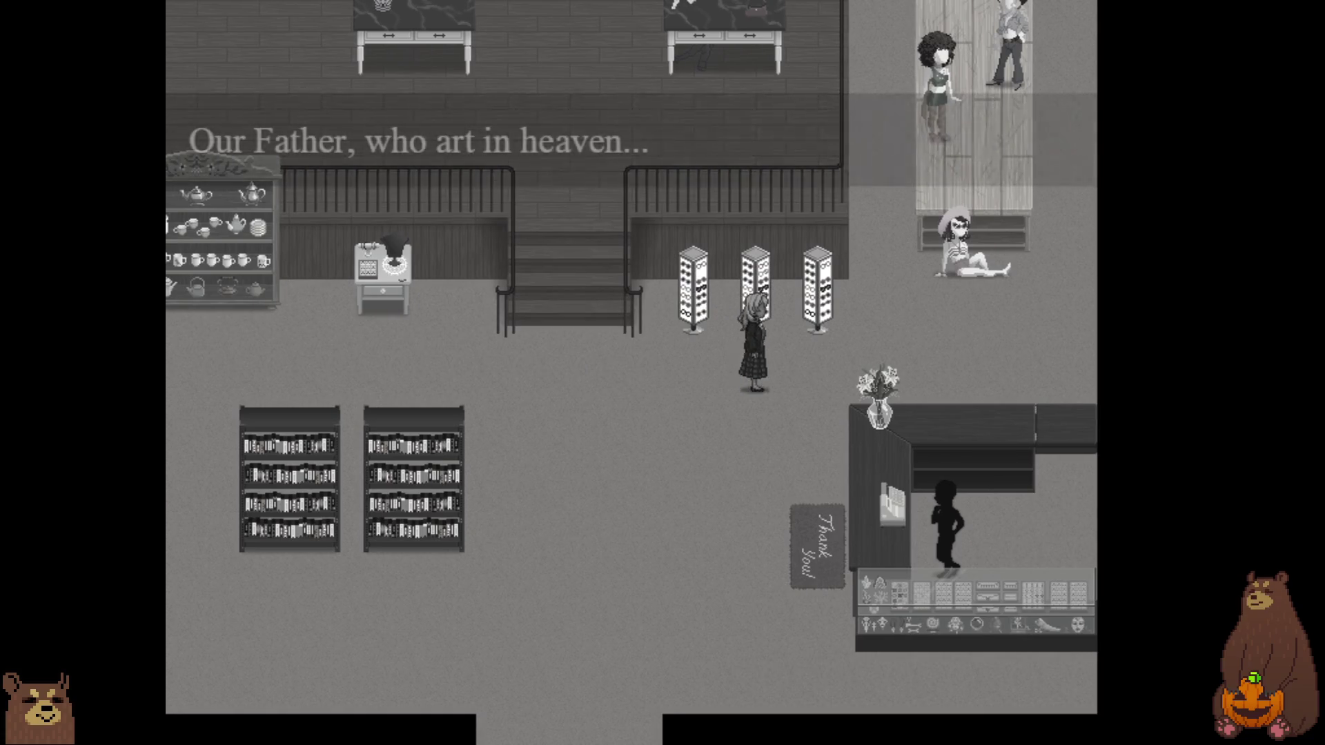
key(Up)
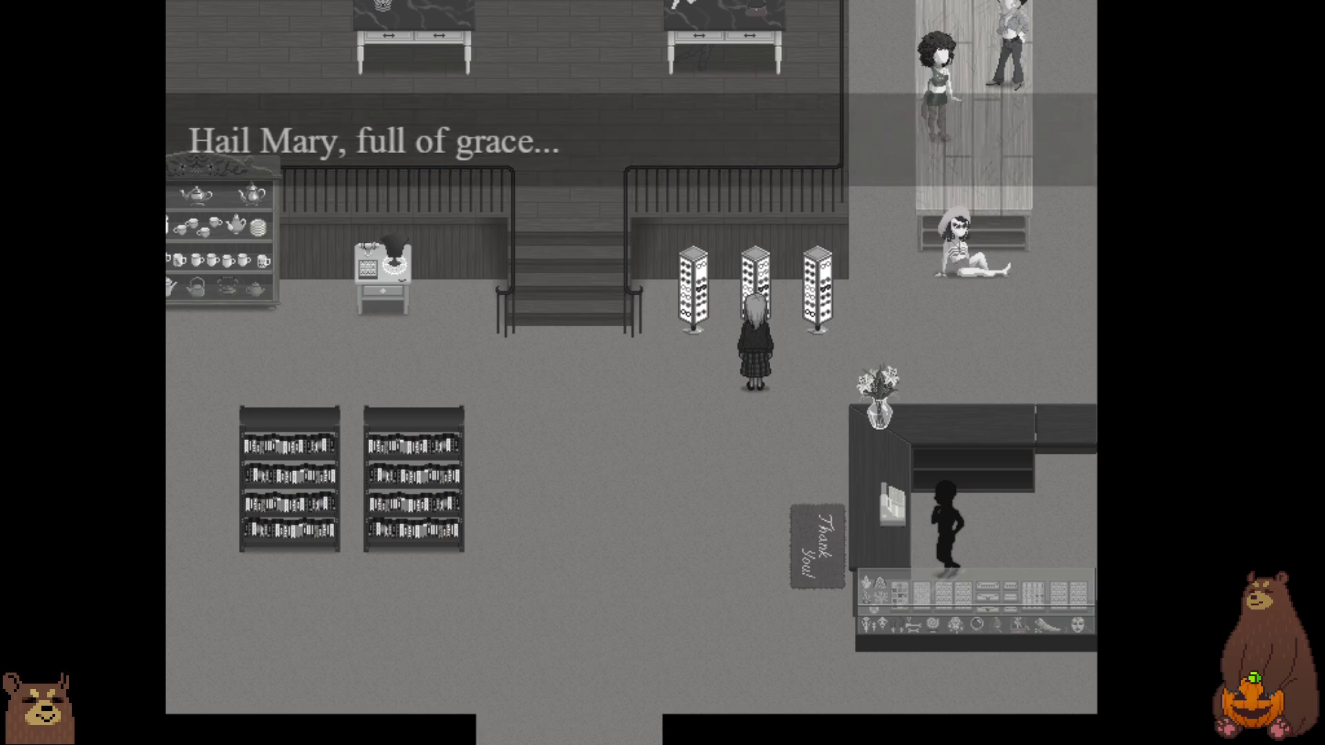
- Walk back across the lower floor and open the debug switch screen from the pause menu
key(Left)
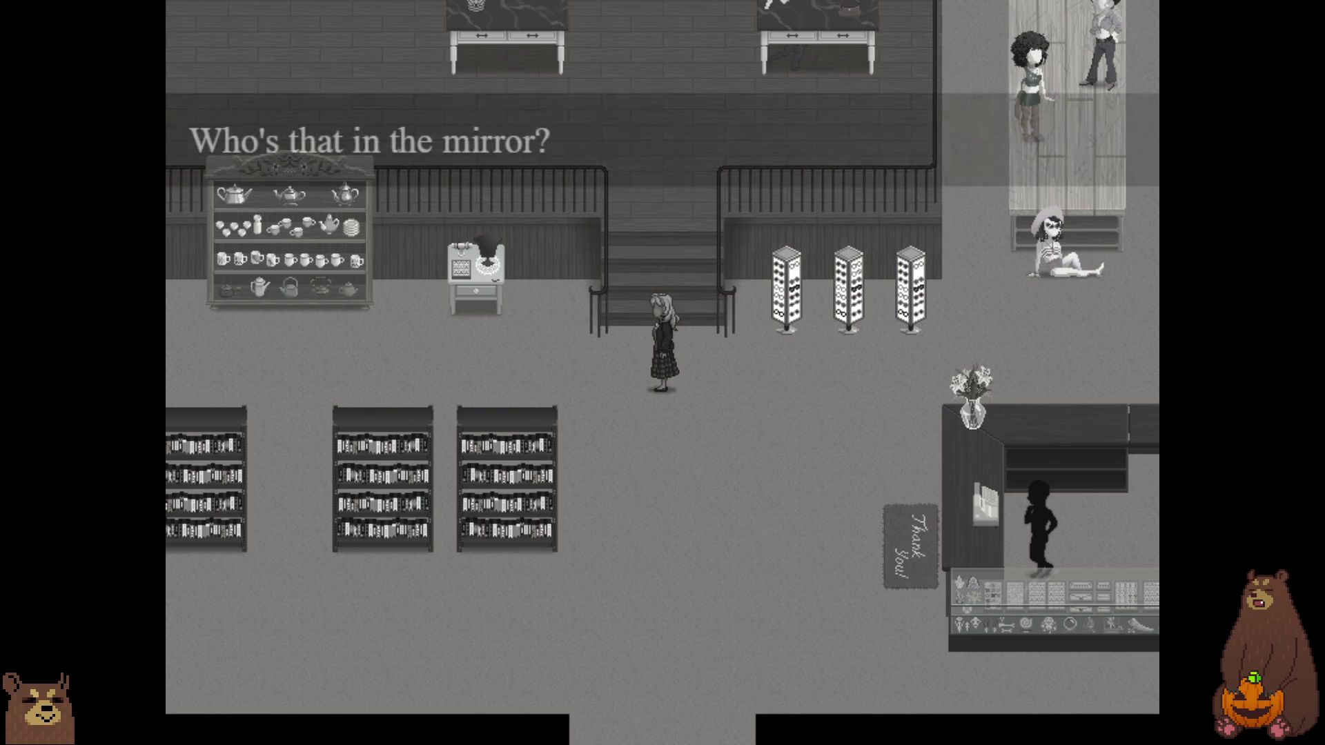
key(Left)
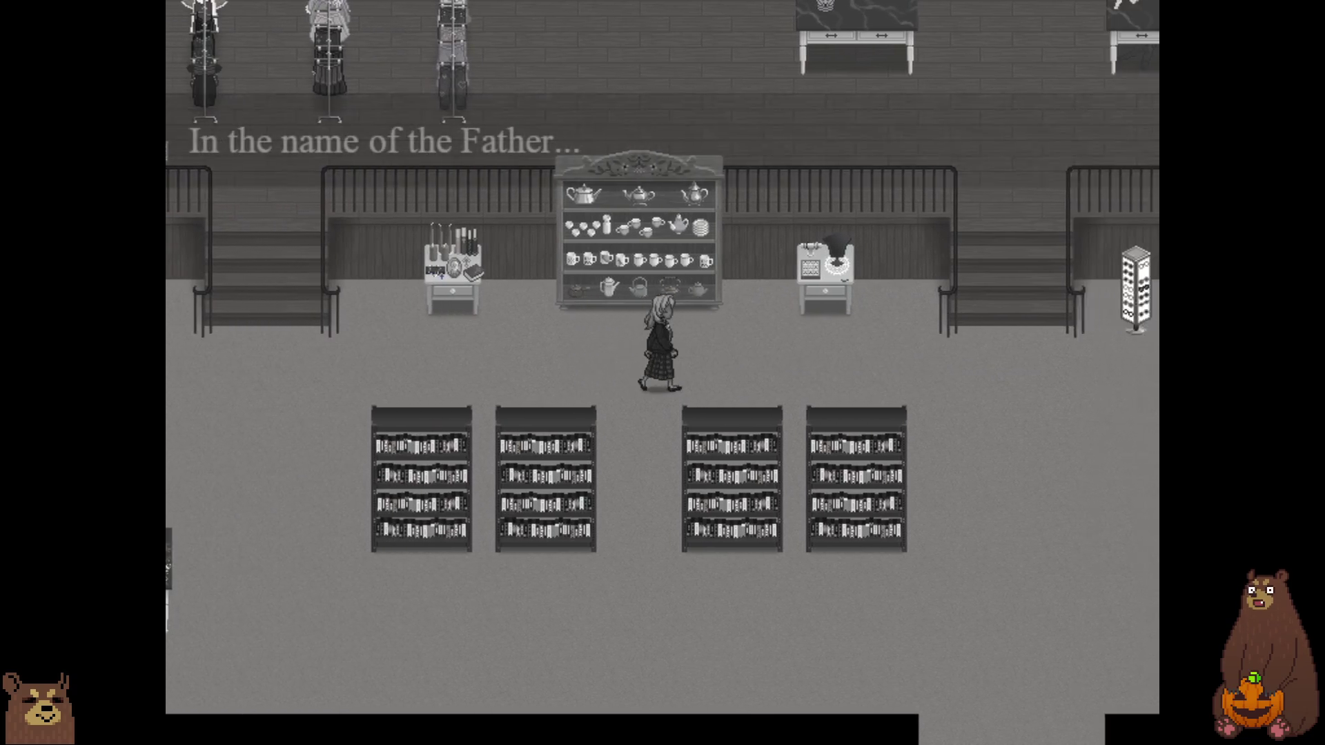
key(Right)
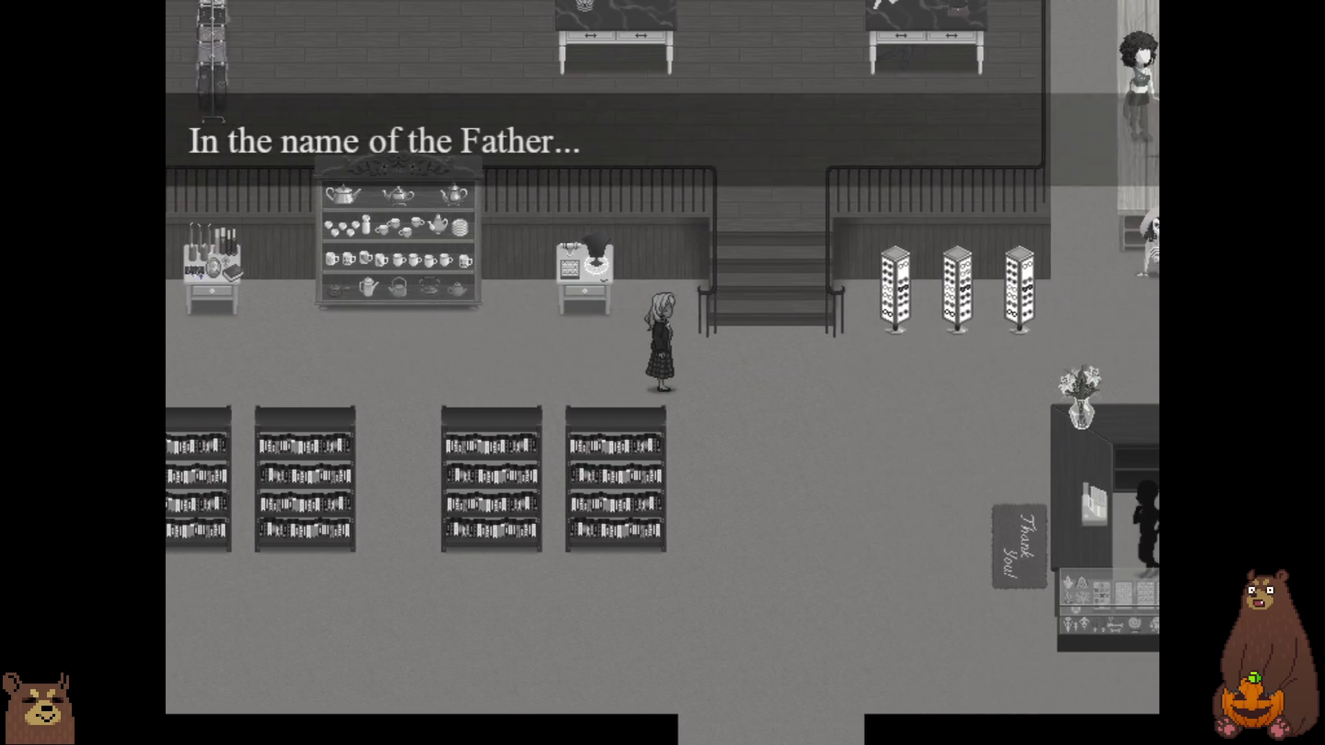
key(Up)
key(Escape)
key(Escape)
key(Escape)
key(Down)
key(Down)
key(Return)
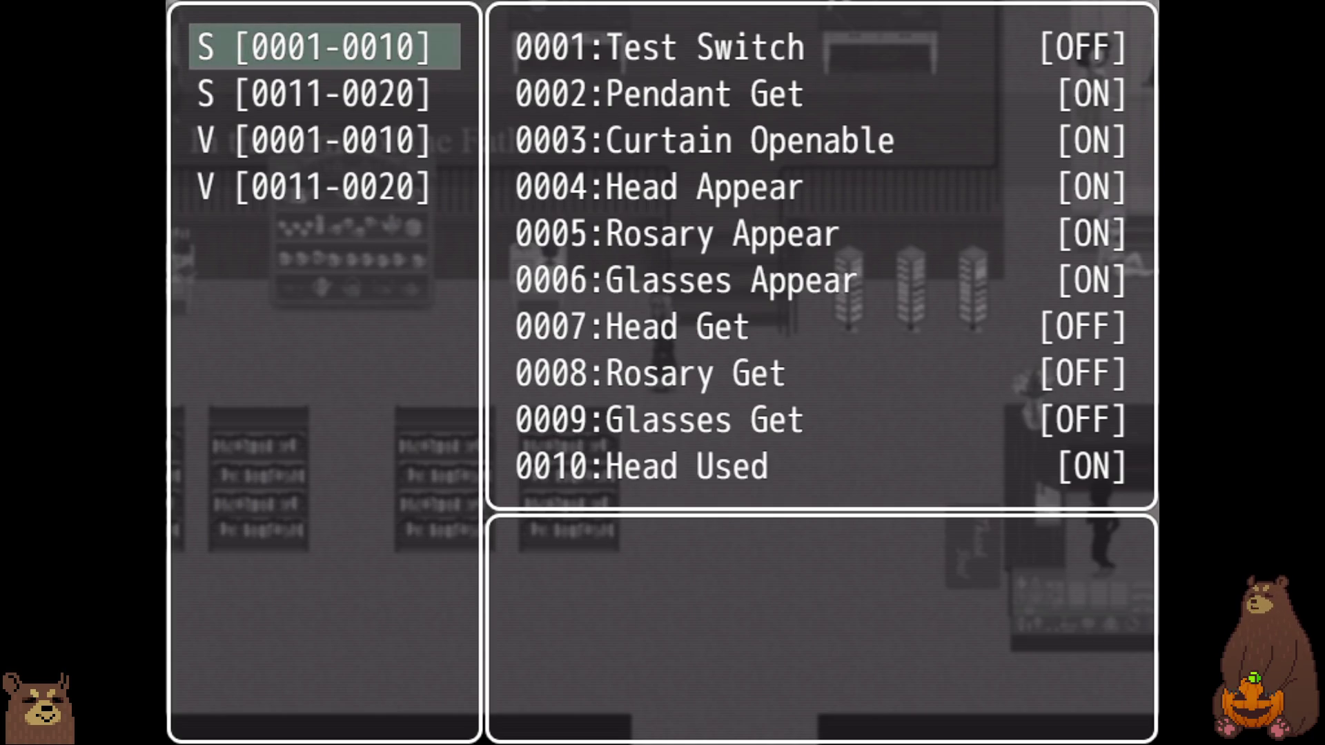
- Page through debug switches 0011–0020 to confirm School Bottom Get is OFF, then exit
key(Down)
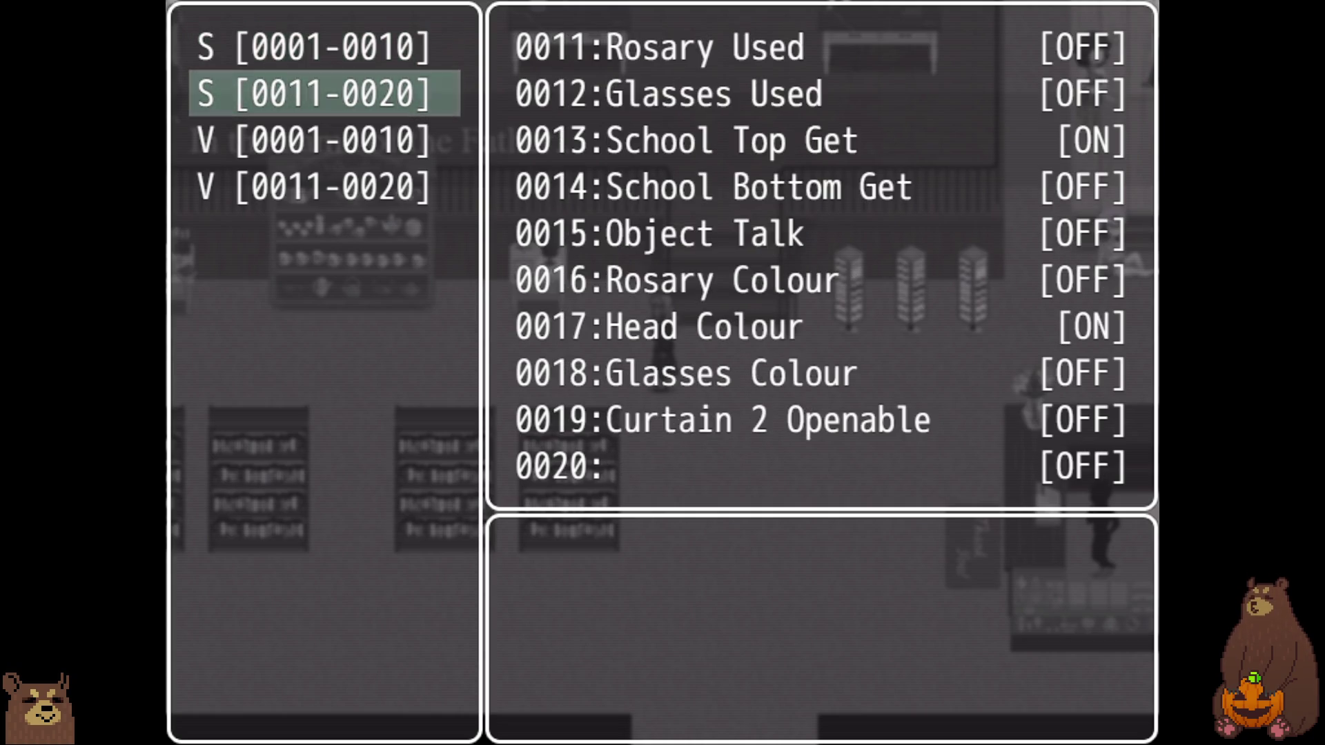
key(Up)
key(Down)
key(Up)
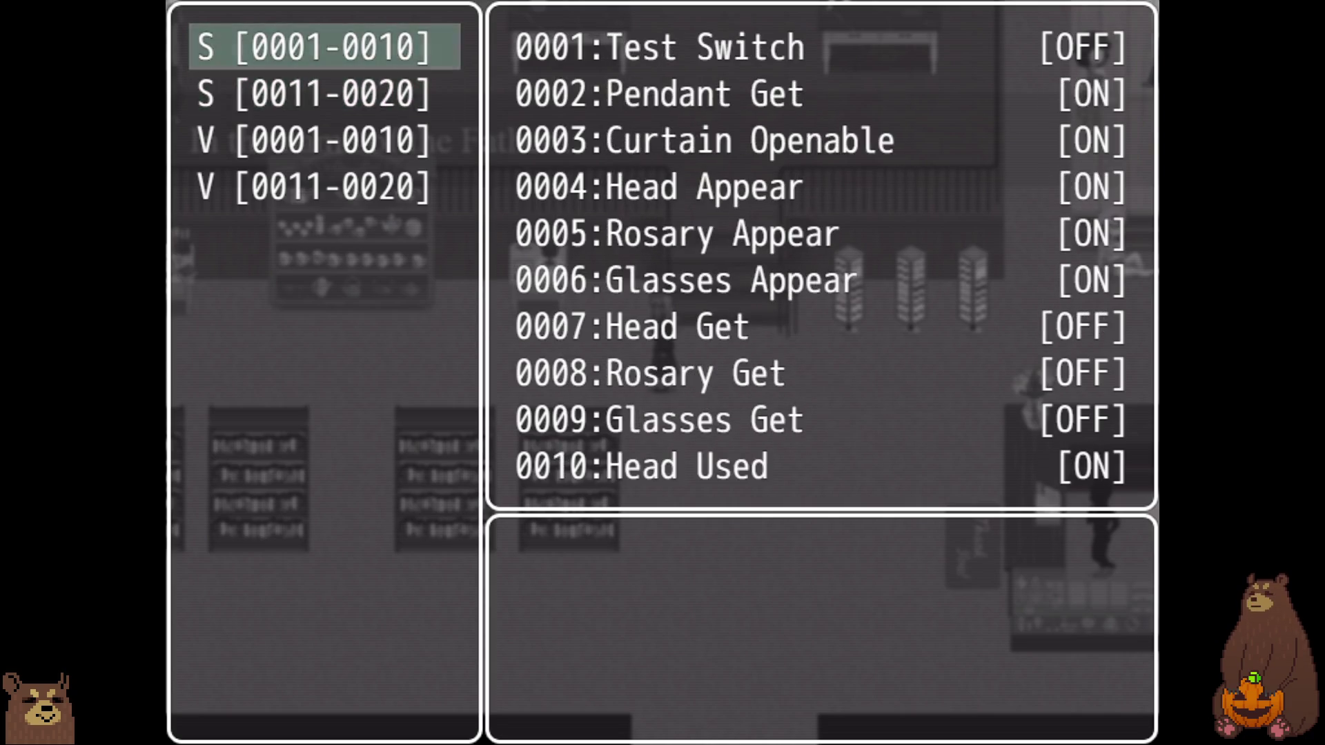
key(Escape)
key(Escape)
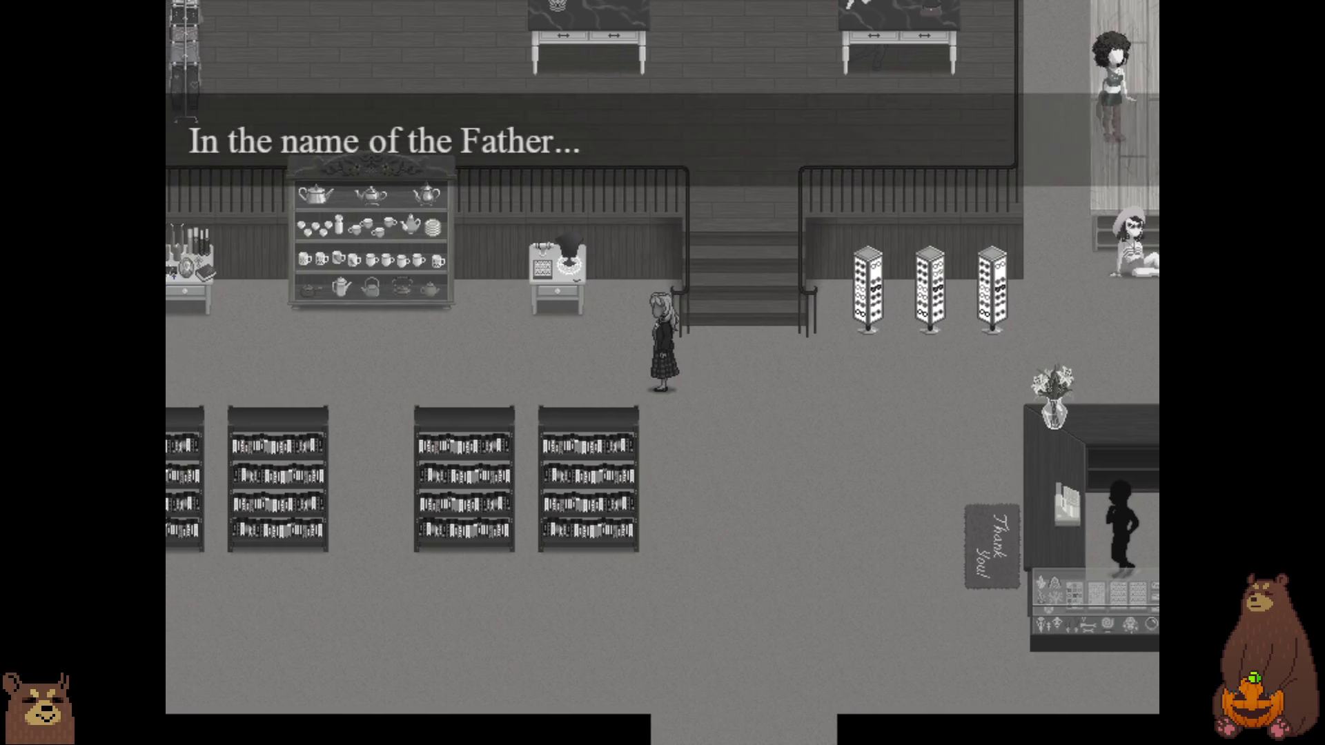
- Open the save file list and back out without saving, then leave fullscreen with F4
key(Escape)
key(Down)
key(Return)
key(Down)
key(Return)
key(Escape)
key(Escape)
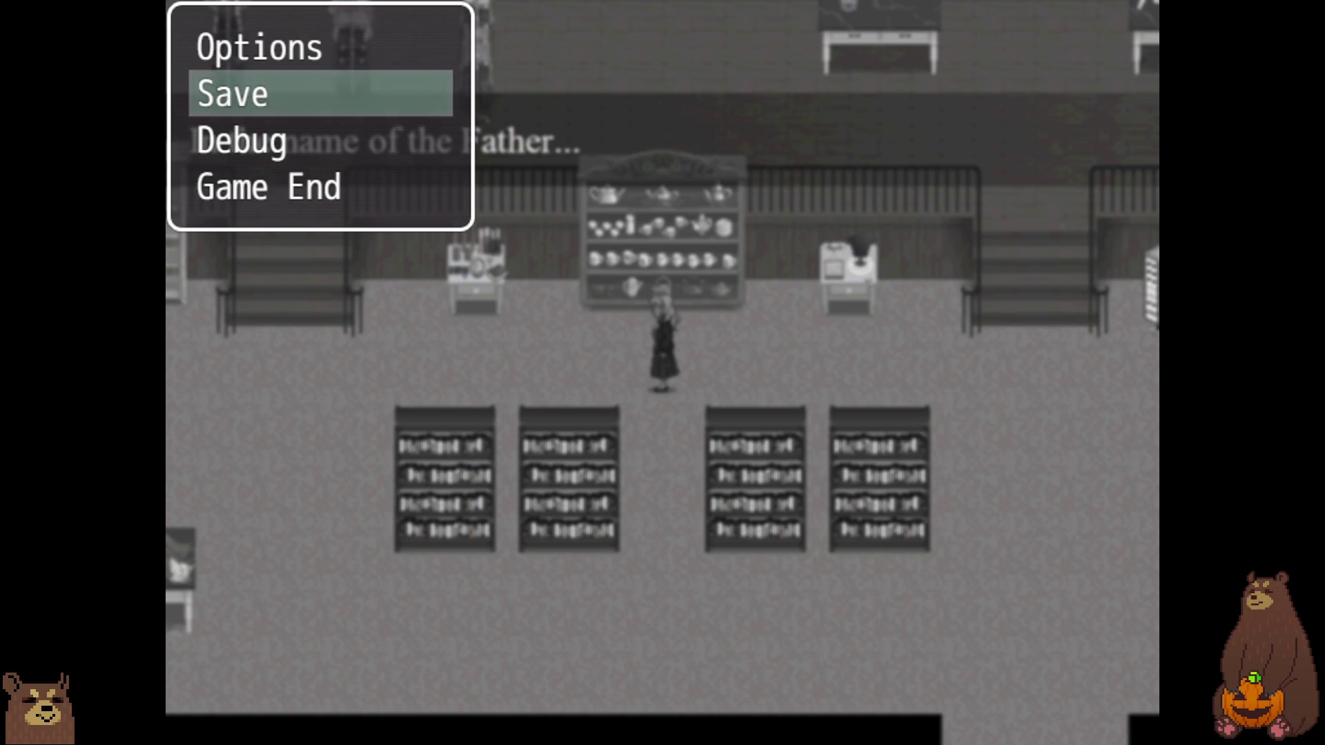
key(F4)
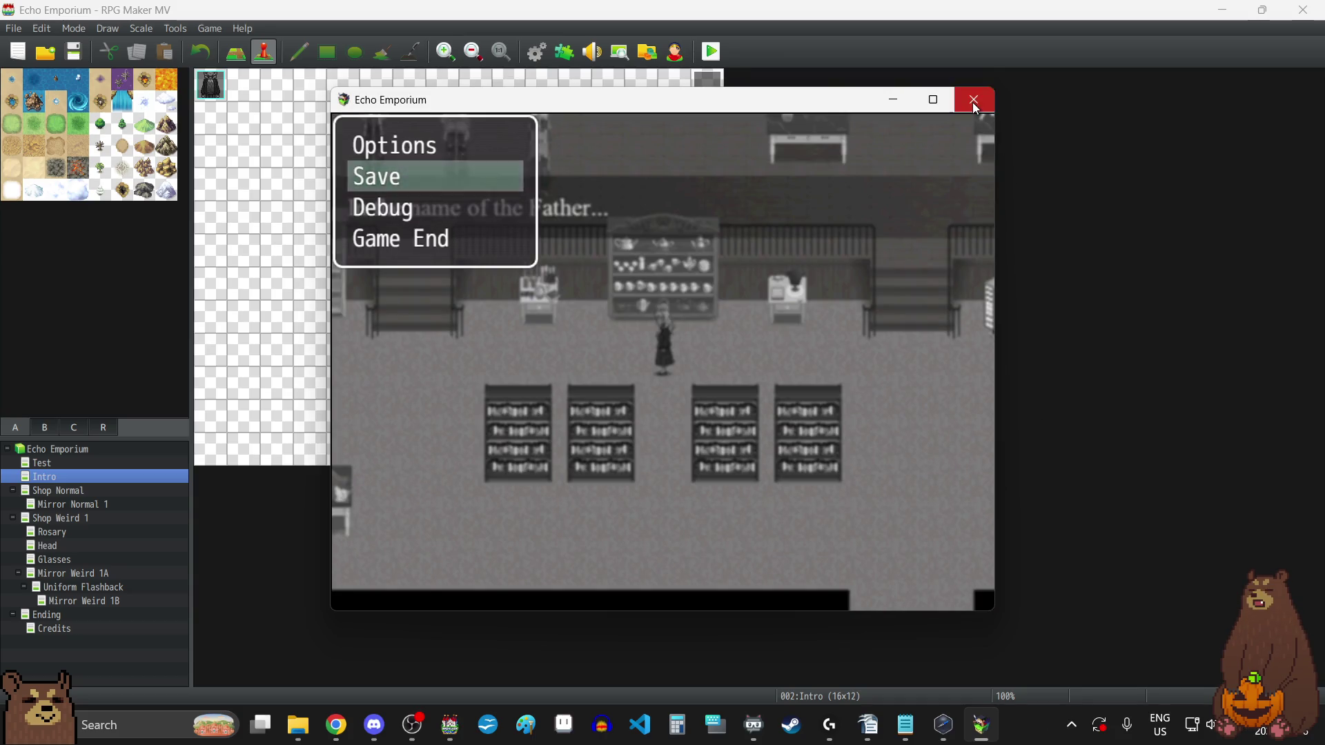
- Close the playtest, open map Shop Weird 1, and view Glasses Interact's second page unchanged
click(973, 99)
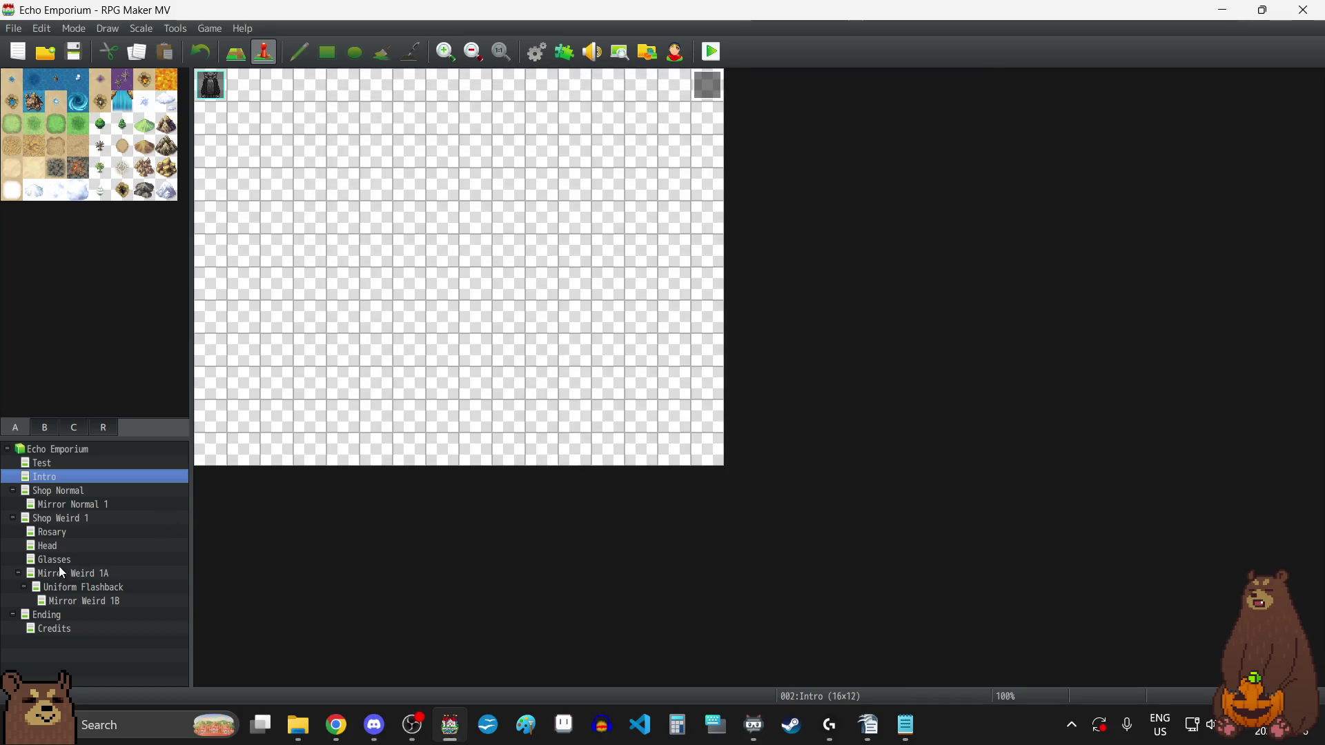
click(55, 519)
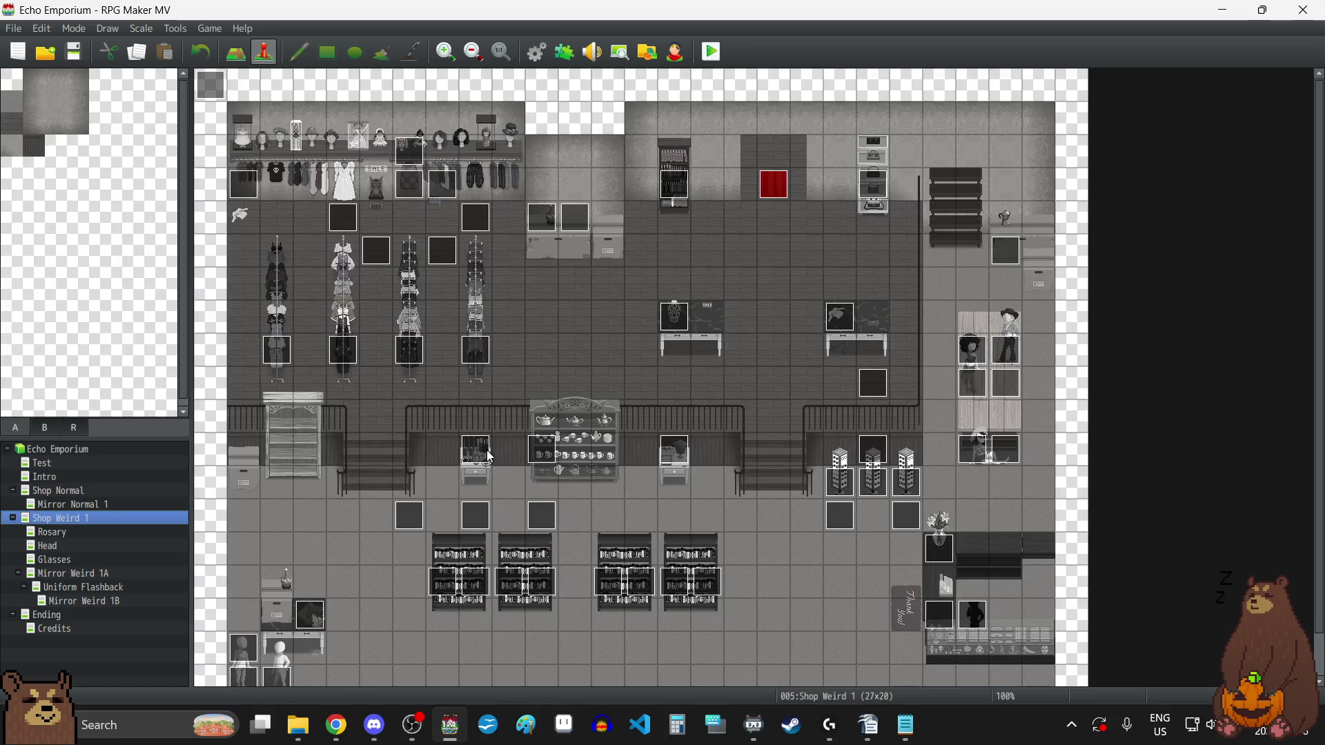
double_click(876, 487)
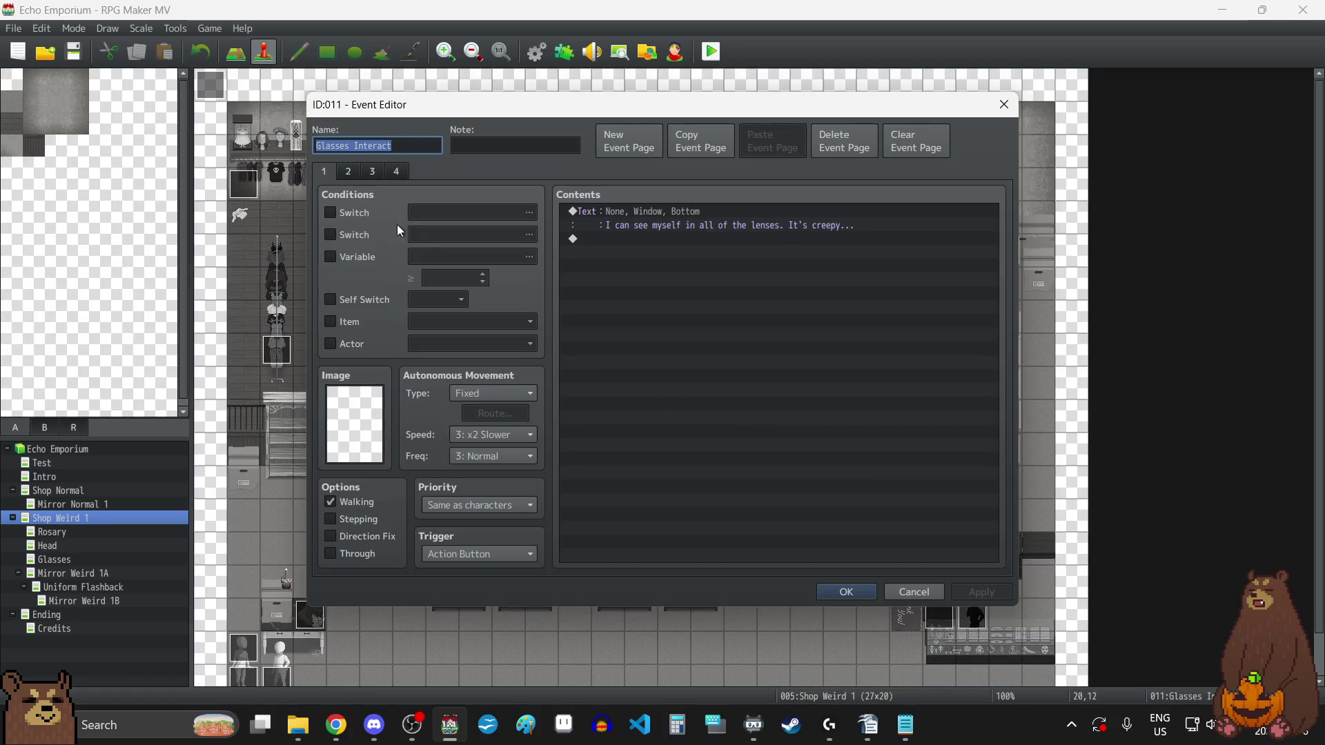
click(349, 172)
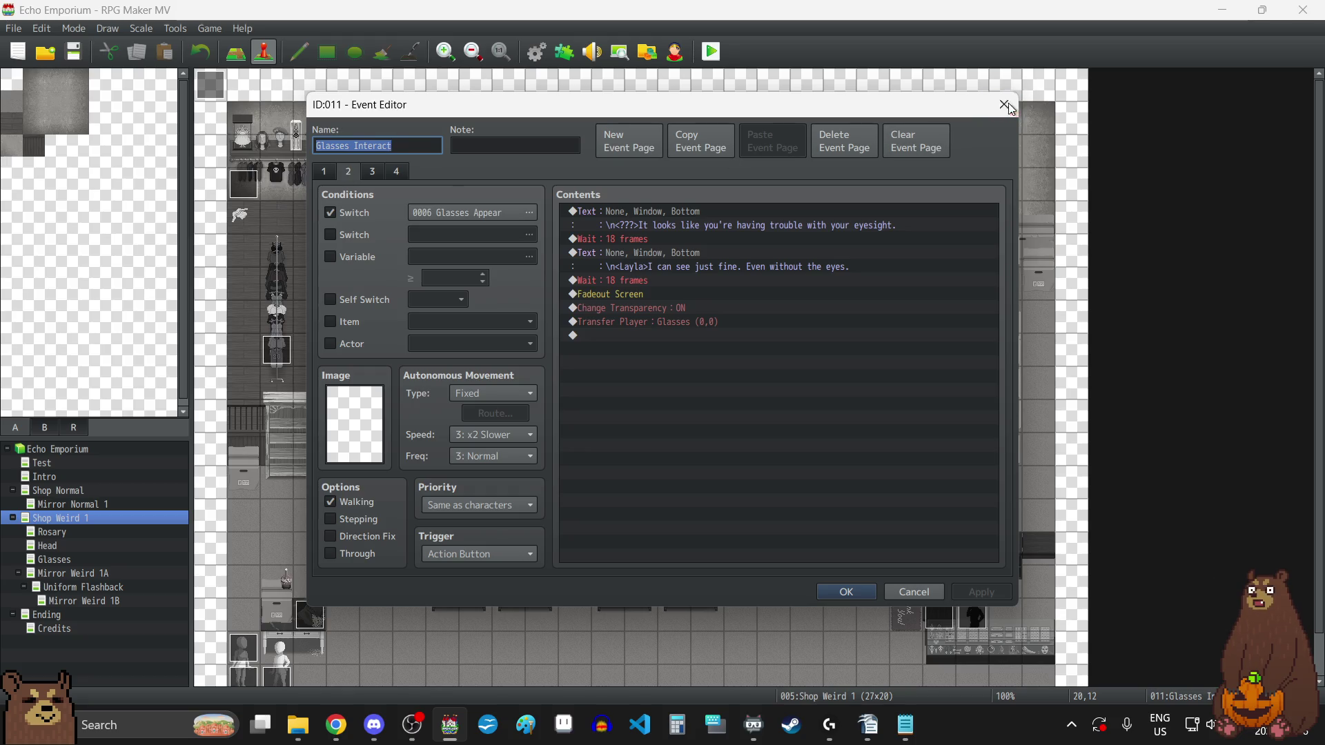
click(1004, 104)
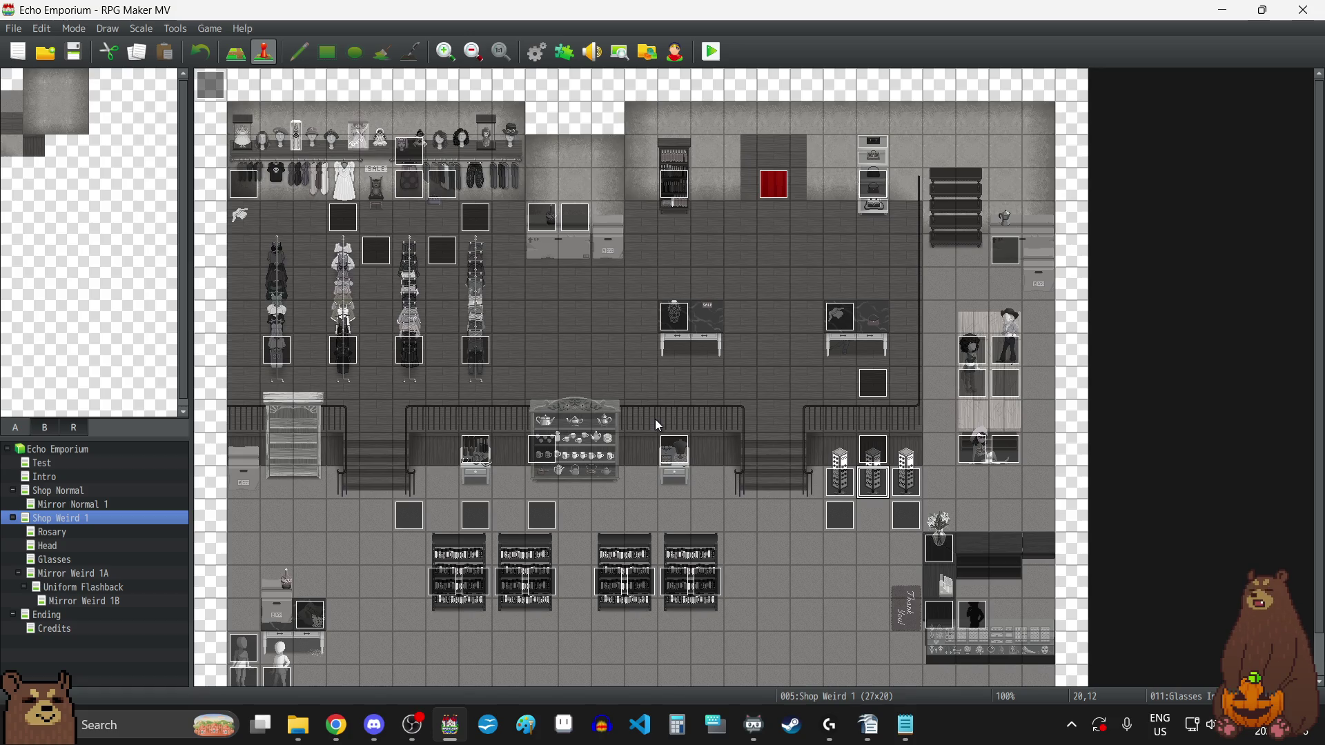
- Open the Shop Counter event and review its pages up to the Head Get page
double_click(943, 620)
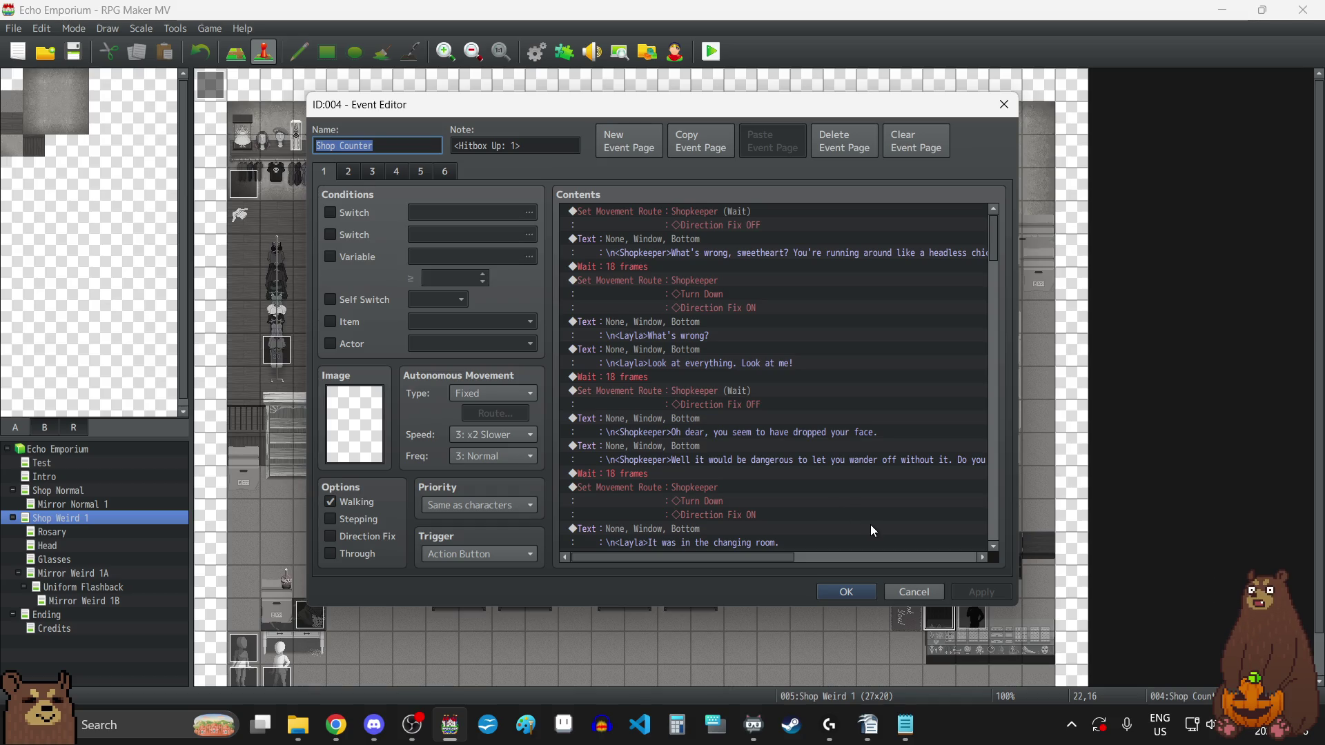
scroll(910, 358, down, 2)
scroll(910, 364, up, 3)
click(347, 171)
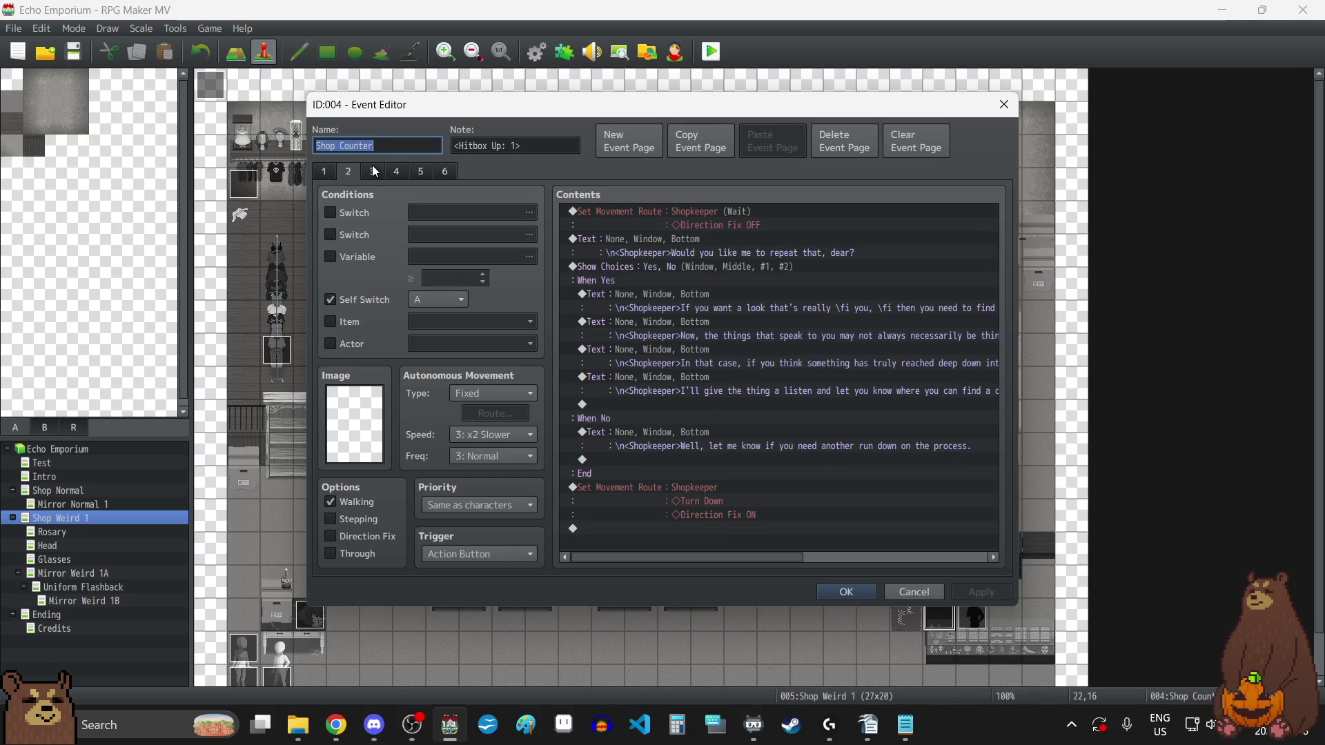
click(375, 173)
click(402, 173)
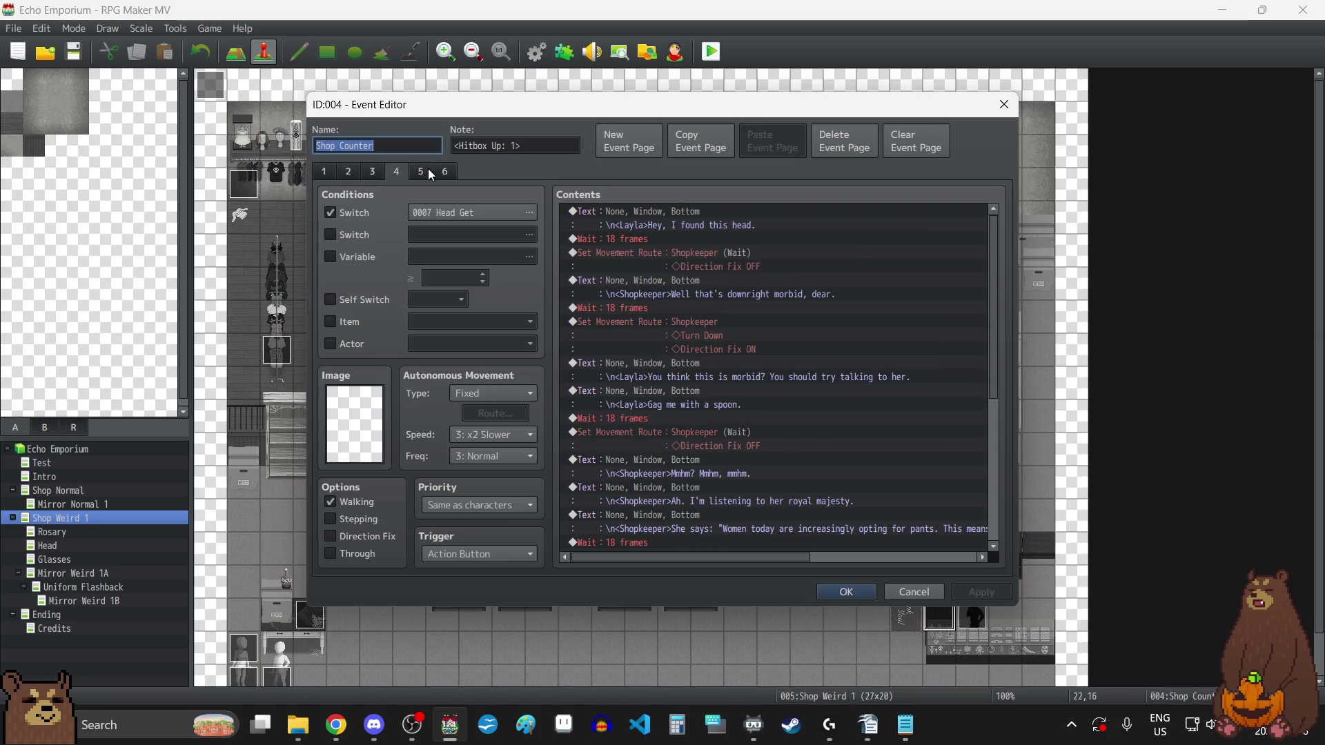
scroll(771, 442, down, 6)
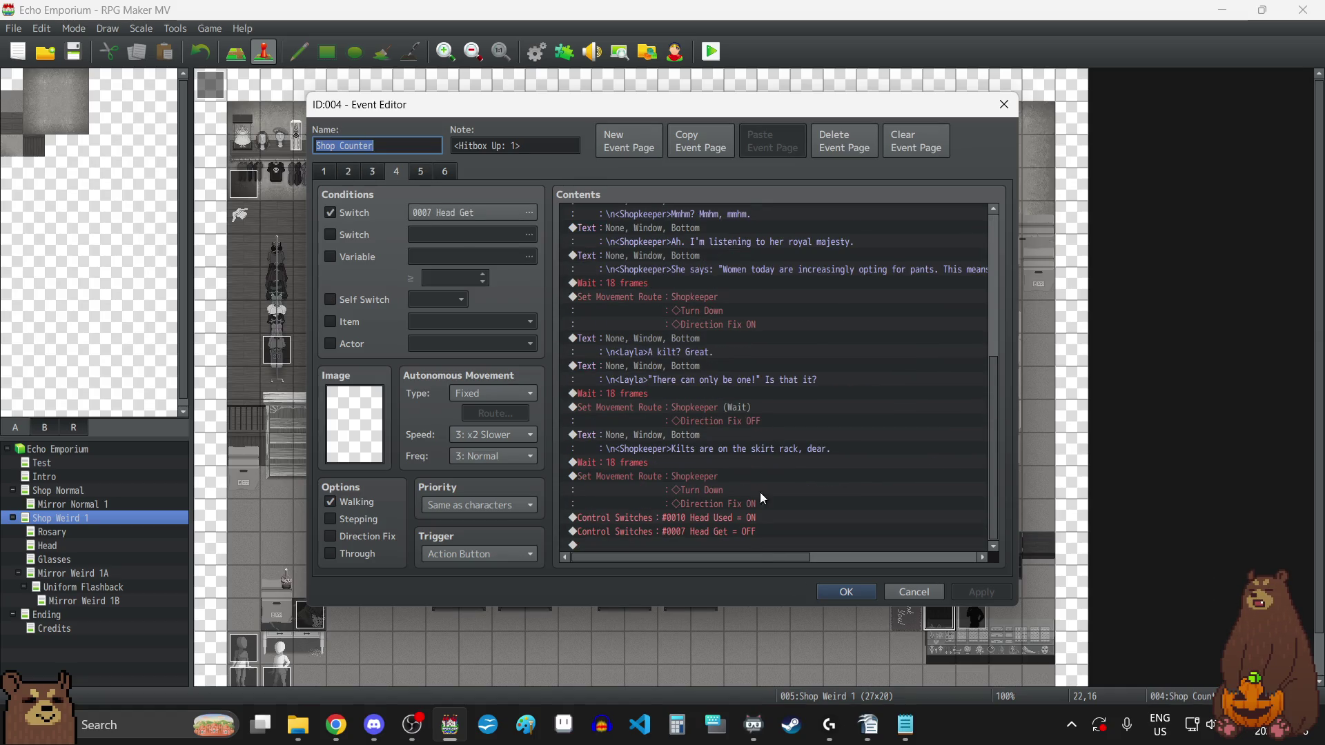
- Review the Rosary Get and Glasses Get pages, close Shop Counter, and open the Glasses event
click(375, 173)
scroll(751, 343, down, 5)
scroll(752, 343, down, 8)
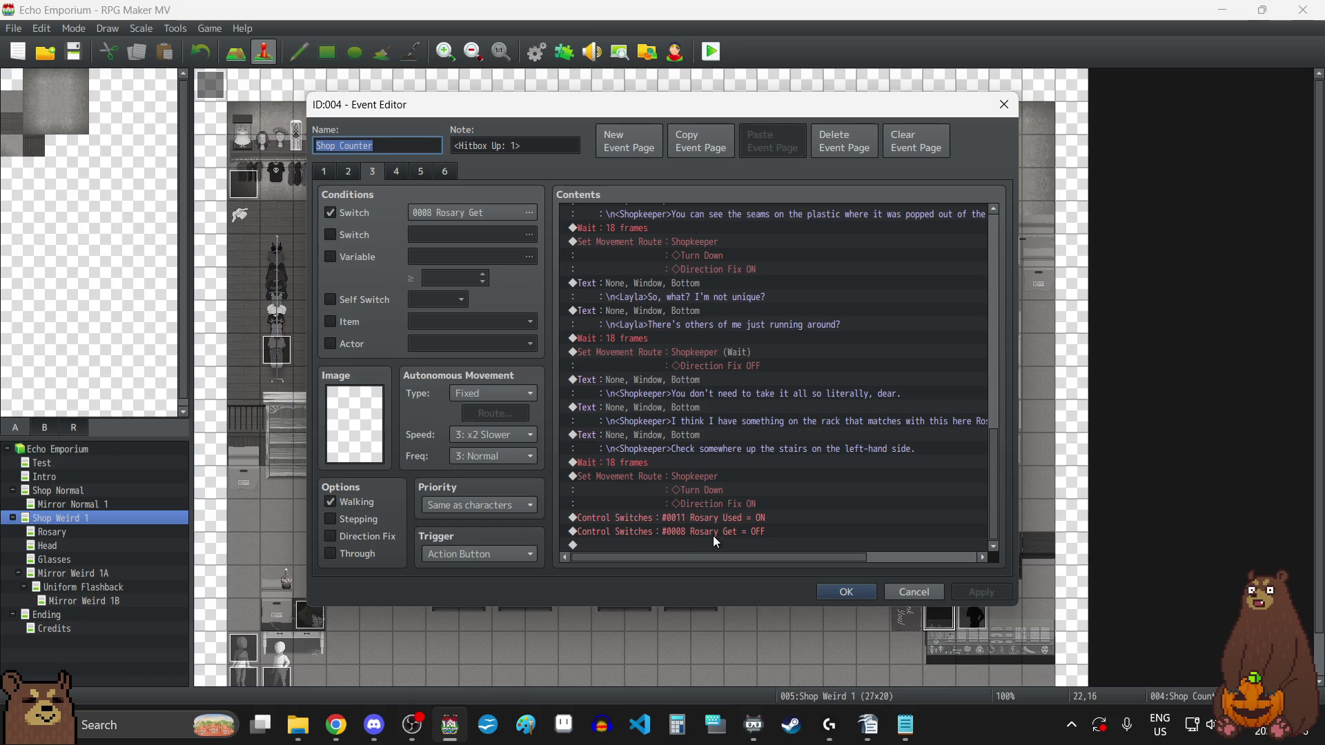
click(423, 172)
scroll(827, 339, down, 15)
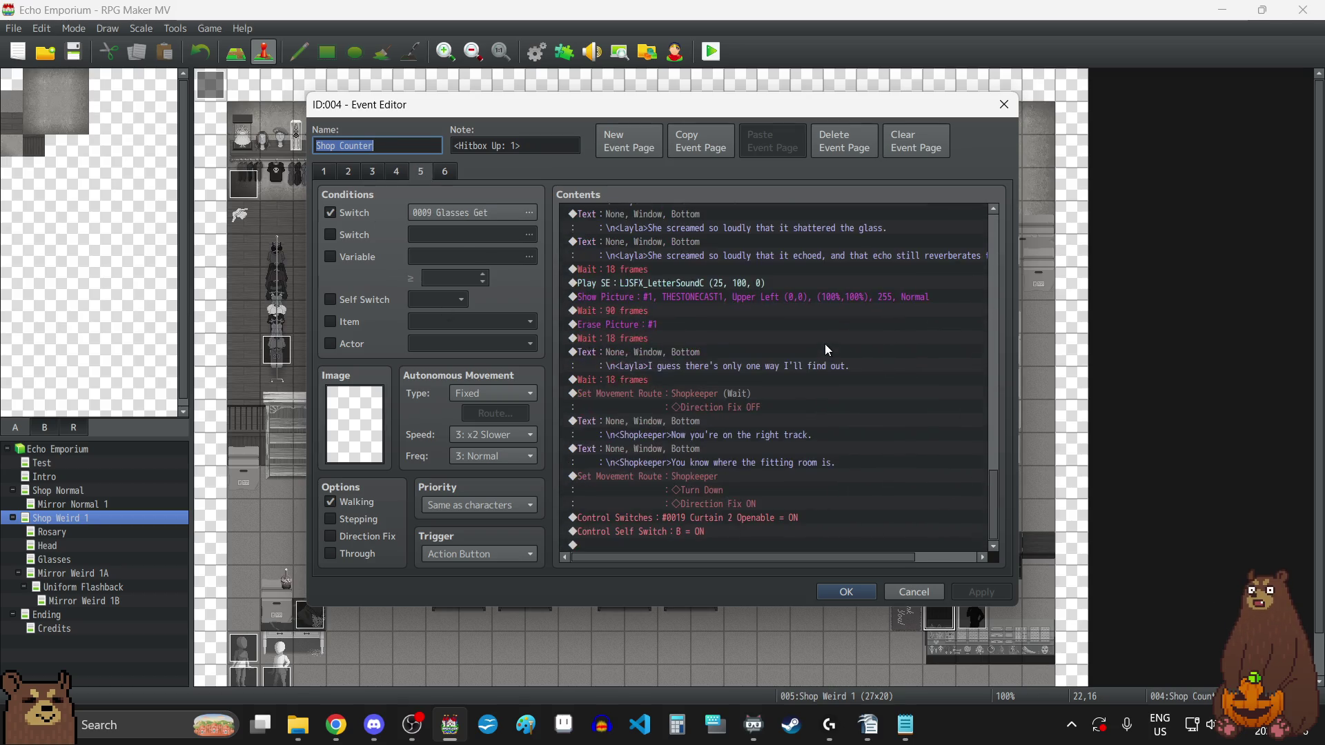
key(Escape)
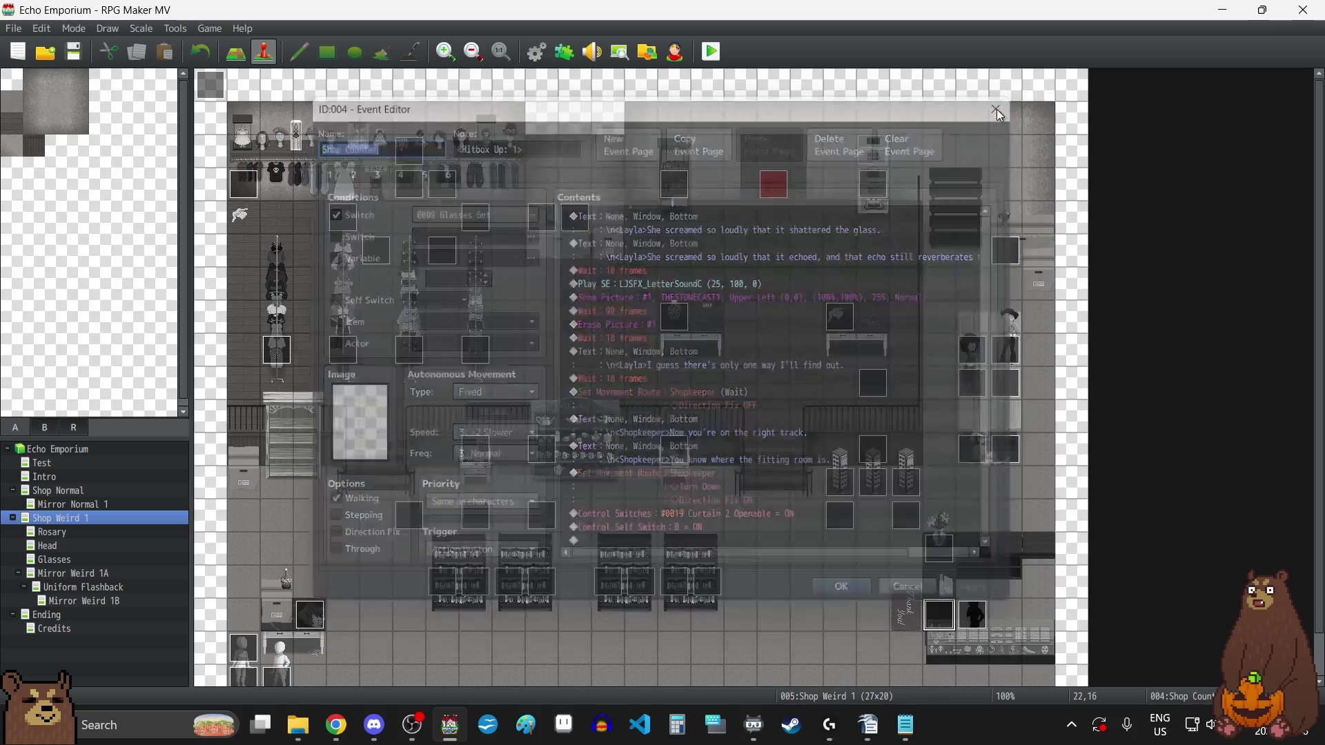
double_click(871, 453)
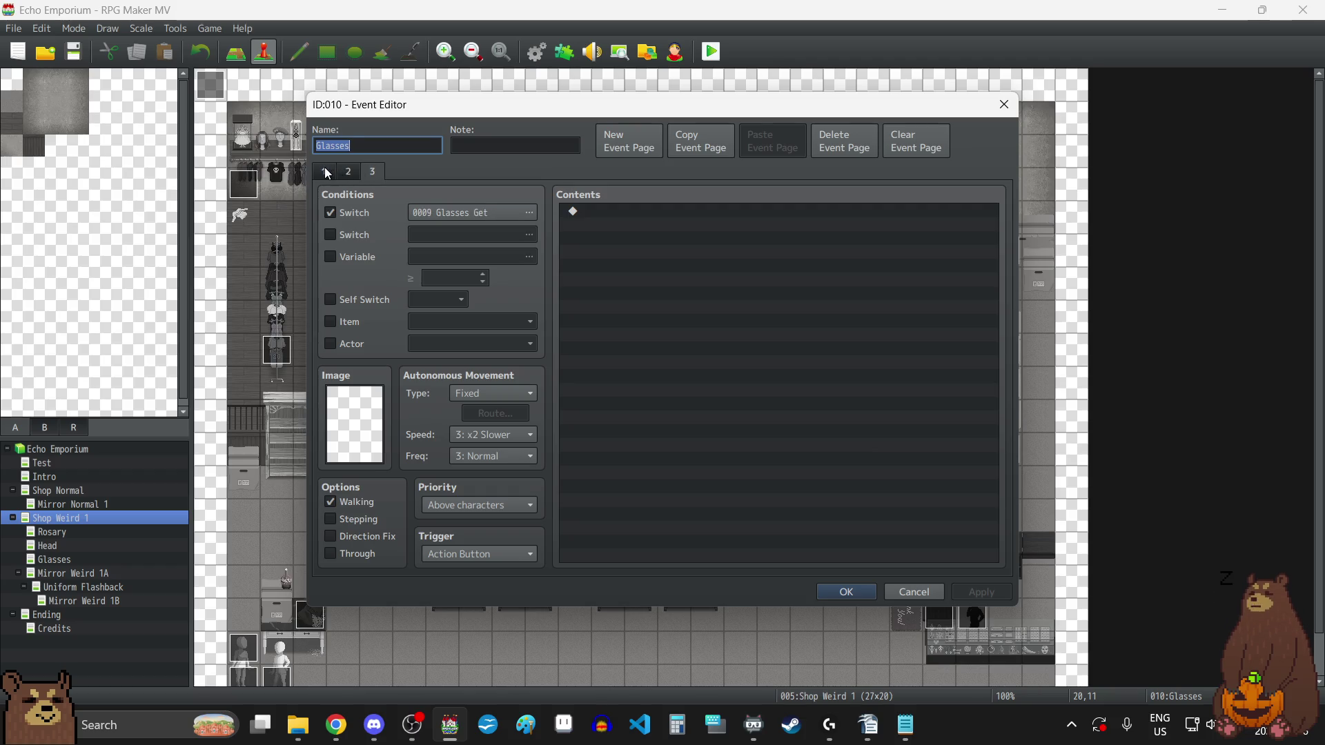
- Close the Glasses event and review both pages of the Autorun event without changes
click(1004, 105)
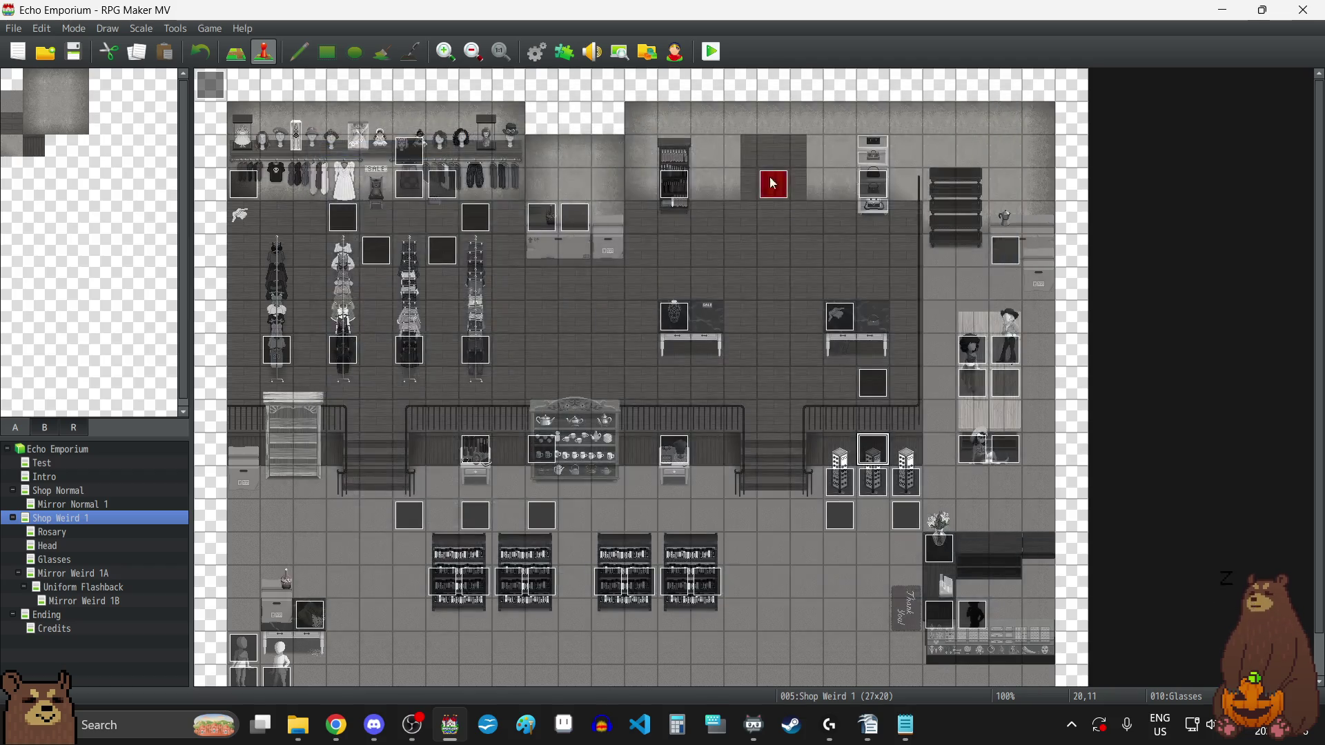
double_click(777, 194)
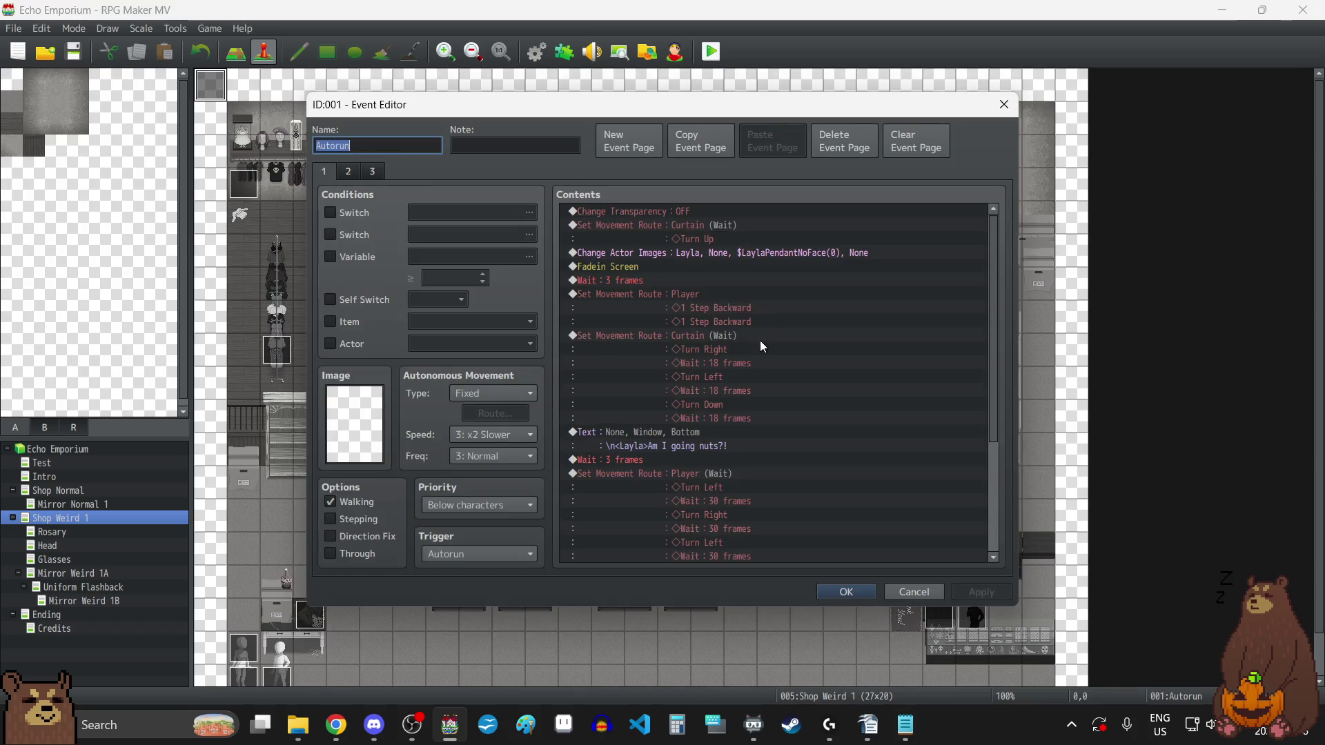
scroll(791, 356, down, 4)
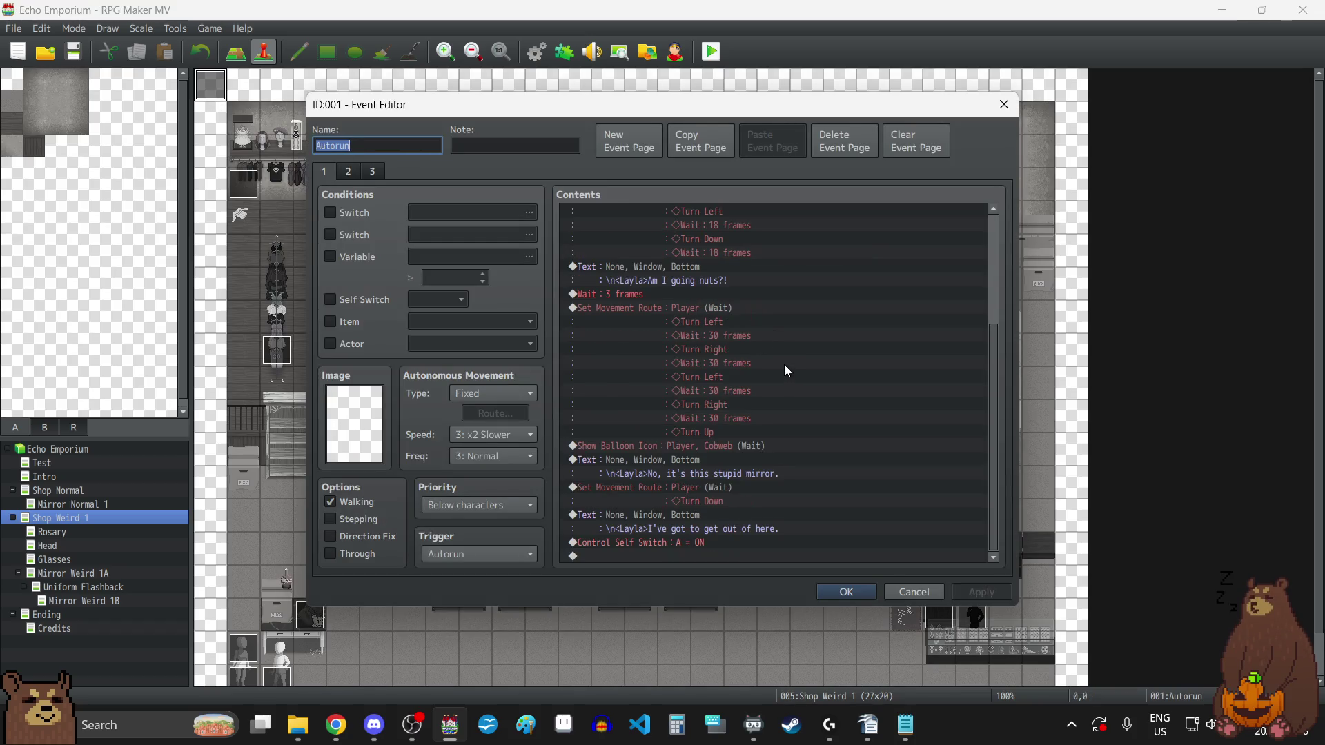
scroll(785, 364, up, 4)
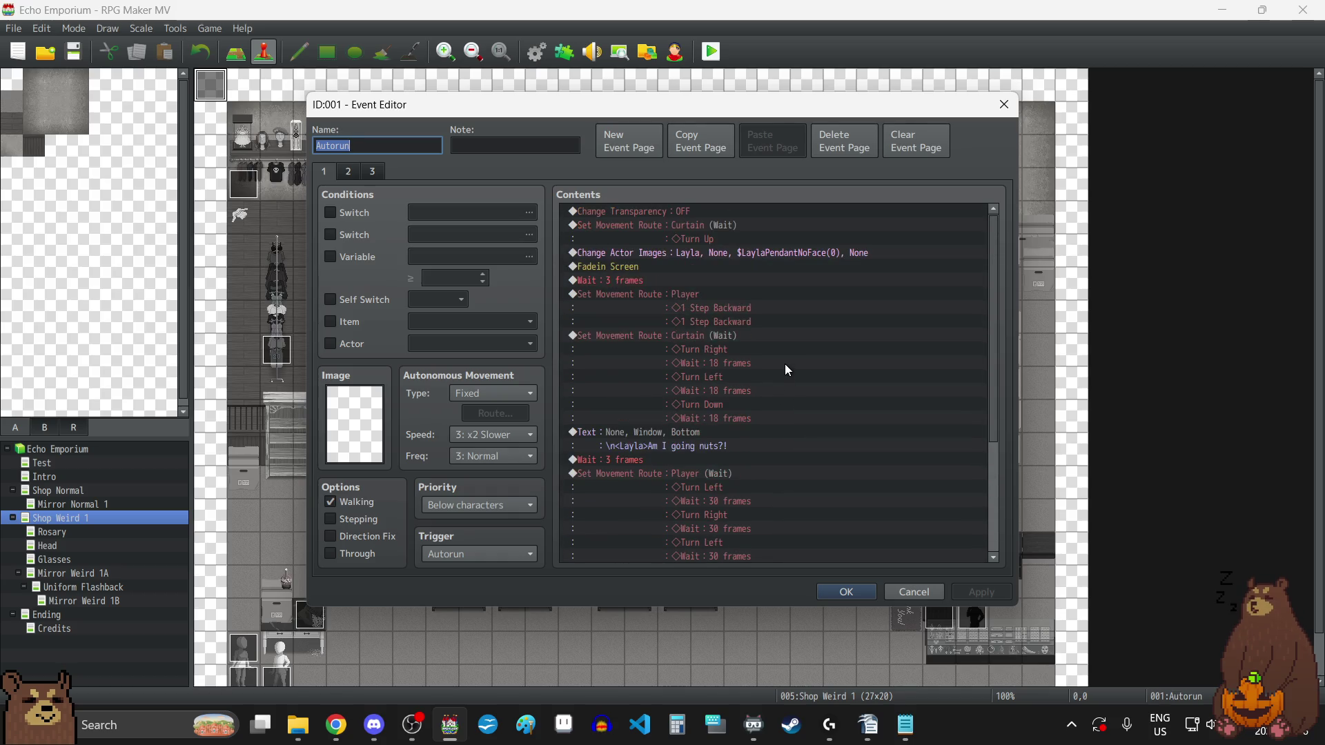
click(350, 171)
click(324, 174)
scroll(648, 294, down, 8)
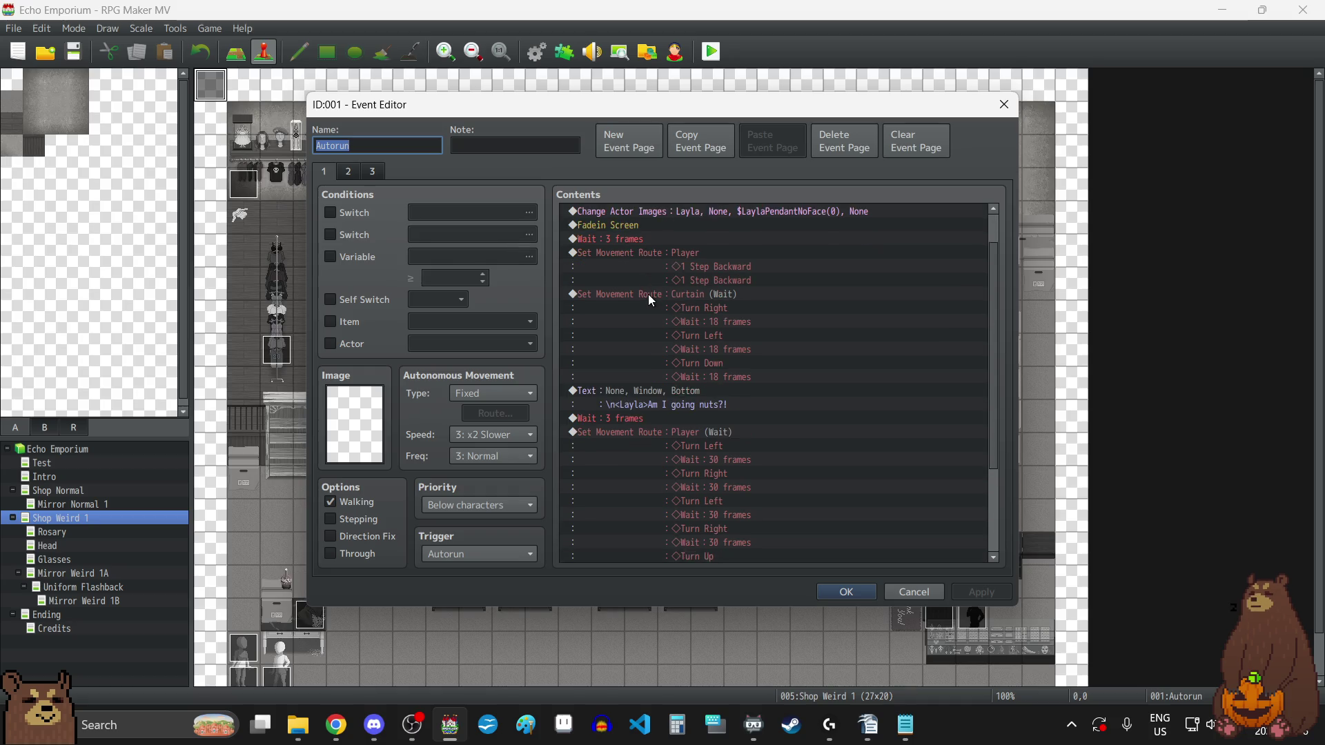
click(1004, 104)
- Scroll Shop Counter's first page down to the Head Appear, Rosary Appear and self switch A commands
double_click(951, 604)
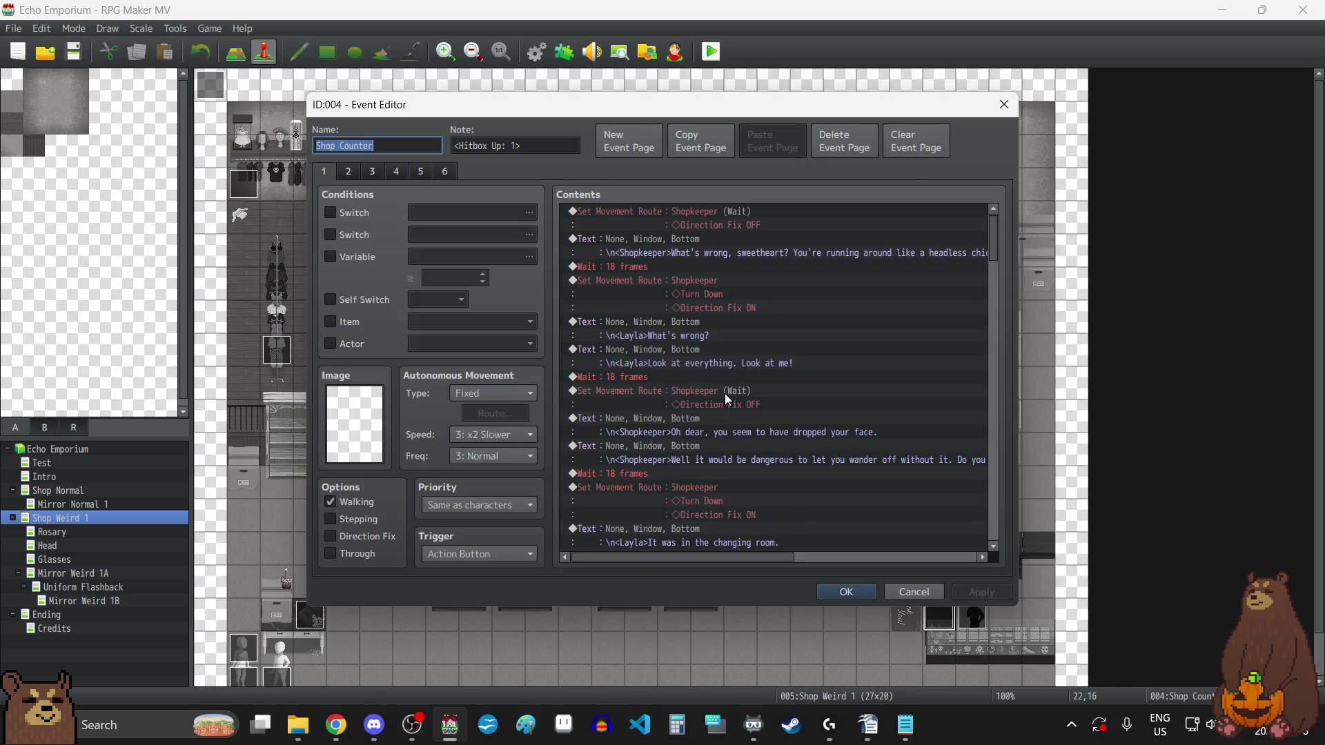
scroll(782, 283, down, 10)
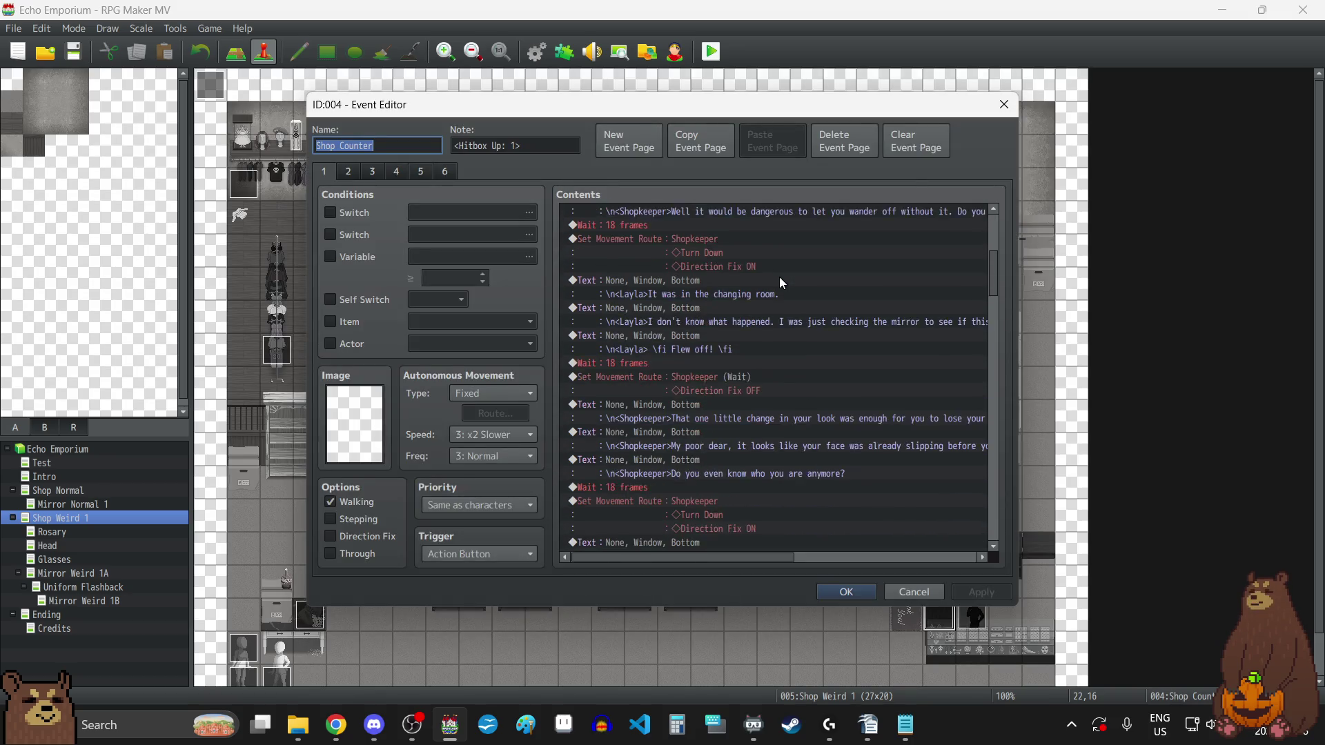
scroll(781, 280, down, 5)
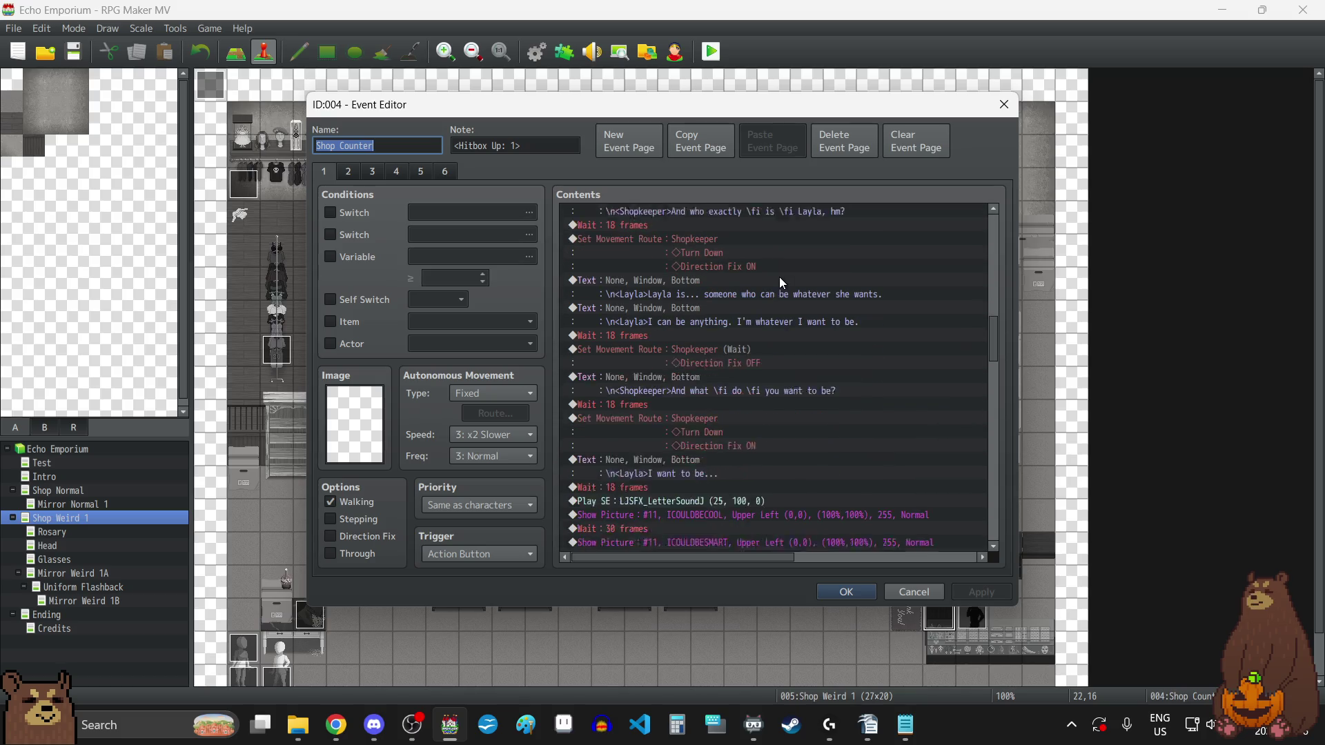
scroll(782, 283, down, 10)
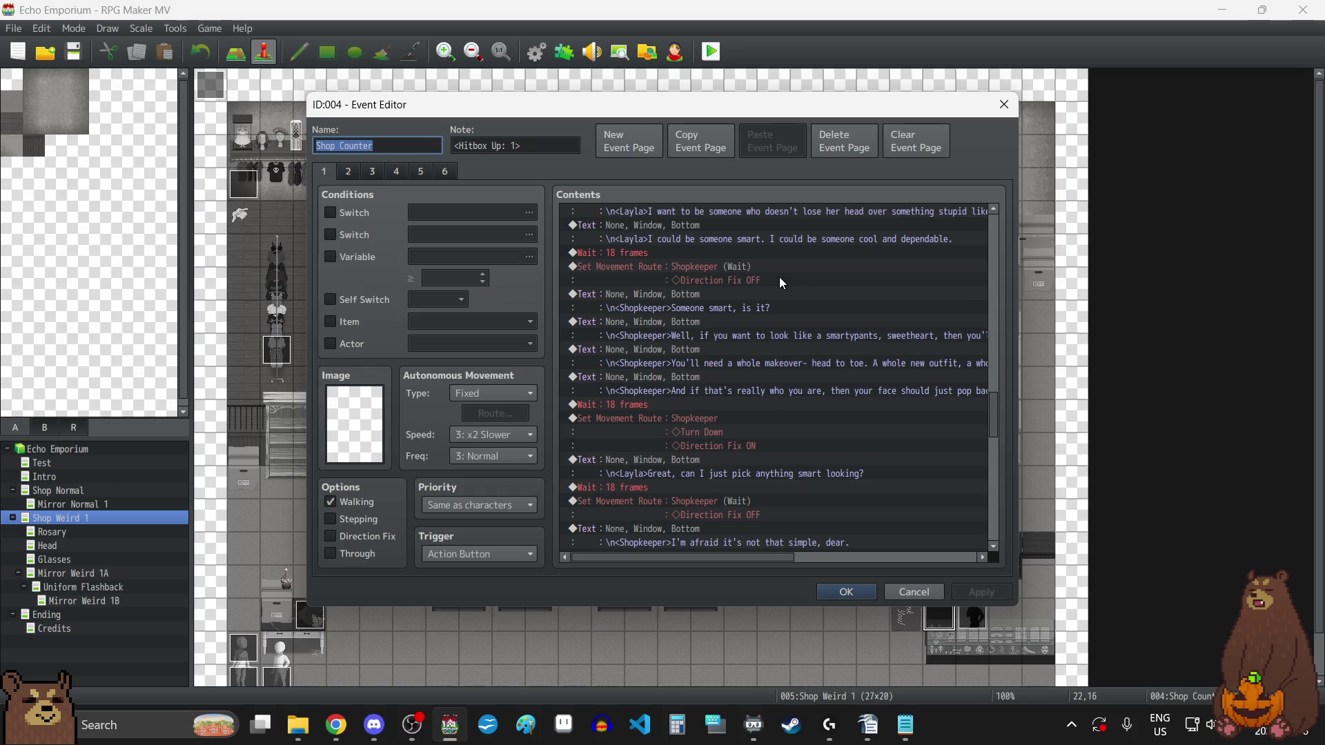
scroll(780, 277, down, 3)
scroll(781, 283, down, 6)
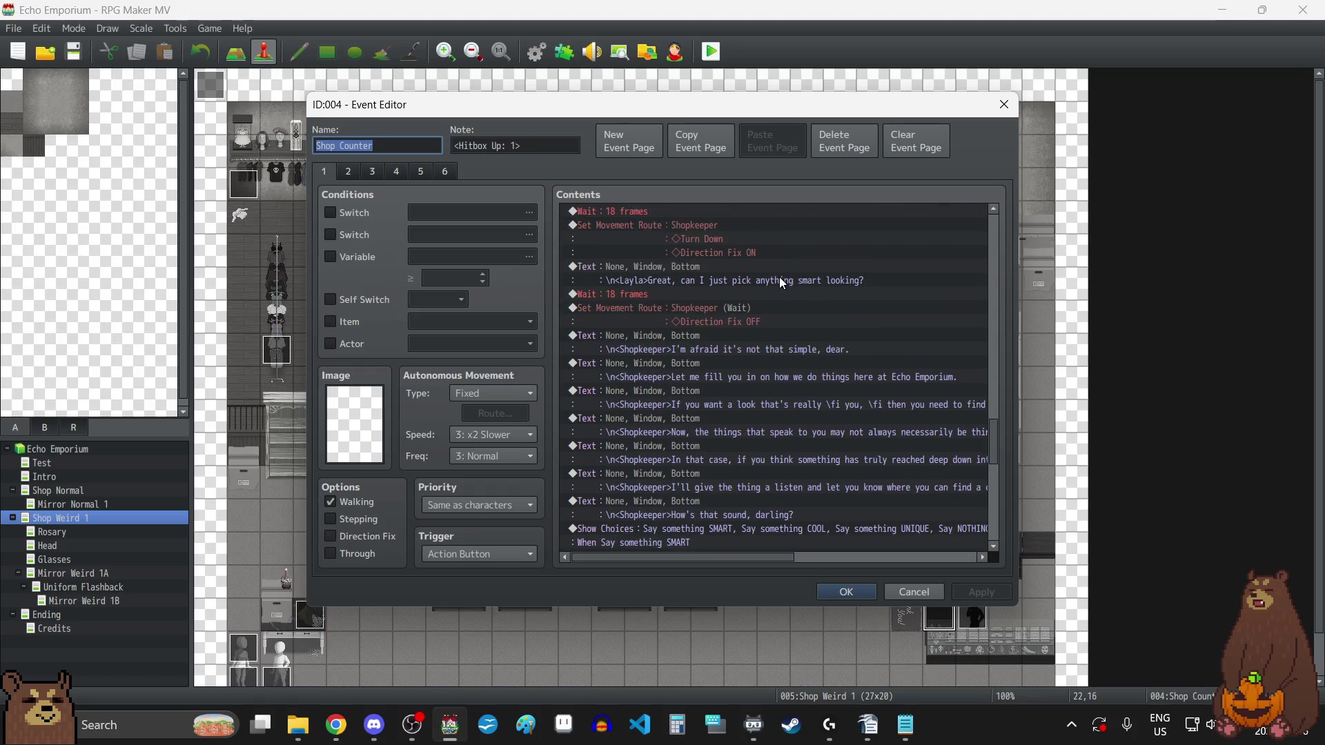
scroll(782, 283, down, 8)
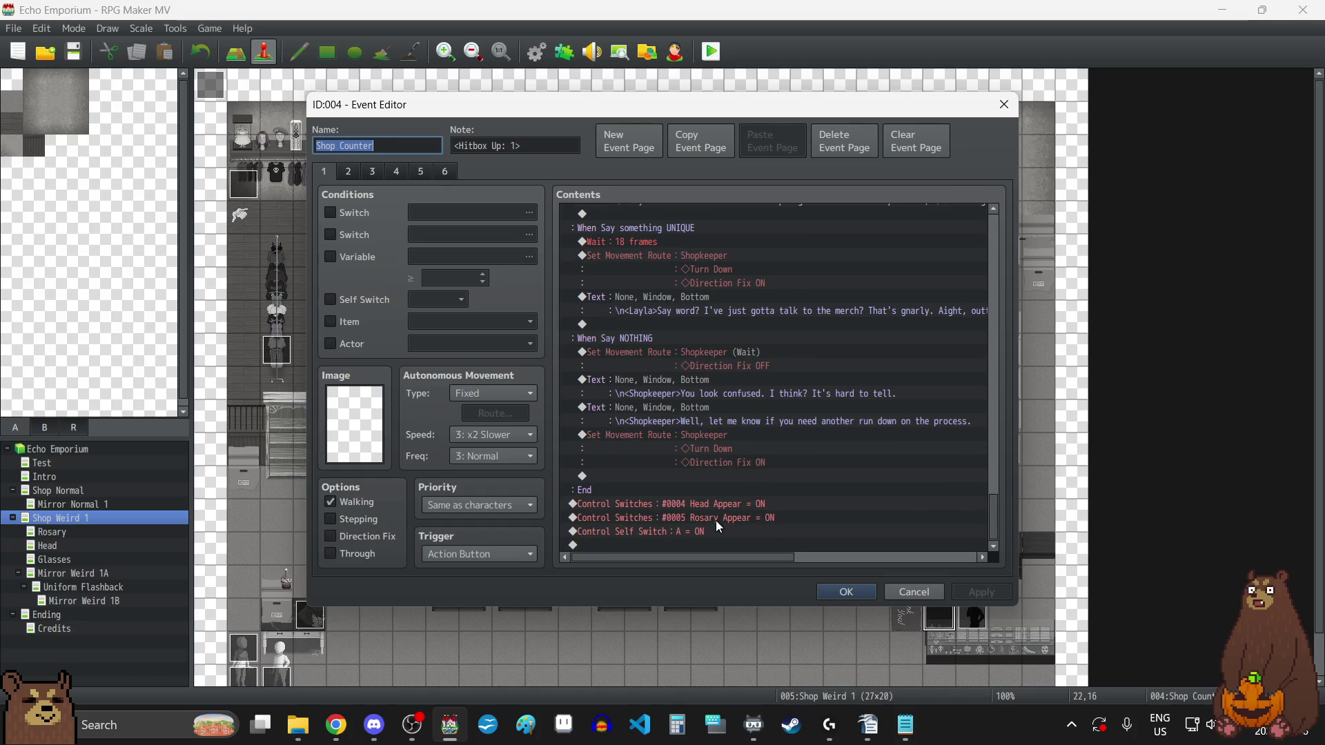
- Close the Shop Counter event and bring up the Shirt Rack event's second page
click(1004, 104)
double_click(414, 354)
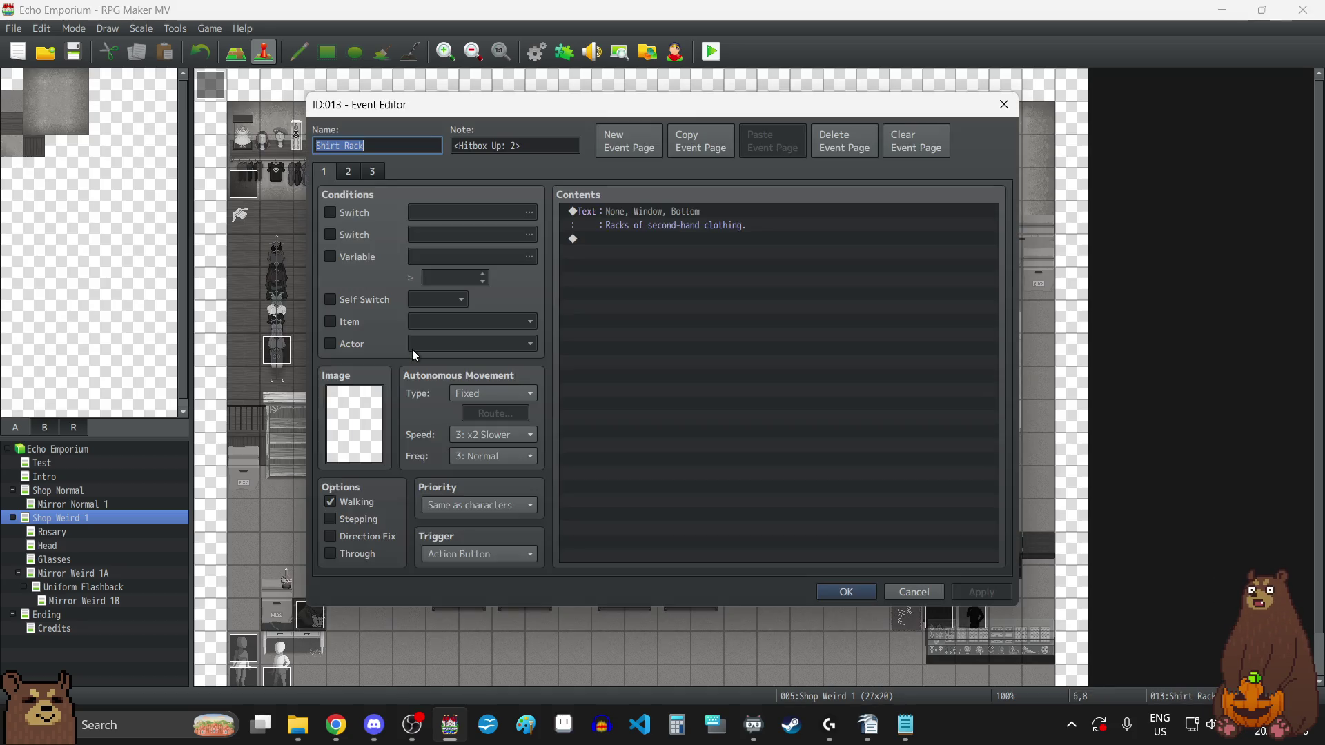
click(349, 171)
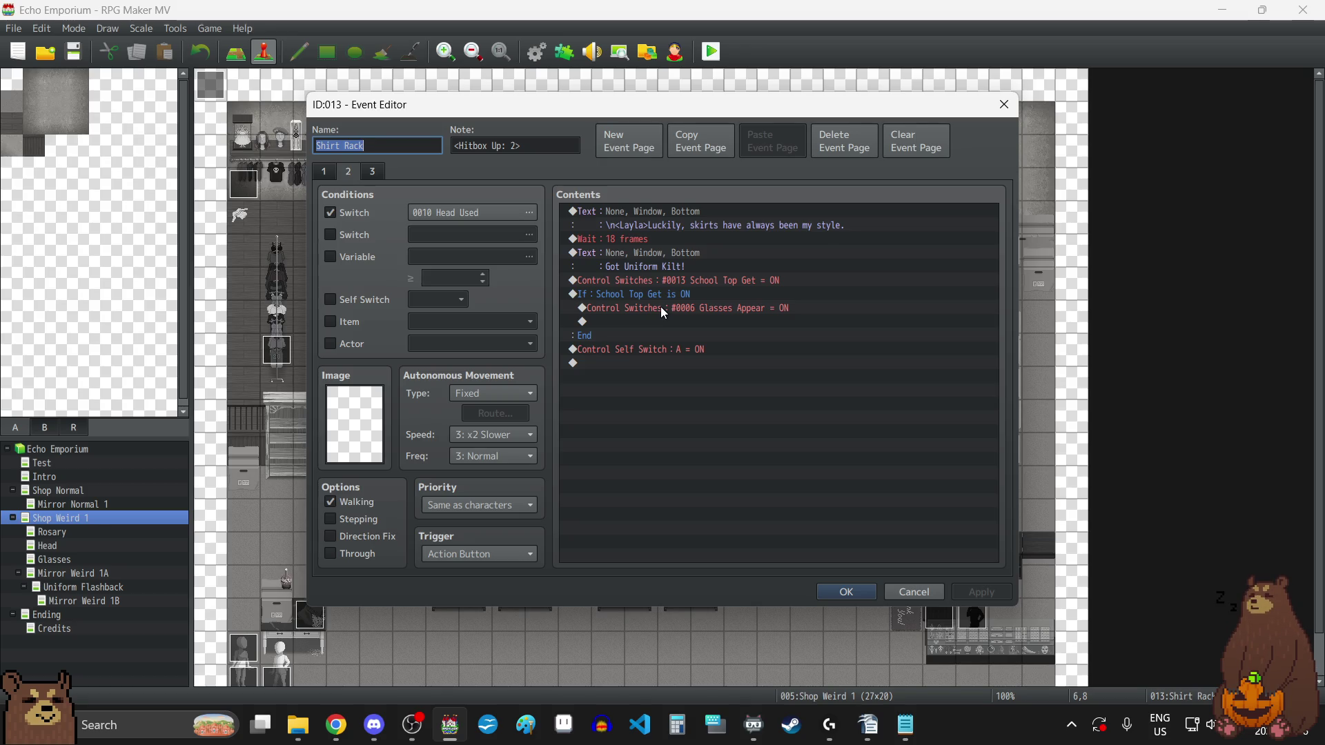
- Change the Control Switches command from 0013 School Top Get to 0014 School Bottom Get
click(713, 283)
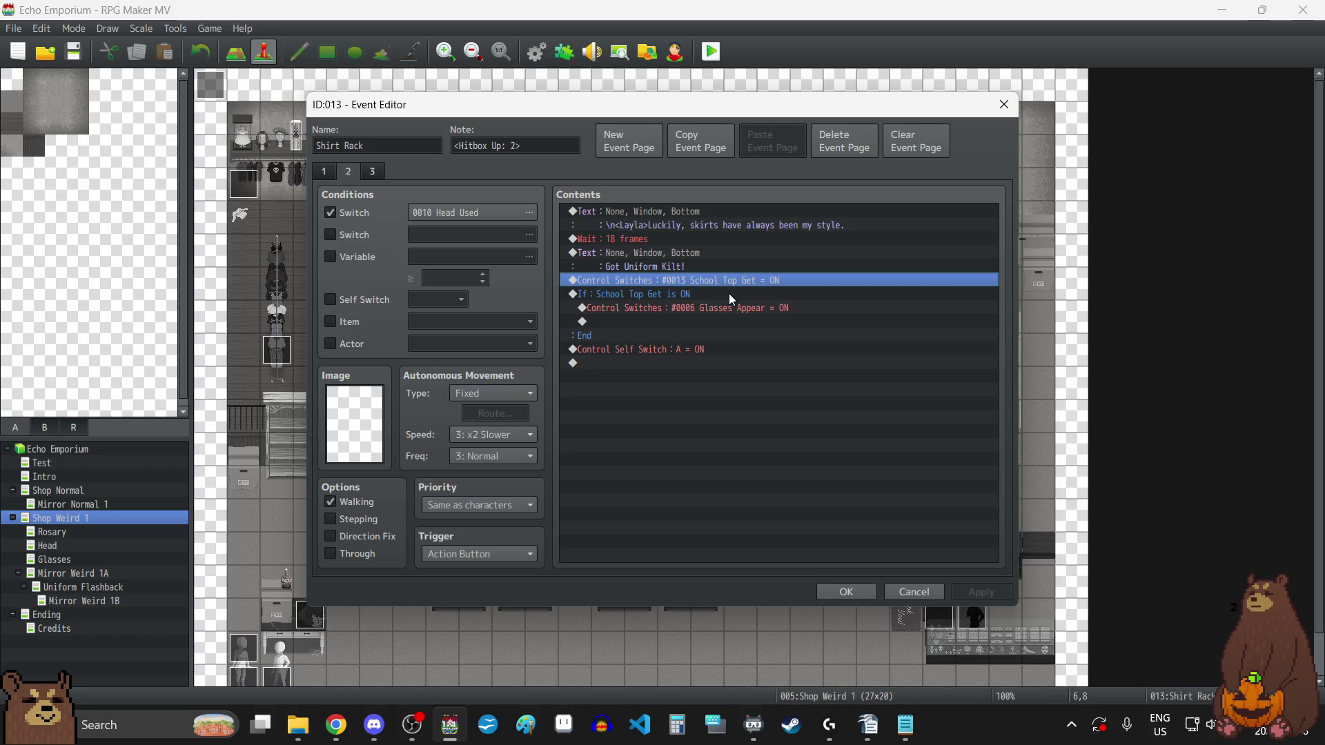
key(Return)
click(798, 342)
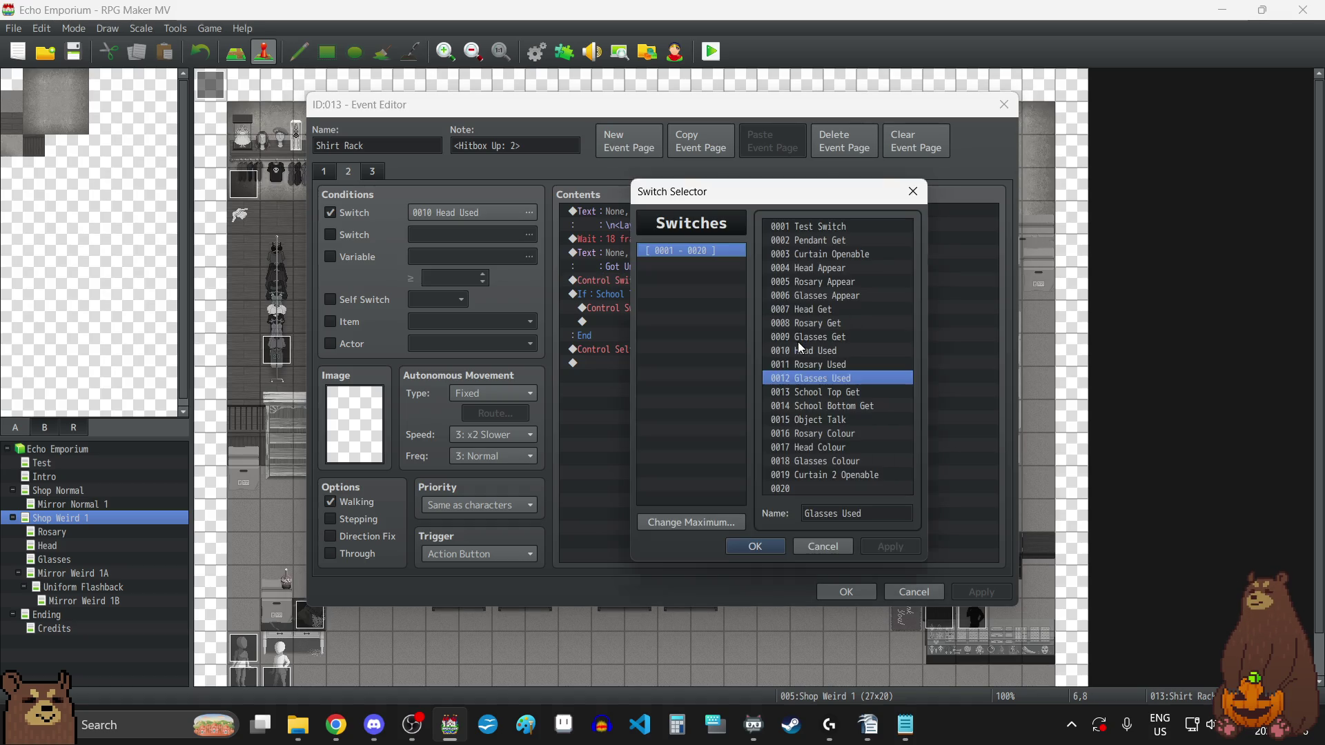
click(834, 412)
click(758, 546)
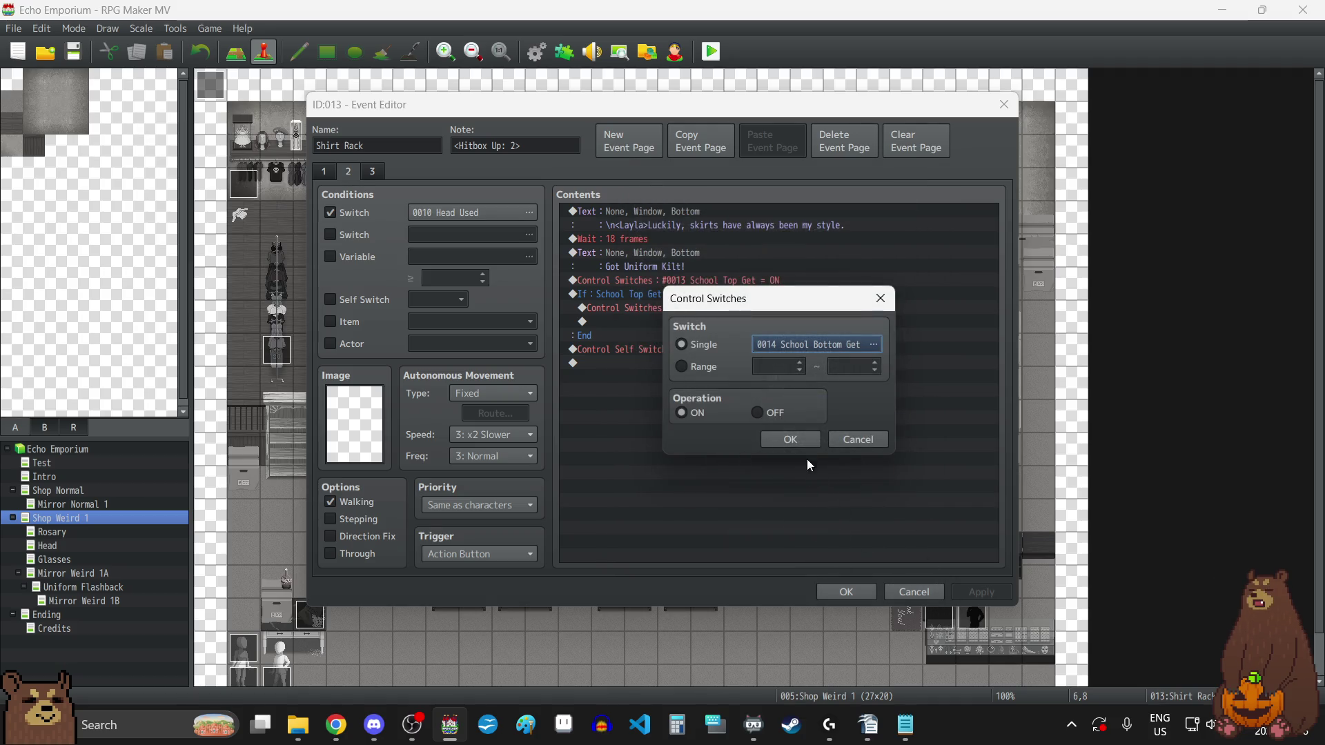
click(796, 442)
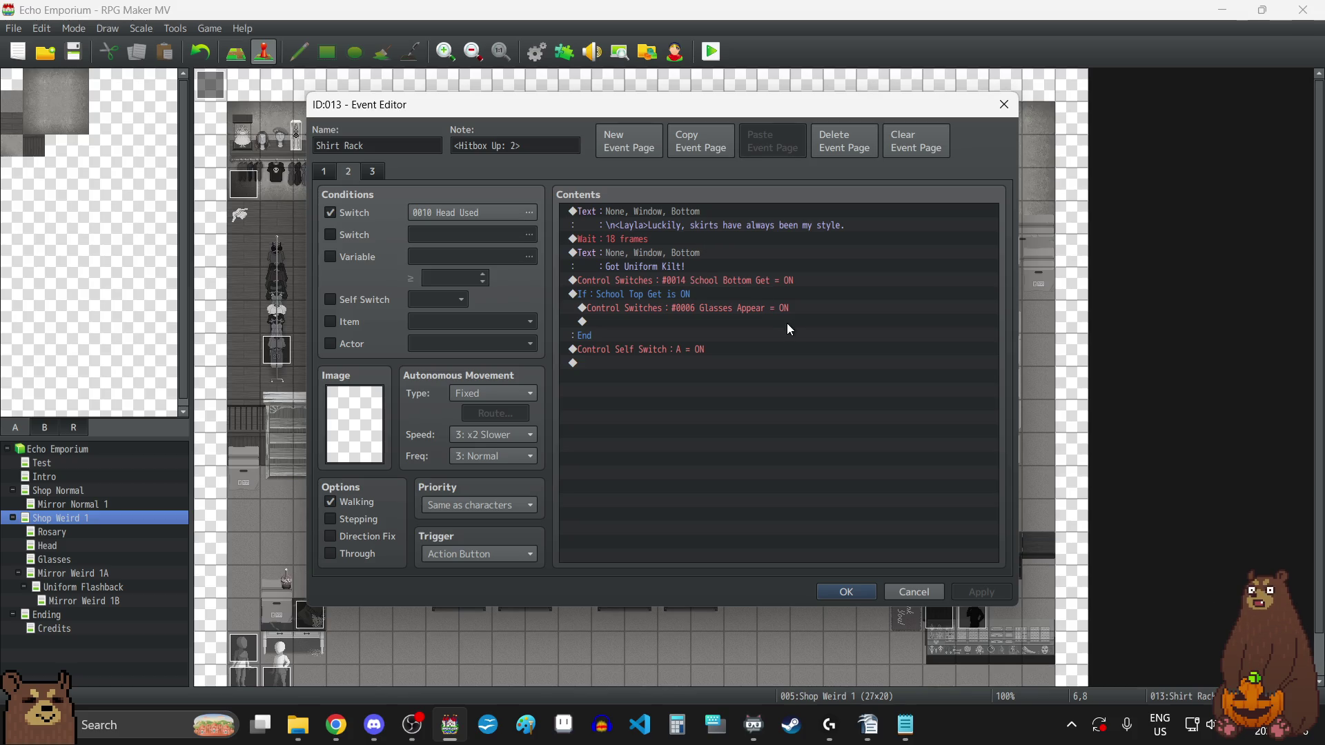
click(376, 172)
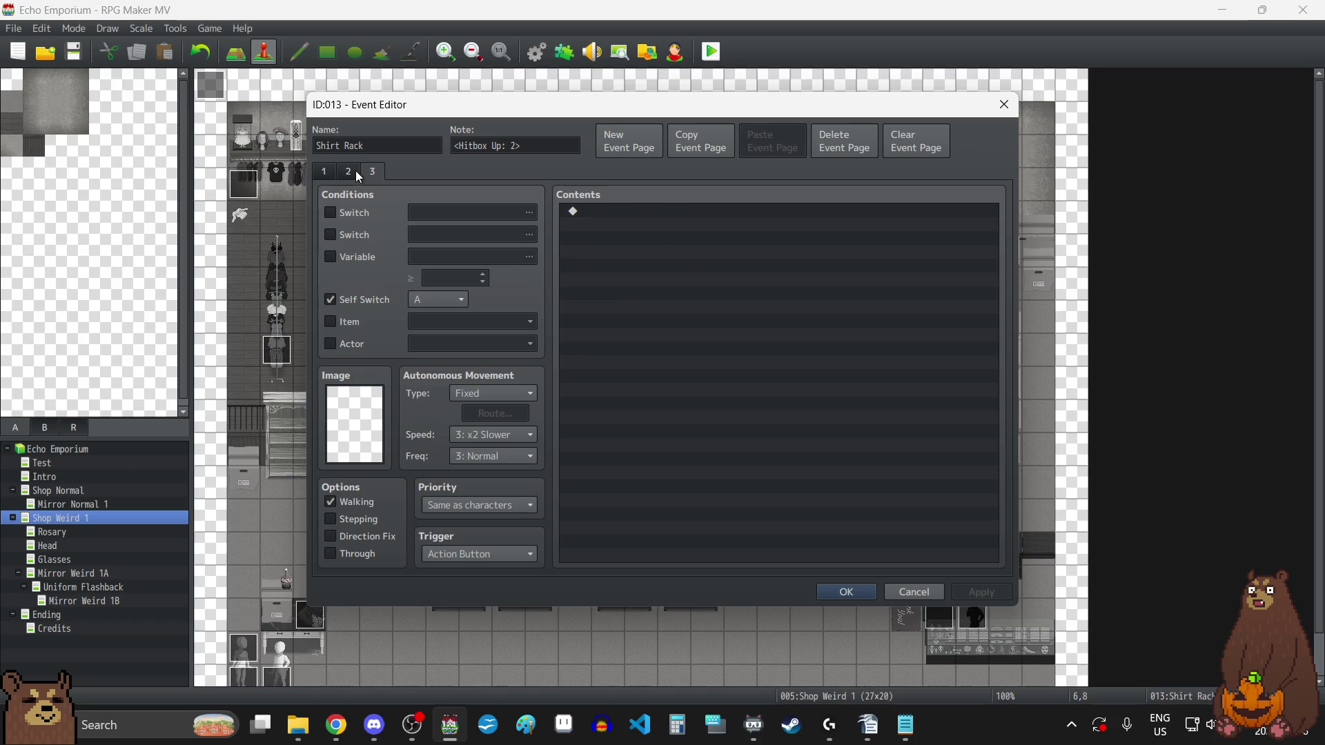
click(354, 173)
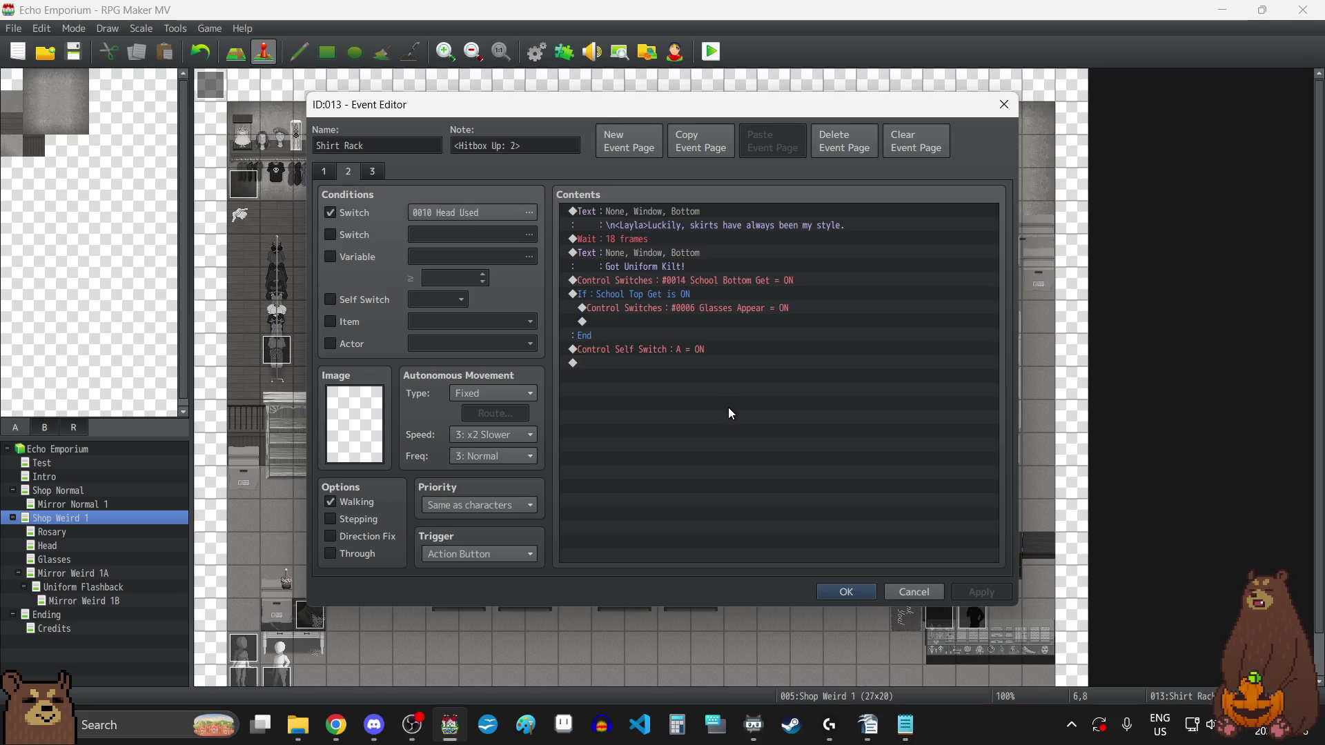